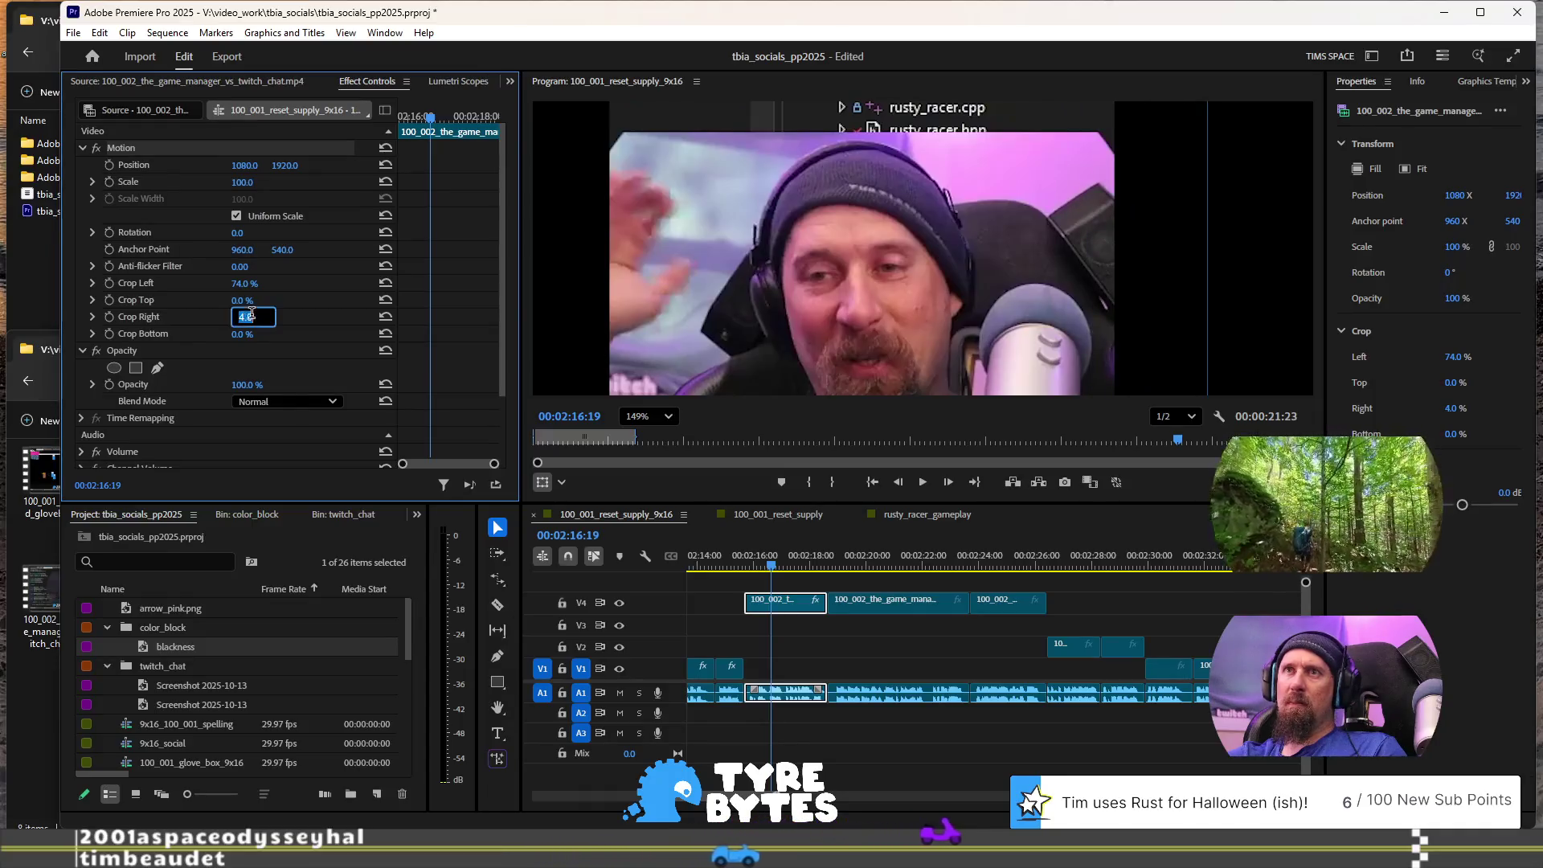
text(5)
Step: Crop the webcam clip 5% from the right and 59% from the top
key(Return)
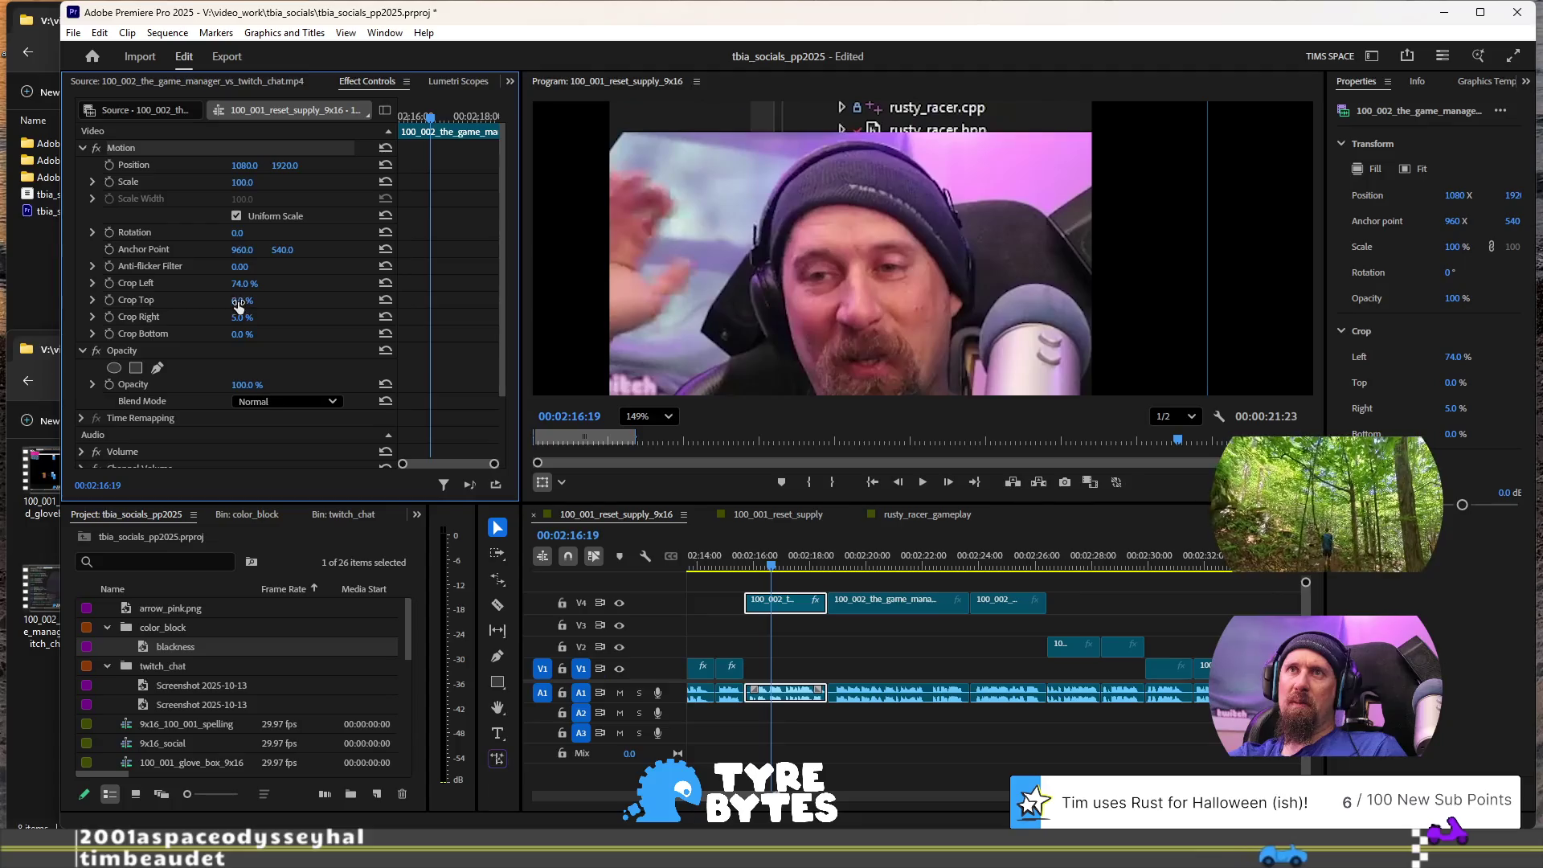
drag(242, 300, 264, 300)
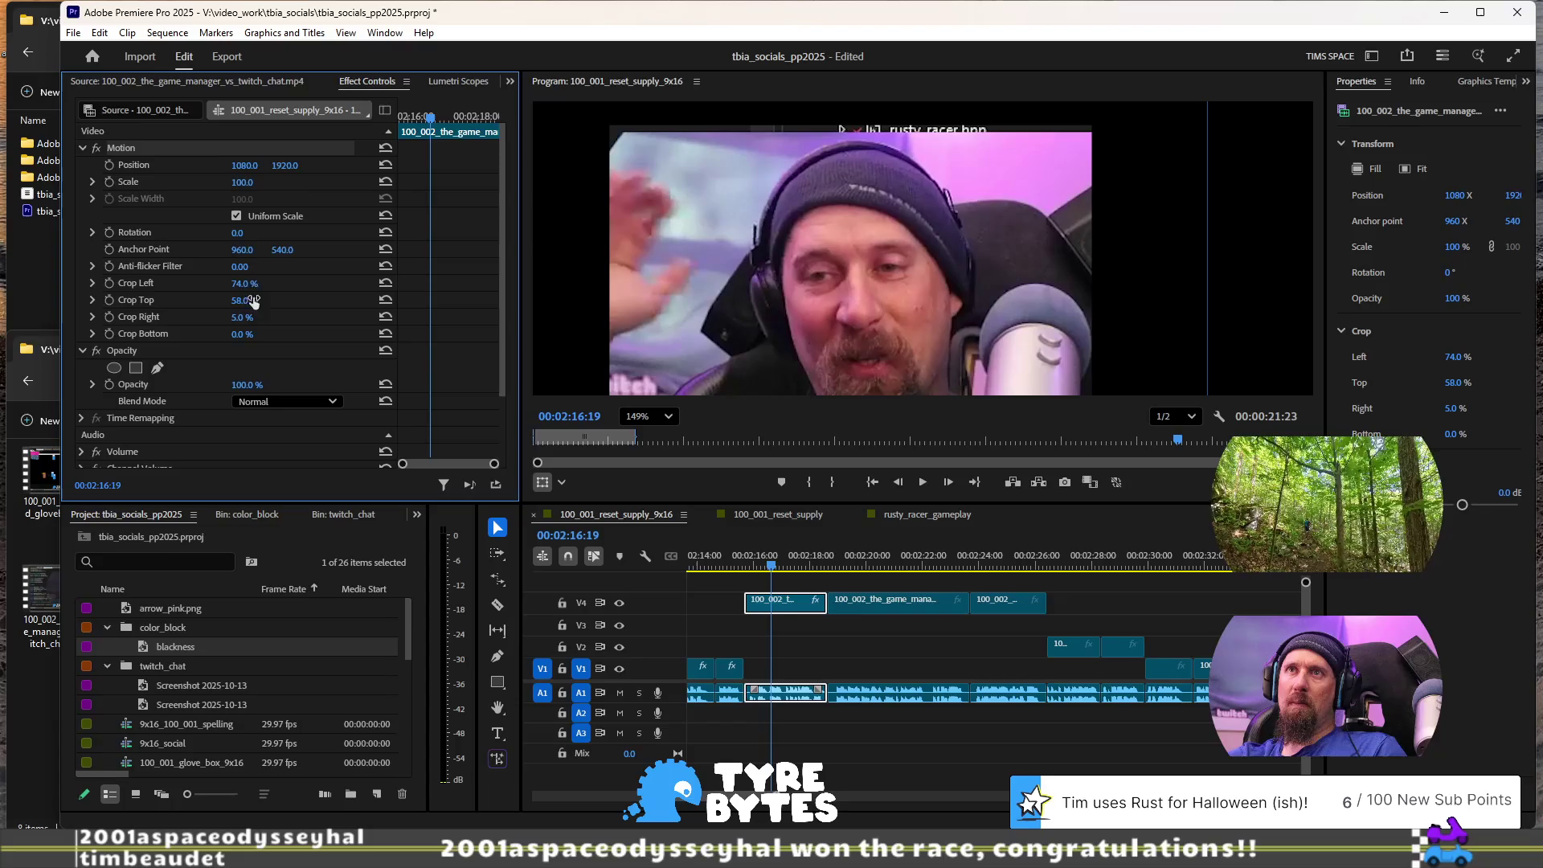
text(59)
key(Return)
scroll(930, 239, down, 4)
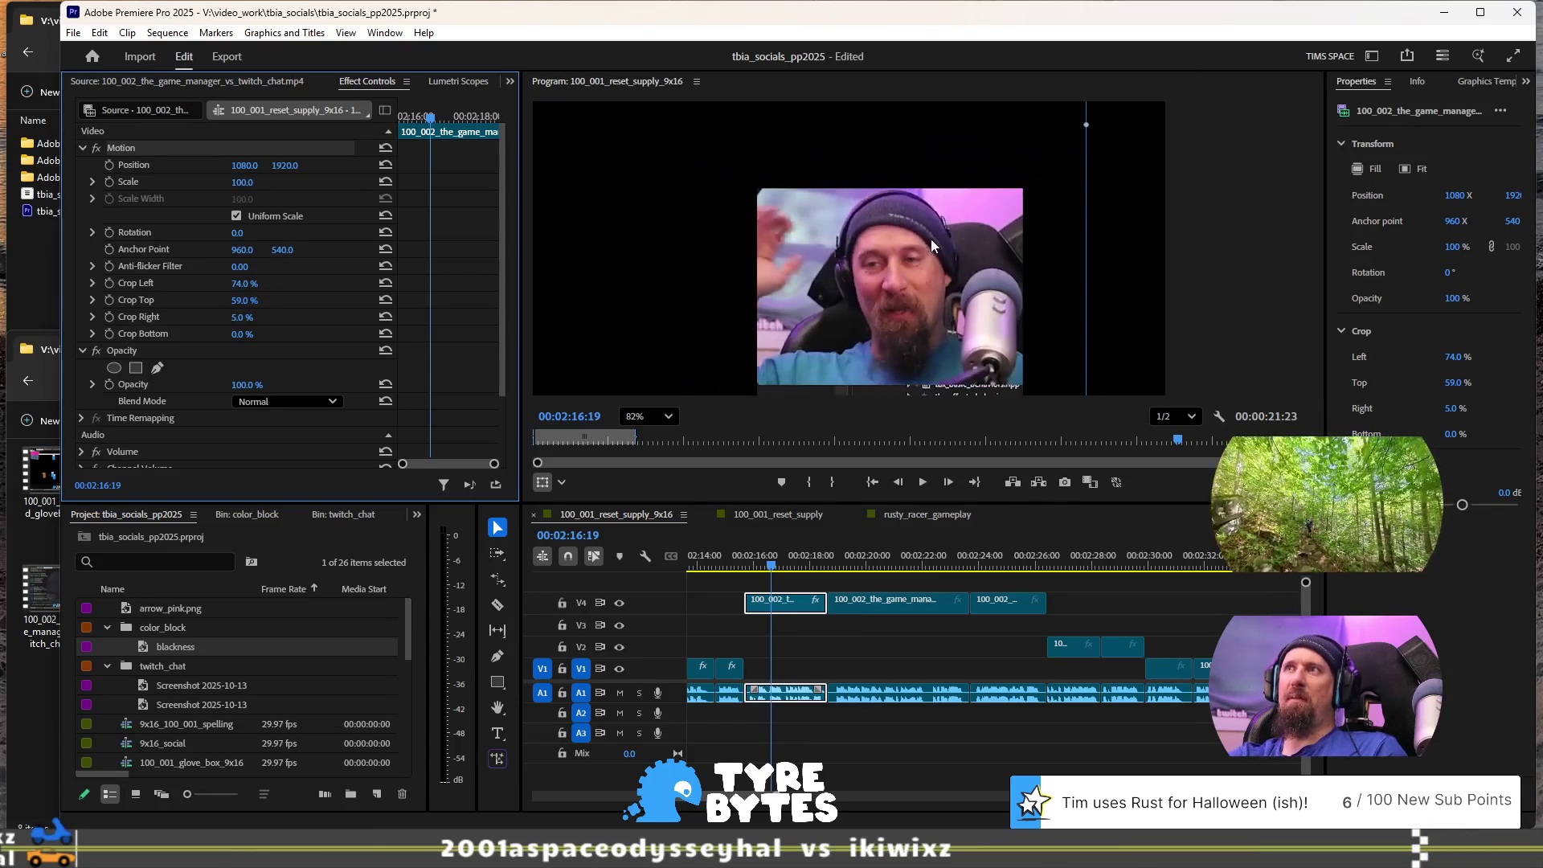
scroll(806, 371, up, 3)
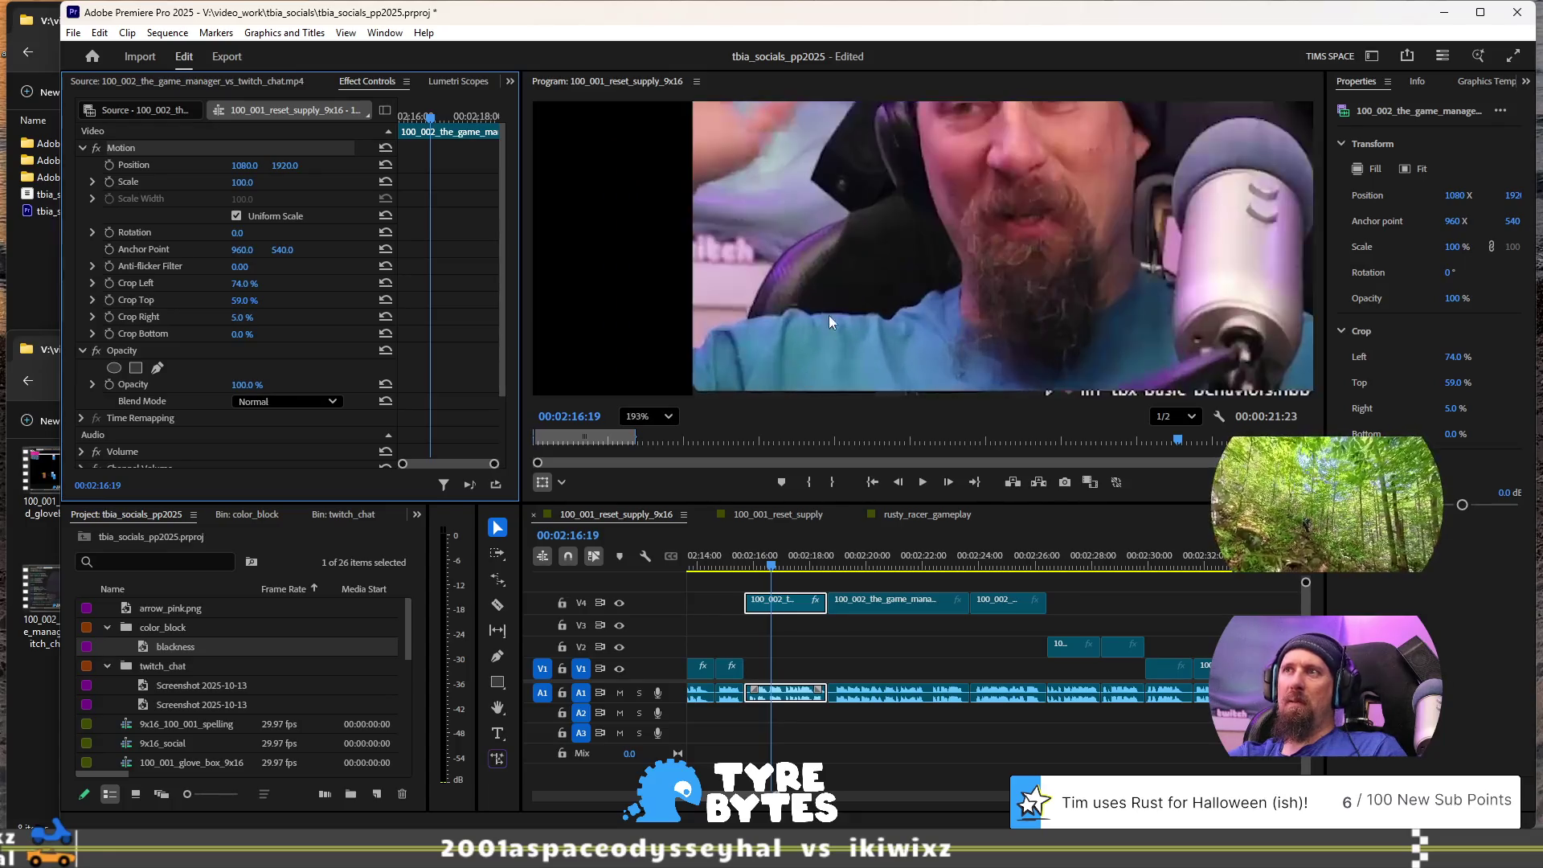
Step: Crop 14% off the bottom of the webcam clip to isolate the streamer's face
drag(827, 202, 815, 198)
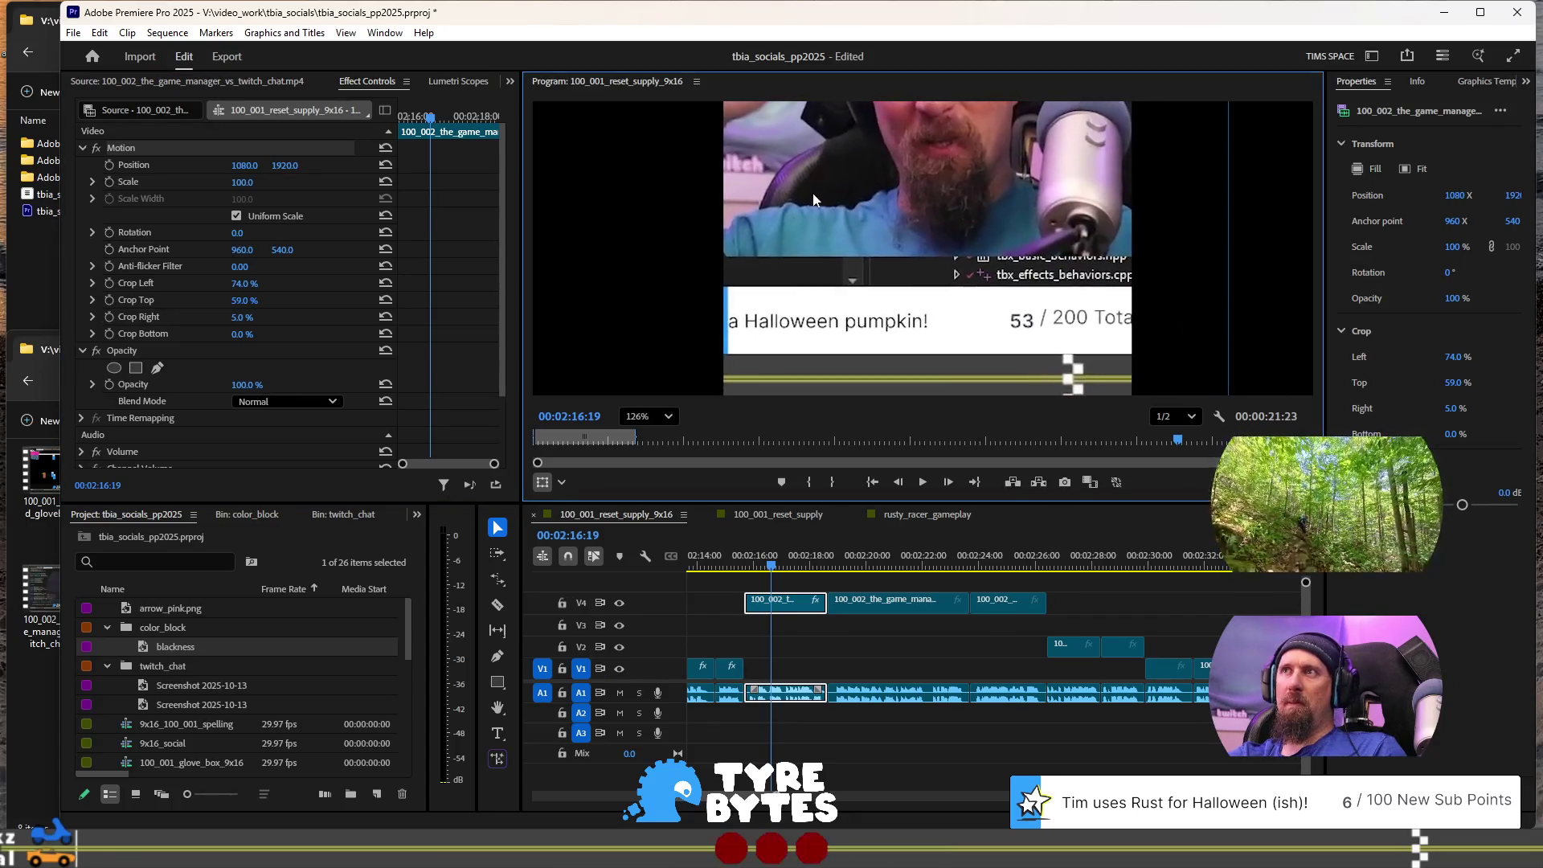
drag(240, 334, 253, 335)
click(244, 335)
text(14)
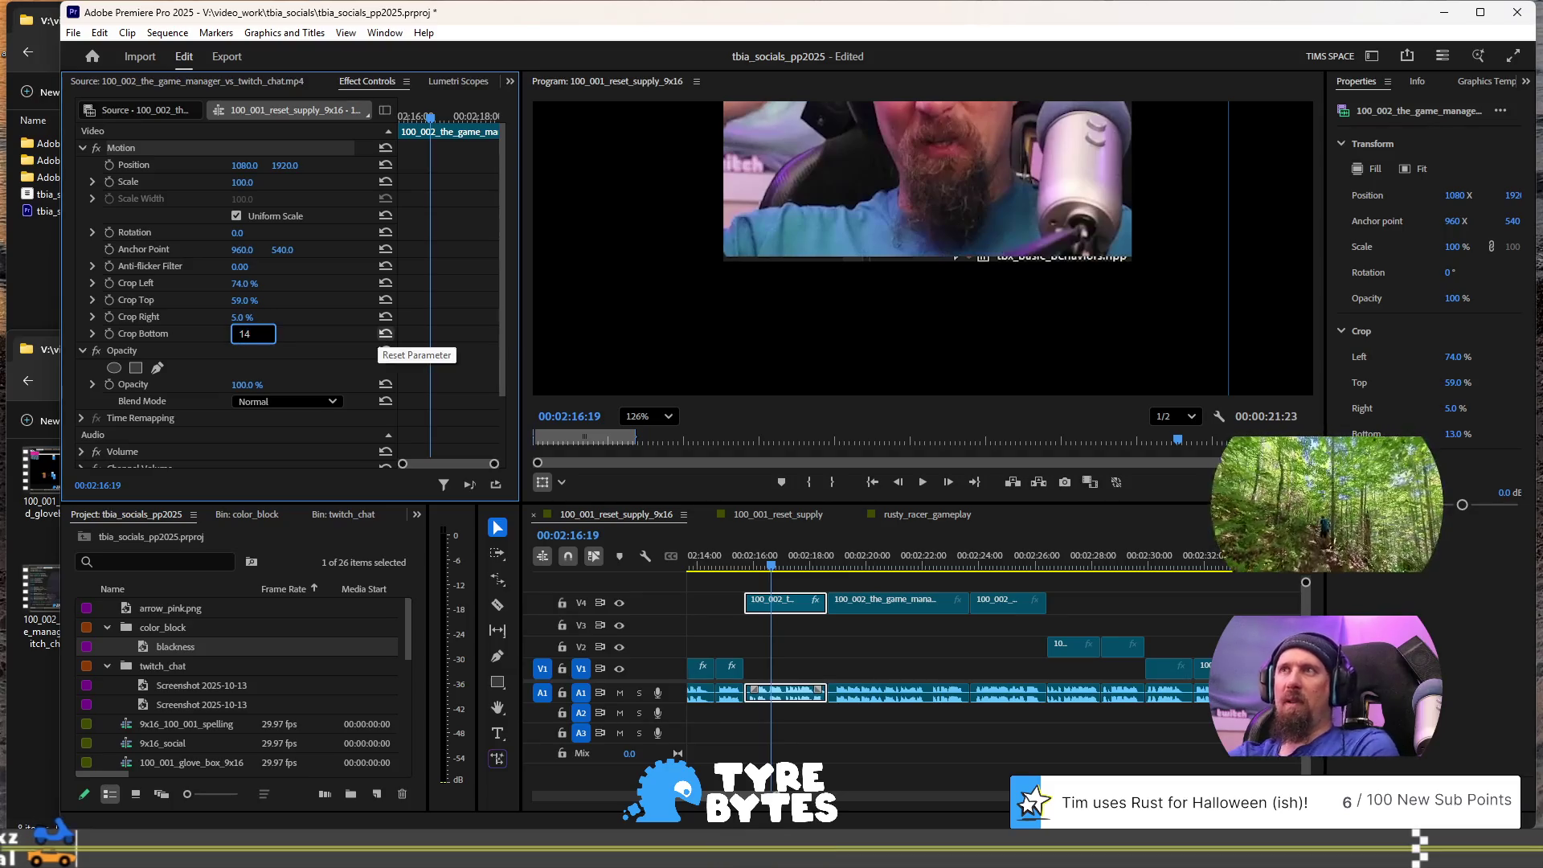
key(Return)
scroll(820, 250, down, 5)
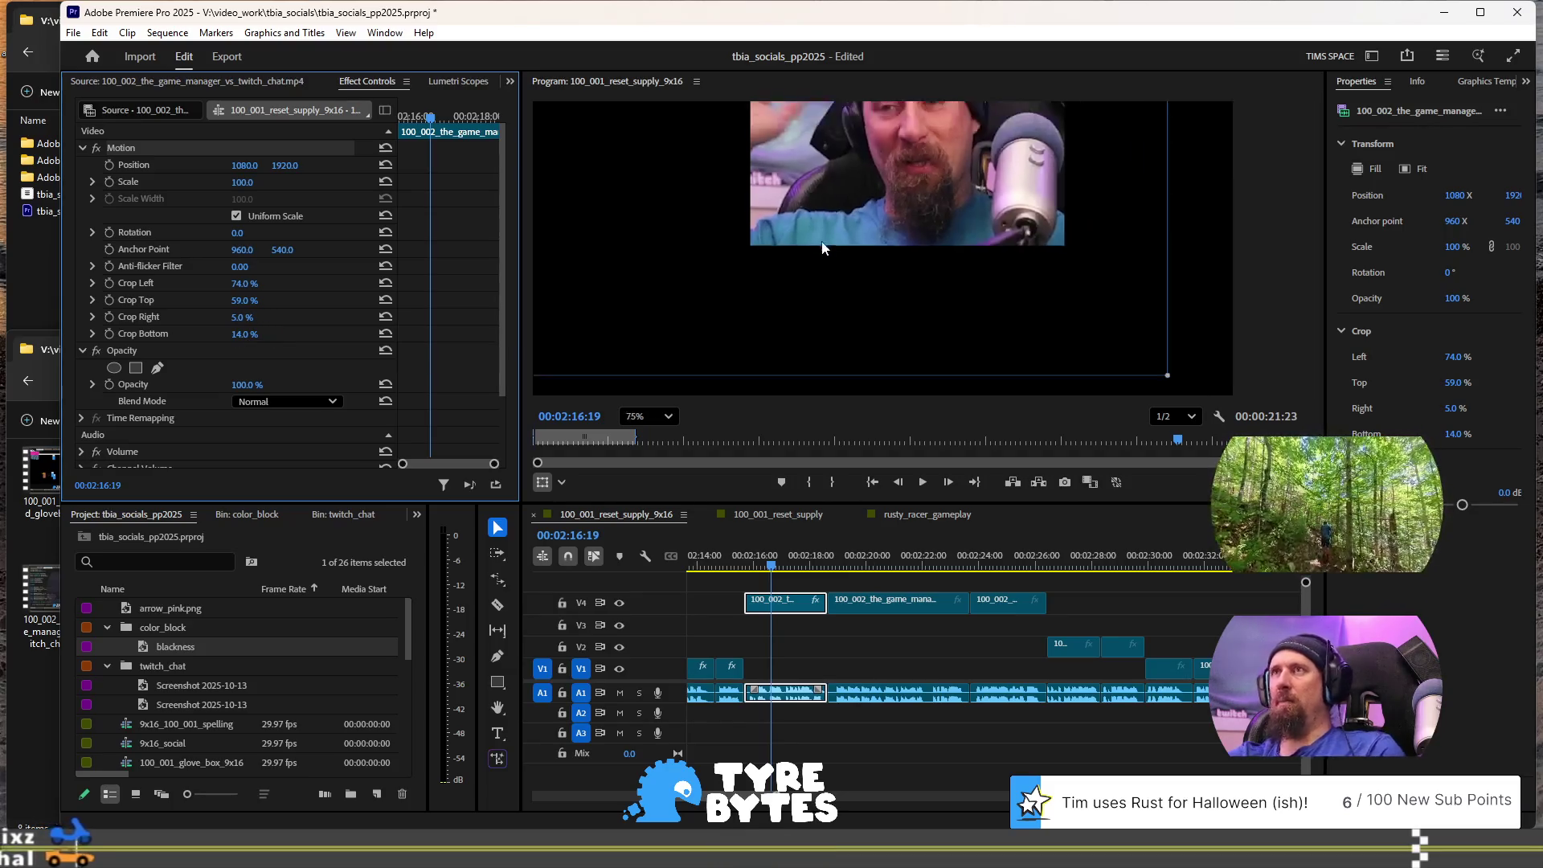
Step: Scale the cropped webcam up to about 501% and drag it toward the frame's bottom
scroll(1075, 205, down, 5)
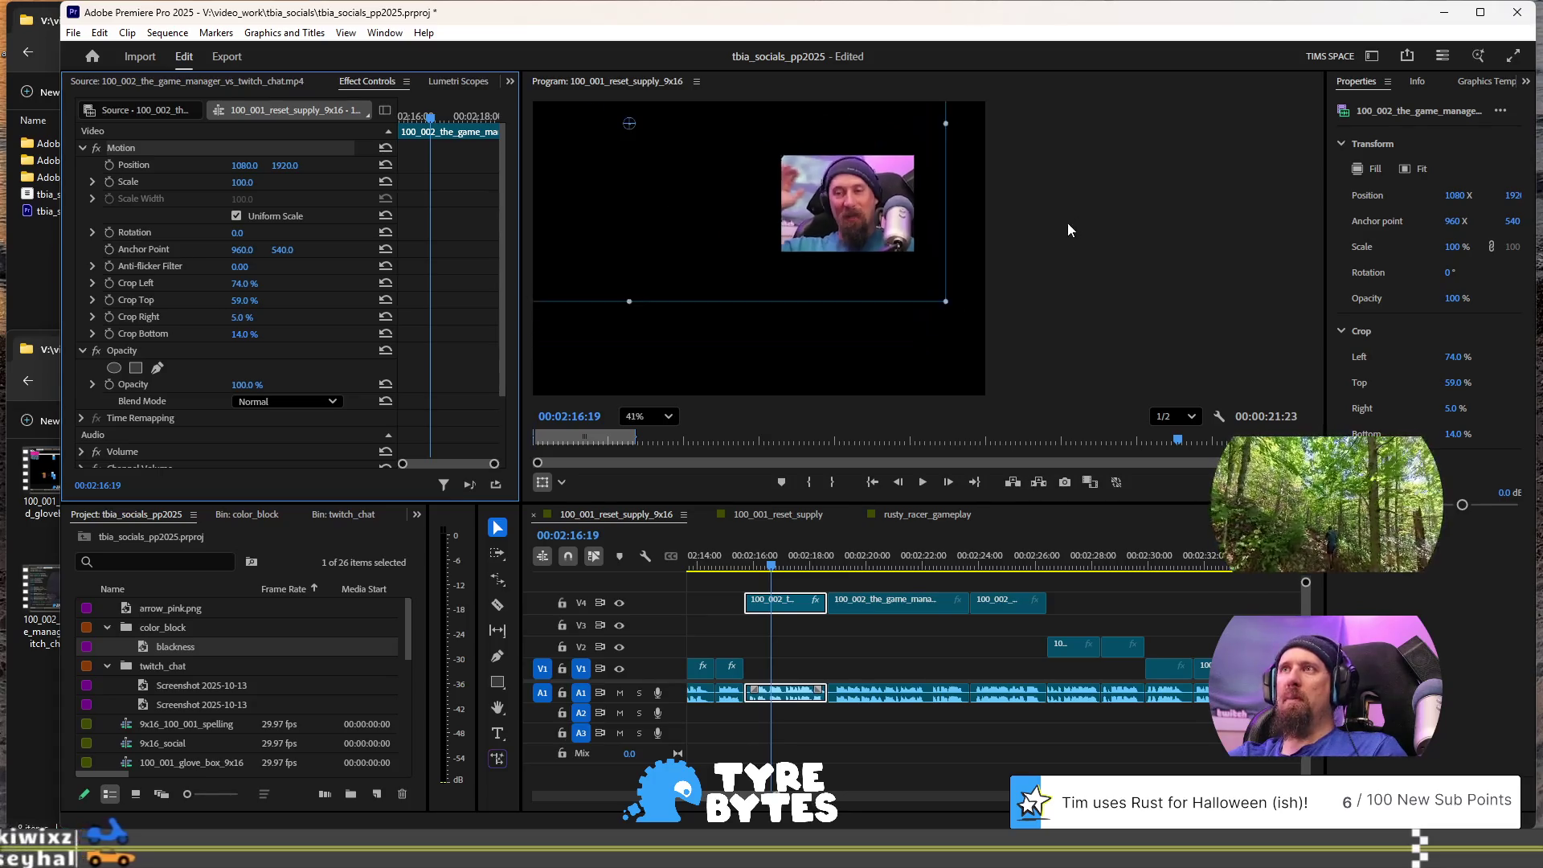
drag(804, 250, 619, 367)
mouse_move(961, 260)
mouse_down()
mouse_move(768, 275)
mouse_move(843, 293)
mouse_up()
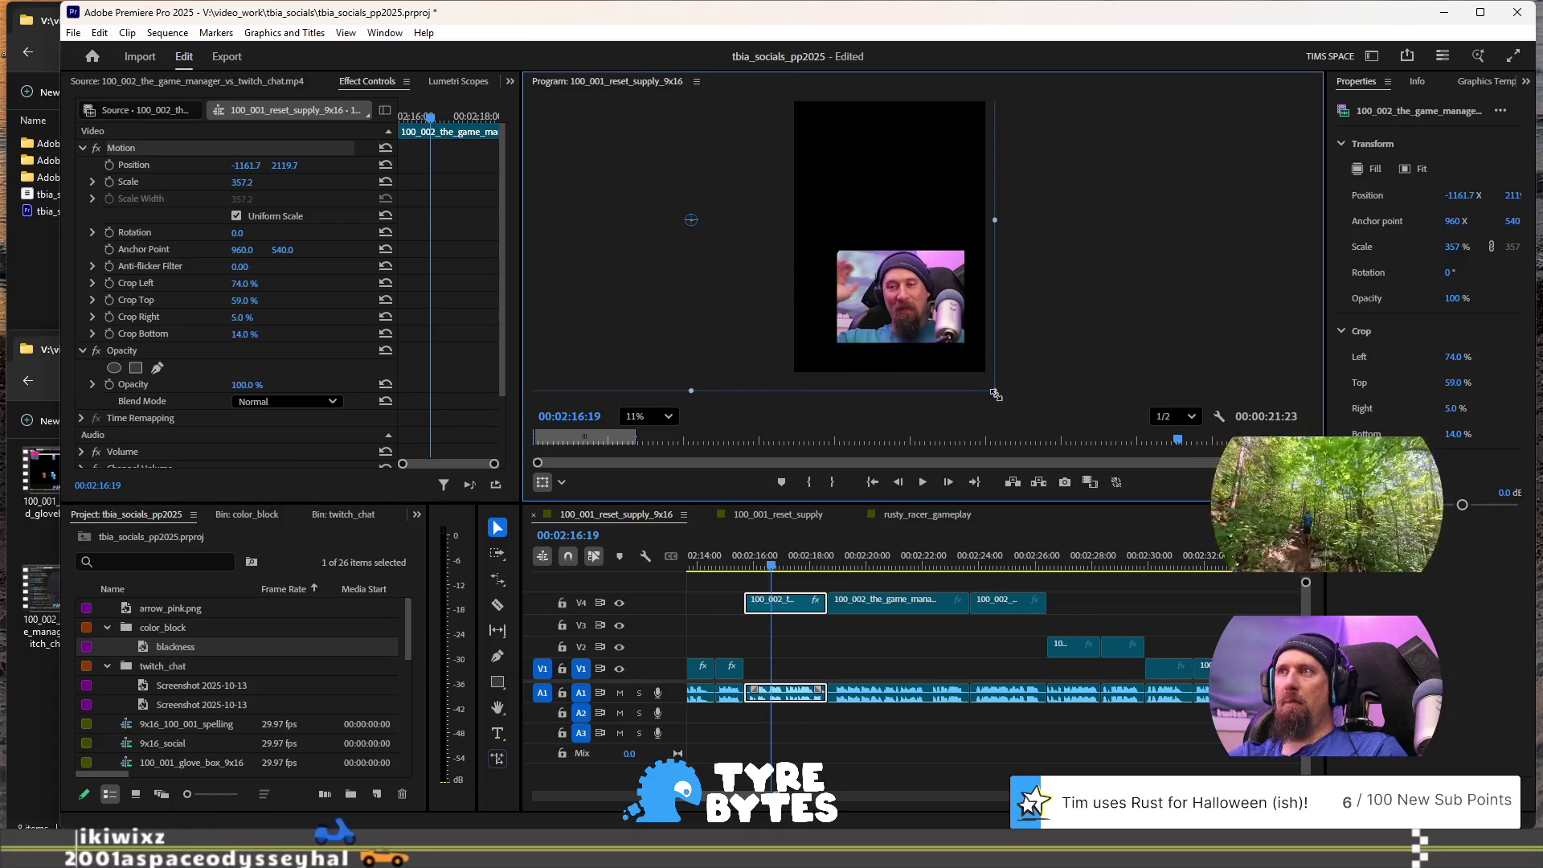
drag(994, 222, 1117, 231)
mouse_move(973, 309)
mouse_down()
mouse_move(870, 301)
mouse_move(864, 282)
mouse_up()
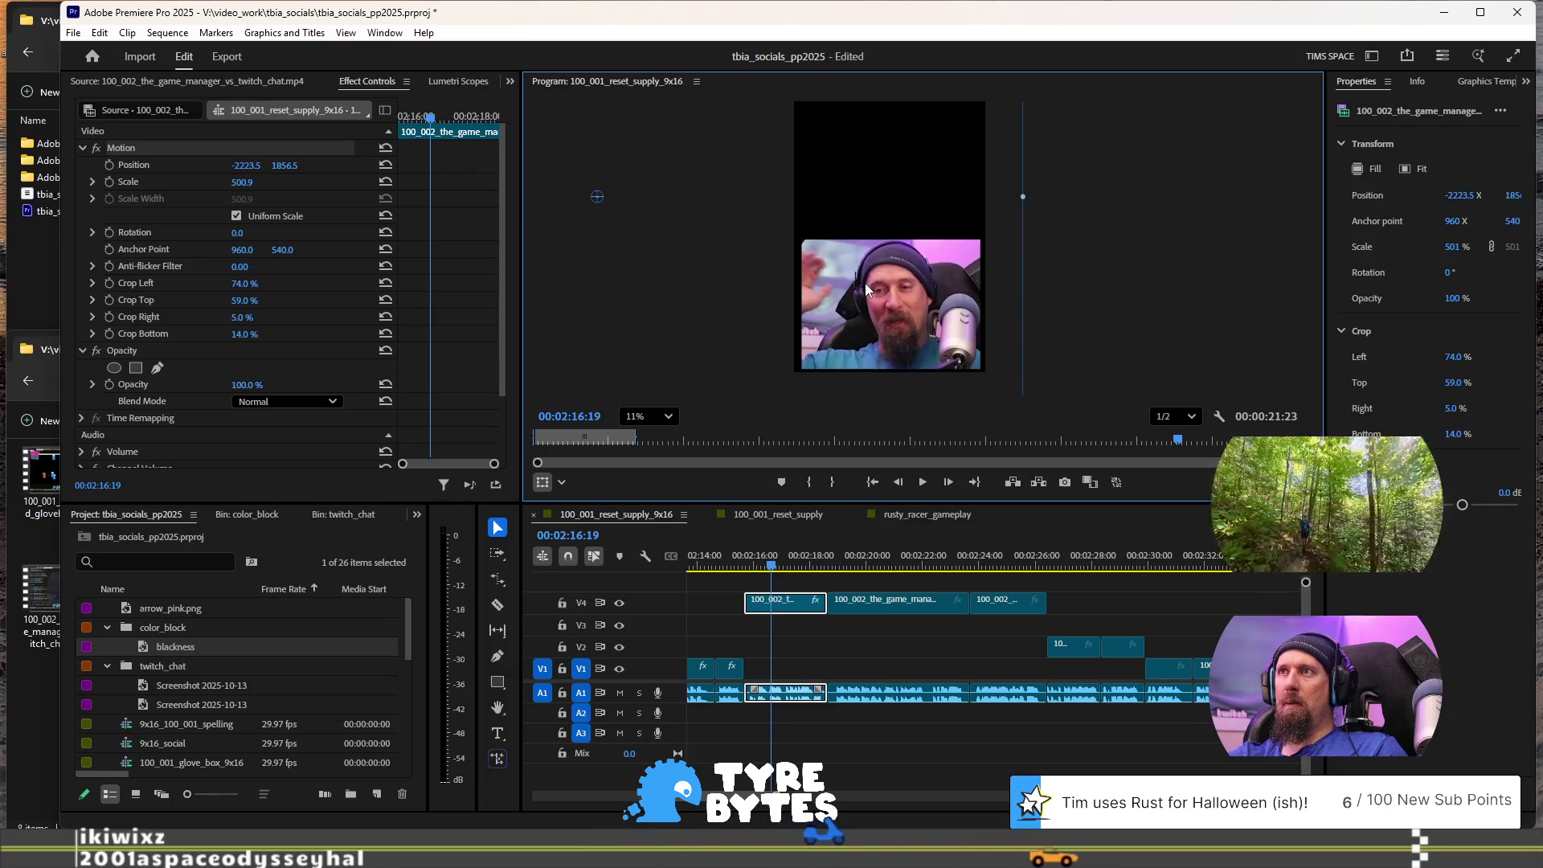
Step: Fine-tune the webcam's position in the lower middle with small left, right, up and down nudges
scroll(923, 301, up, 3)
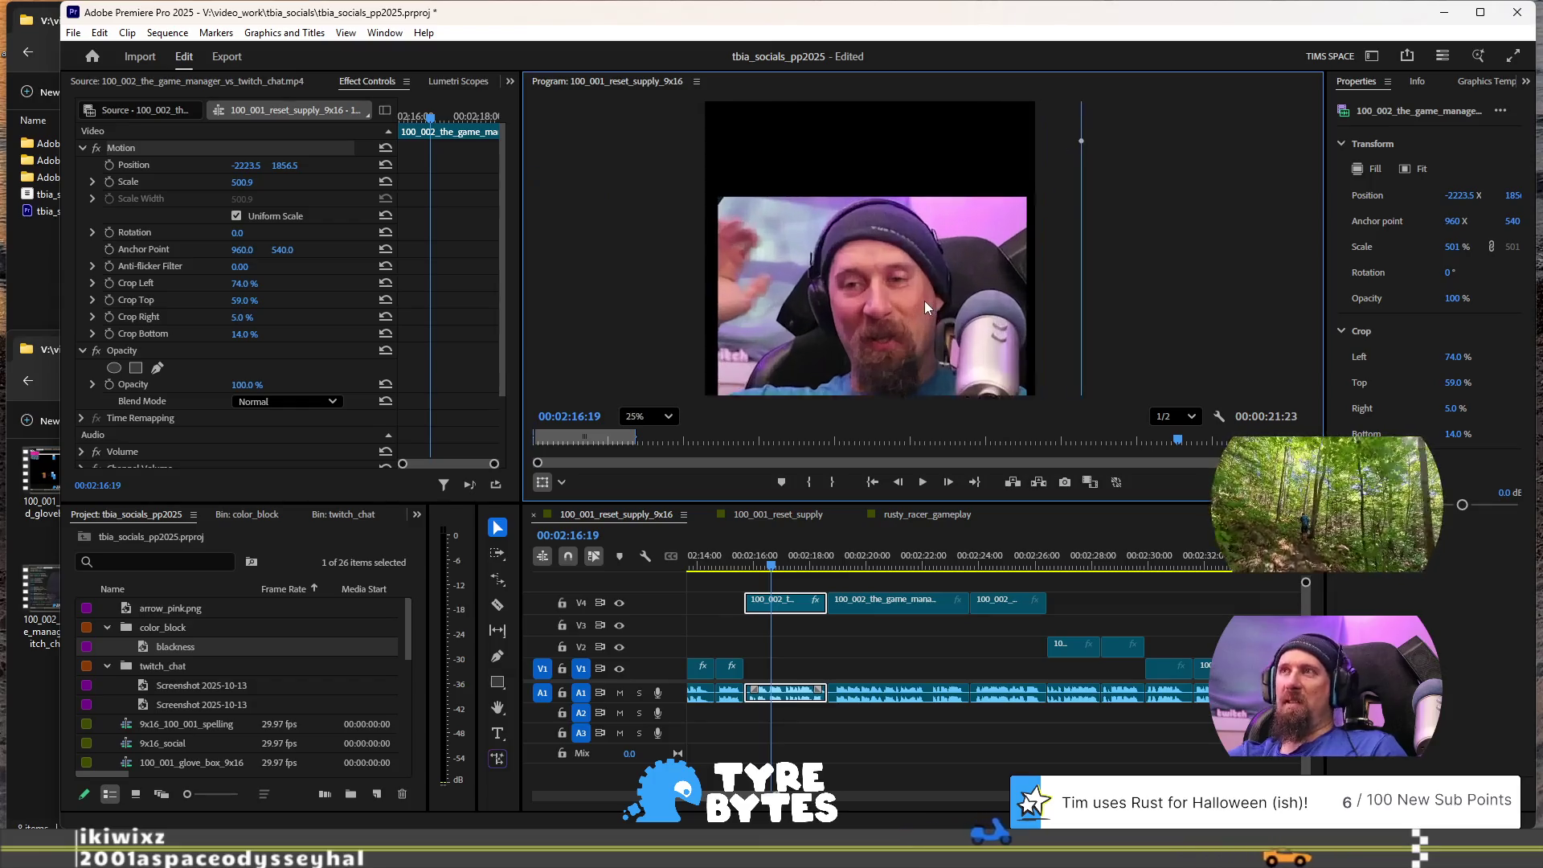
drag(910, 303, 904, 304)
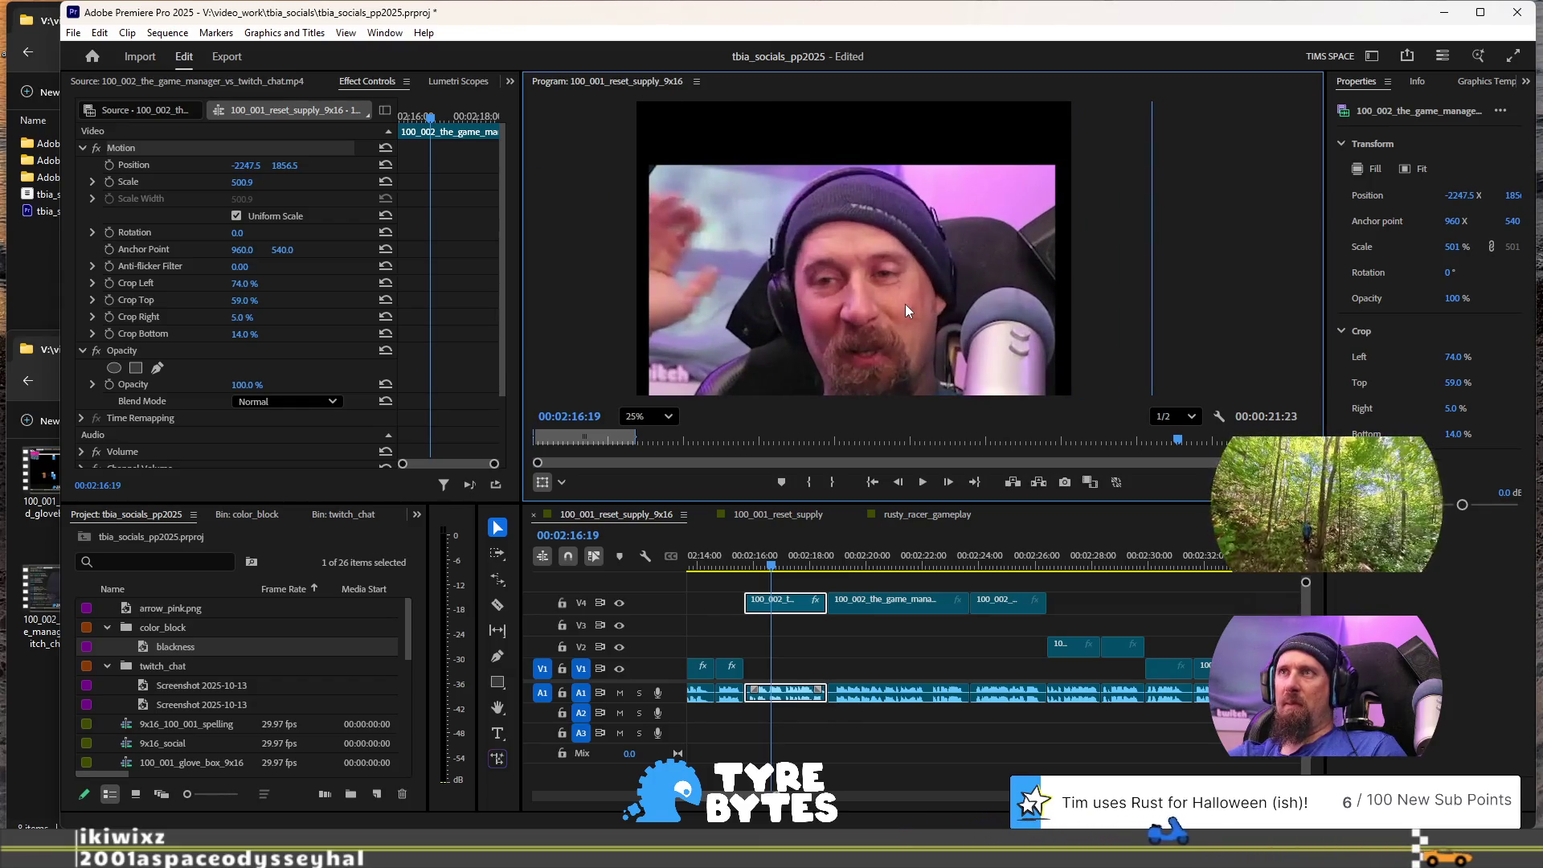
key(Right)
key(Right)
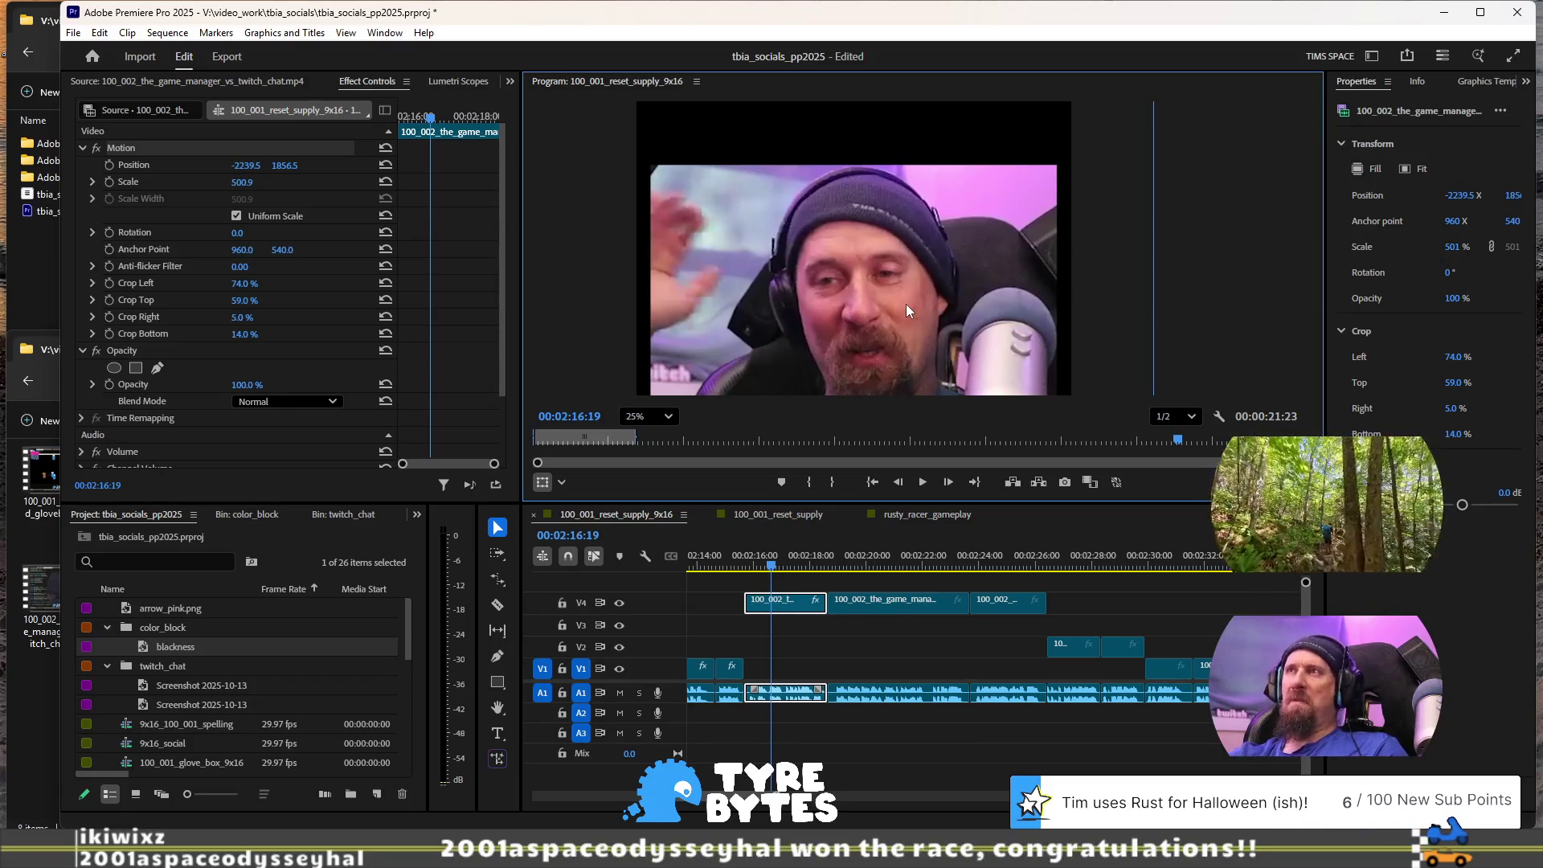
scroll(957, 368, down, 2)
scroll(957, 368, up, 3)
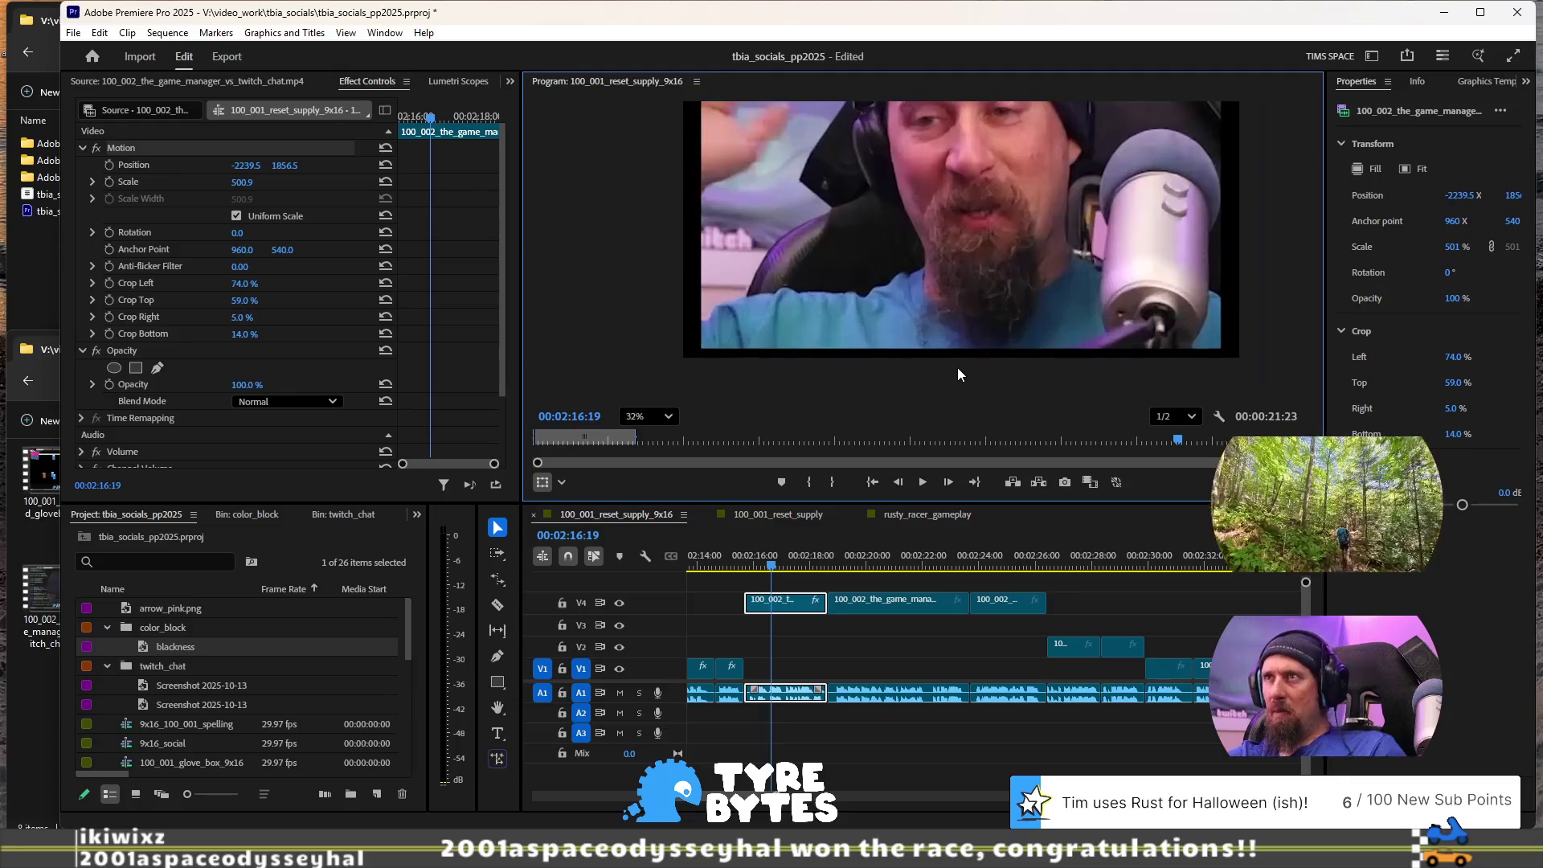
key(Up)
key(Up)
key(Up)
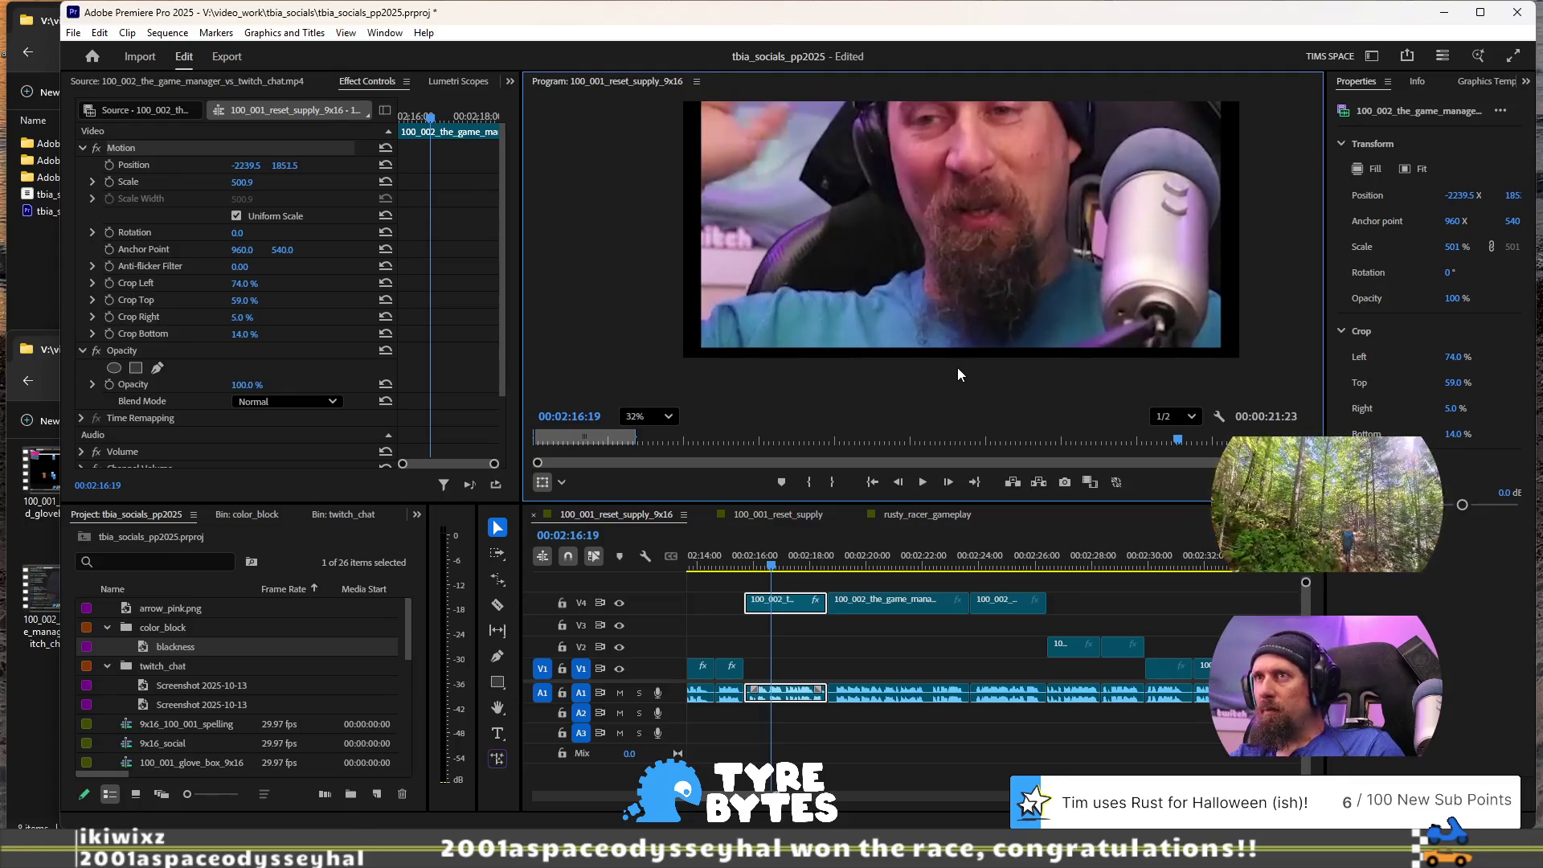
key(Up)
key(Up)
key(Up)
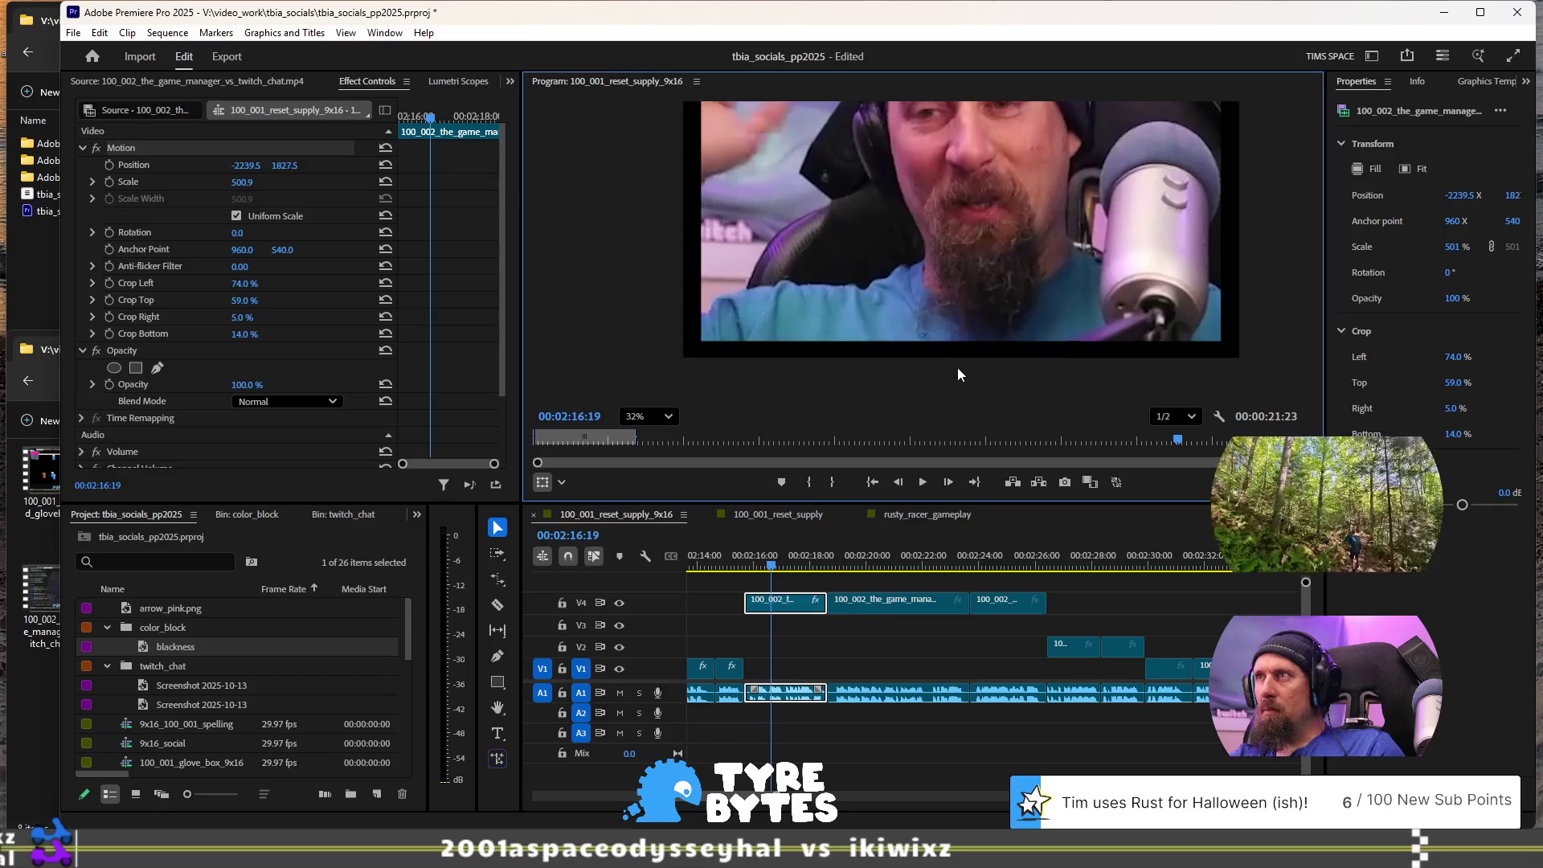
key(Down)
scroll(957, 368, down, 5)
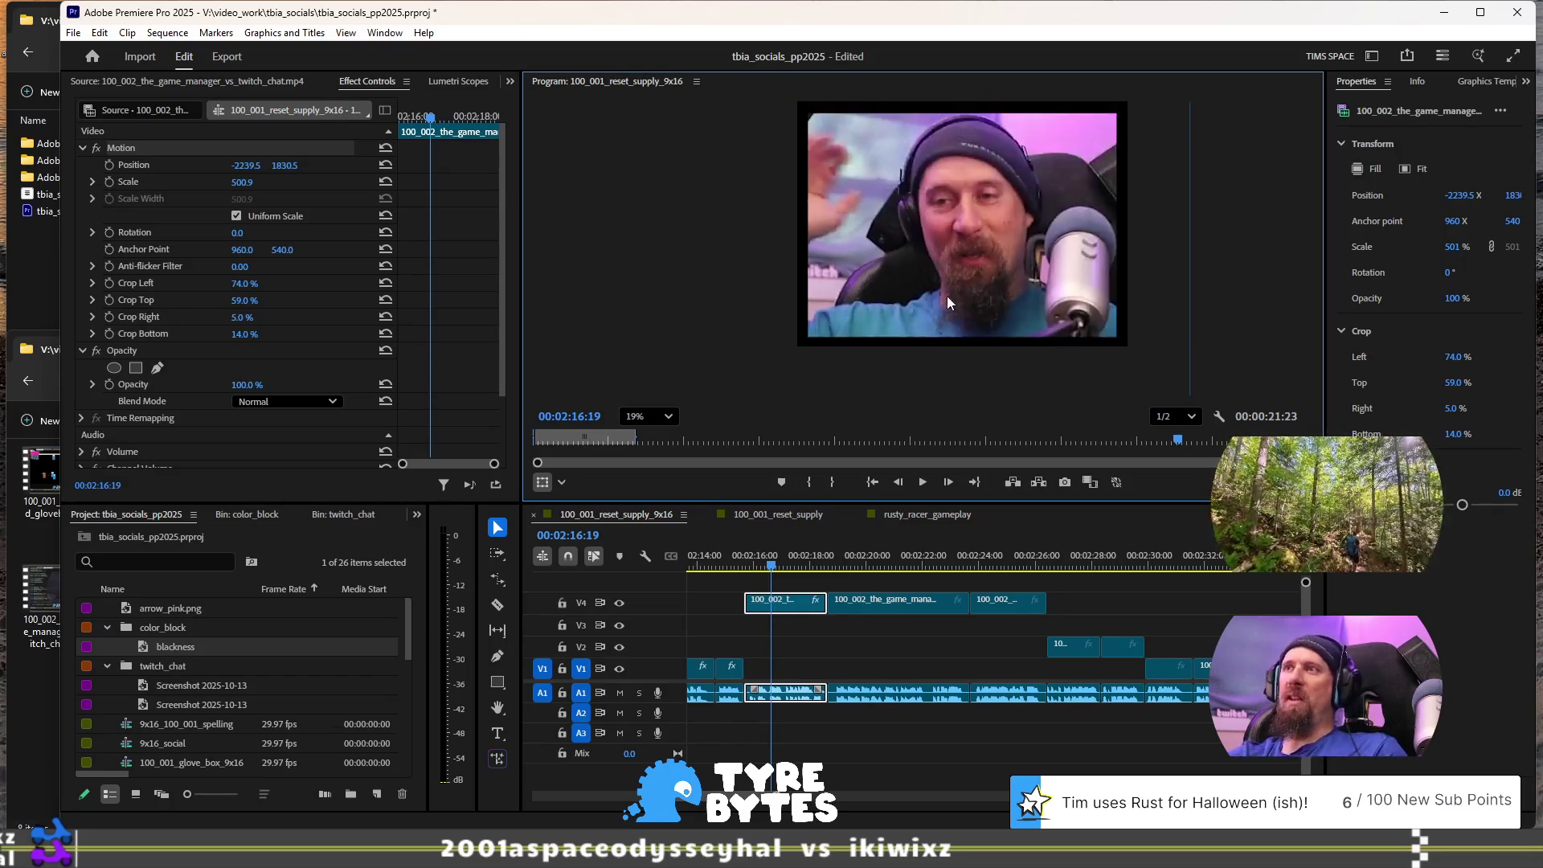
Step: Deselect the webcam and set the Program Monitor zoom to Fit
click(1188, 195)
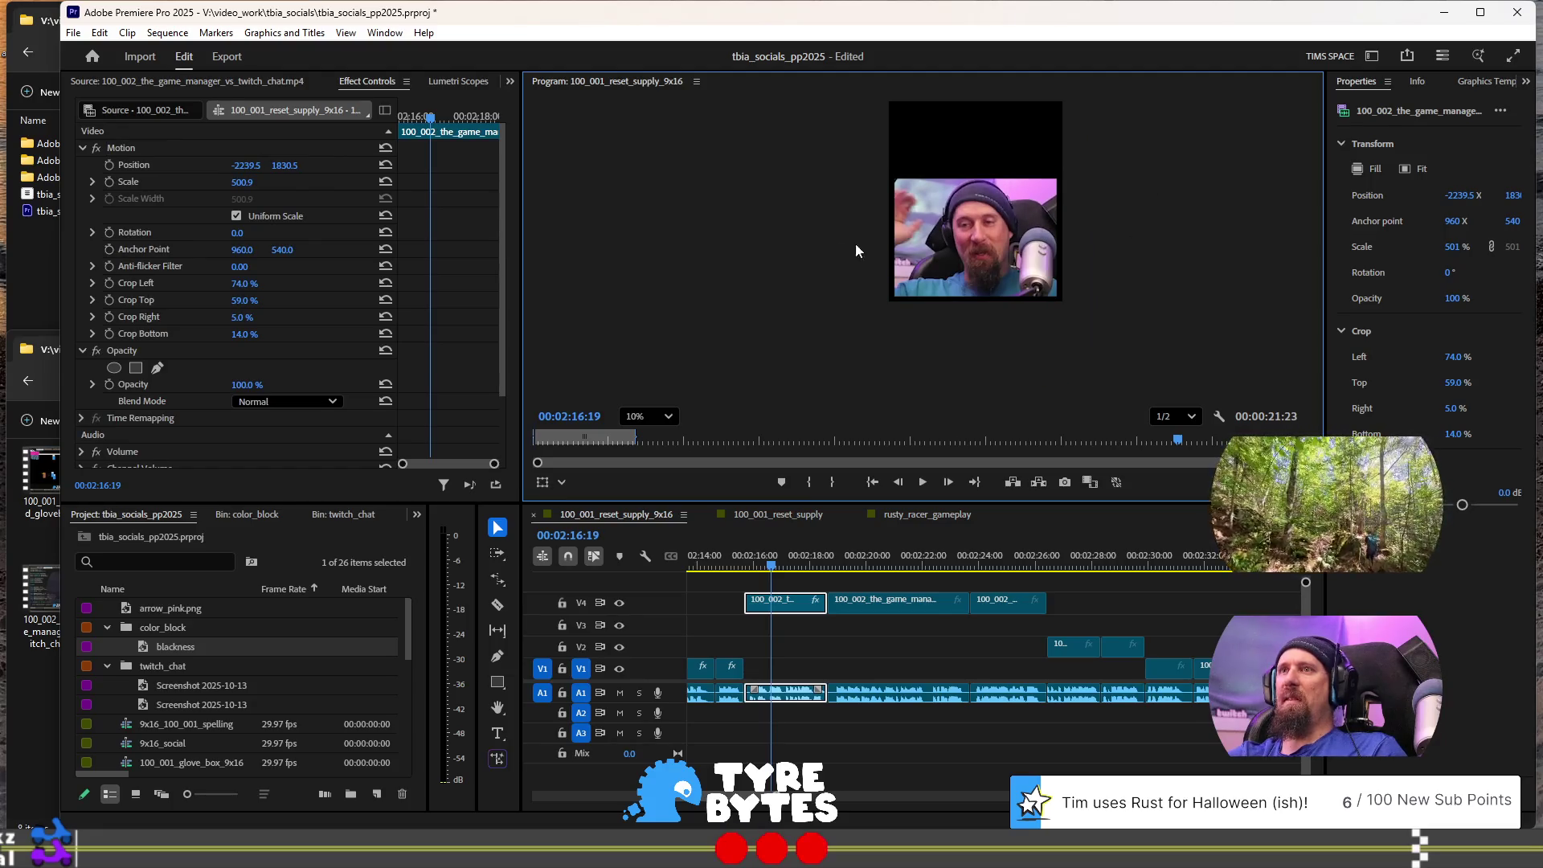
click(667, 416)
click(657, 442)
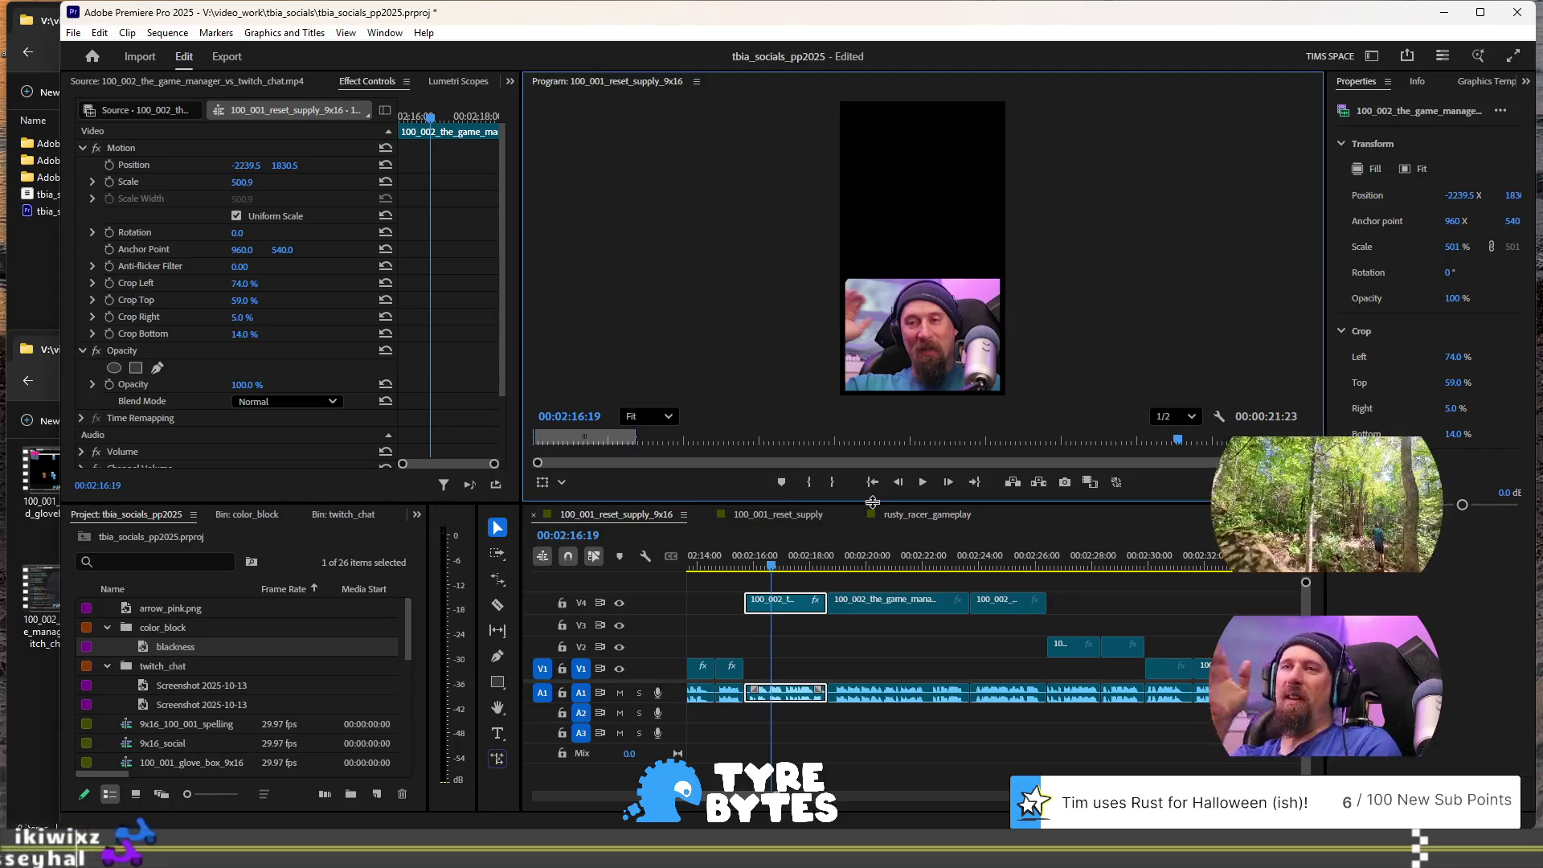
scroll(157, 706, down, 3)
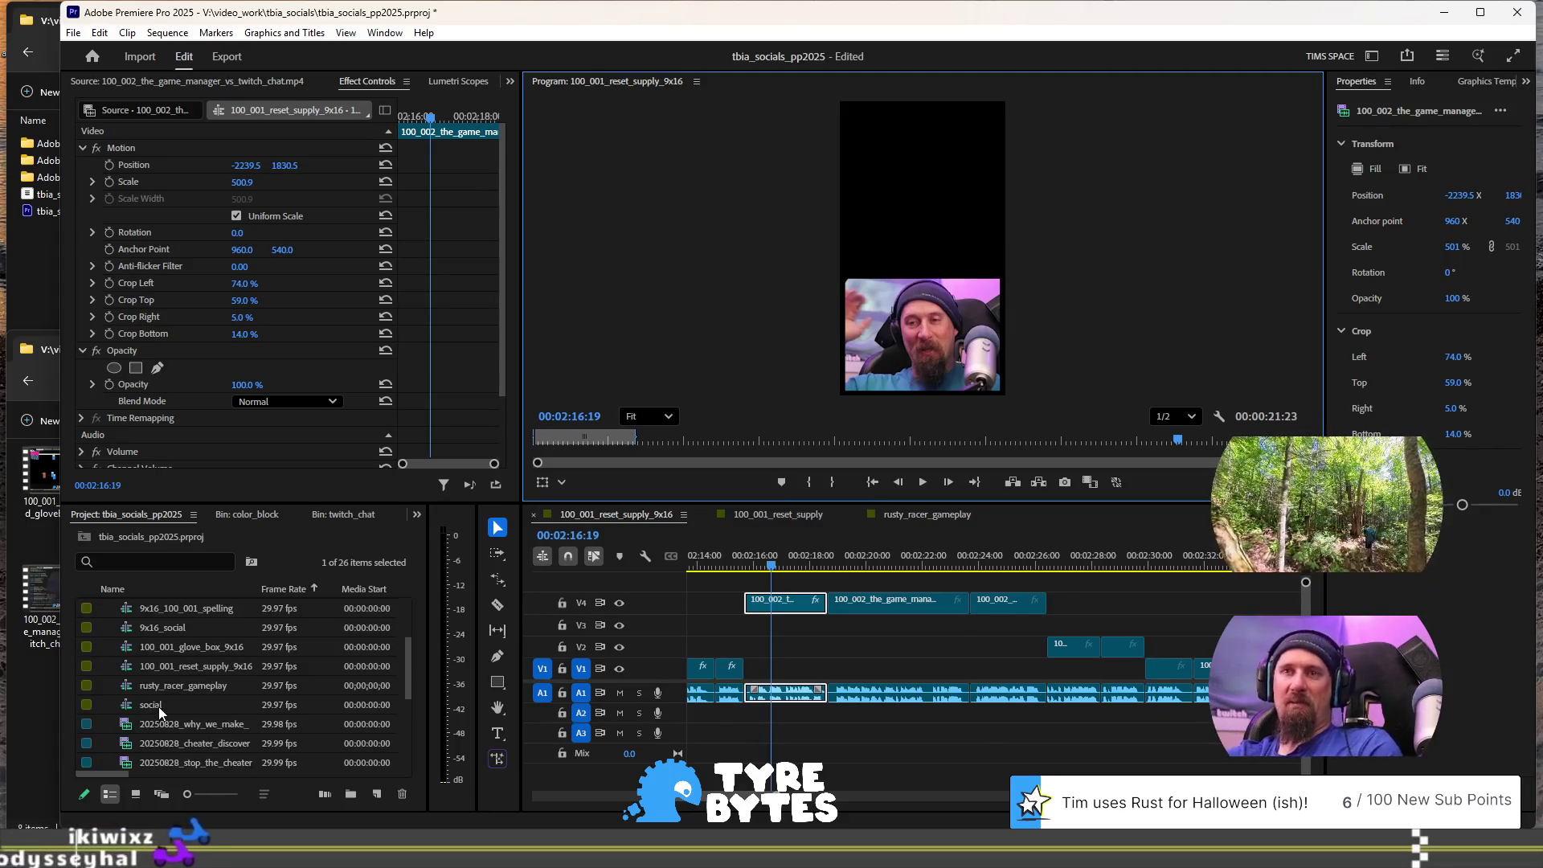
Step: Place rusty_racer_gameplay on V3, unlink it, delete its A3 audio, and select the video
drag(165, 687, 746, 622)
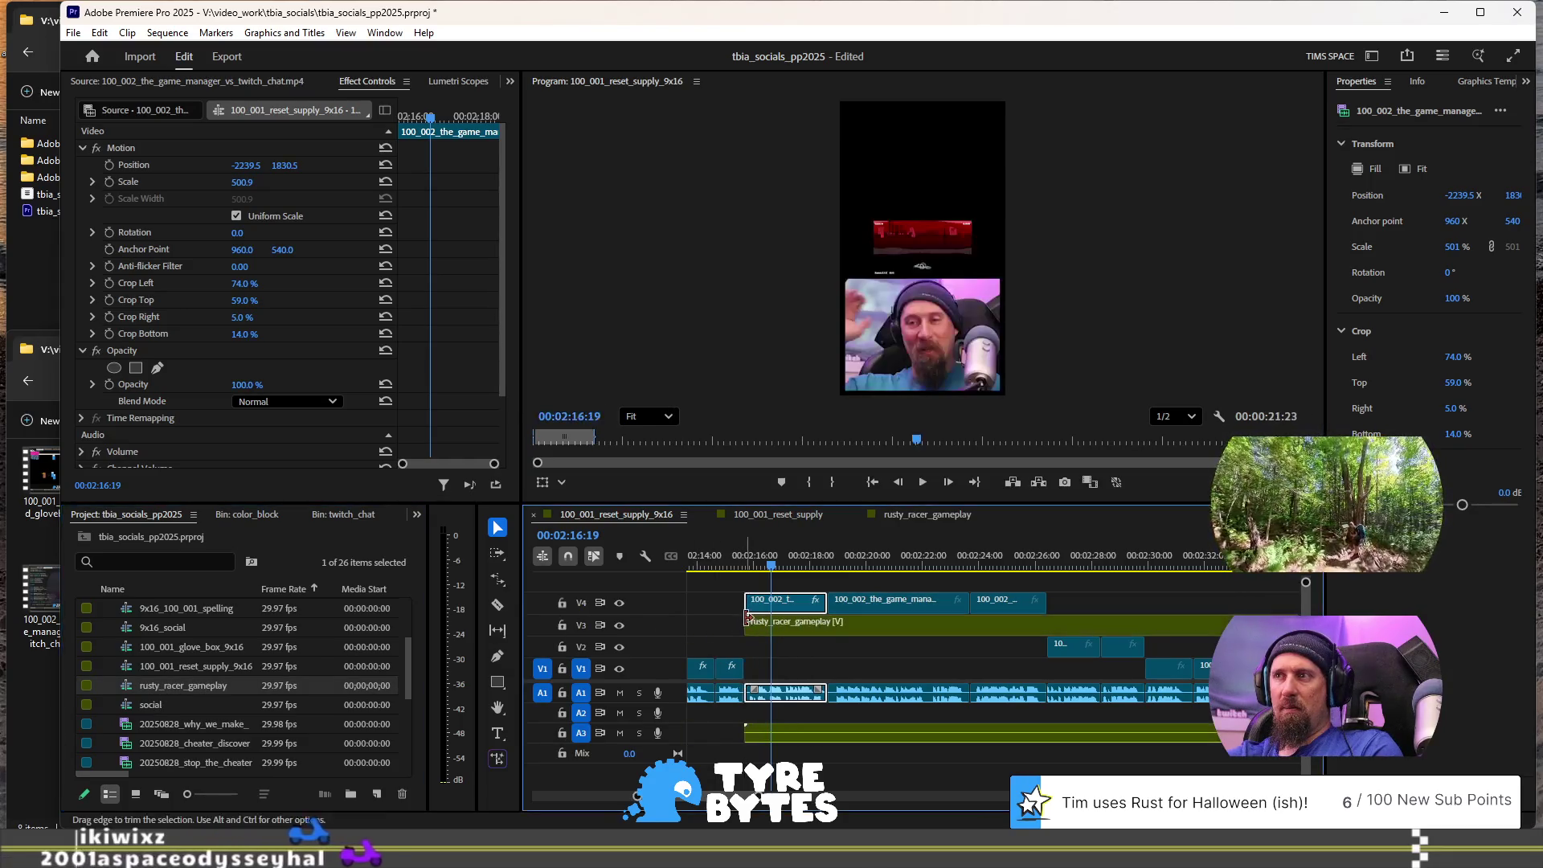
right_click(831, 626)
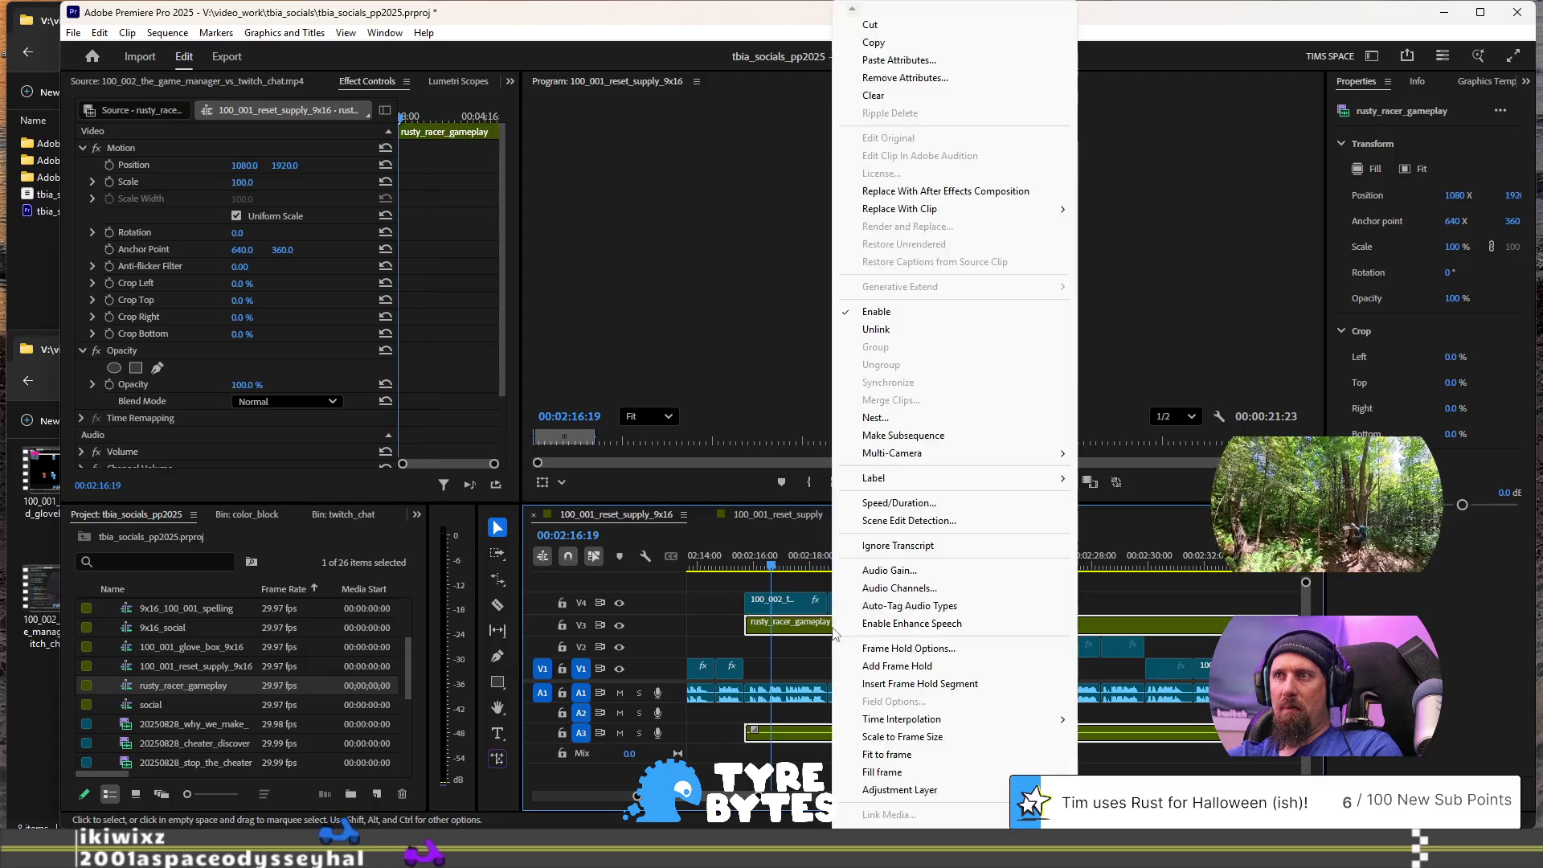
click(897, 336)
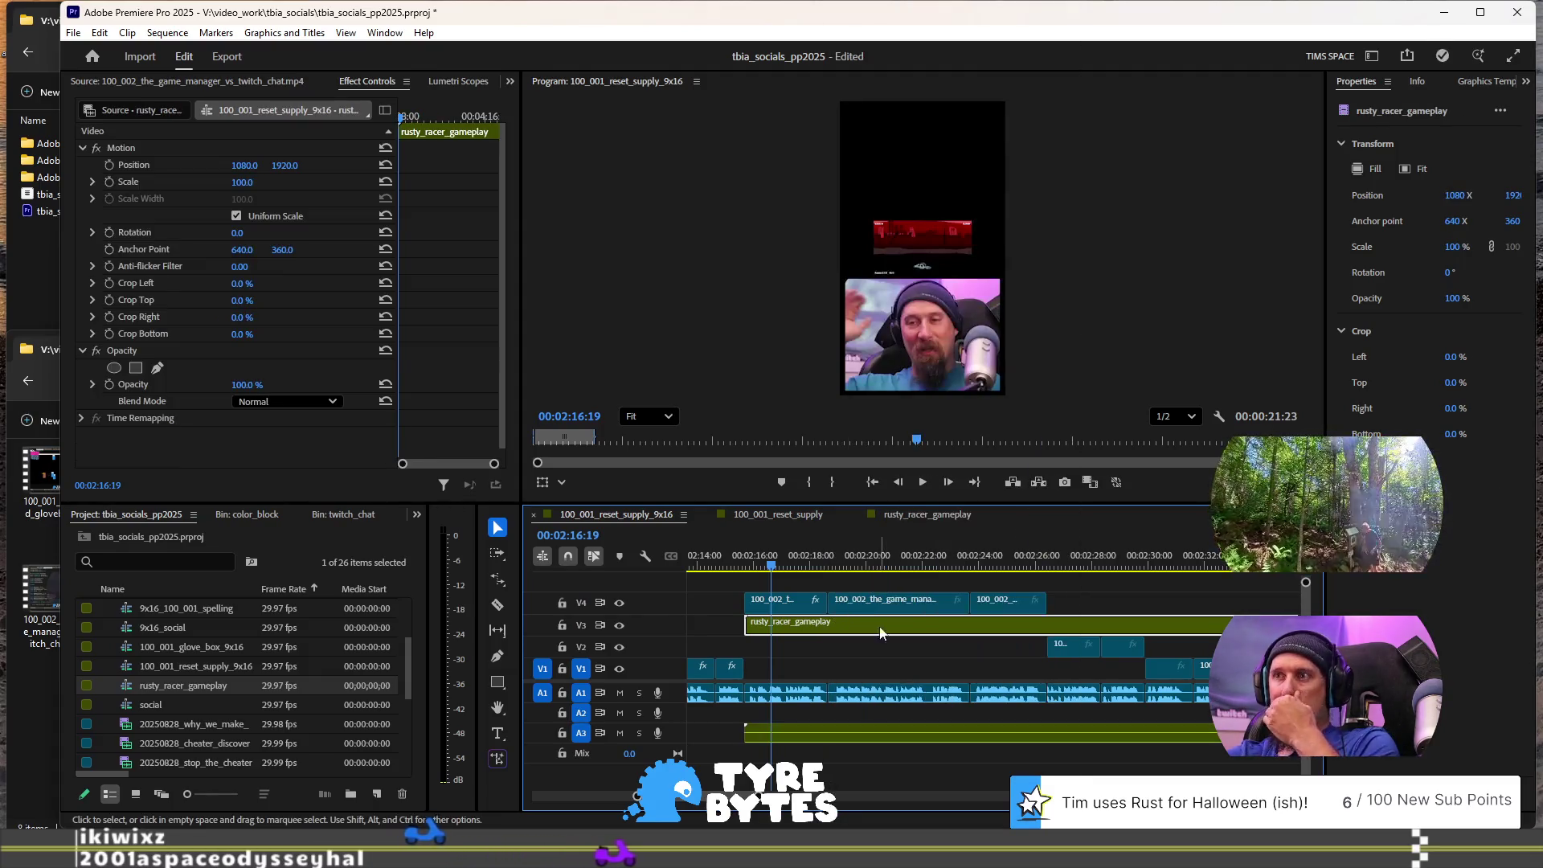
click(850, 728)
key(Delete)
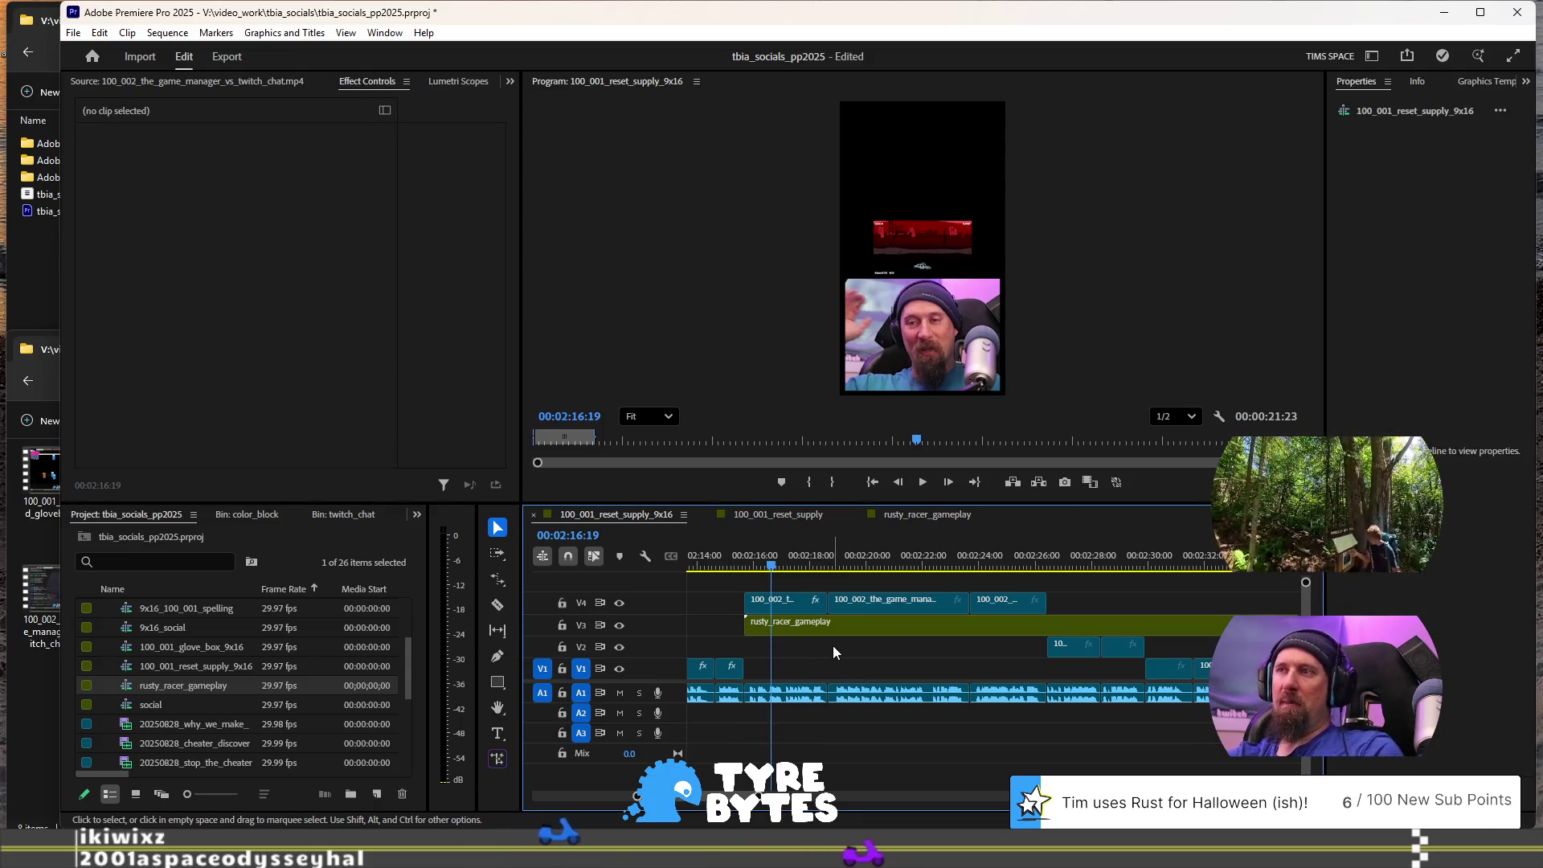
scroll(1030, 641, right, 2)
scroll(1023, 636, left, 3)
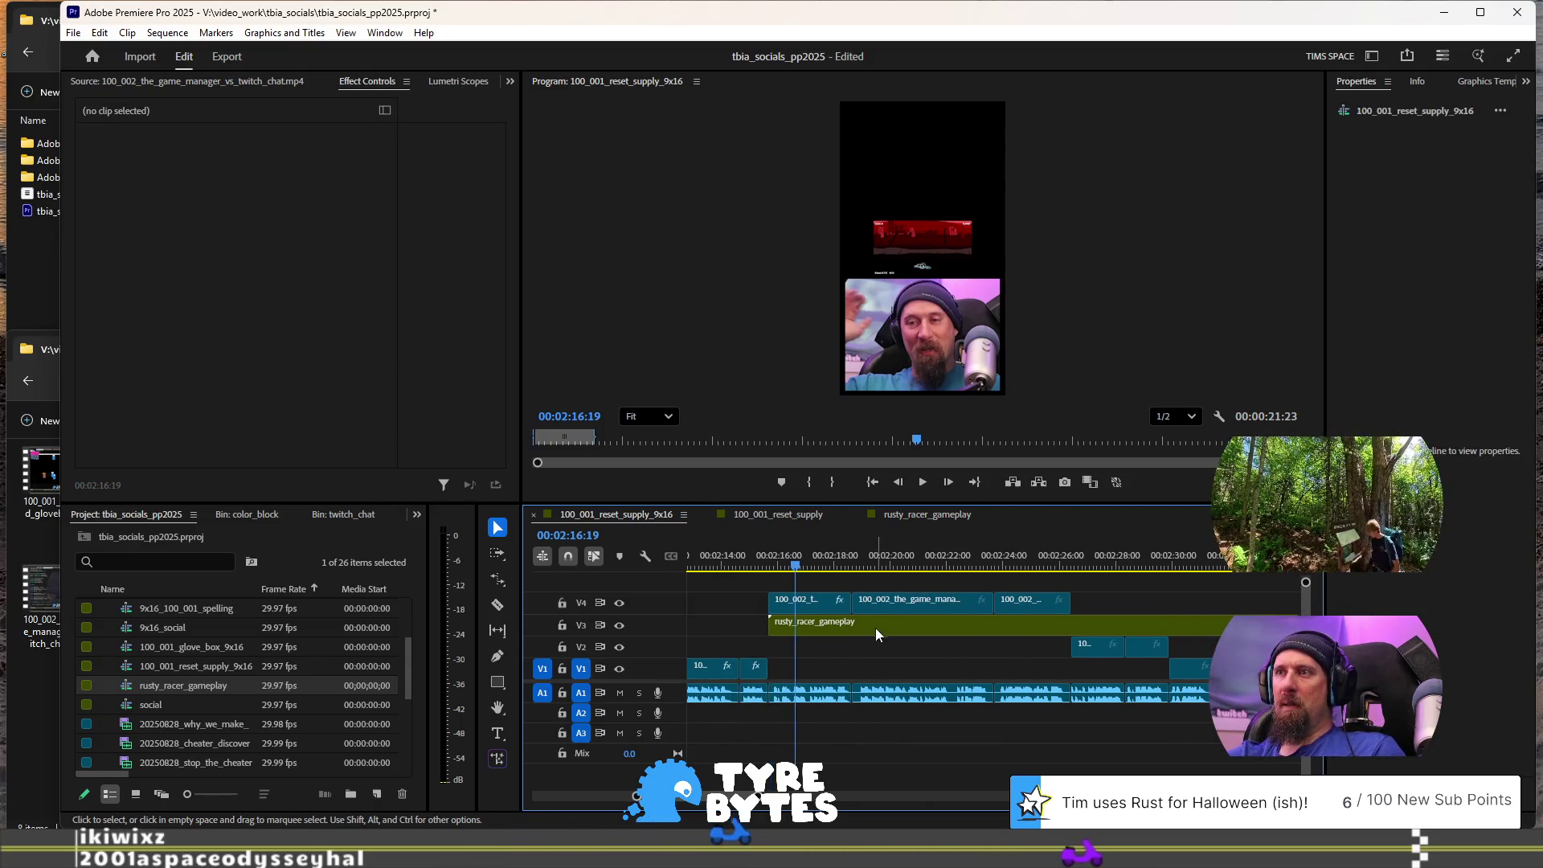
click(817, 626)
click(927, 237)
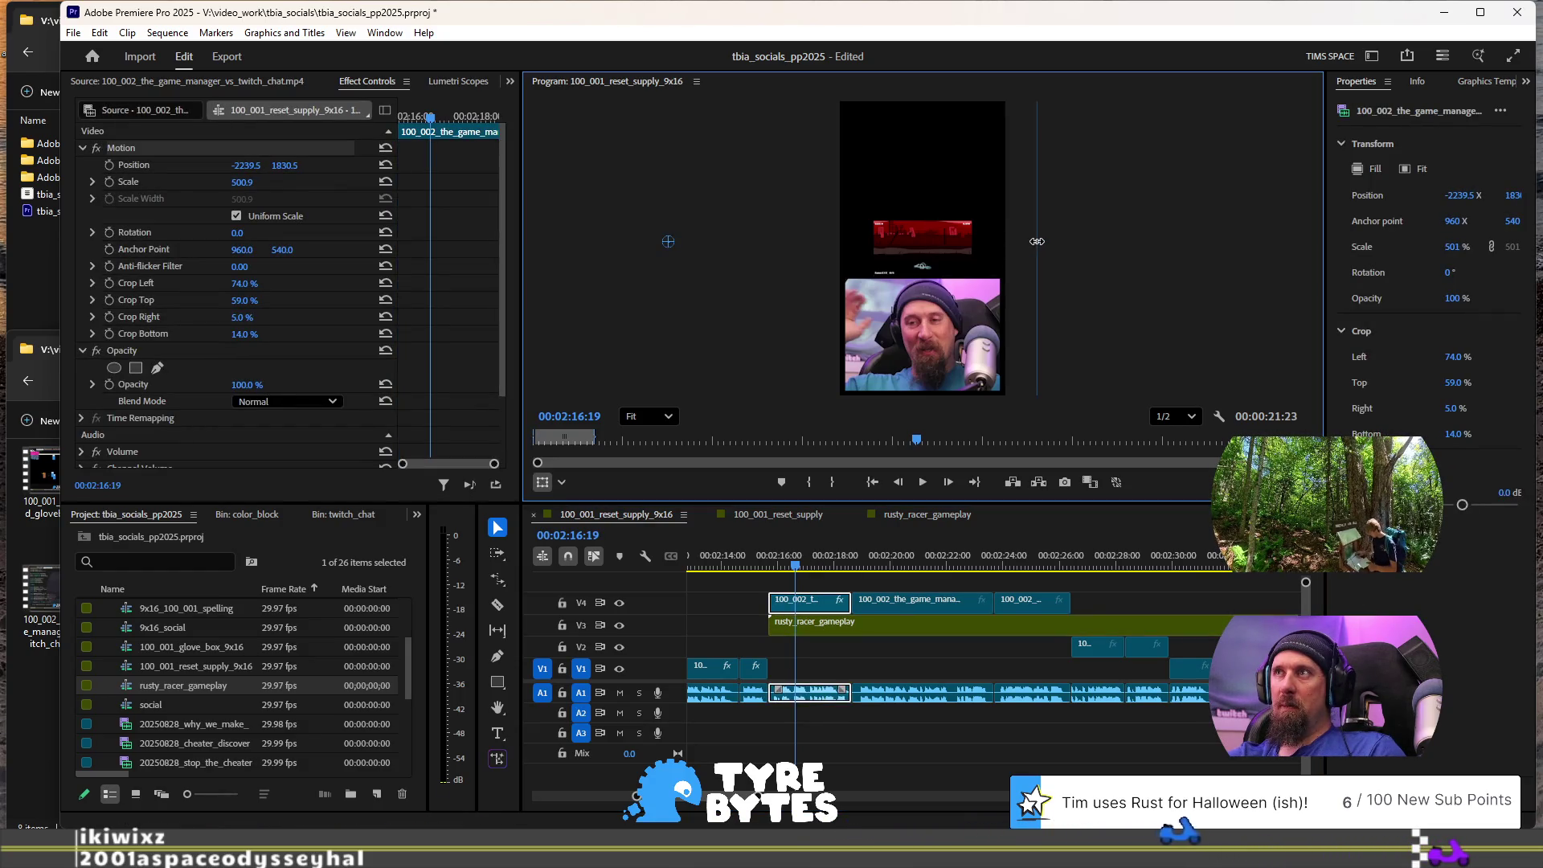
Step: Scale the gameplay clip to 339% in the upper half, then play through to 02:21:13
drag(1036, 241, 1043, 240)
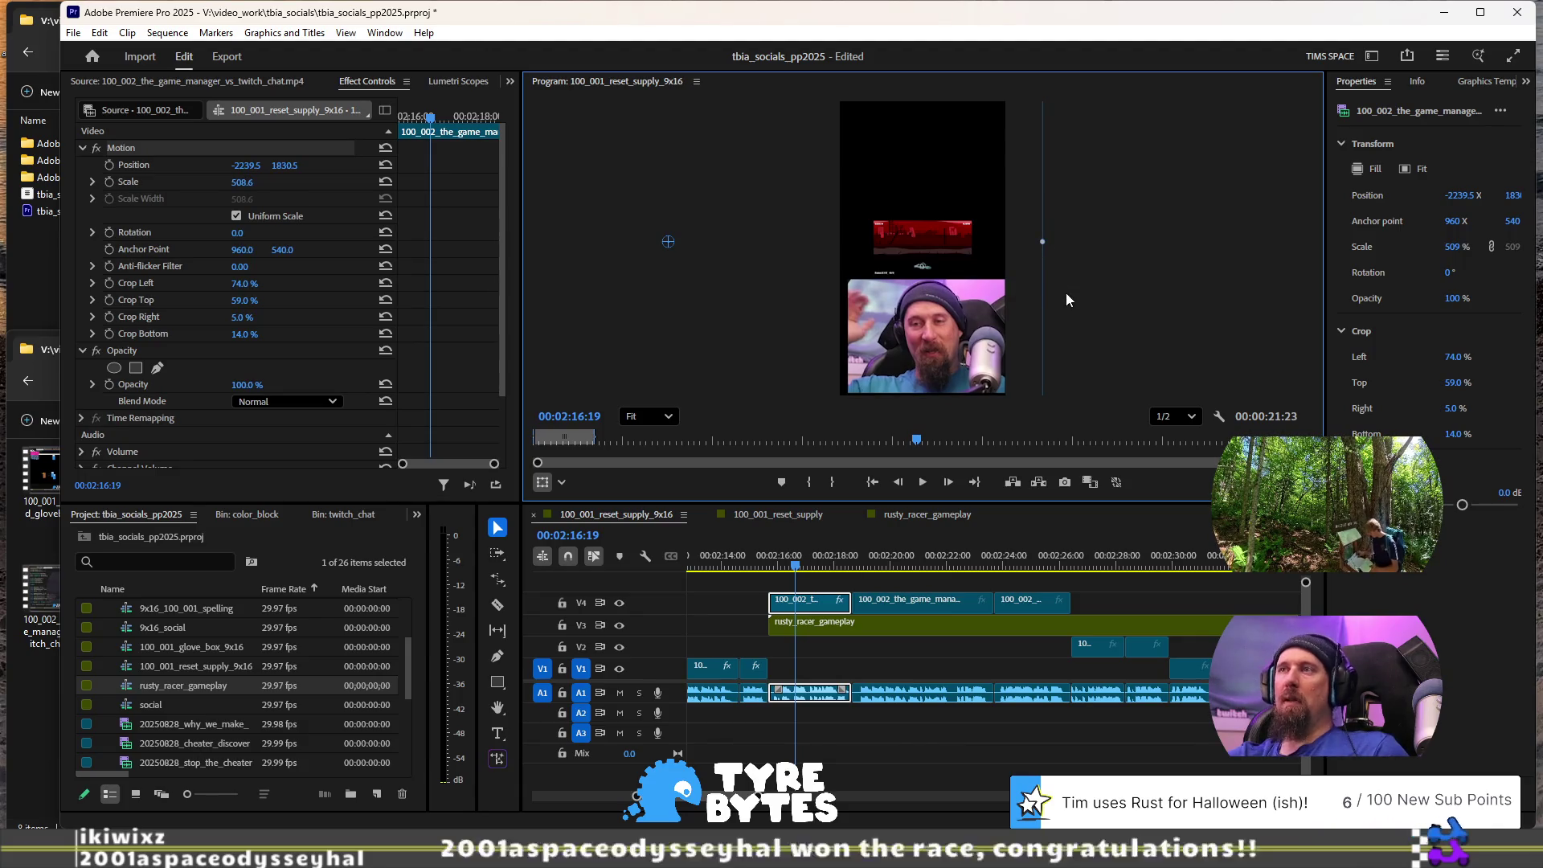
key(ctrl+z)
click(811, 635)
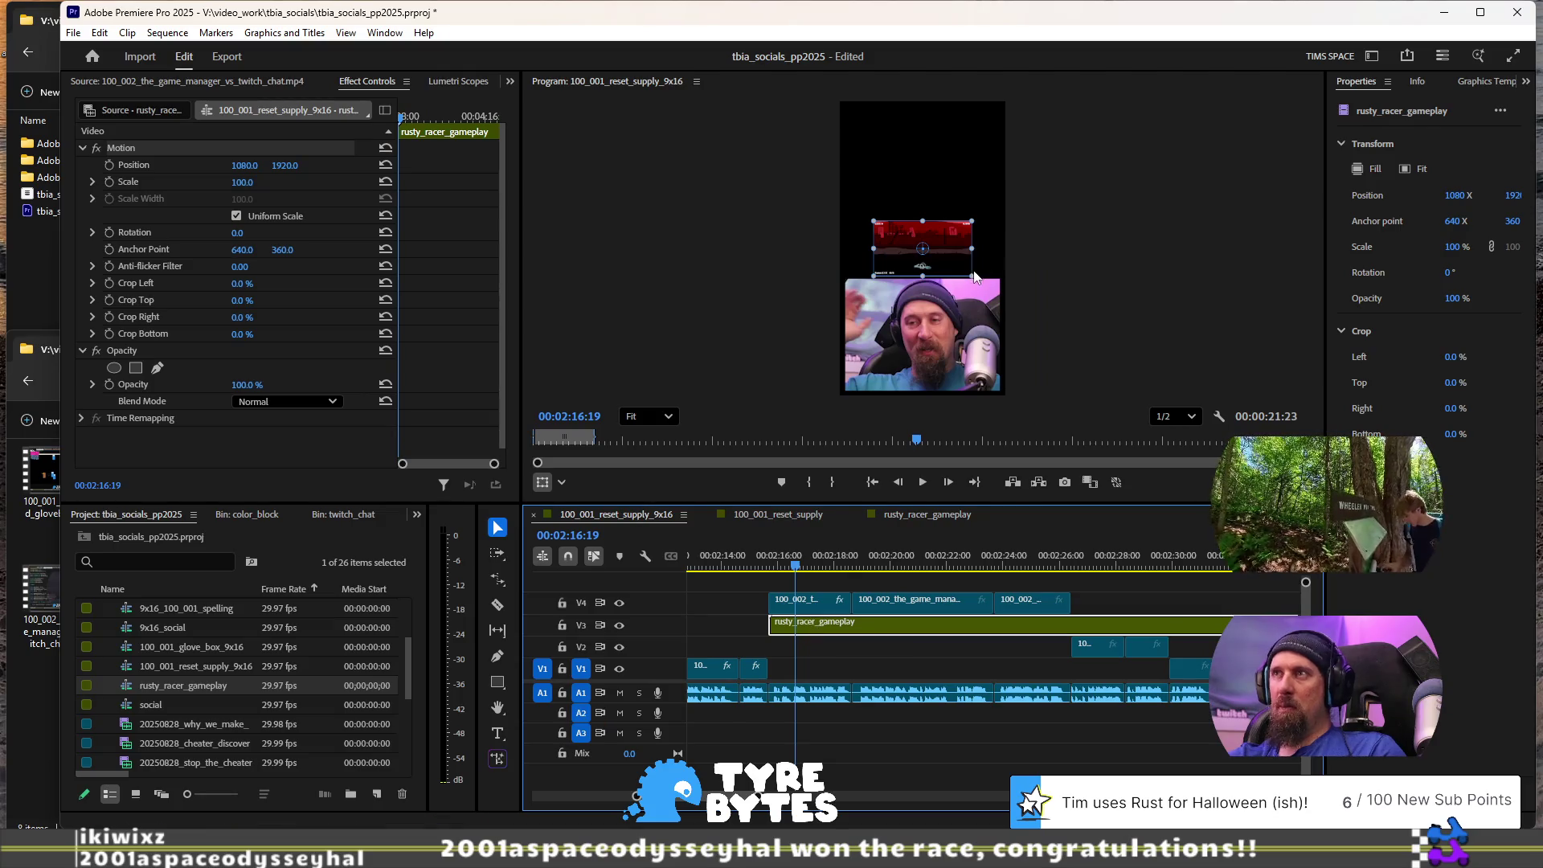
drag(970, 276, 1088, 341)
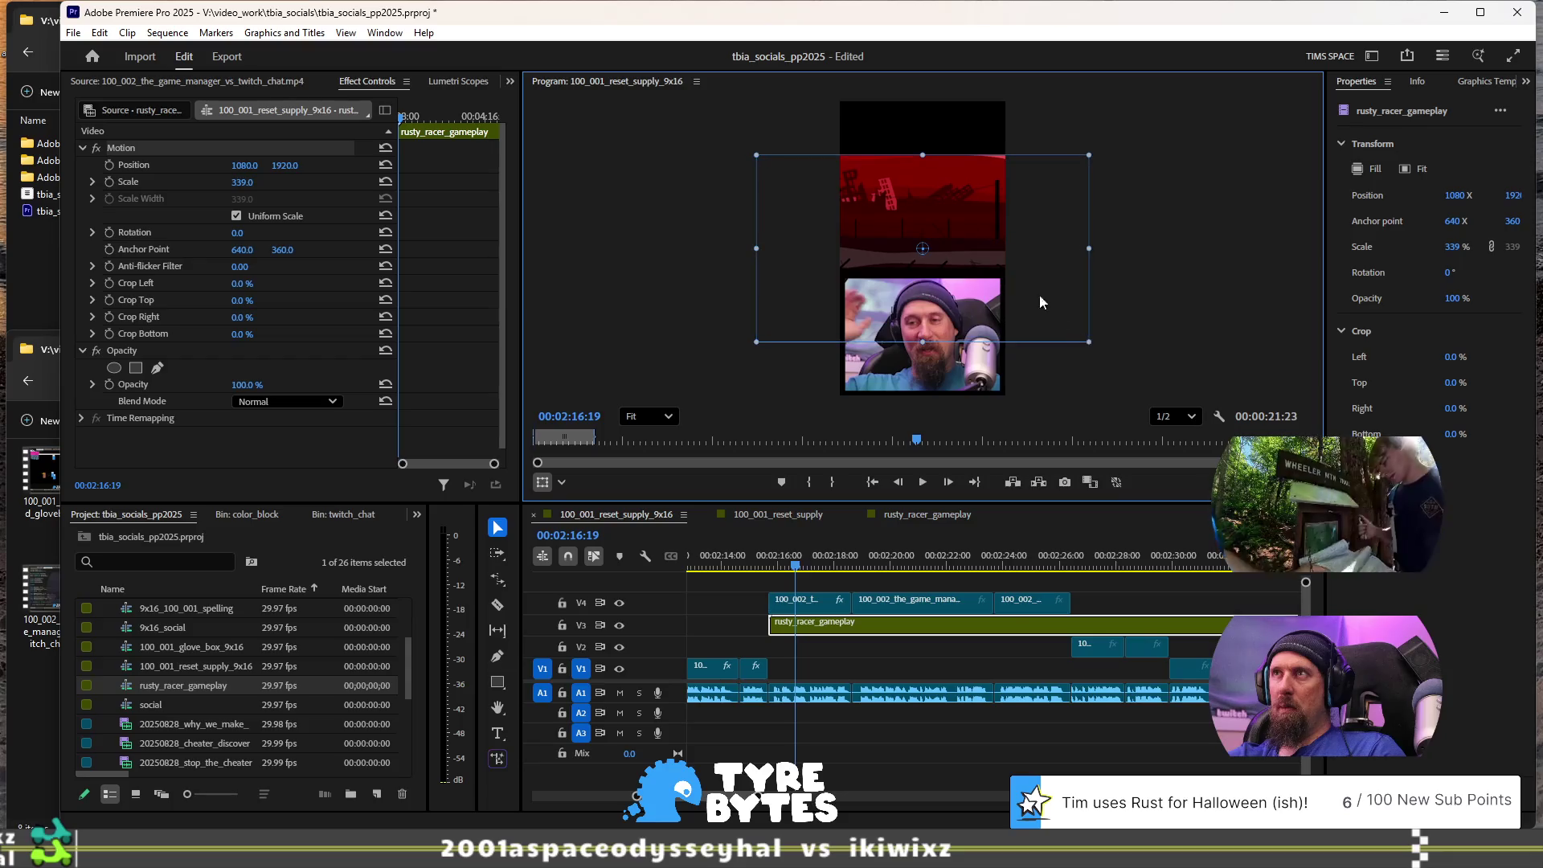
mouse_move(1005, 199)
mouse_down()
mouse_move(1030, 170)
mouse_move(967, 181)
mouse_move(990, 181)
mouse_up()
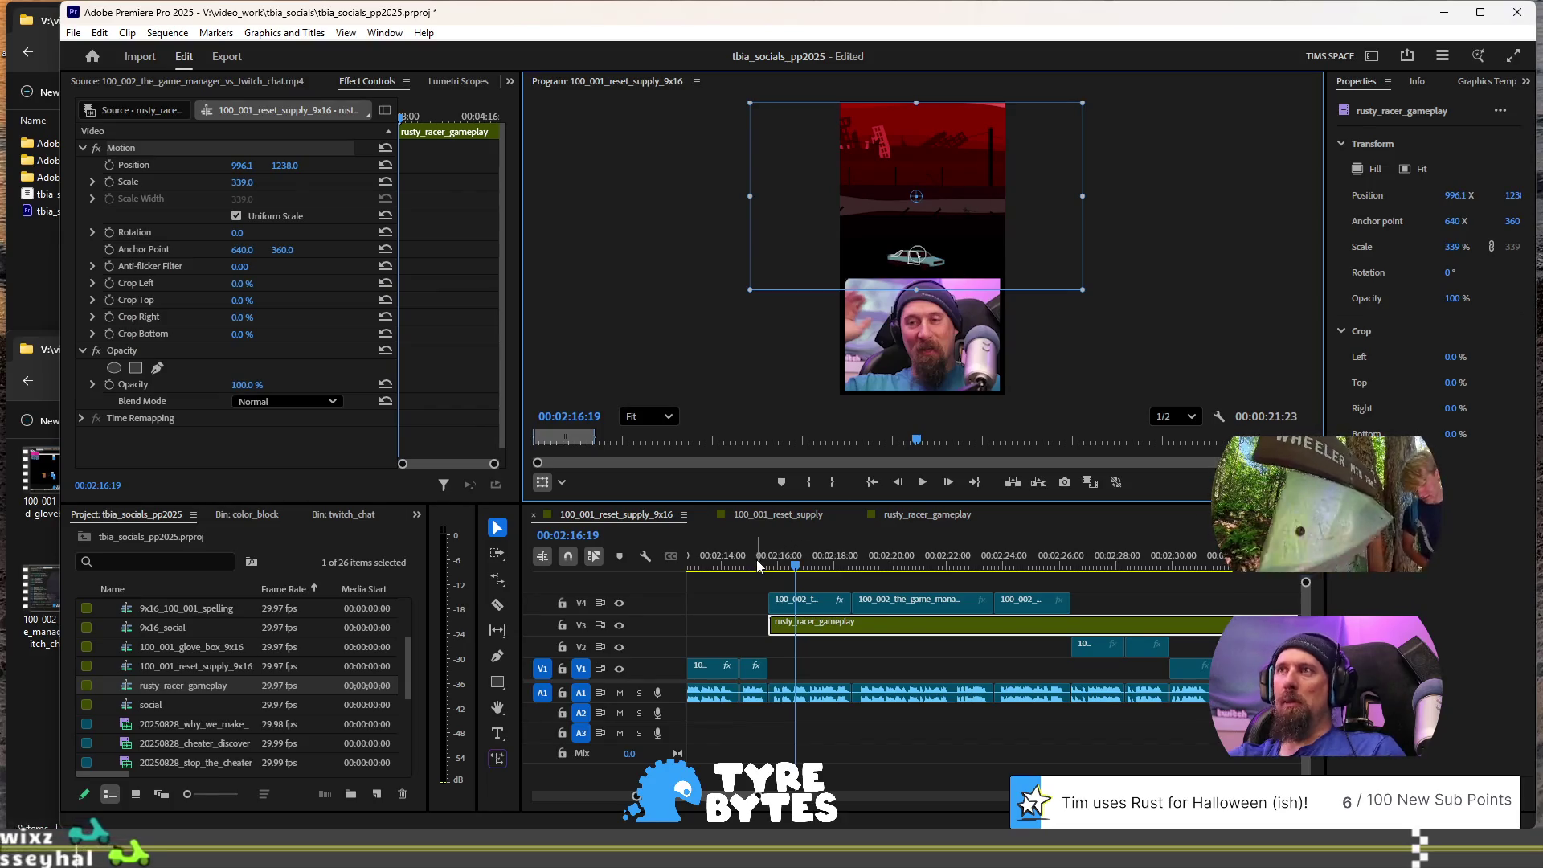
key(space)
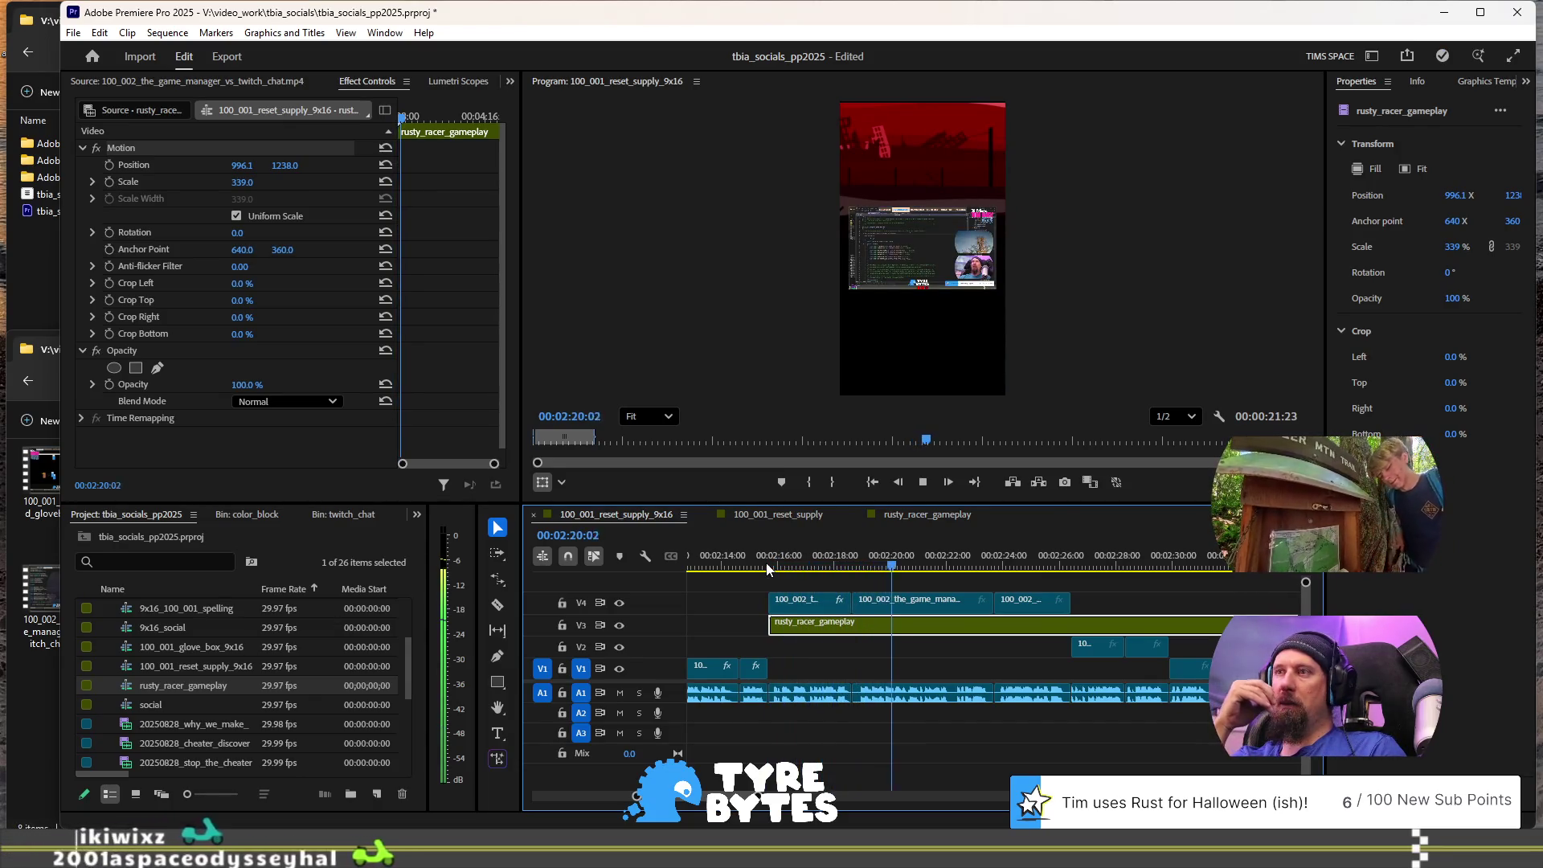
key(space)
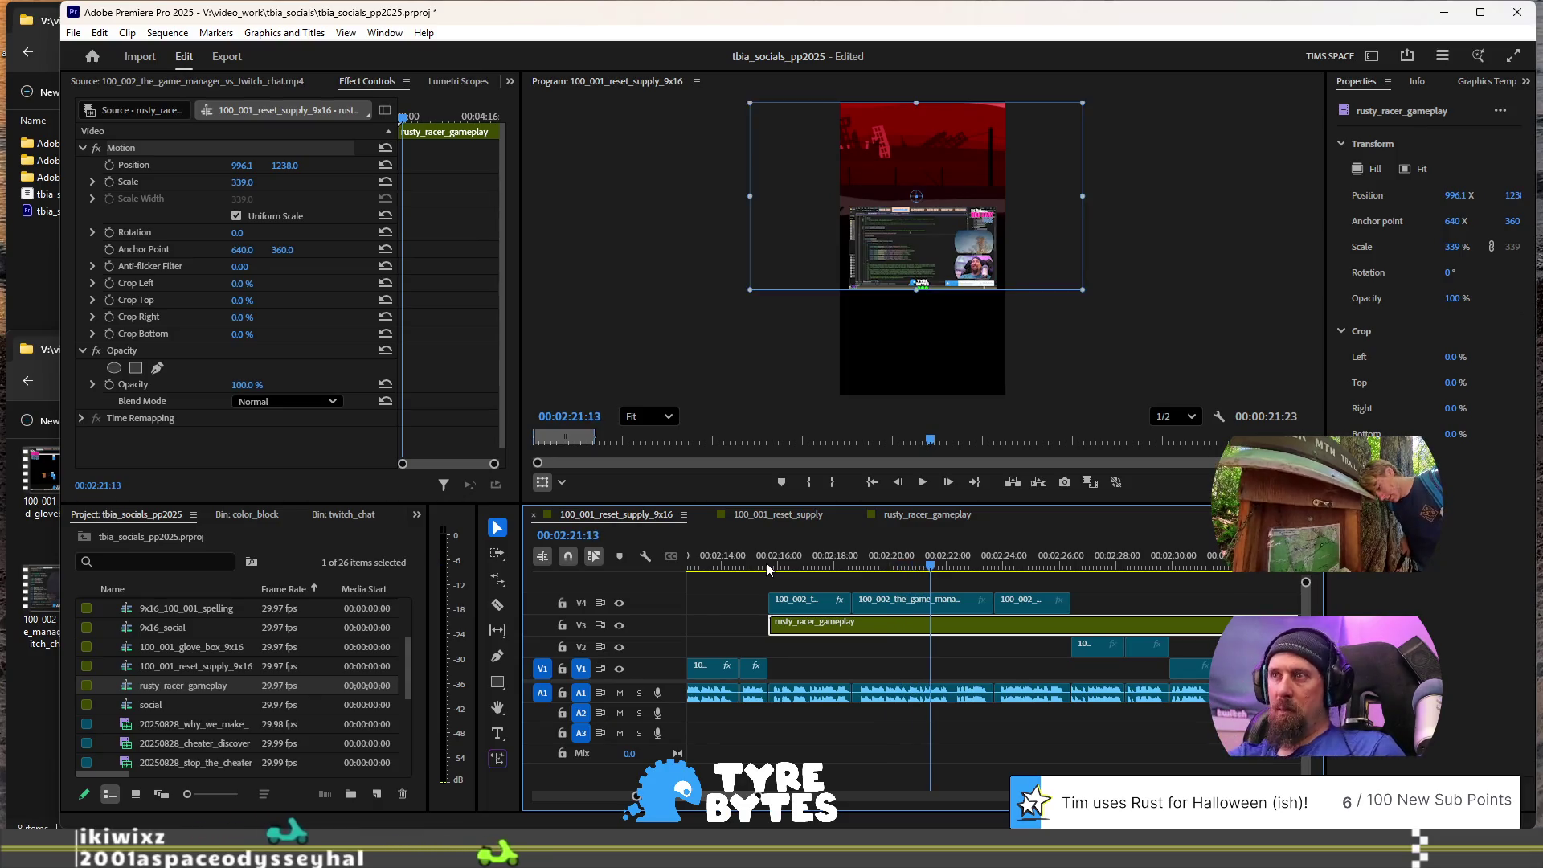
Step: Copy the first V4 game-manager clip and paste its Motion and crop attributes onto the next two
right_click(804, 599)
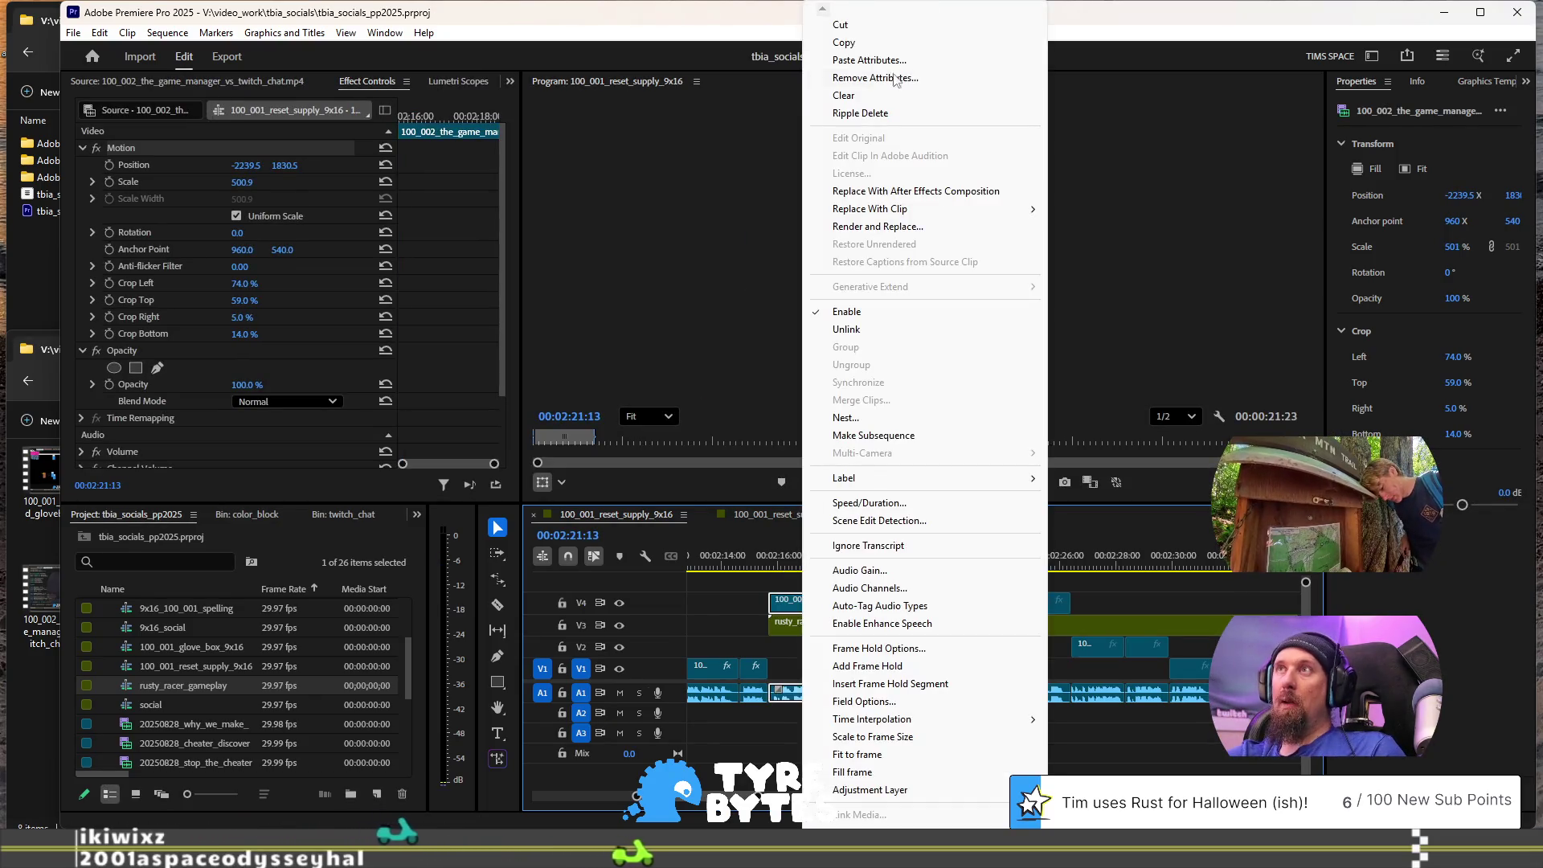
click(871, 42)
click(907, 599)
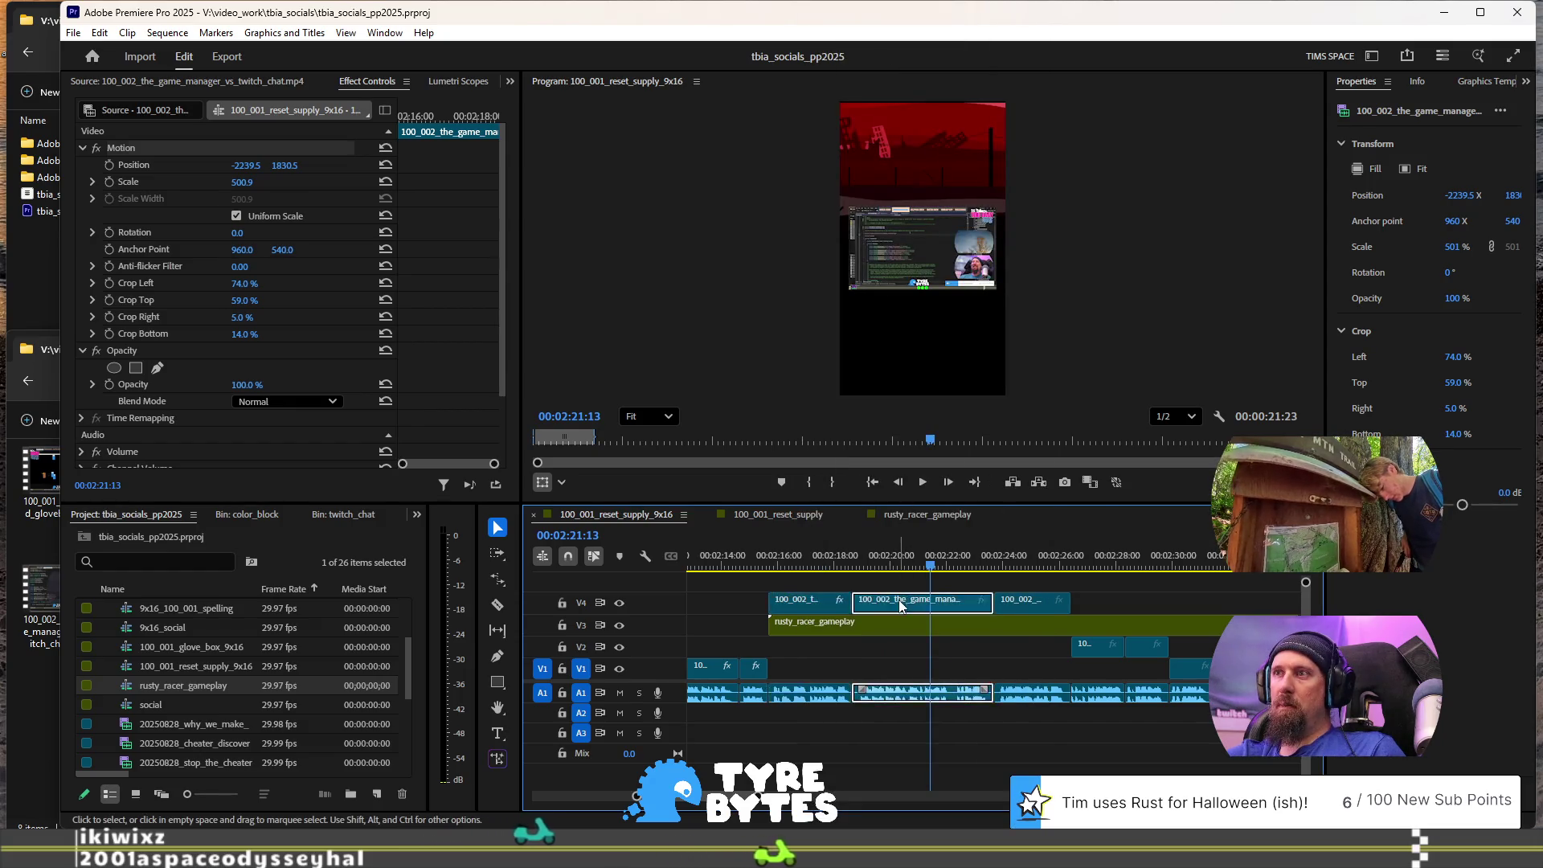
shift+click(1027, 604)
right_click(1027, 604)
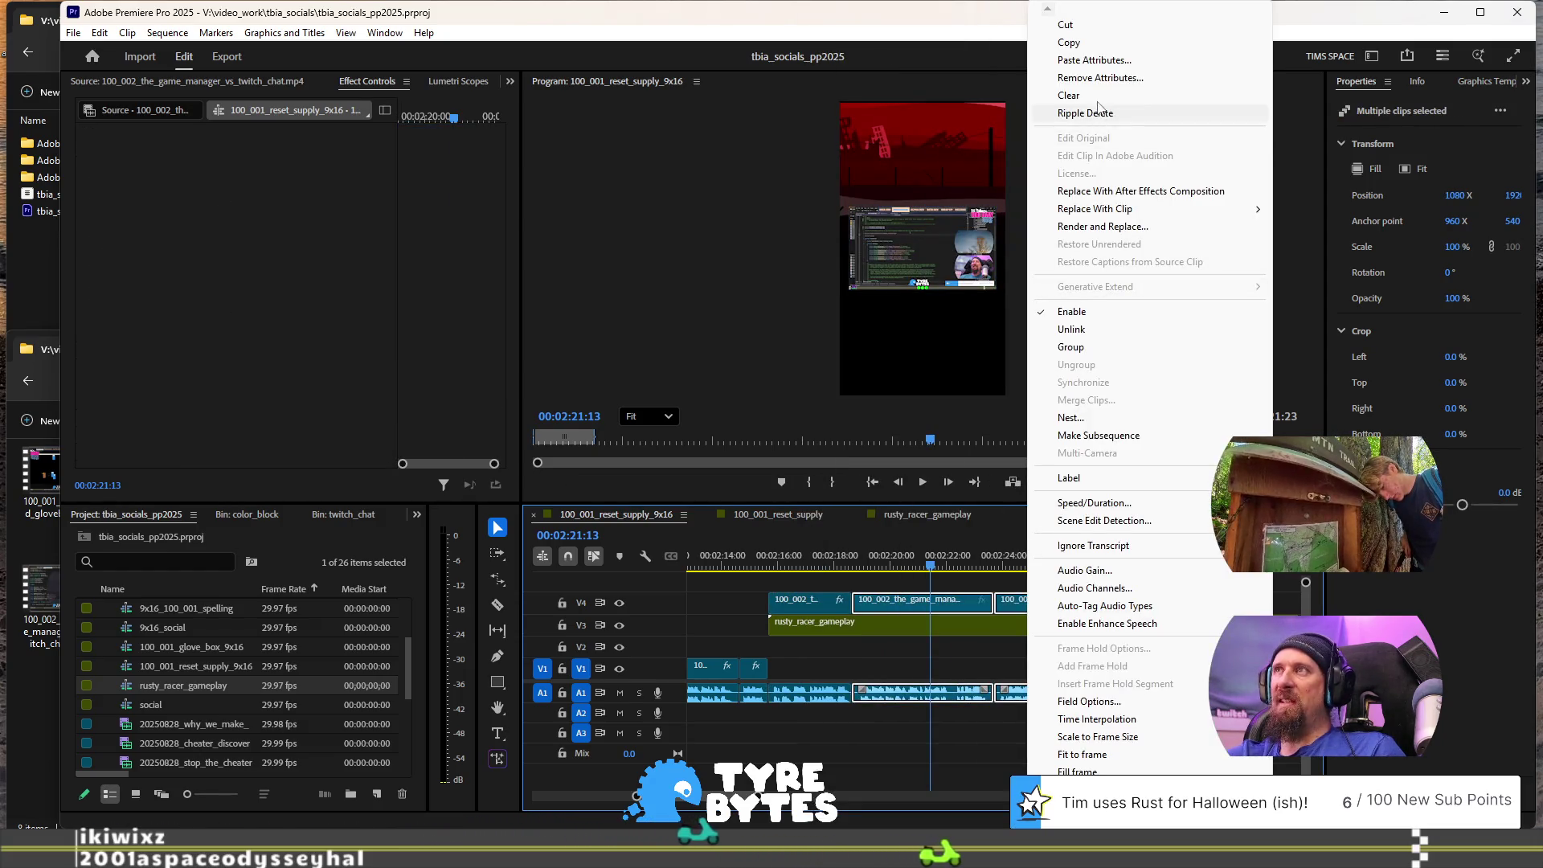
click(1092, 60)
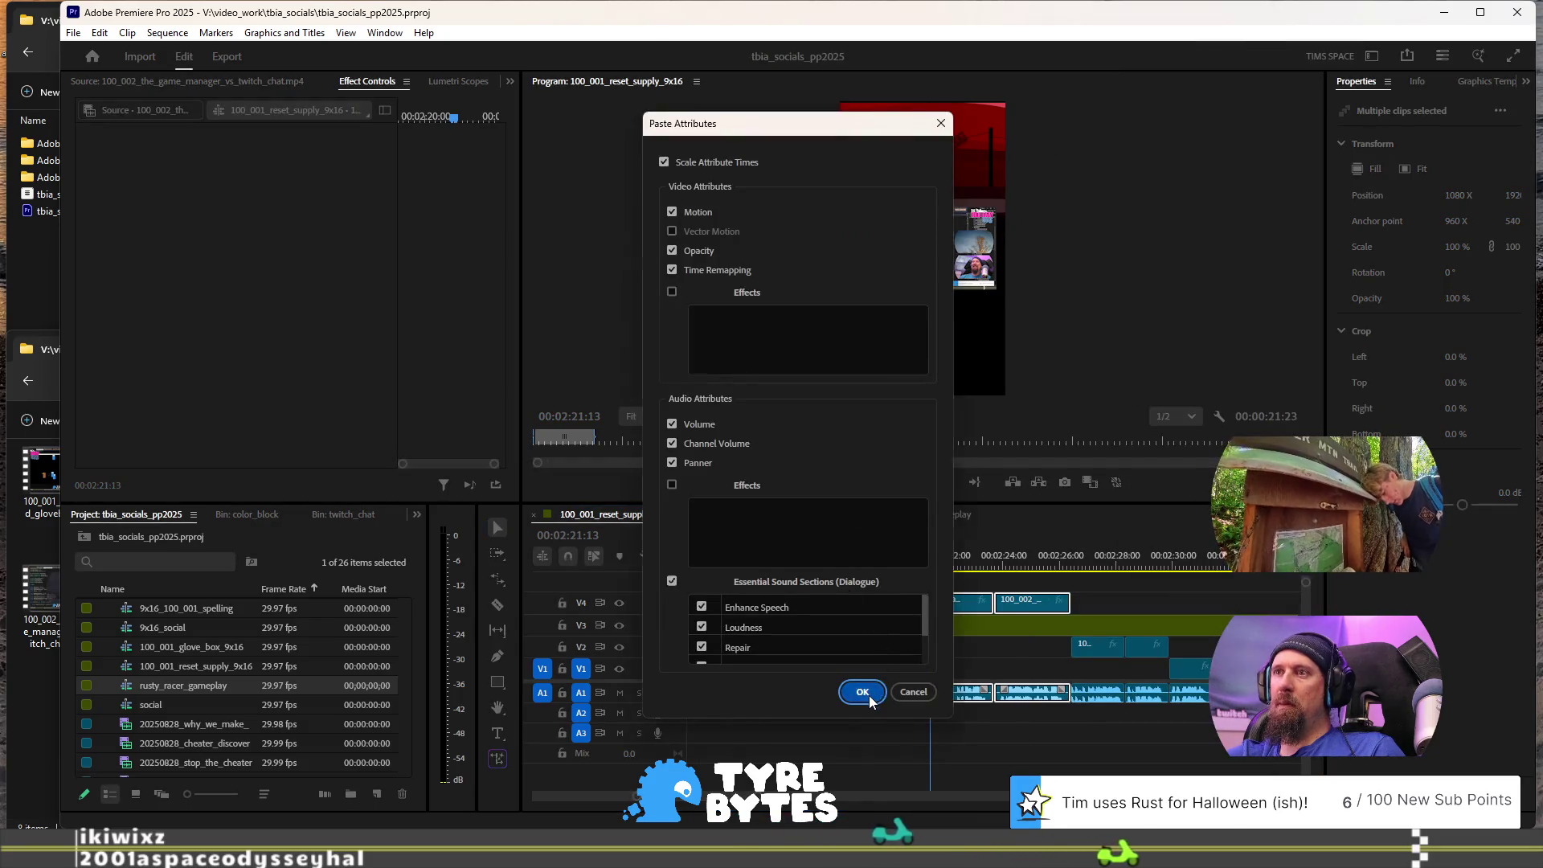
click(862, 691)
Step: Replay the section to check the pasted clips and select the gameplay clip on V3
click(770, 569)
key(space)
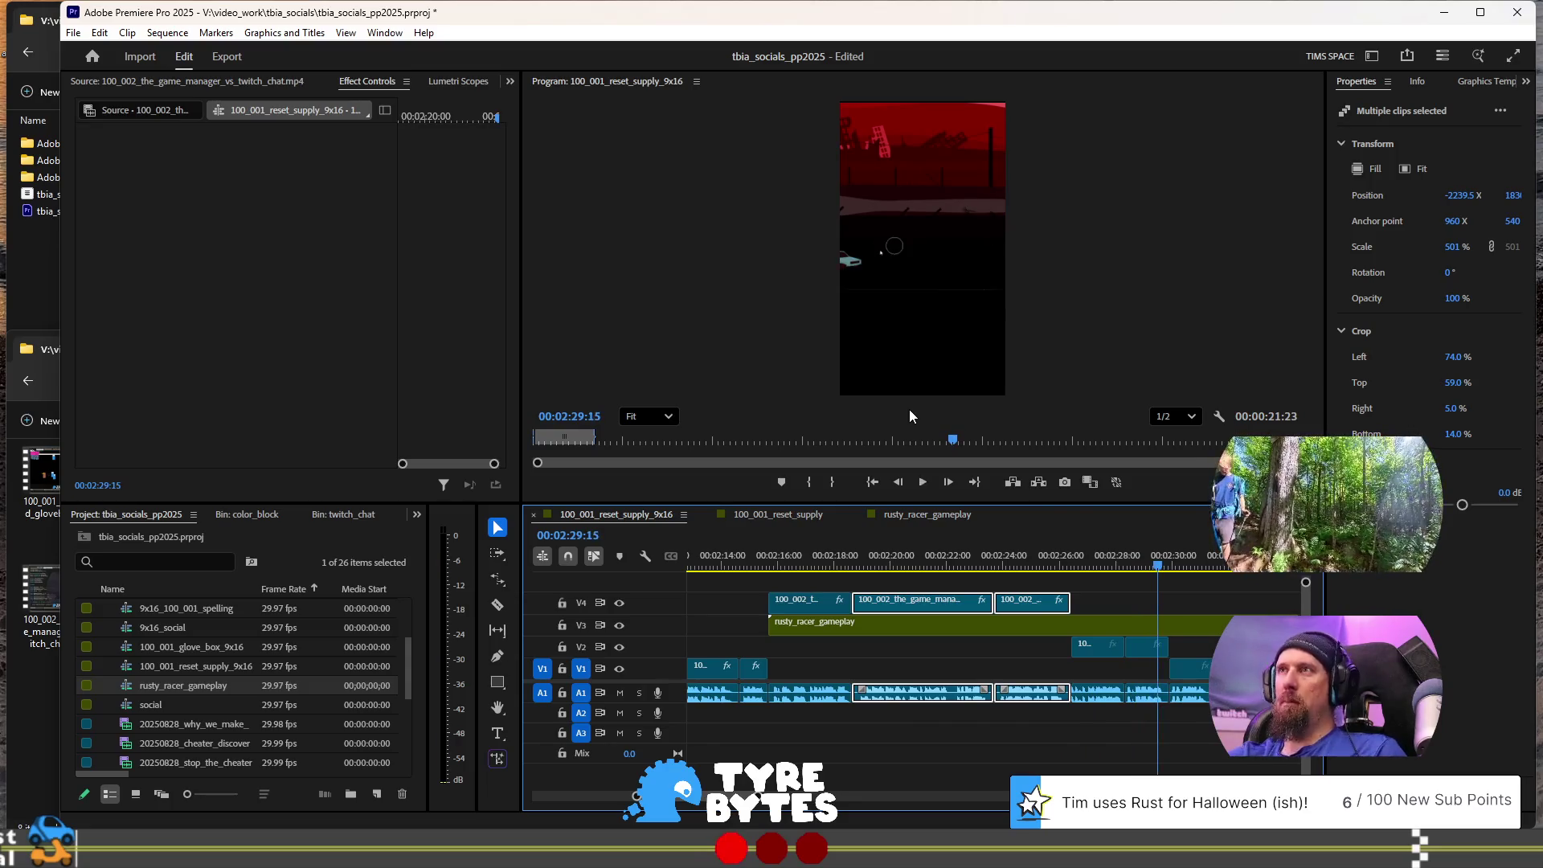
scroll(1016, 598, down, 5)
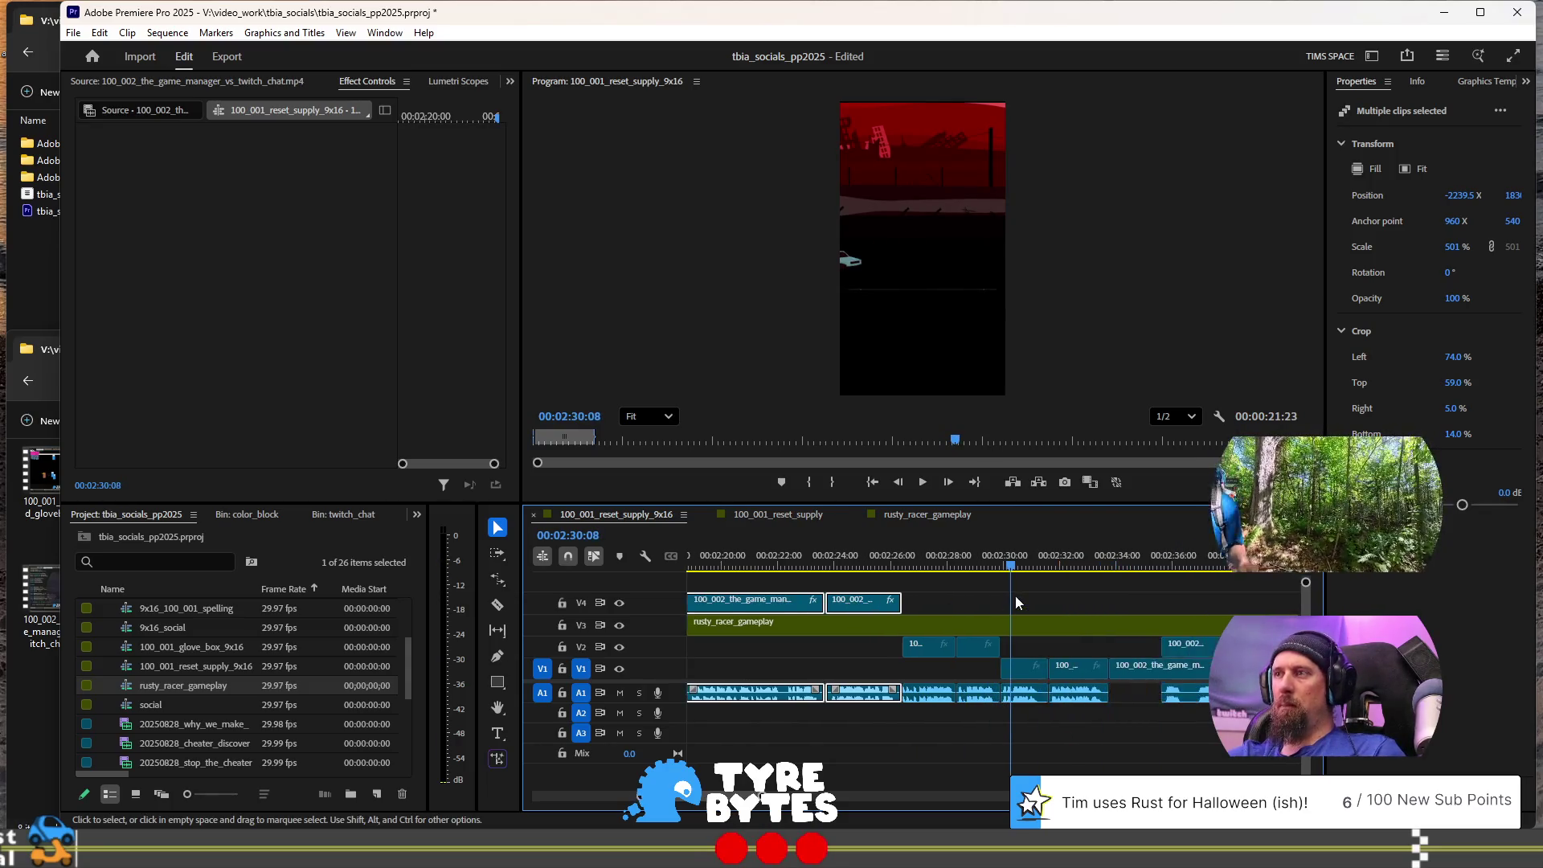
click(950, 620)
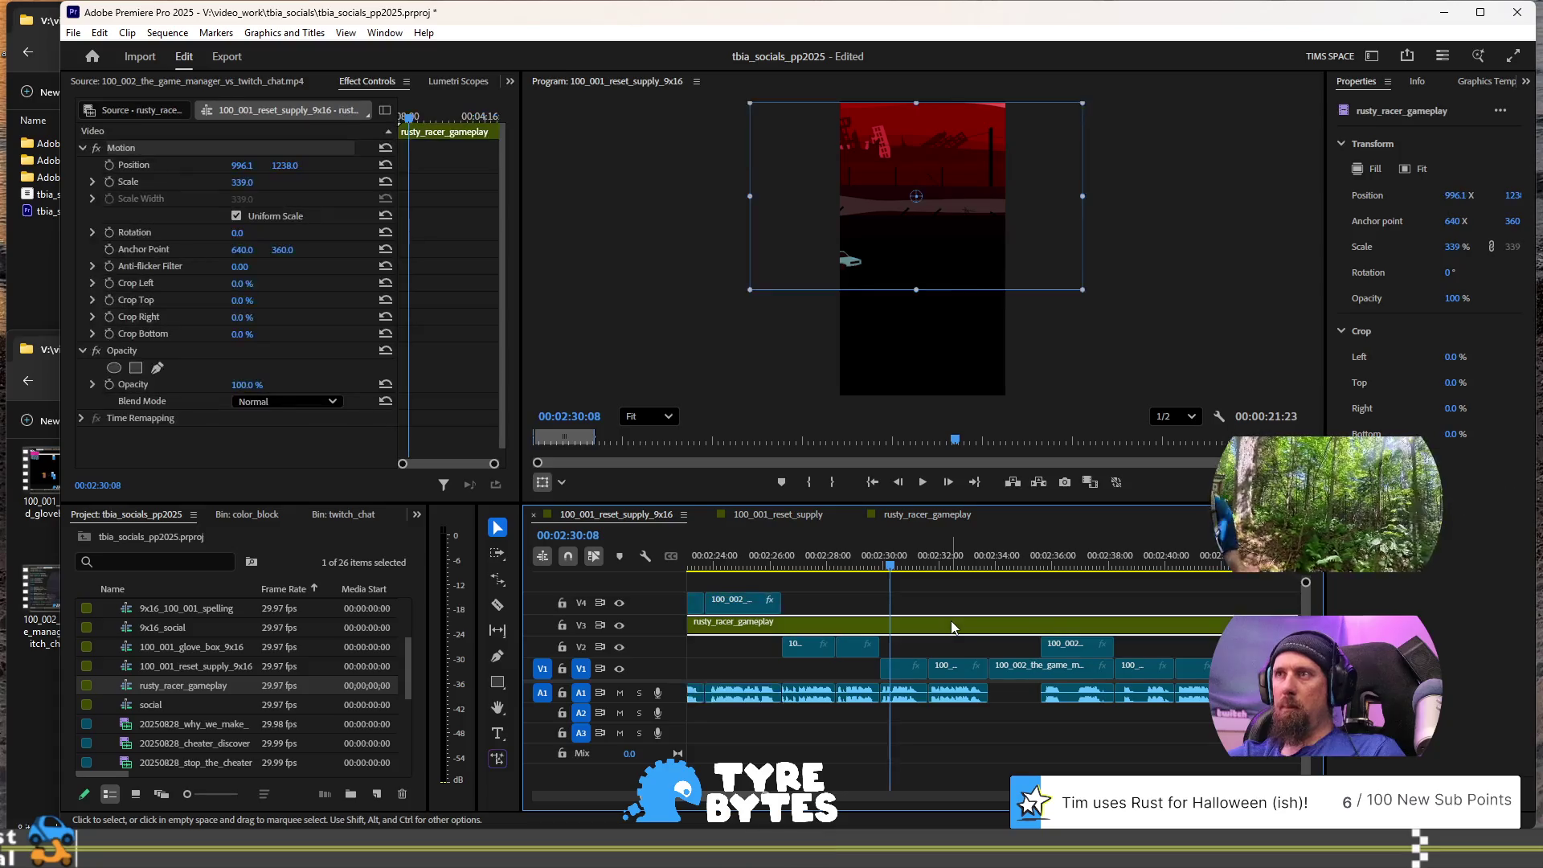
scroll(1034, 616, down, 5)
scroll(972, 624, down, 5)
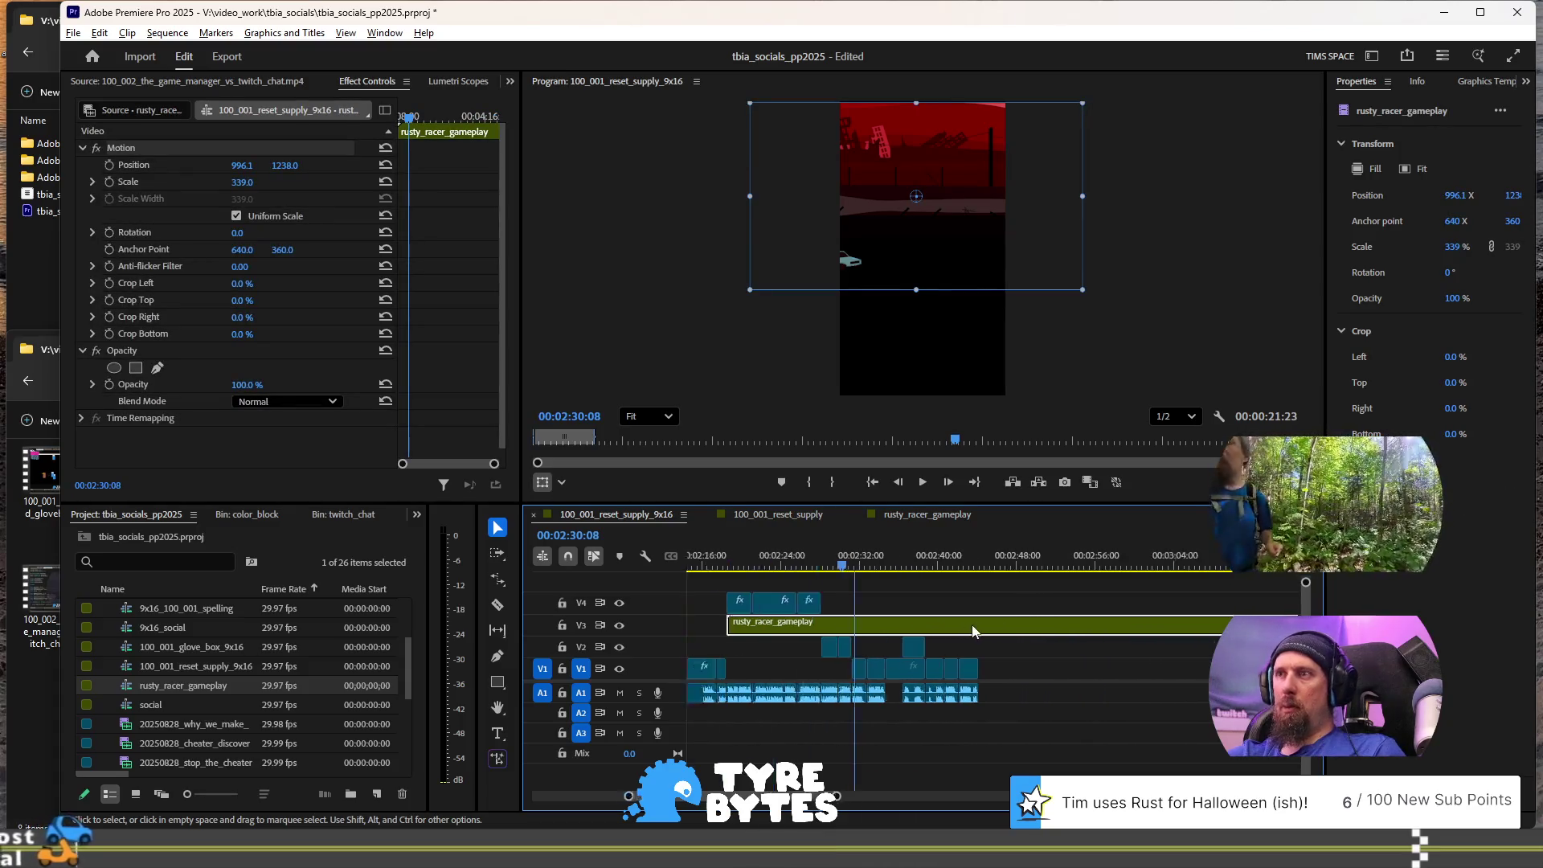
Step: Split rusty_racer_gameplay at 02:24:06 and delete the part after the cut
scroll(821, 631, up, 5)
click(844, 565)
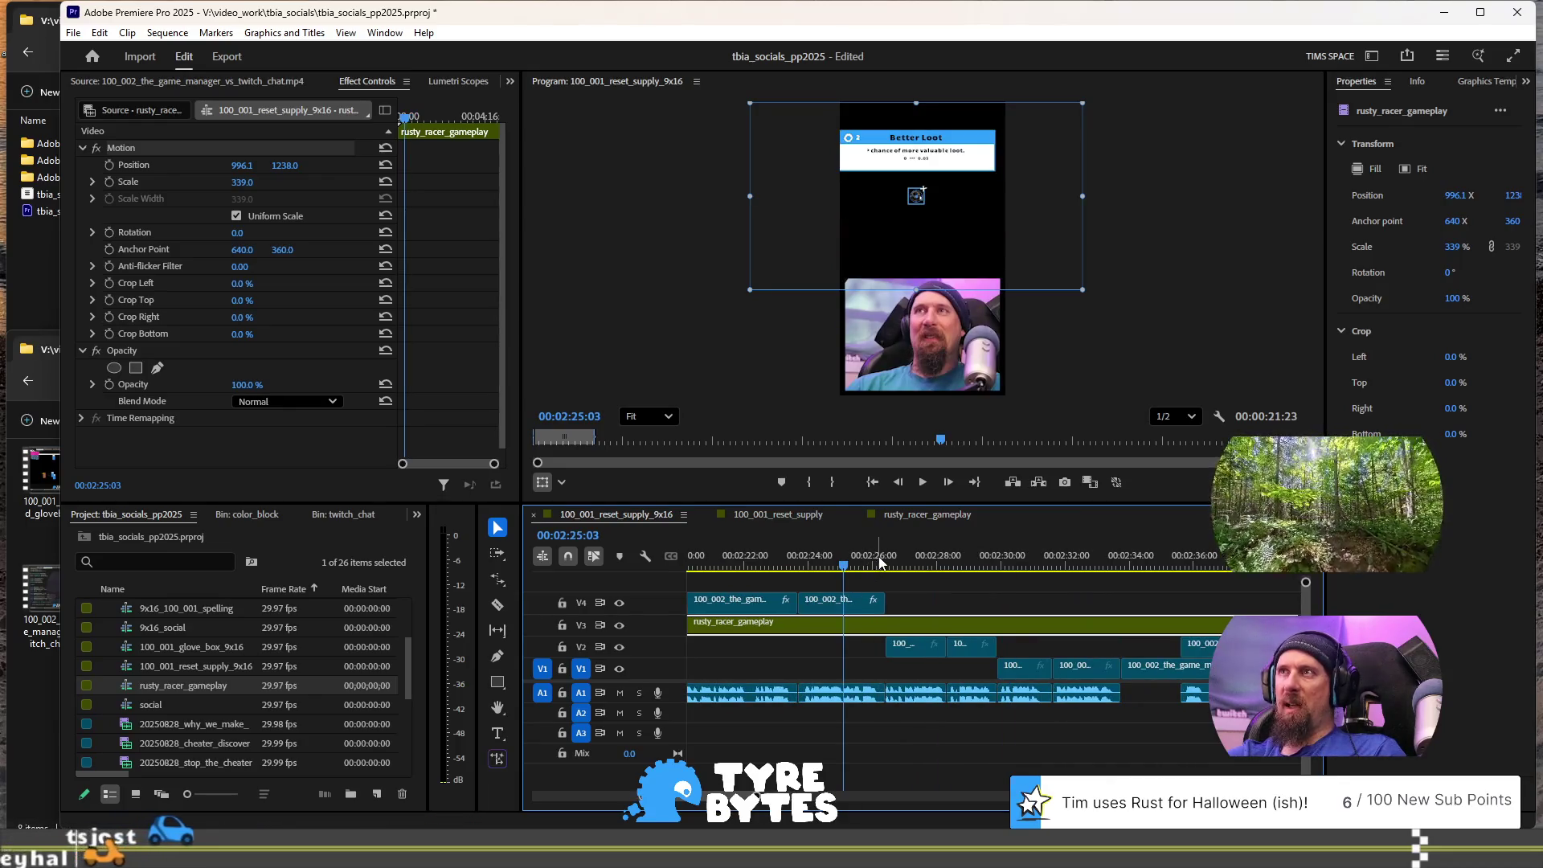
click(814, 565)
key(ctrl+k)
click(870, 625)
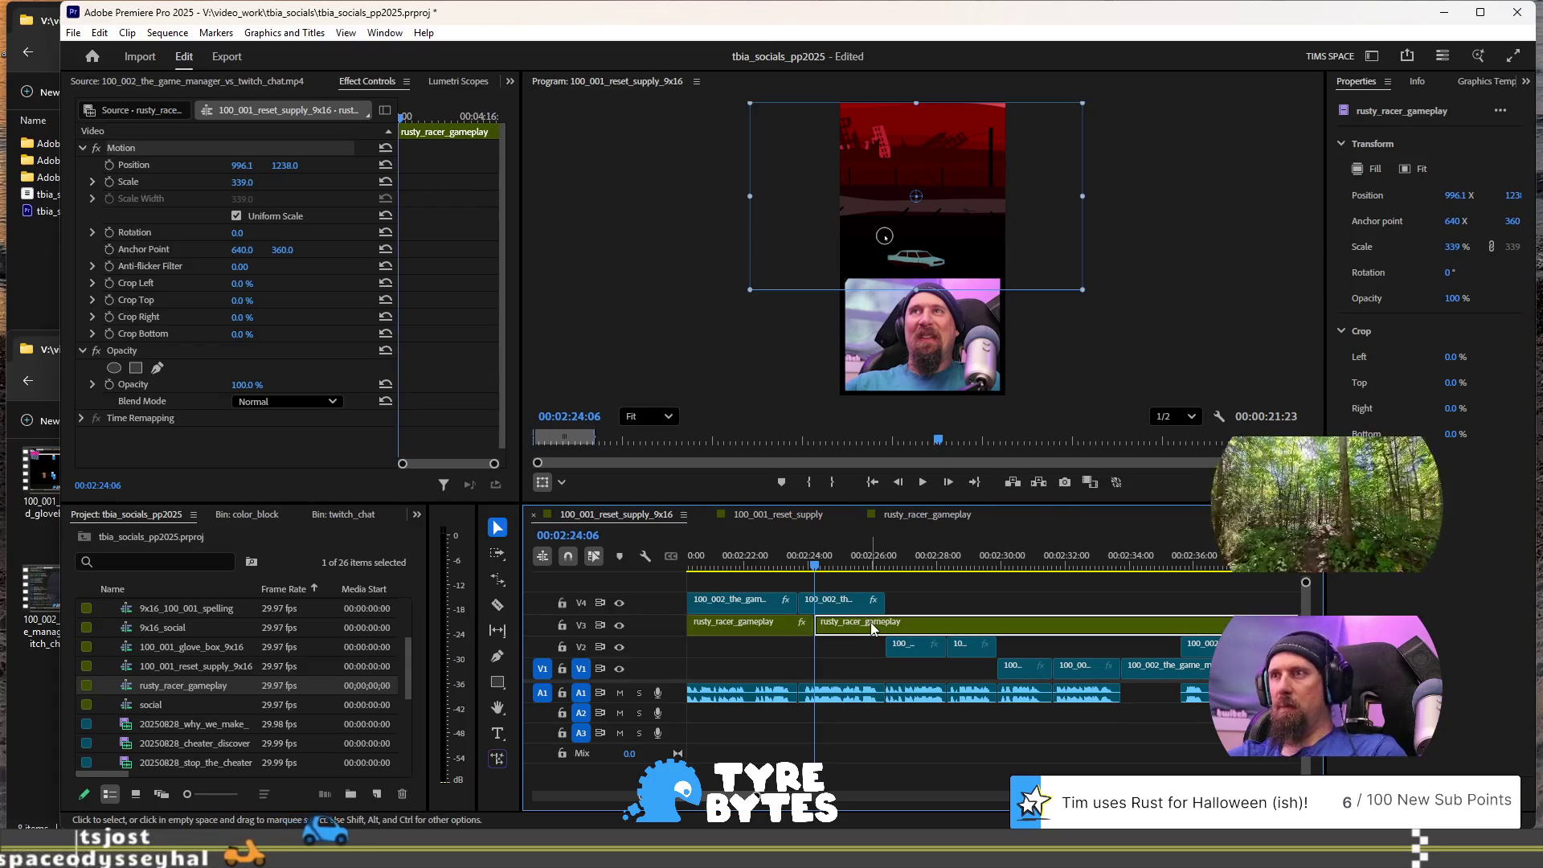
key(Delete)
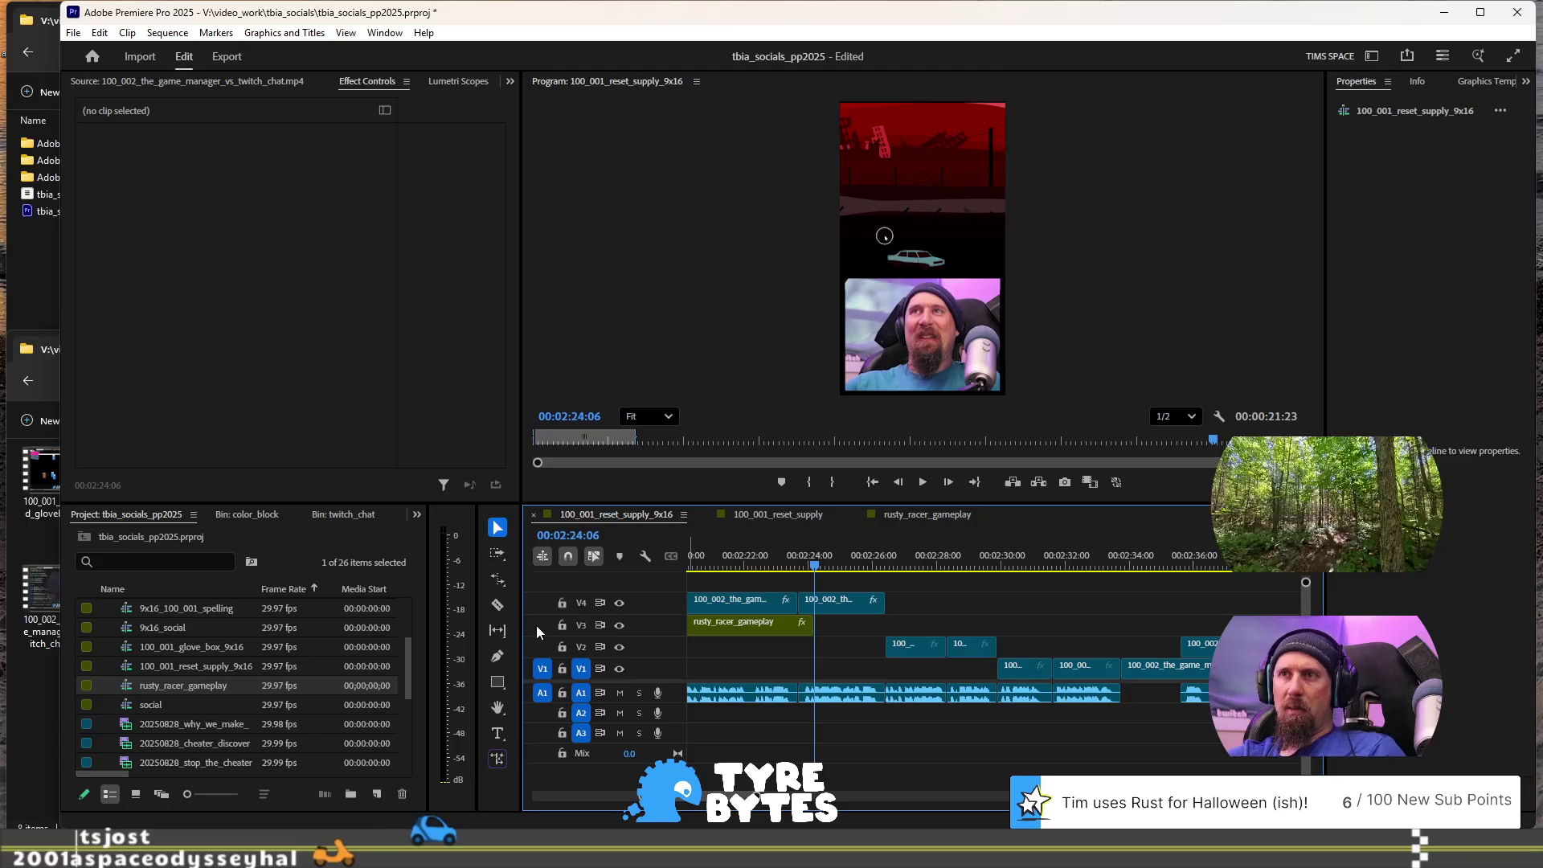
Step: Rate-stretch the remaining gameplay clip to 79.19% speed and play back the slowed section
click(498, 580)
click(592, 614)
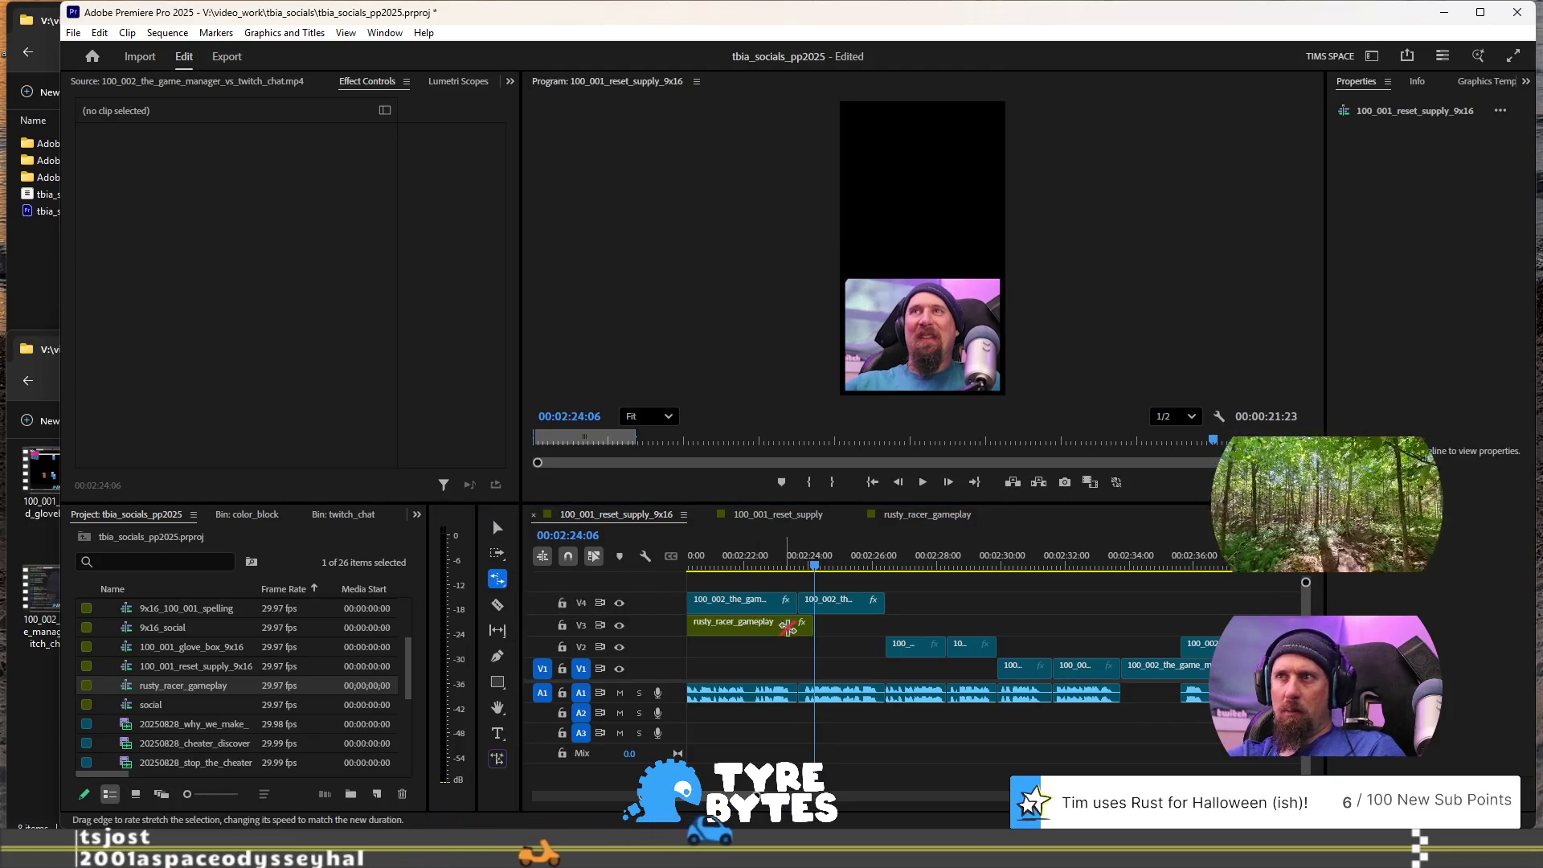
drag(813, 622, 884, 623)
scroll(964, 611, left, 5)
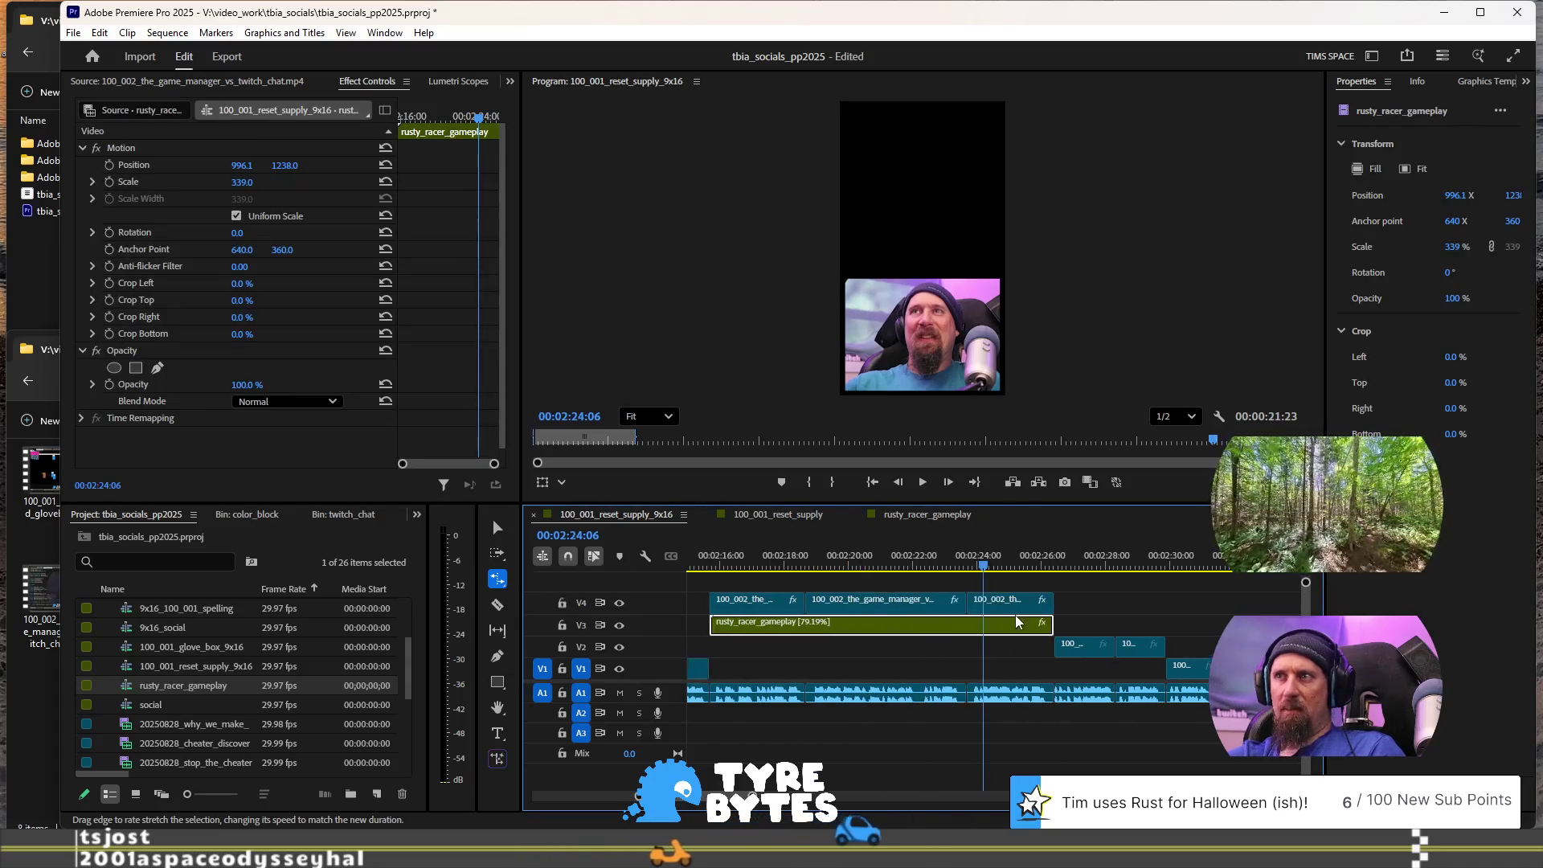
click(1088, 552)
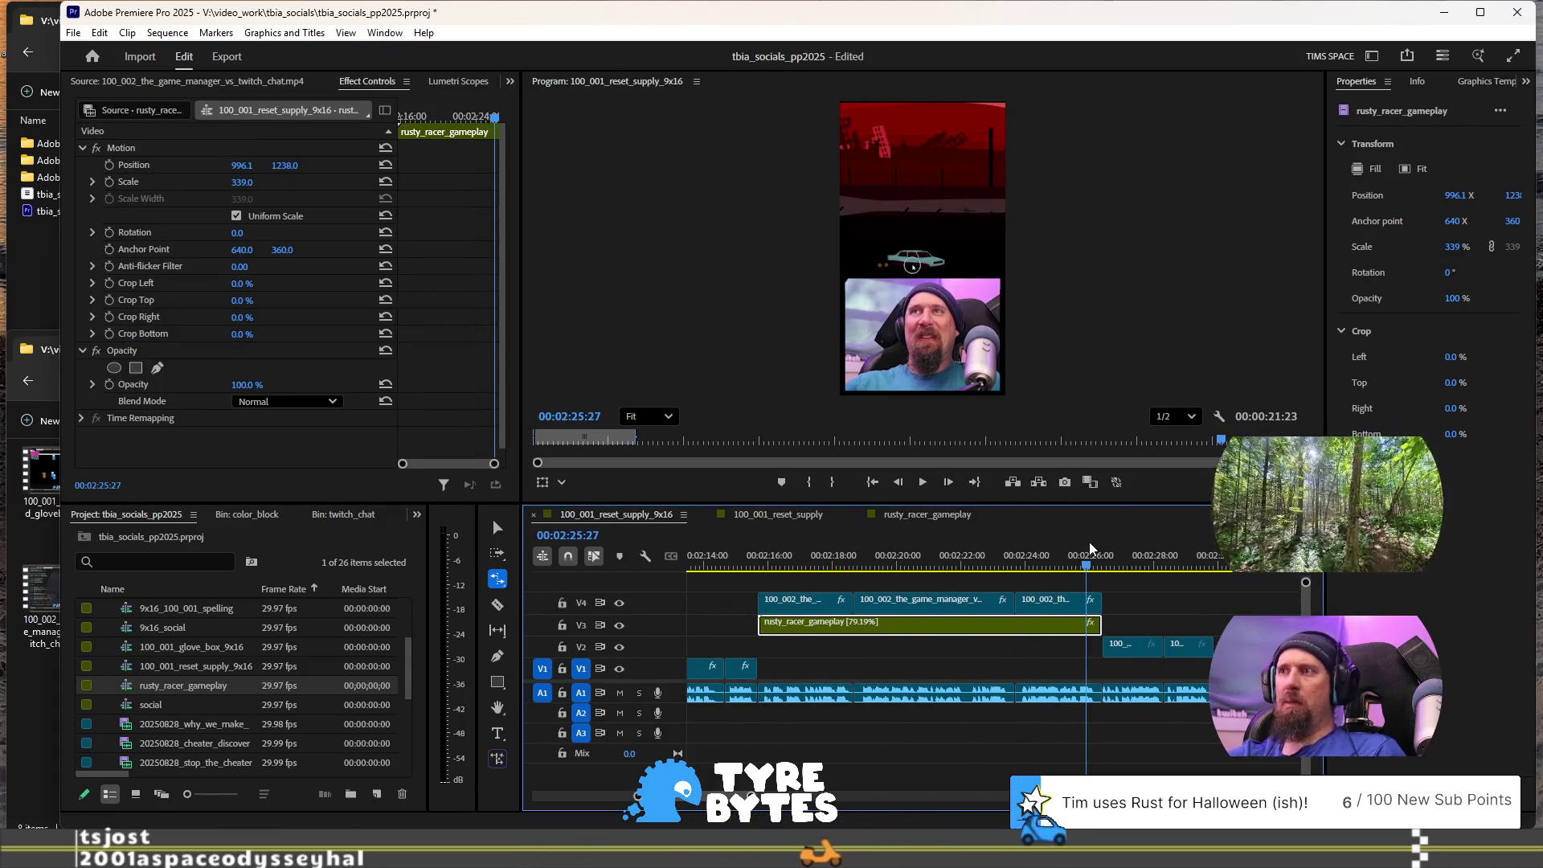
key(space)
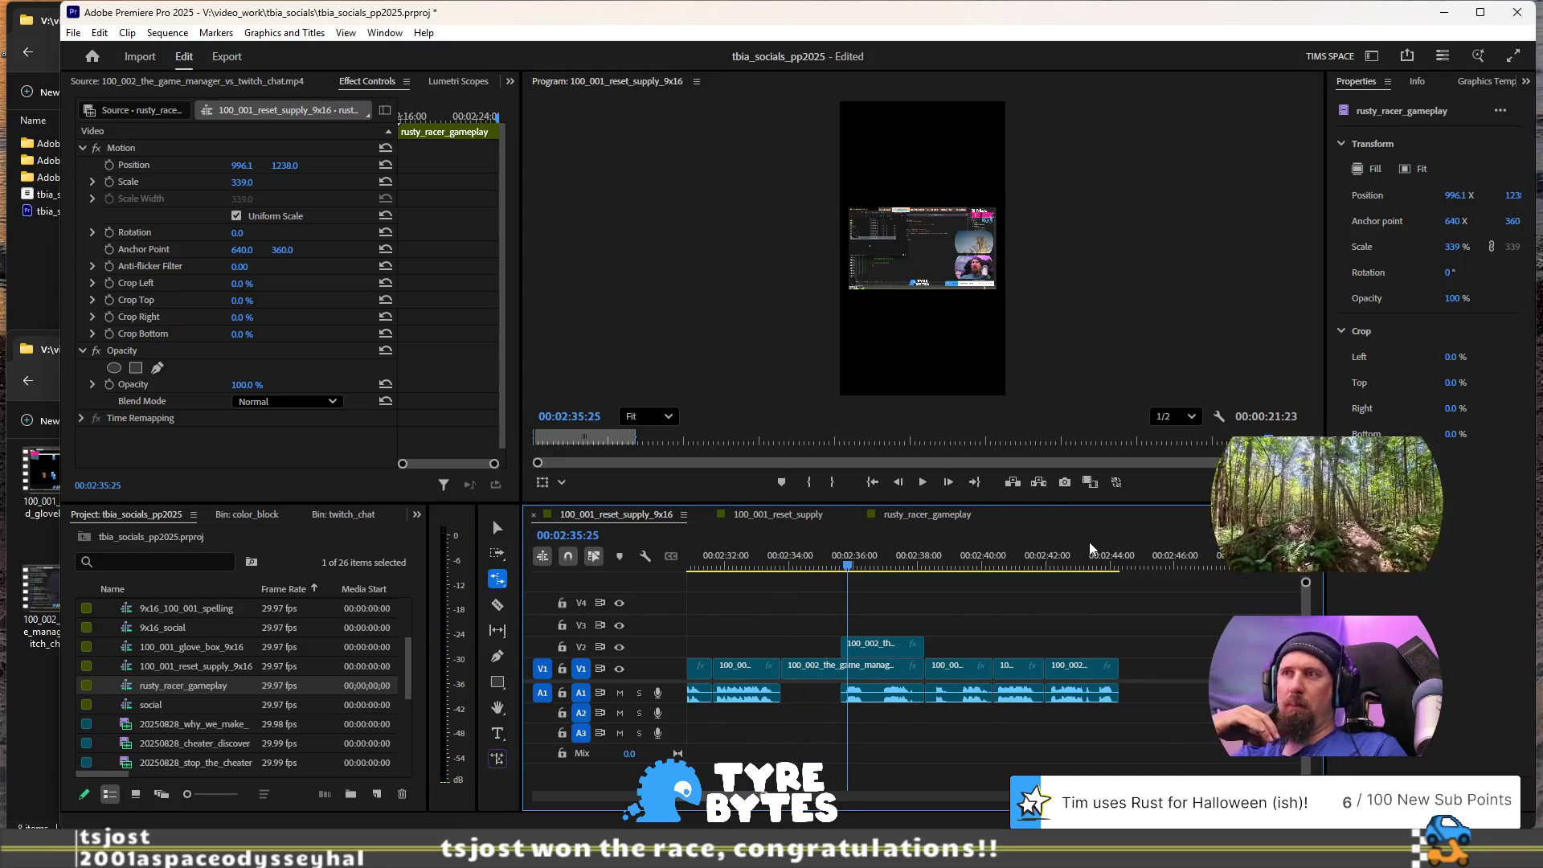
Step: Zoom the timeline out, return to the Selection tool, and bring the 100_day_game twitch_clips folder forward
key(minus)
key(minus)
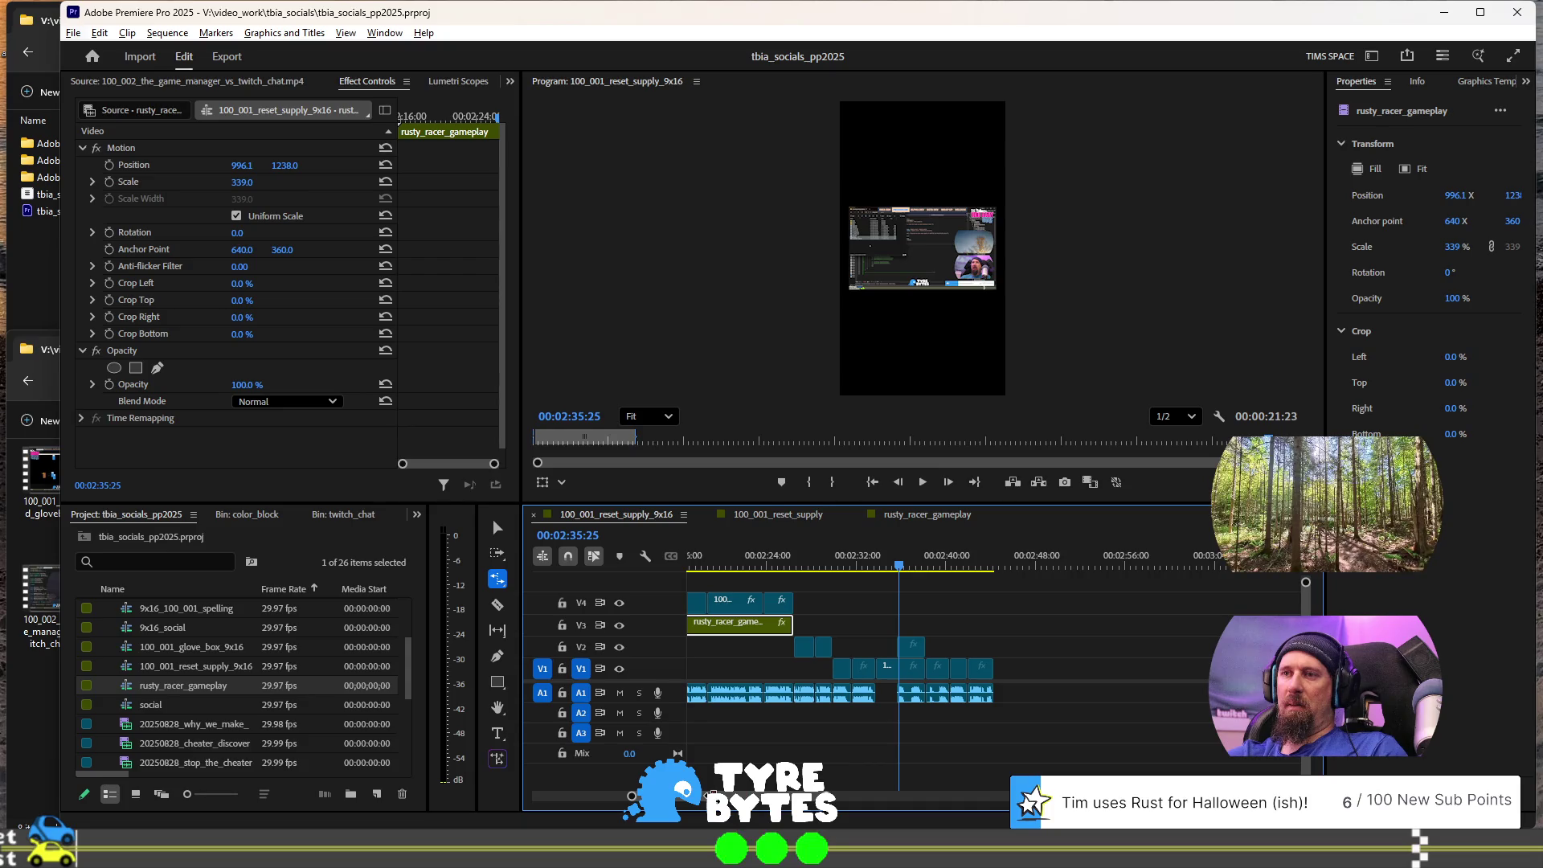
click(498, 530)
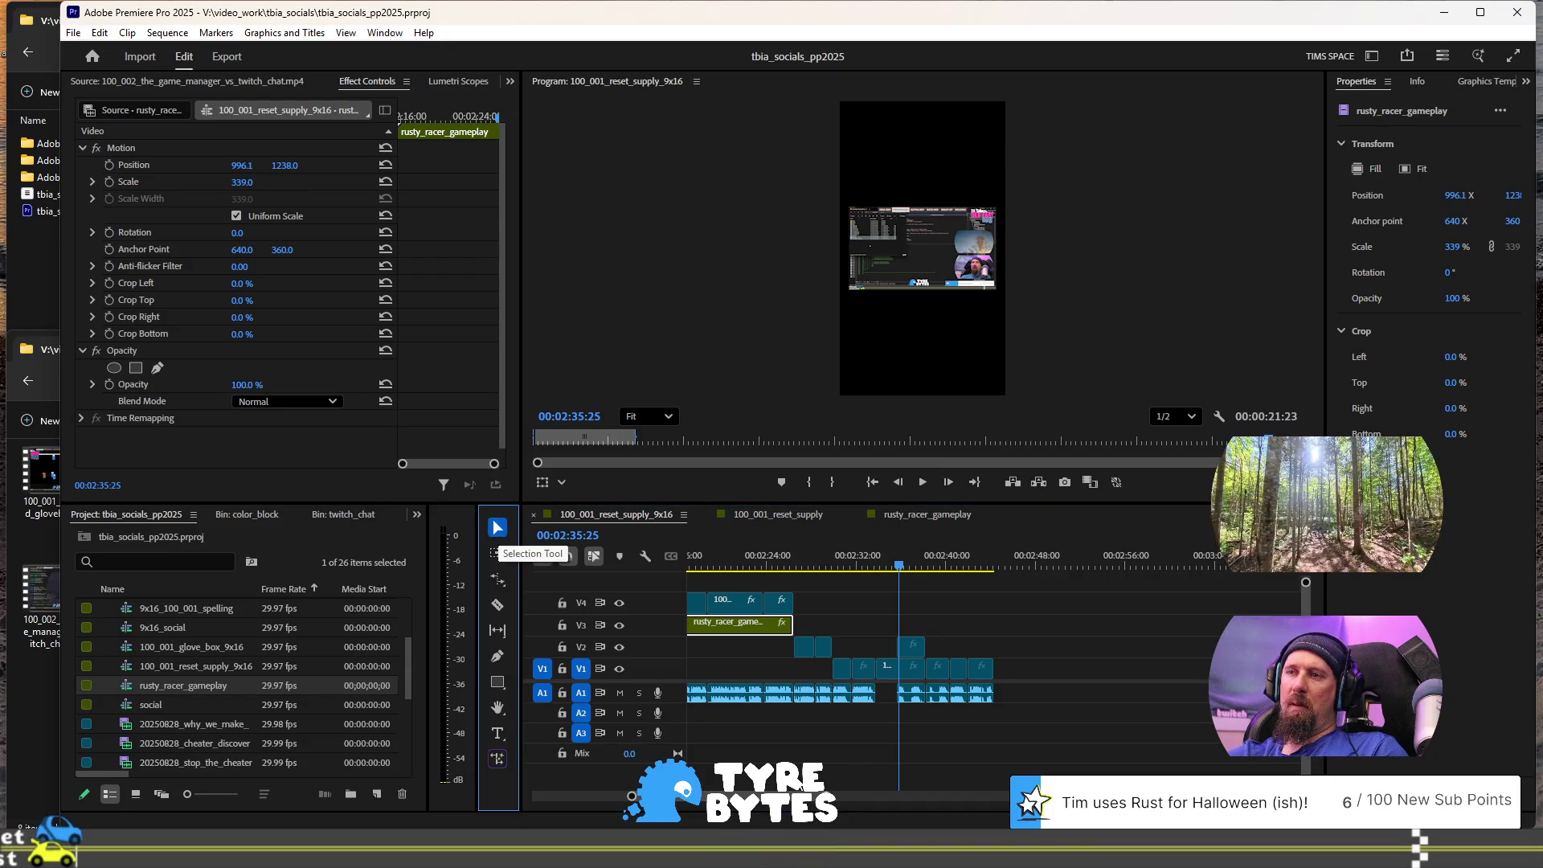
scroll(884, 643, up, 5)
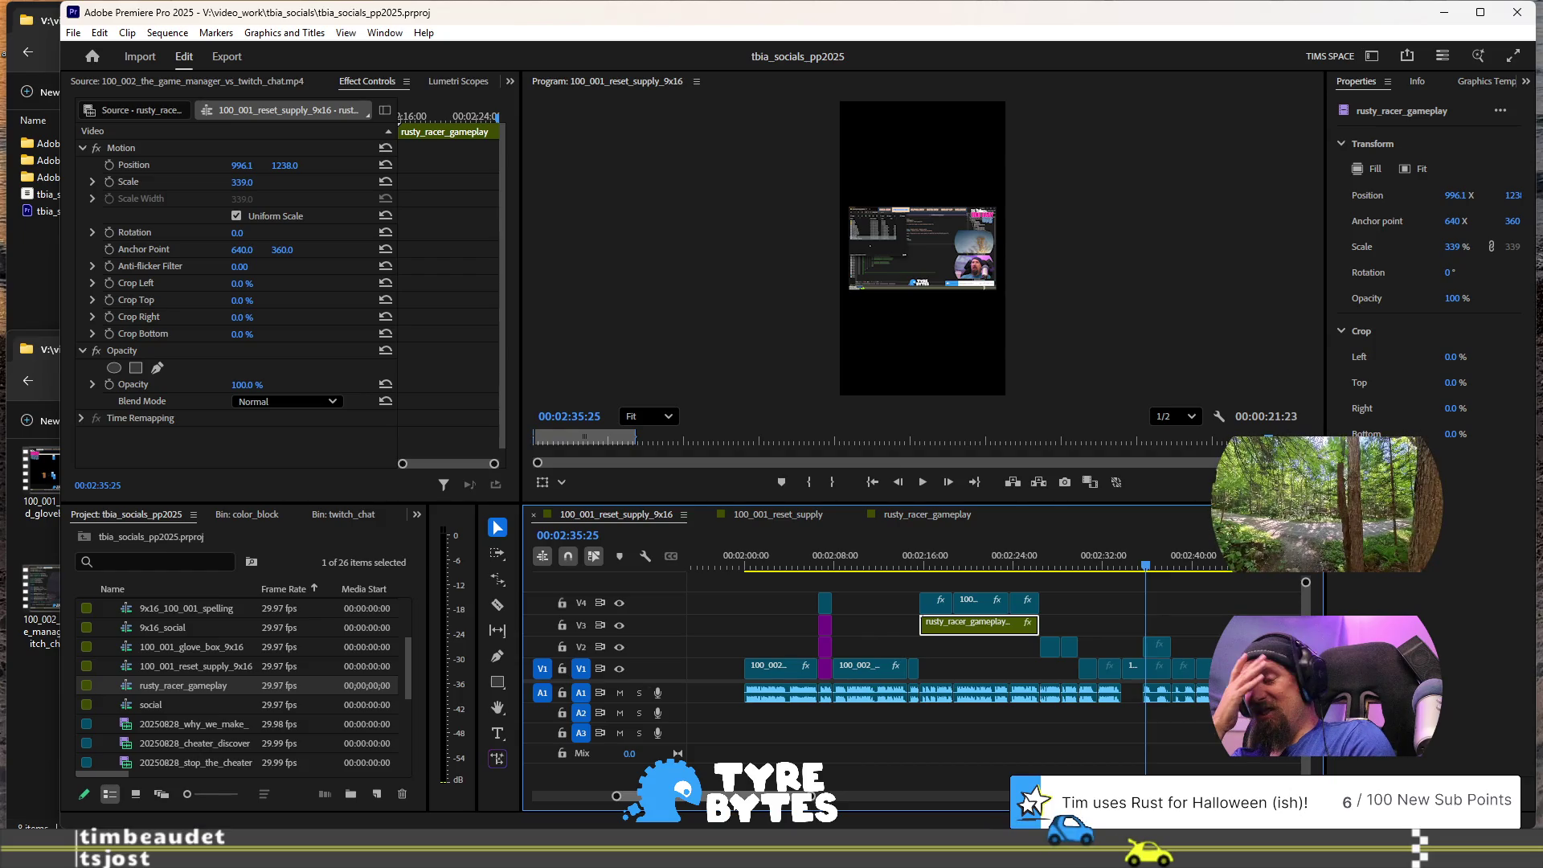
click(40, 679)
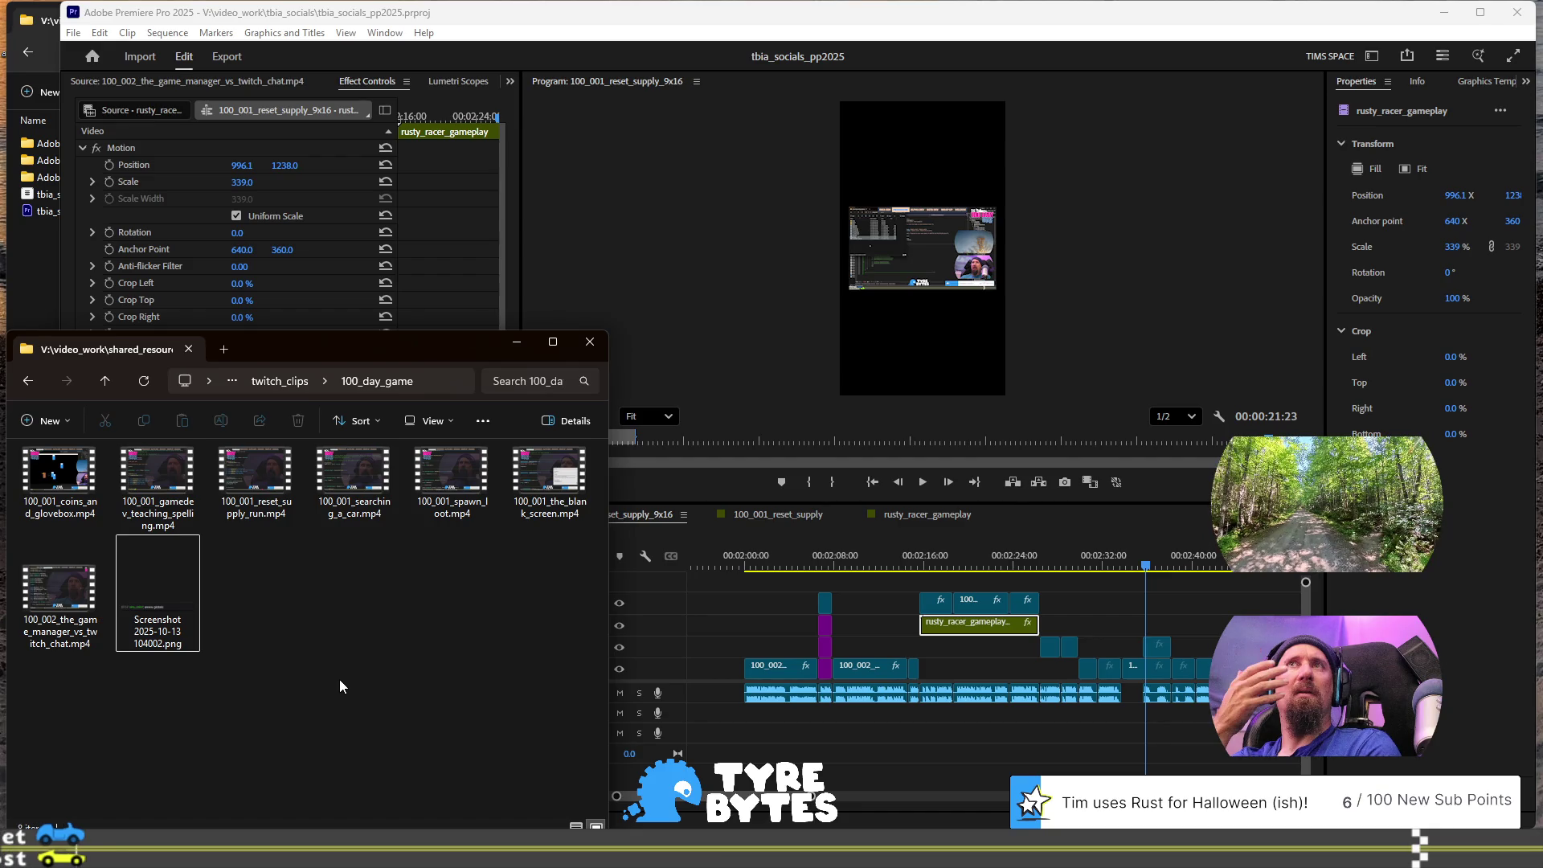
Step: Bring the Premiere Pro window back to the front, then close Premiere Pro
click(1080, 234)
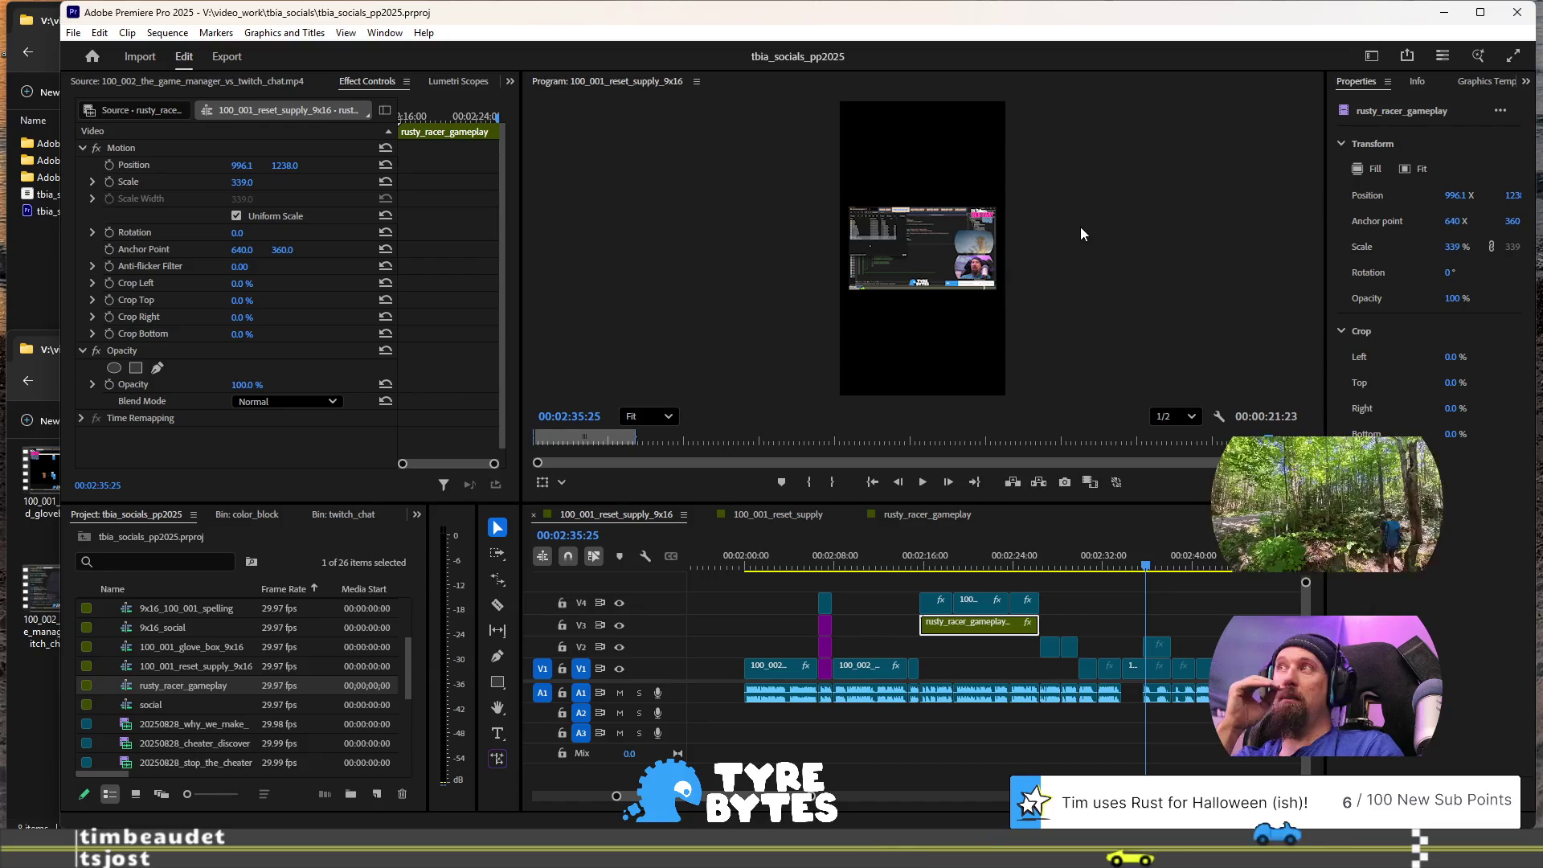
click(1517, 13)
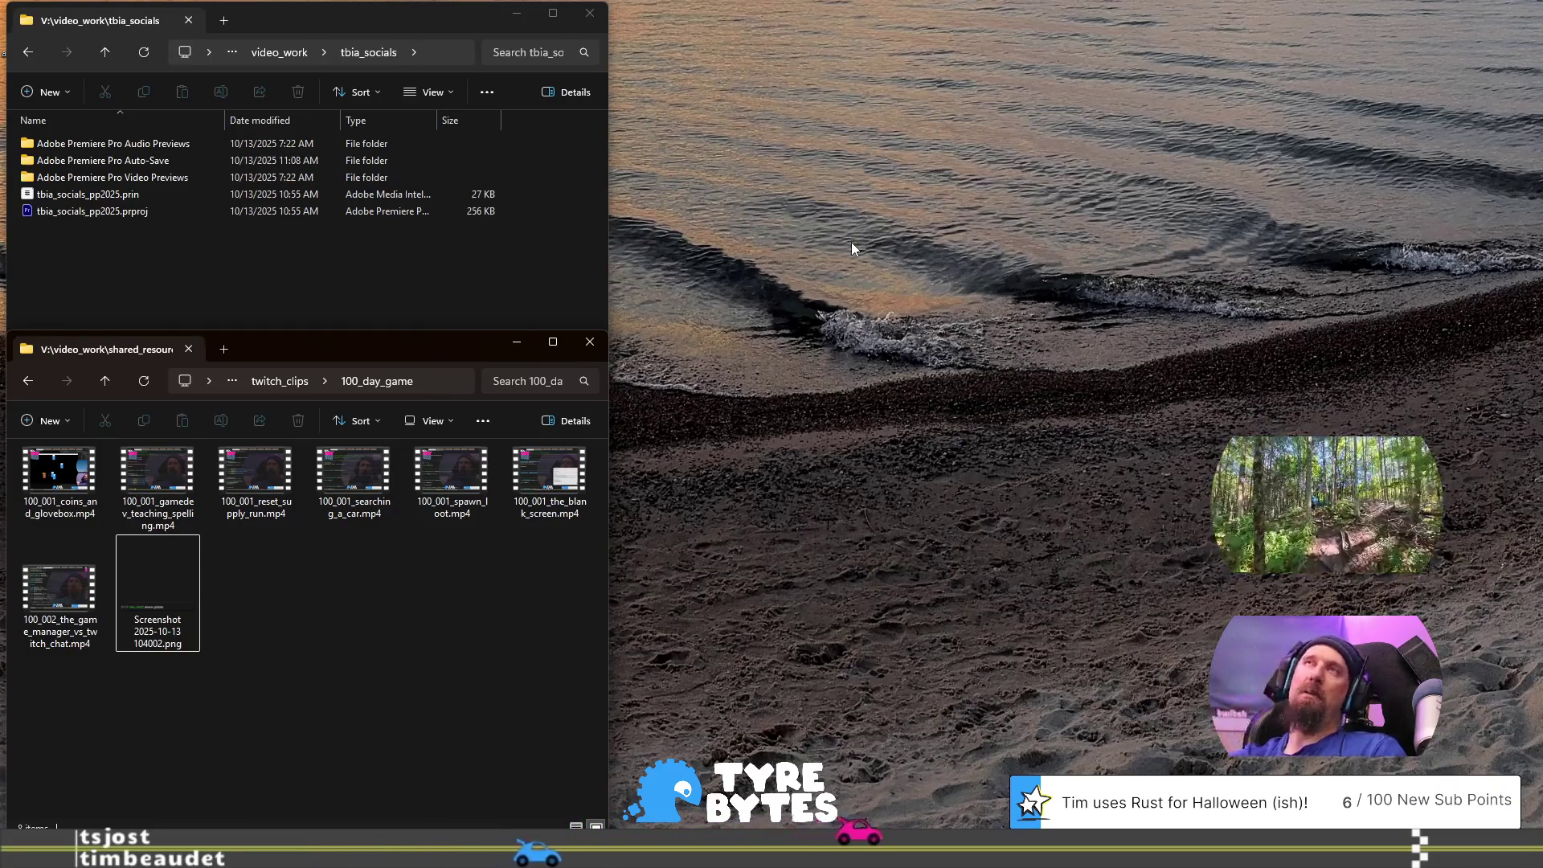
click(567, 467)
double_click(566, 468)
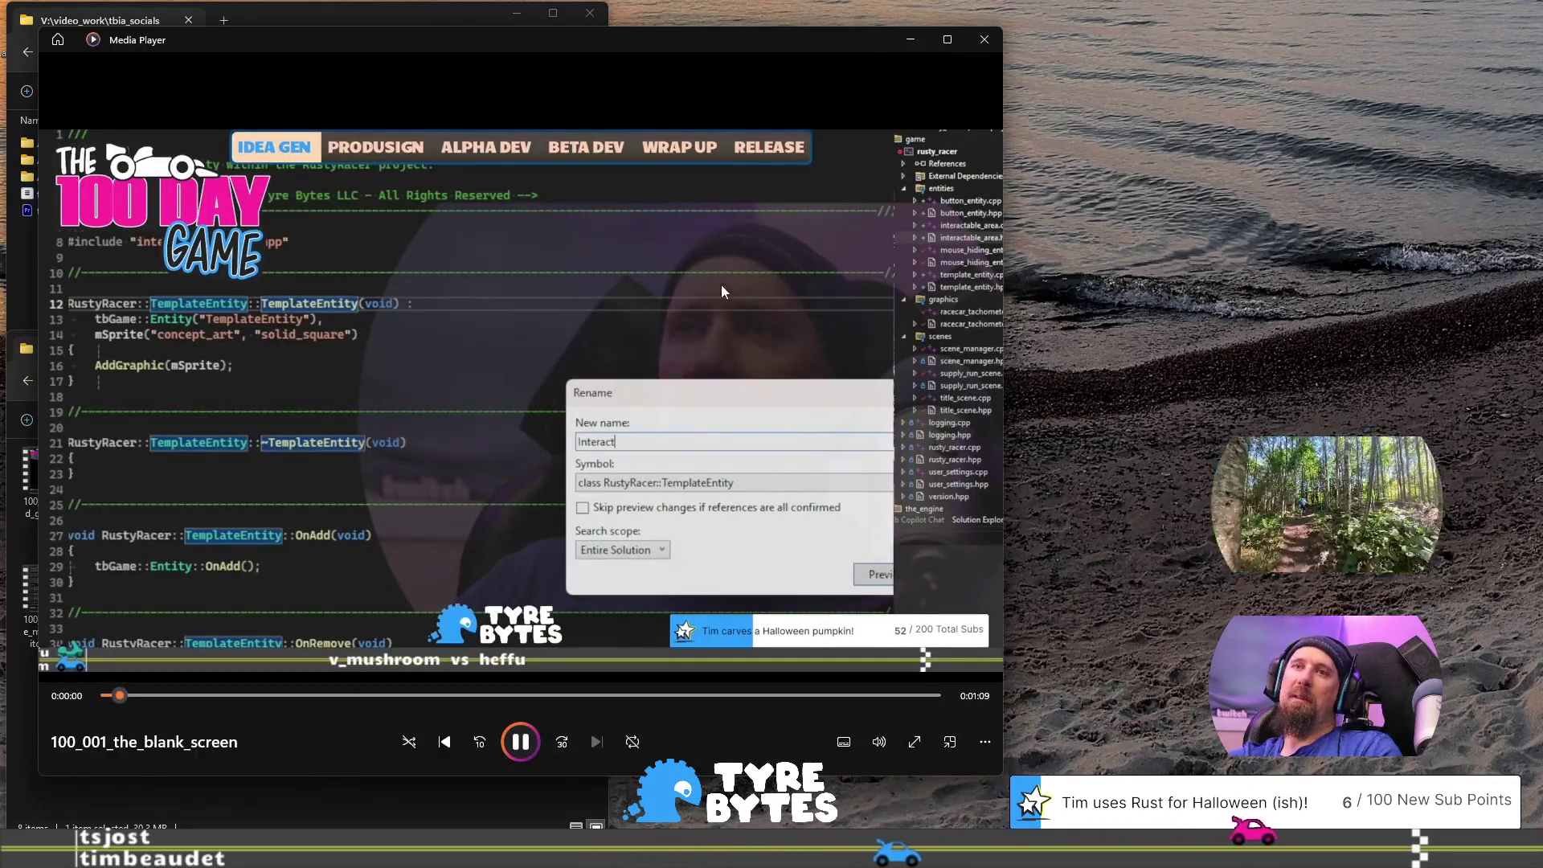
click(983, 40)
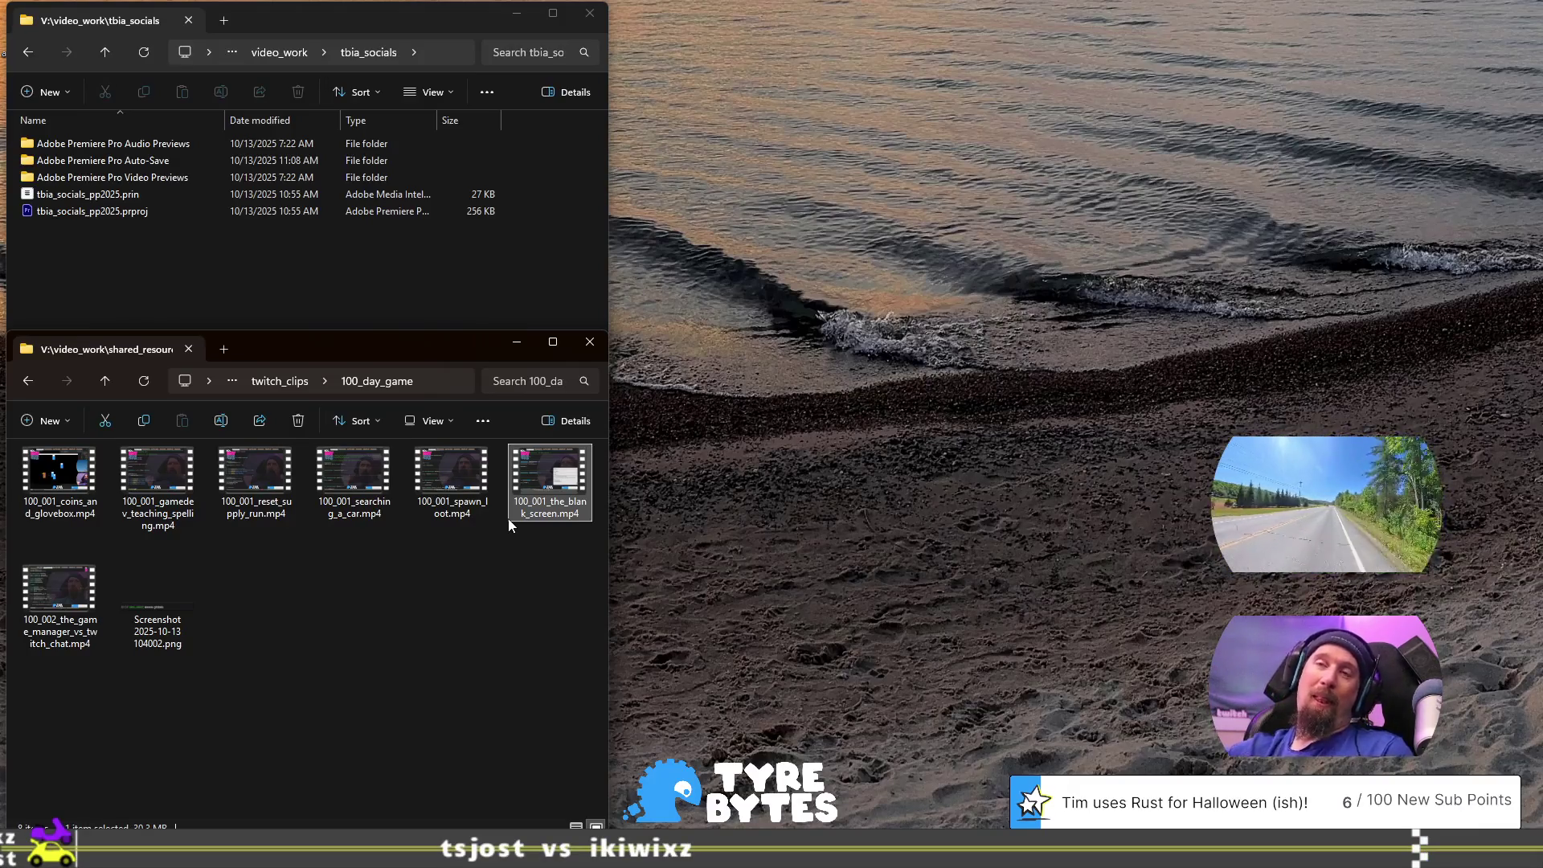
Step: Complete the paragraph: language strings in the codebase plugged into a lookup table to avoid late problems
key(alt+Tab)
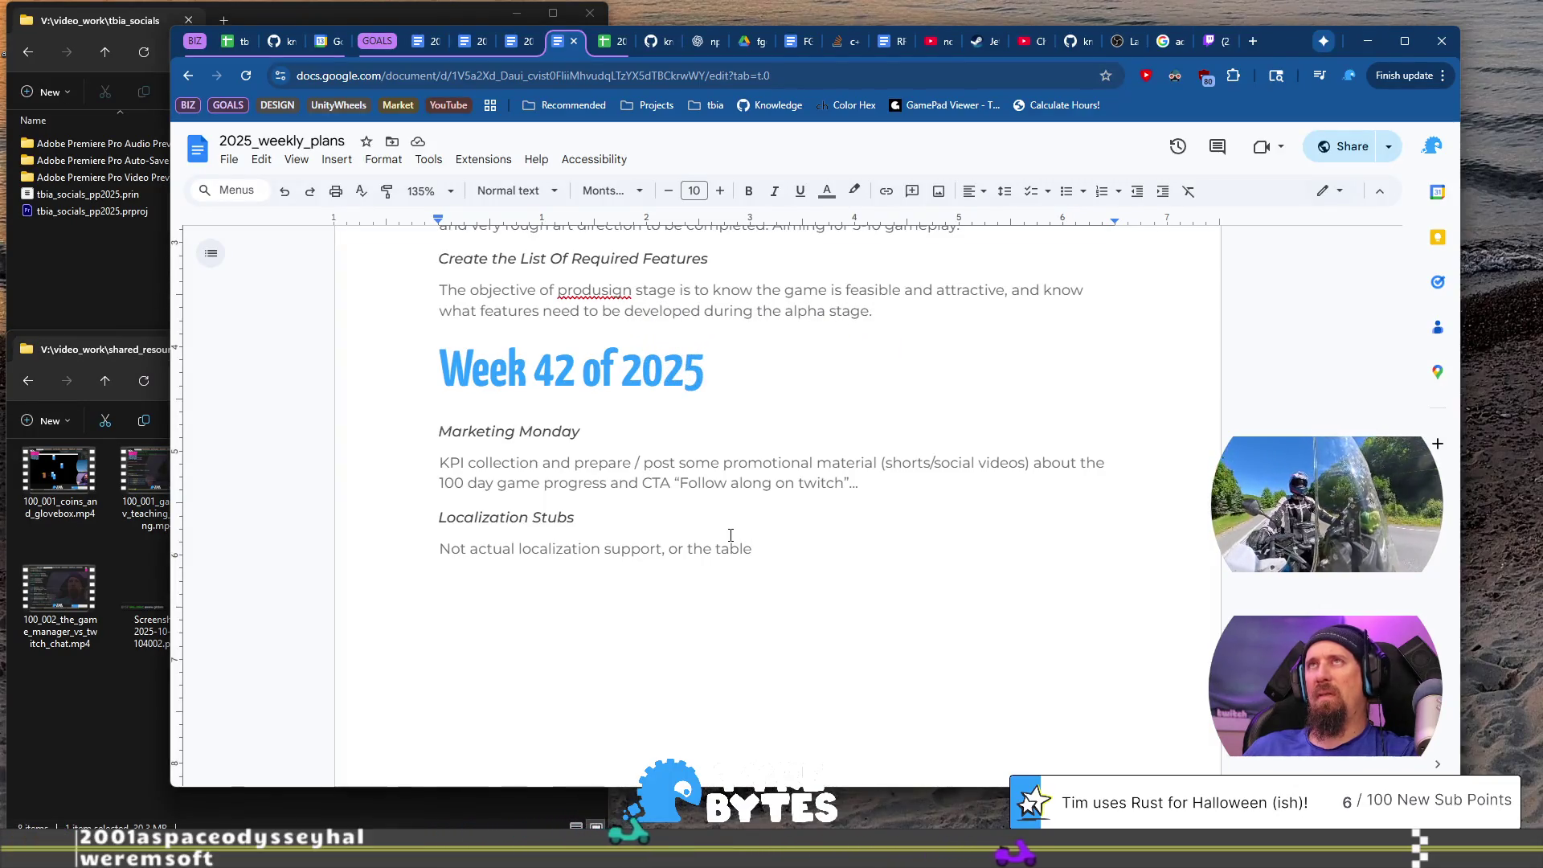
text(of la)
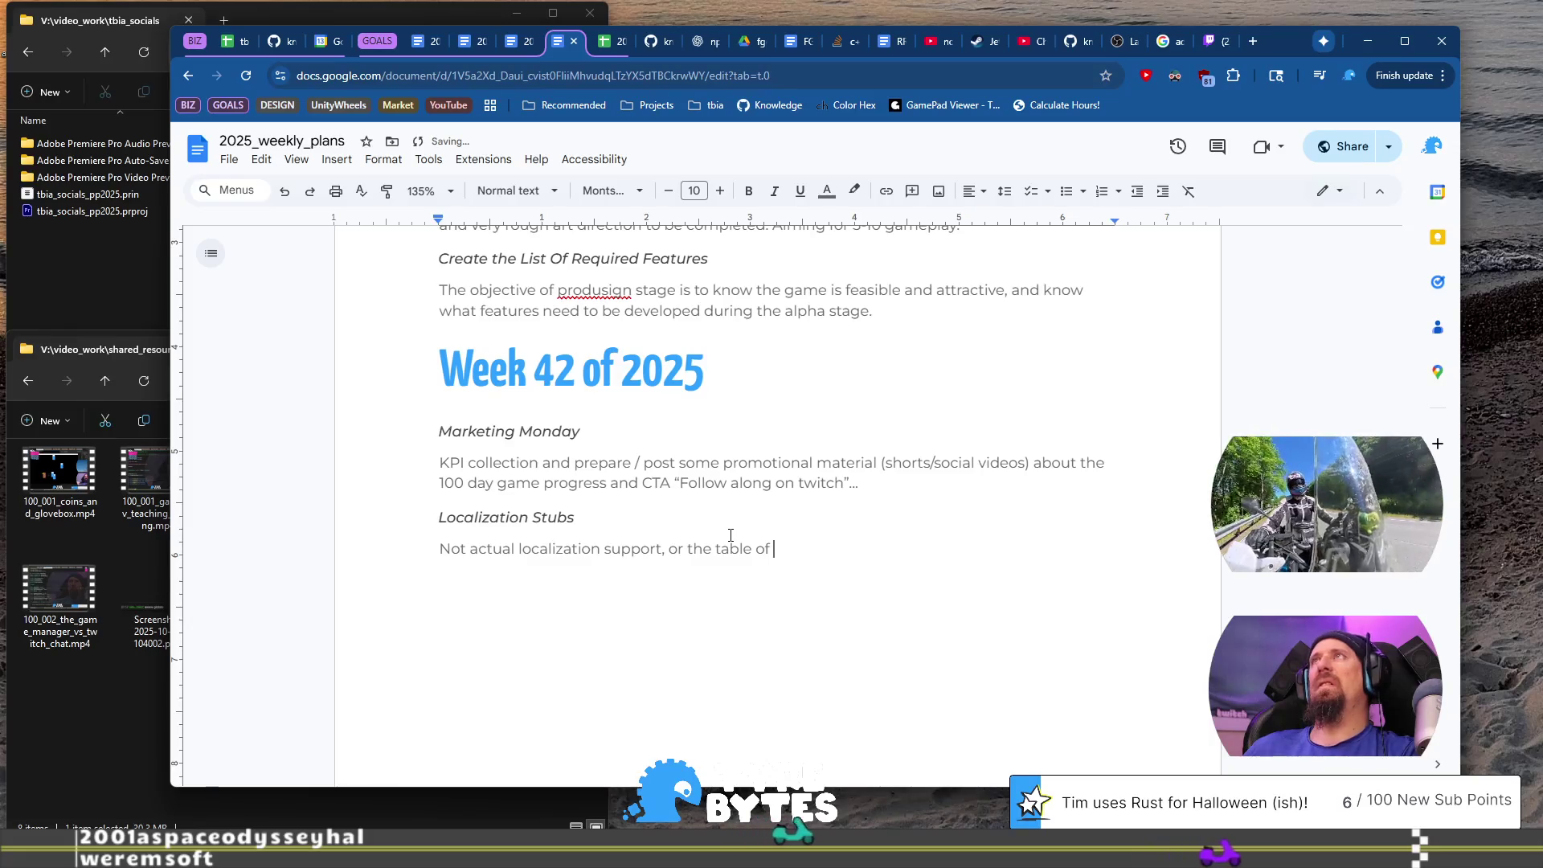
key(BackSpace)
key(BackSpace)
key(BackSpace)
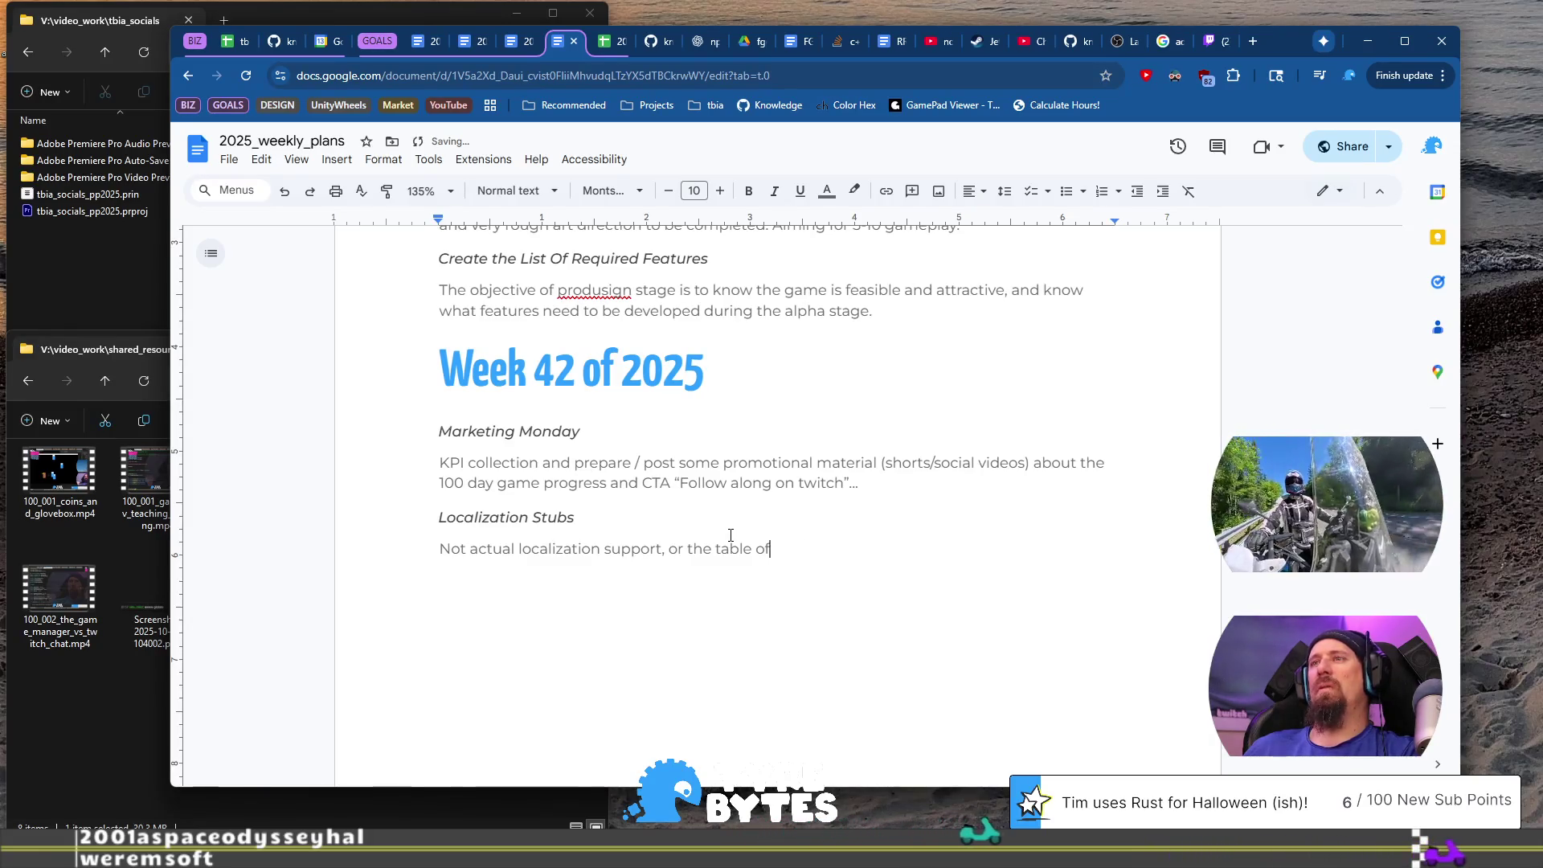
key(ctrl+Left)
text(lan)
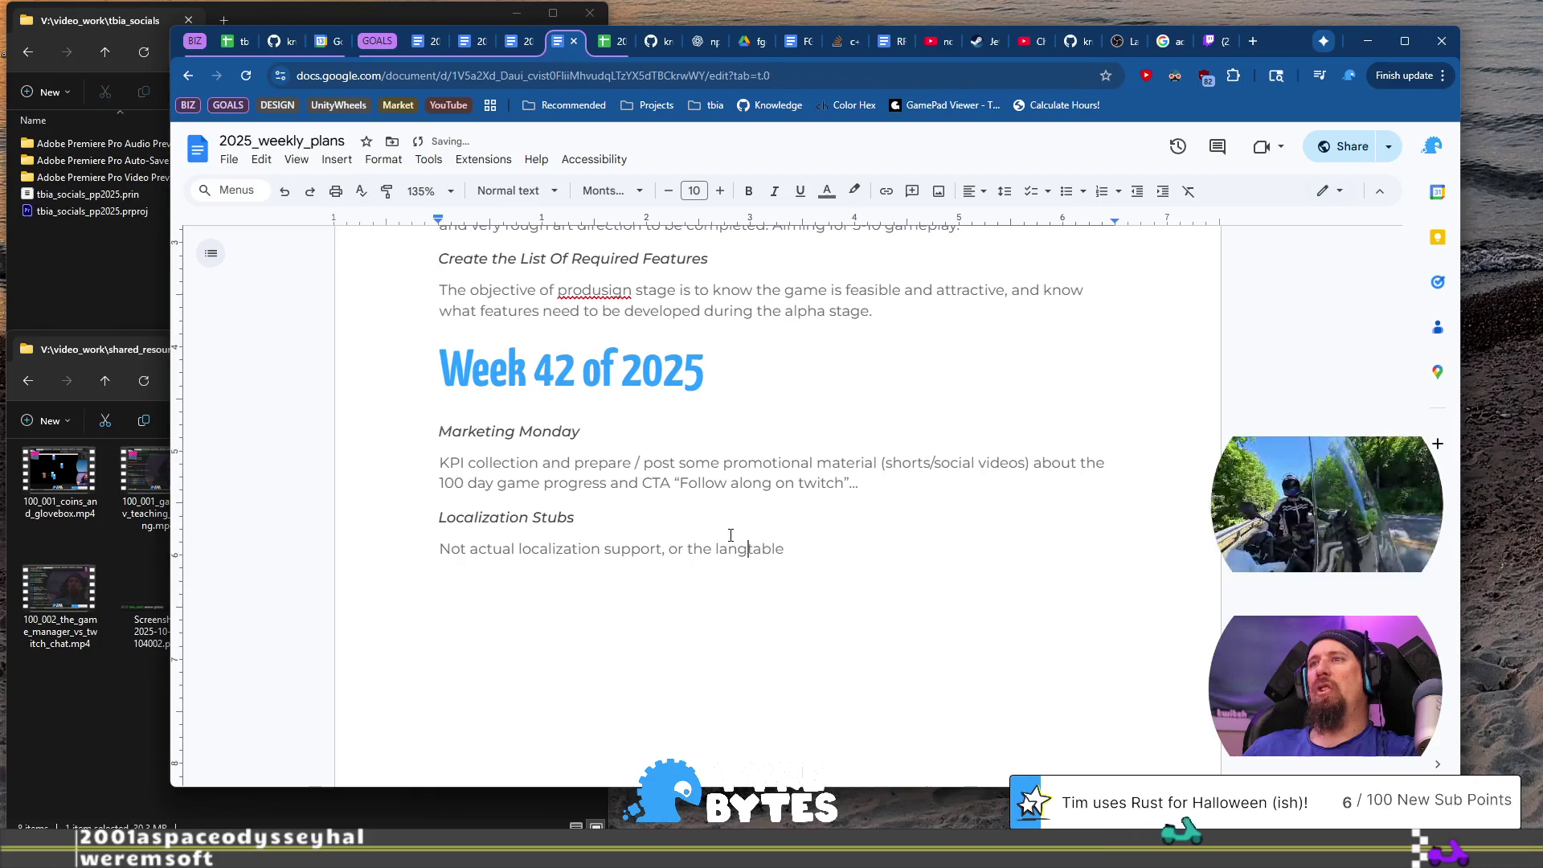
text(guage)
key(End)
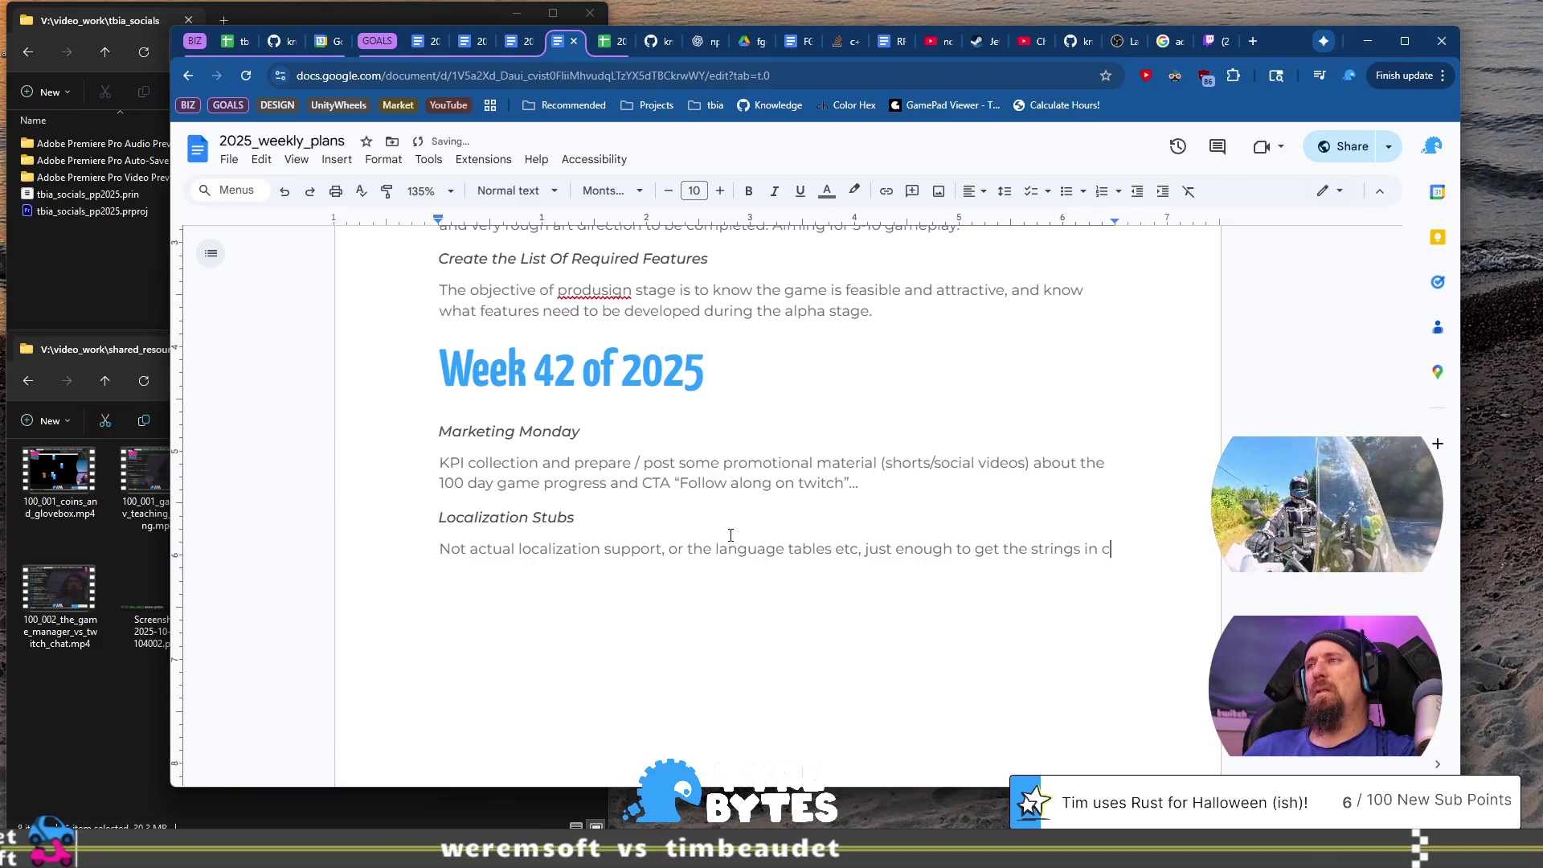
text(he codebase )
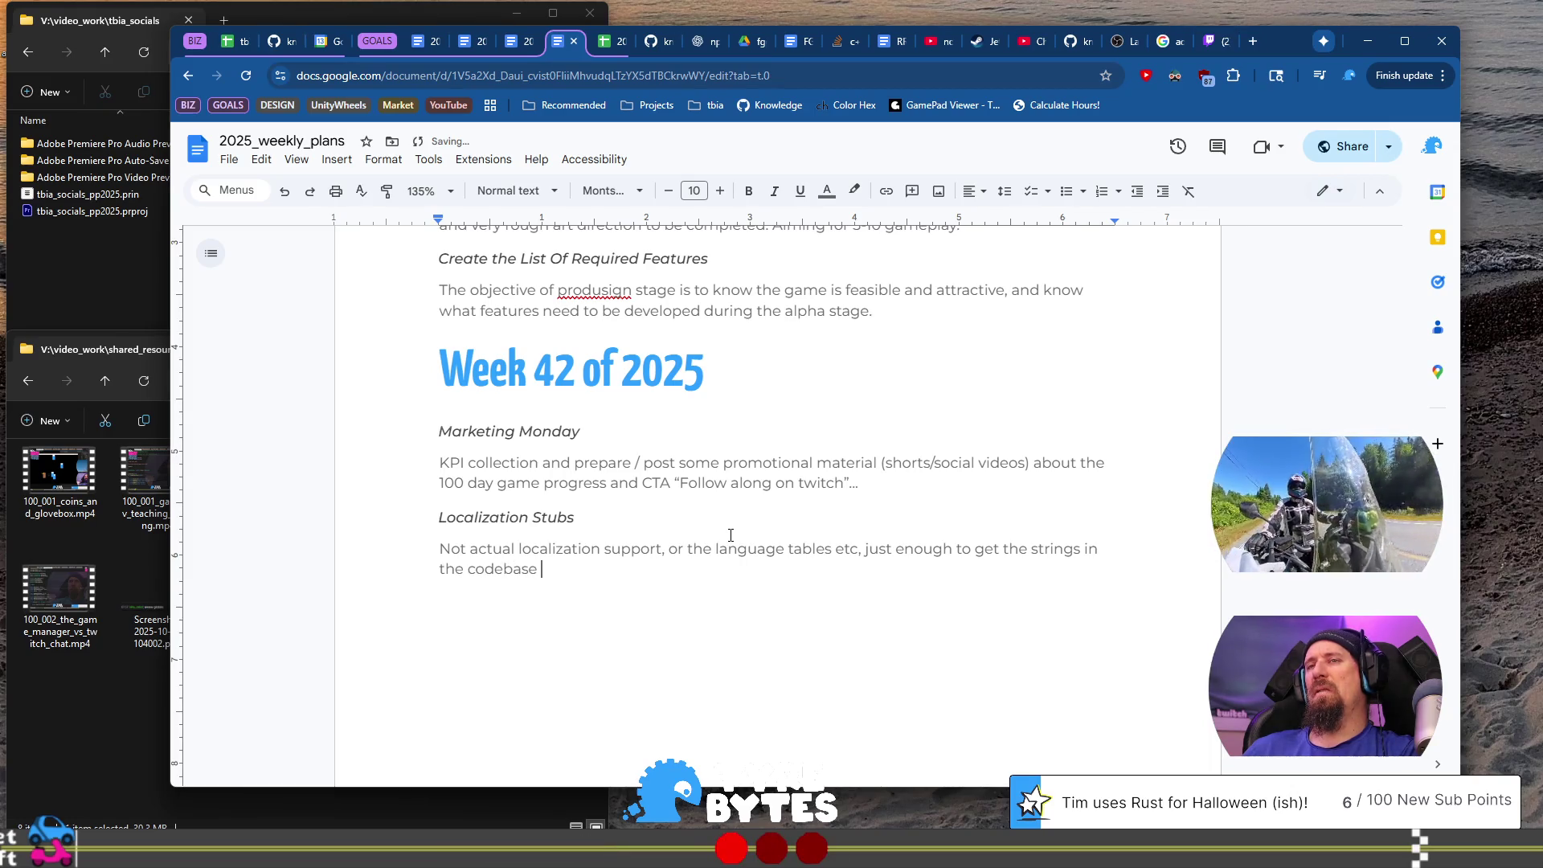
text(plugged in)
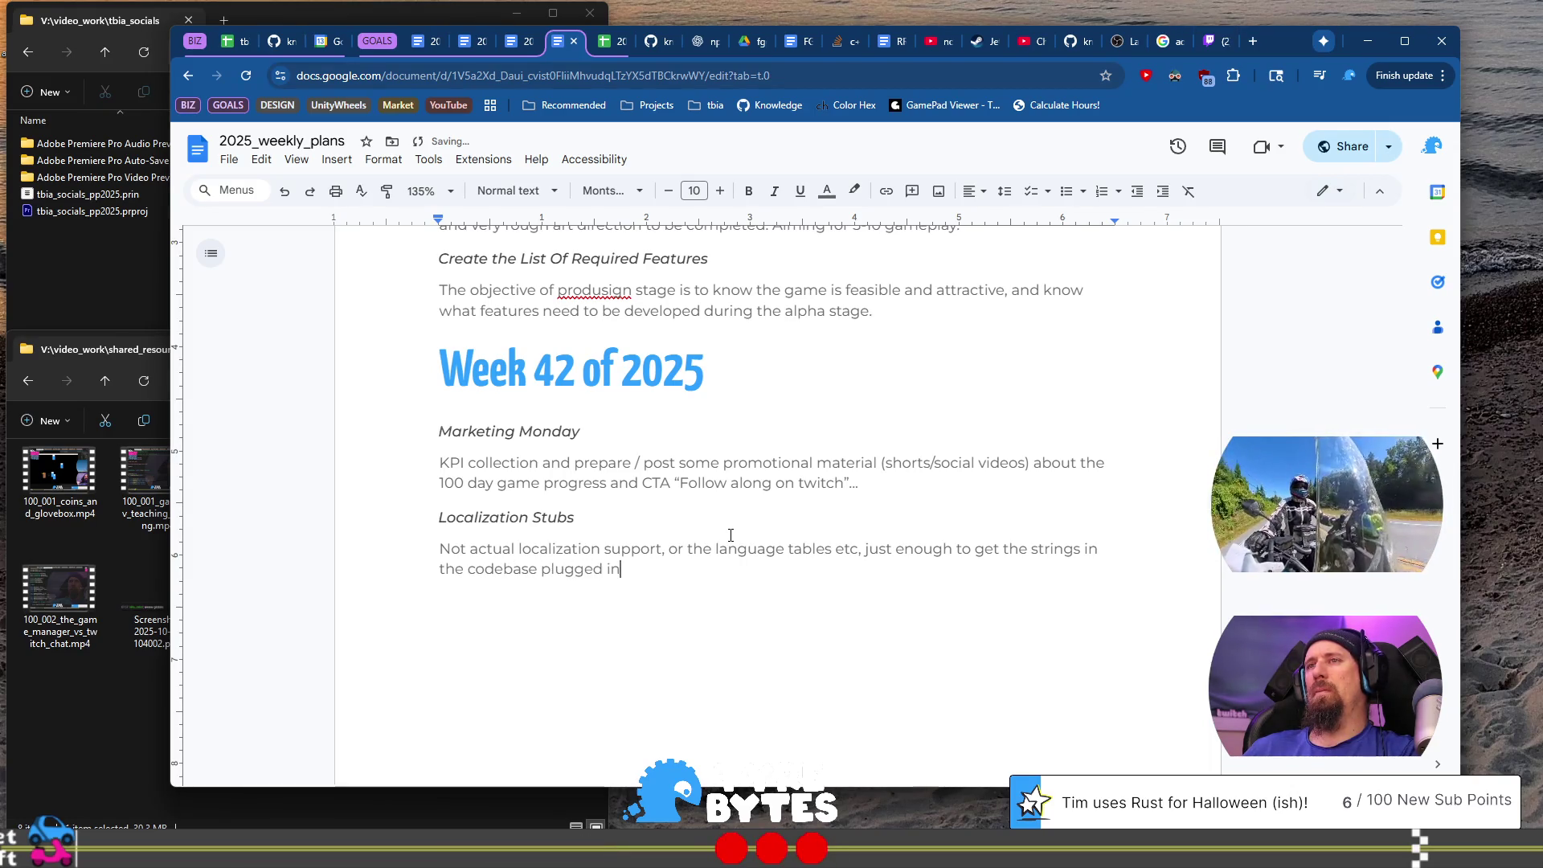
text(to a table for )
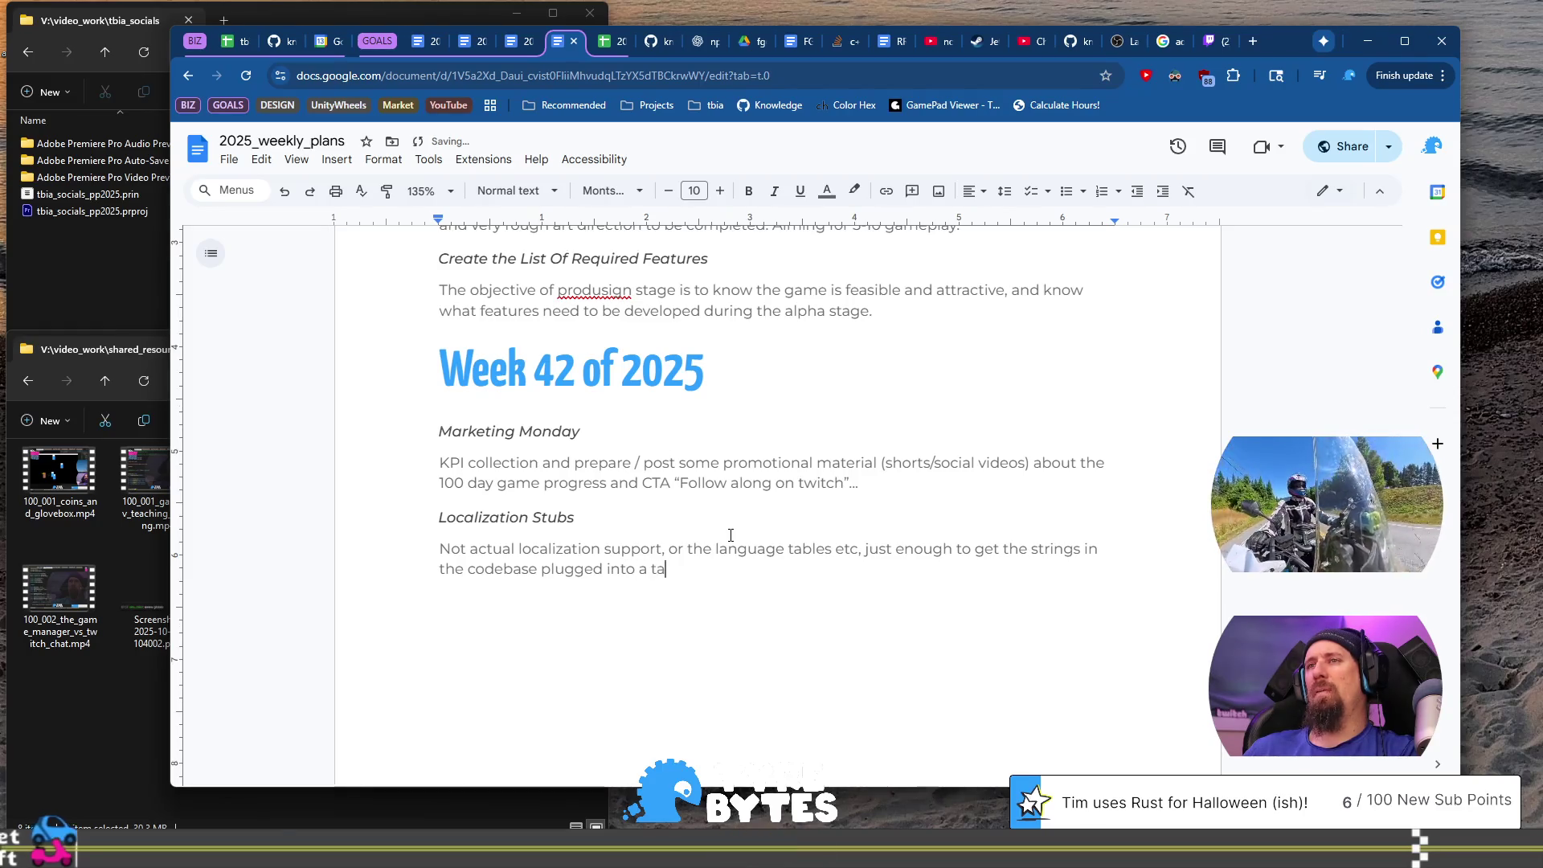
text(lo)
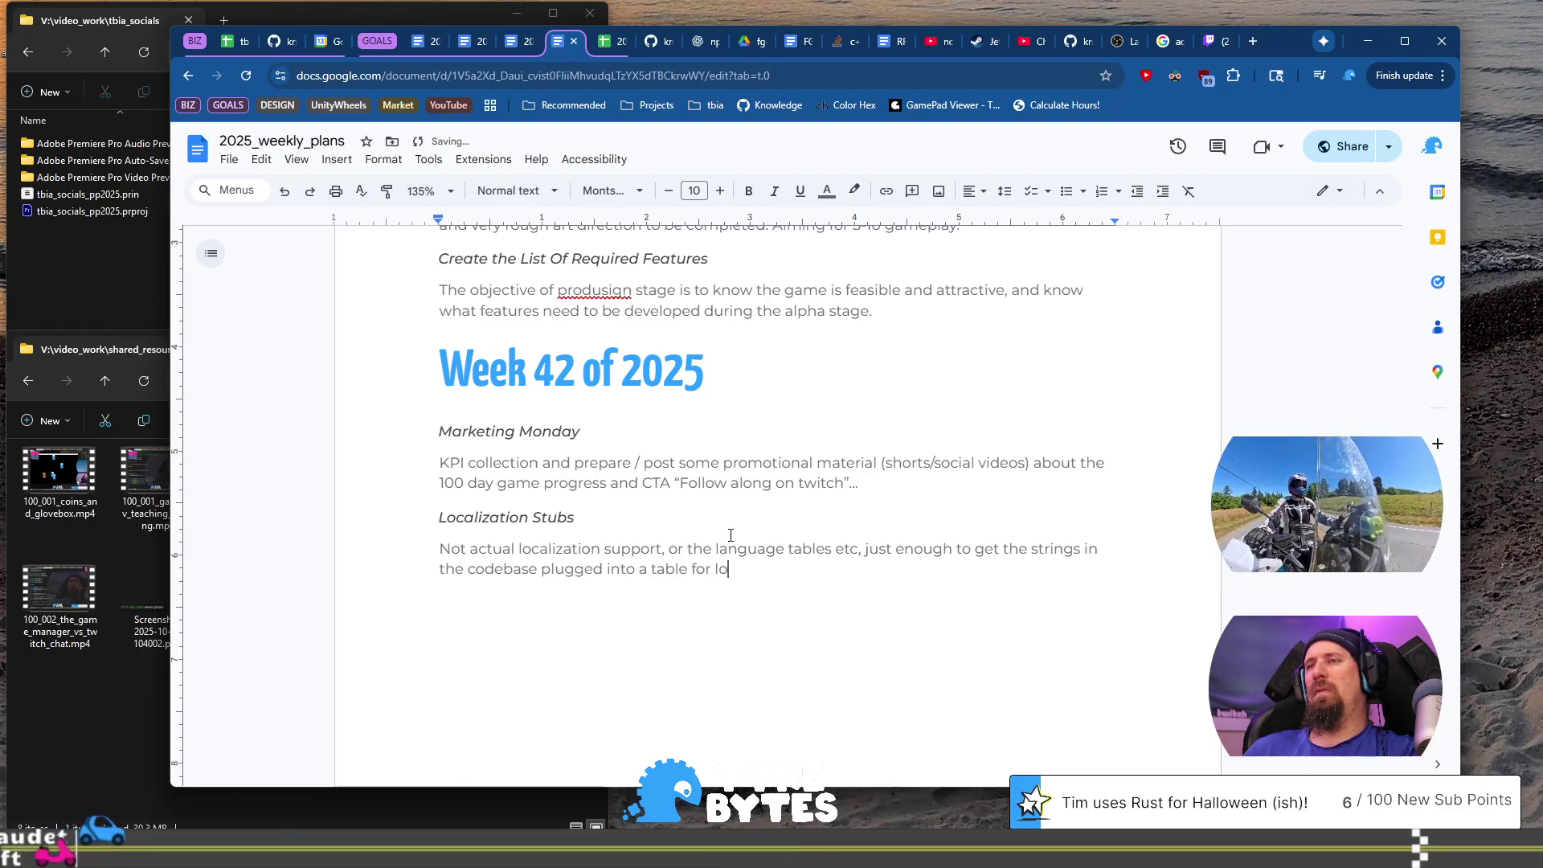
text(okup t)
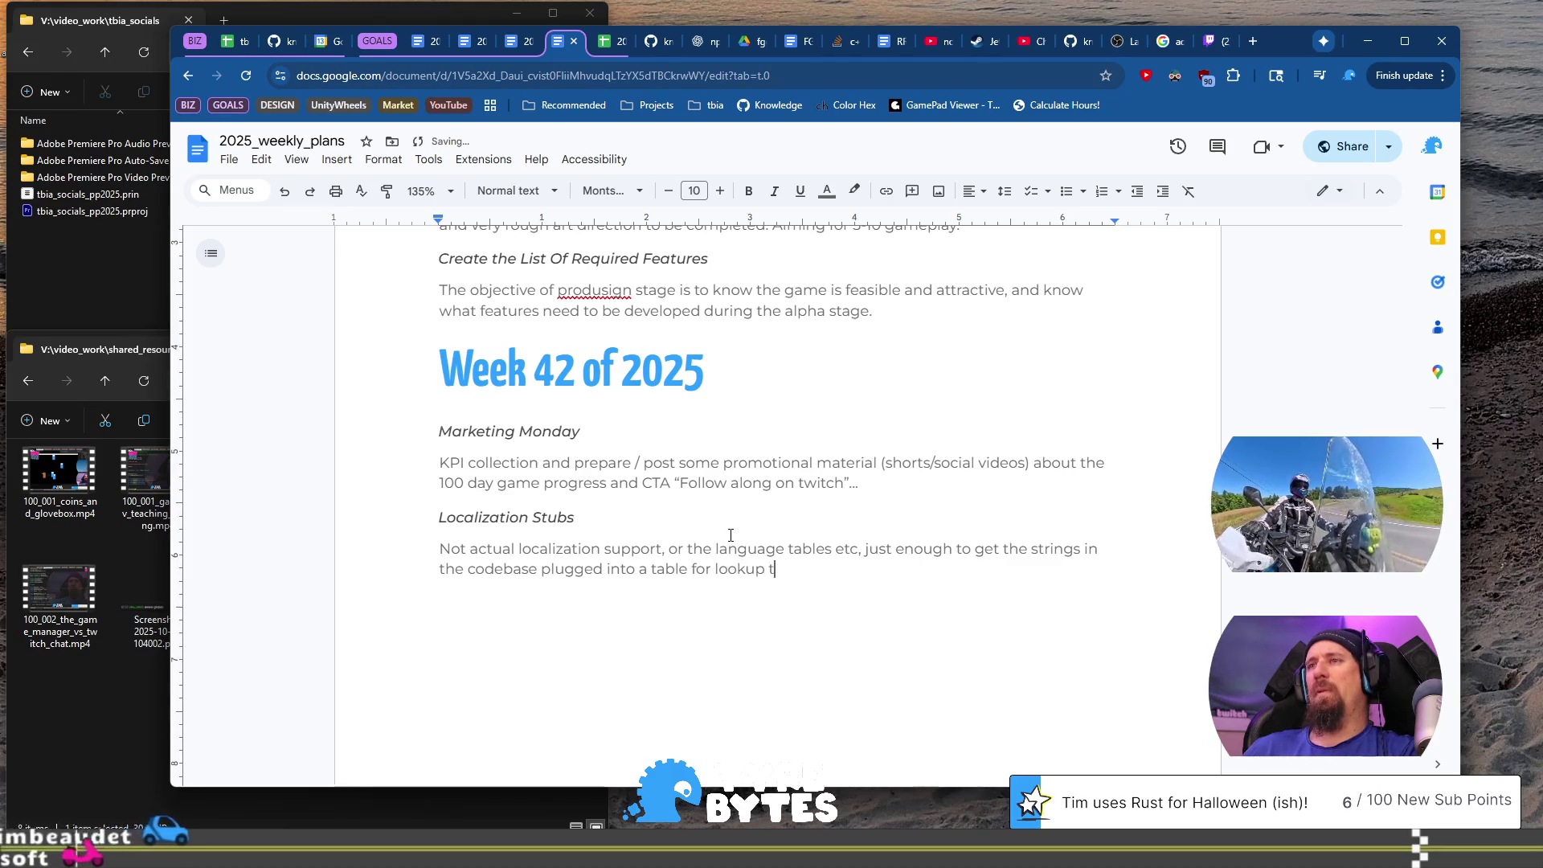
text(o avoid )
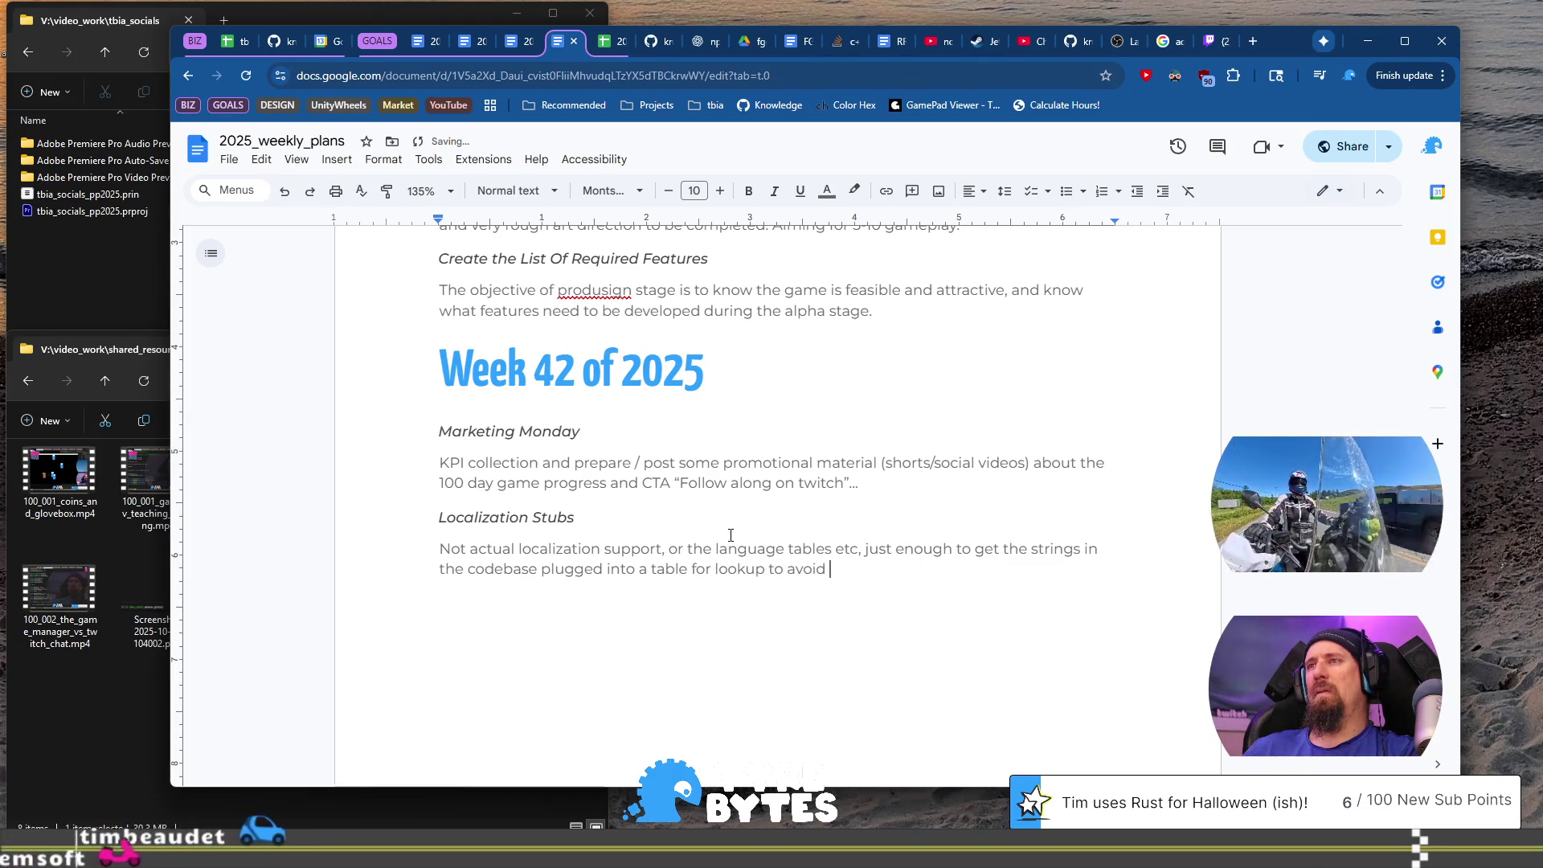
text(problems )
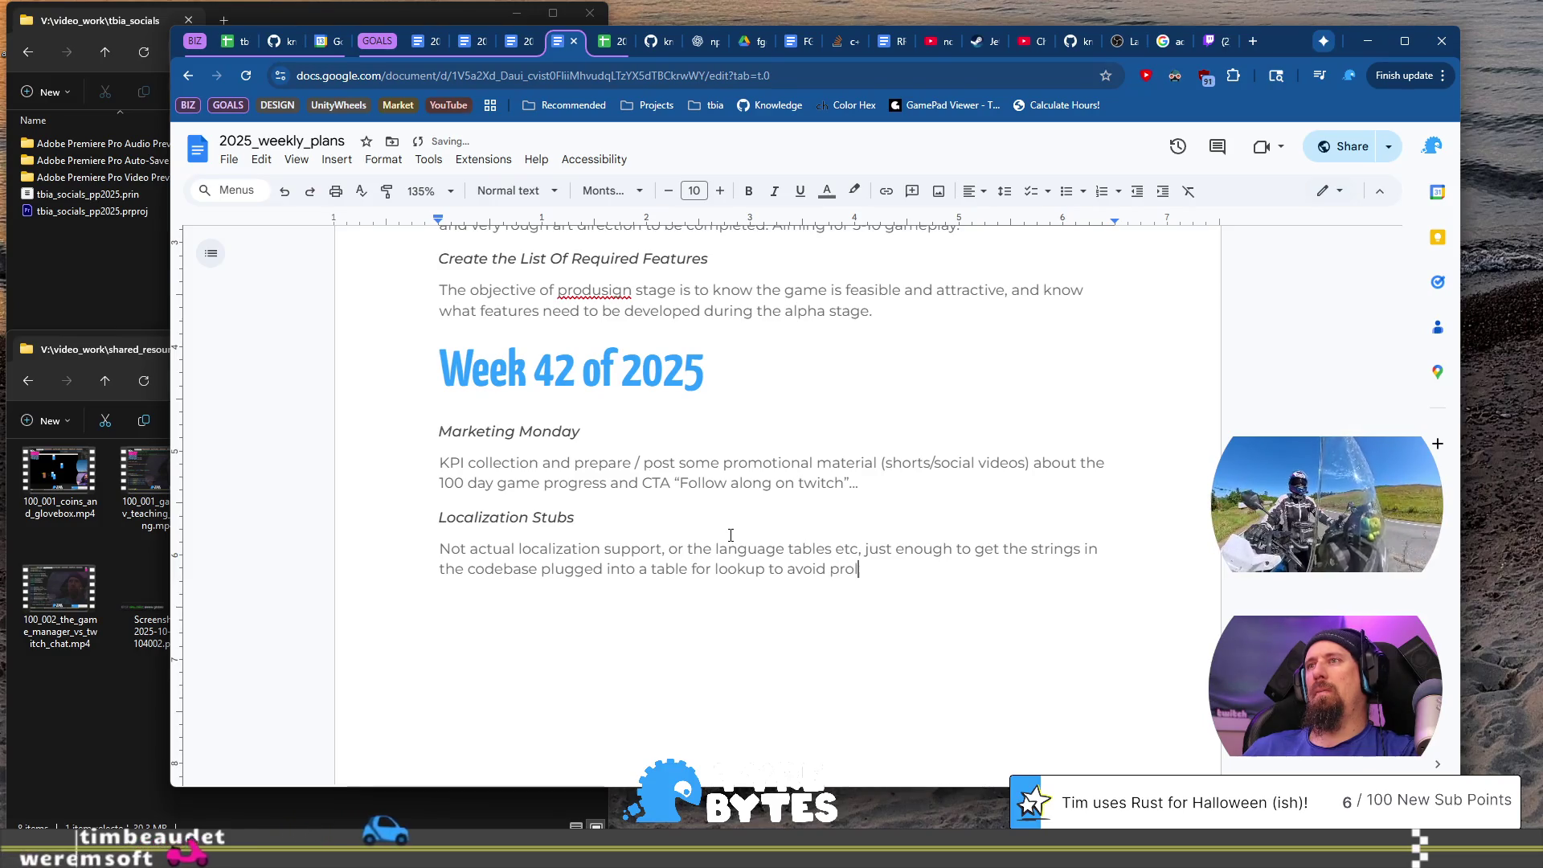
text(late in )
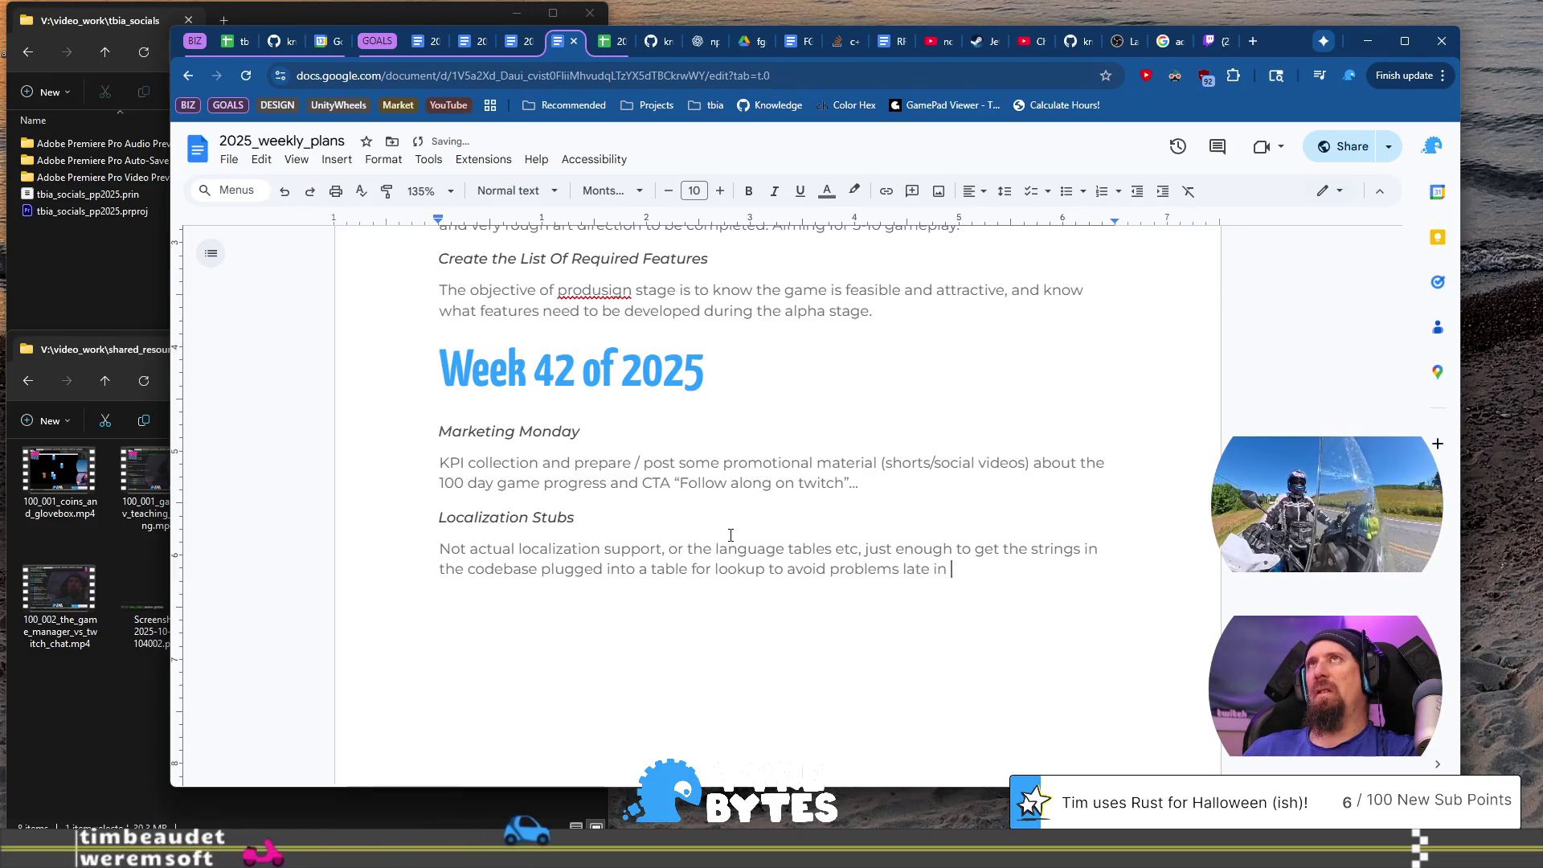
text(the project.)
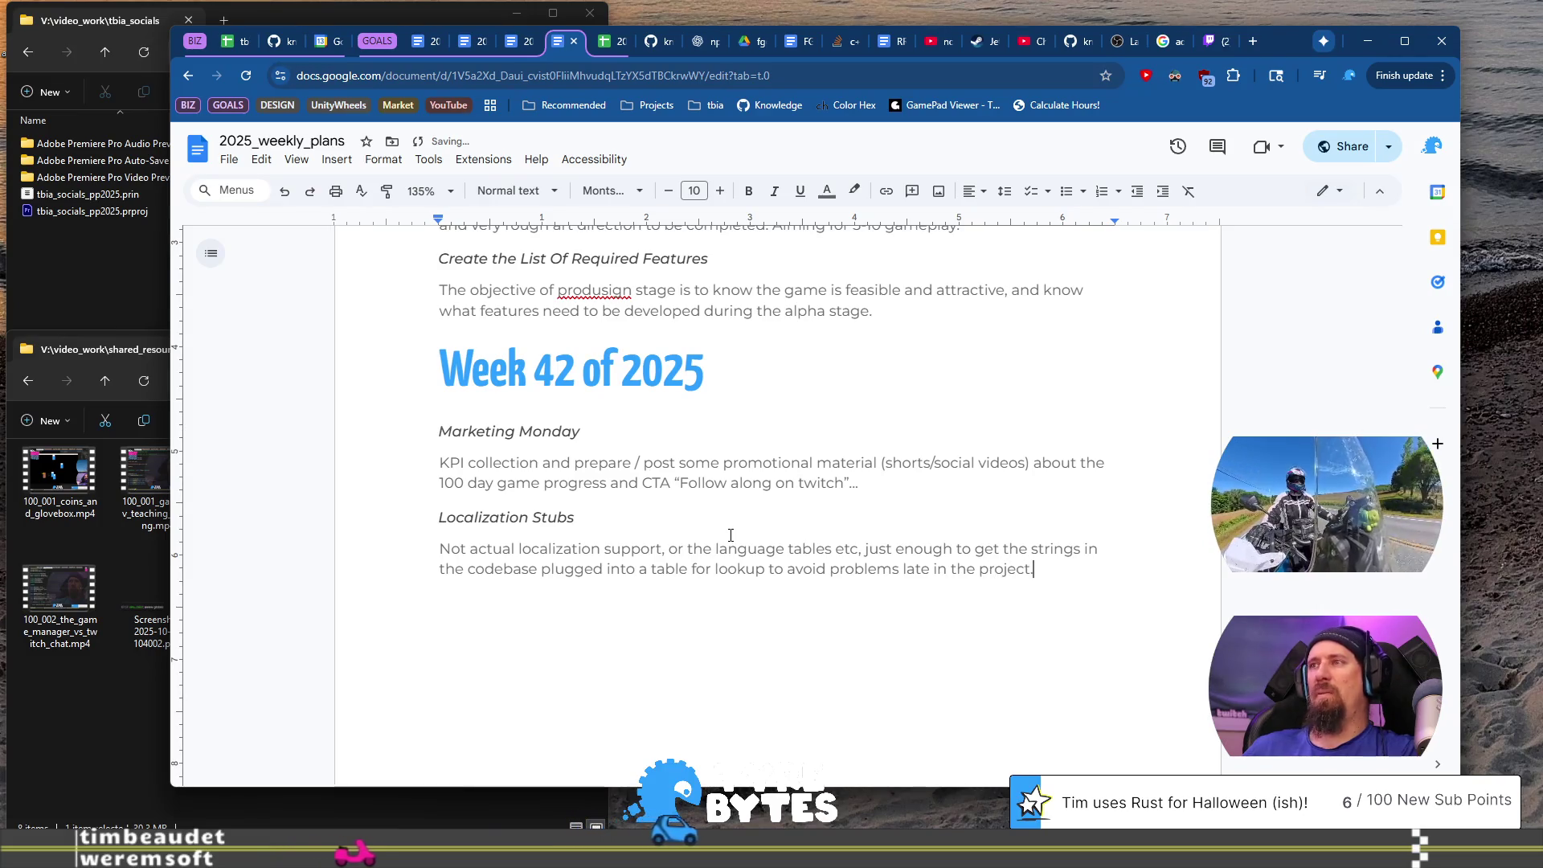
Step: Copy the Localization Stubs heading, add 'IF localization becomes a thing.', and paste the heading below
key(Up)
key(Up)
key(Up)
key(Home)
key(shift+End)
key(ctrl+c)
key(Down)
key(Down)
key(Down)
key(BackSpace)
key(BackSpace)
text(IF)
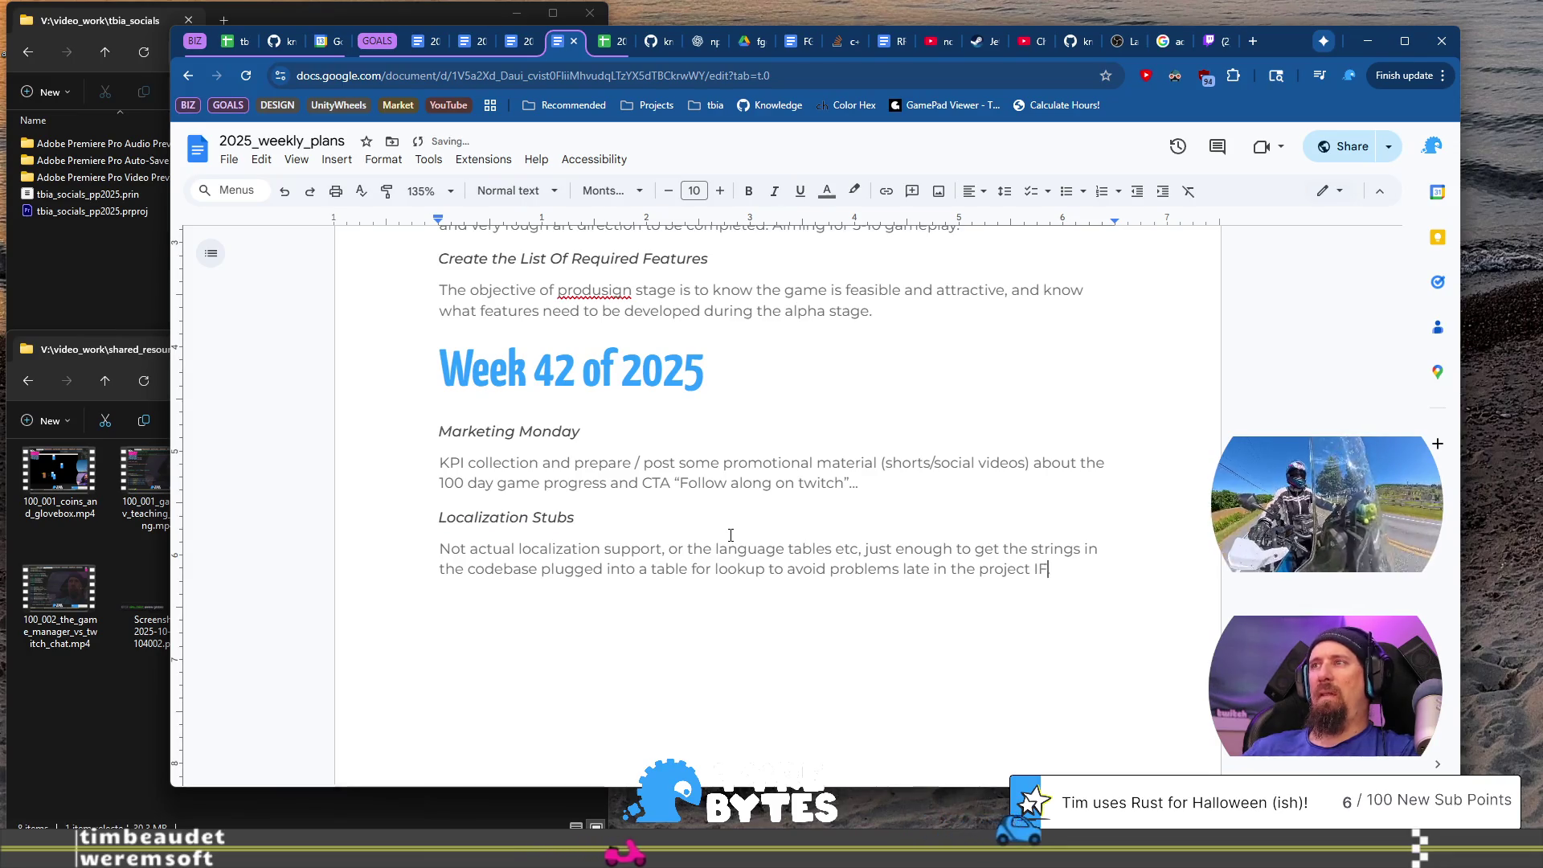
text( localiz)
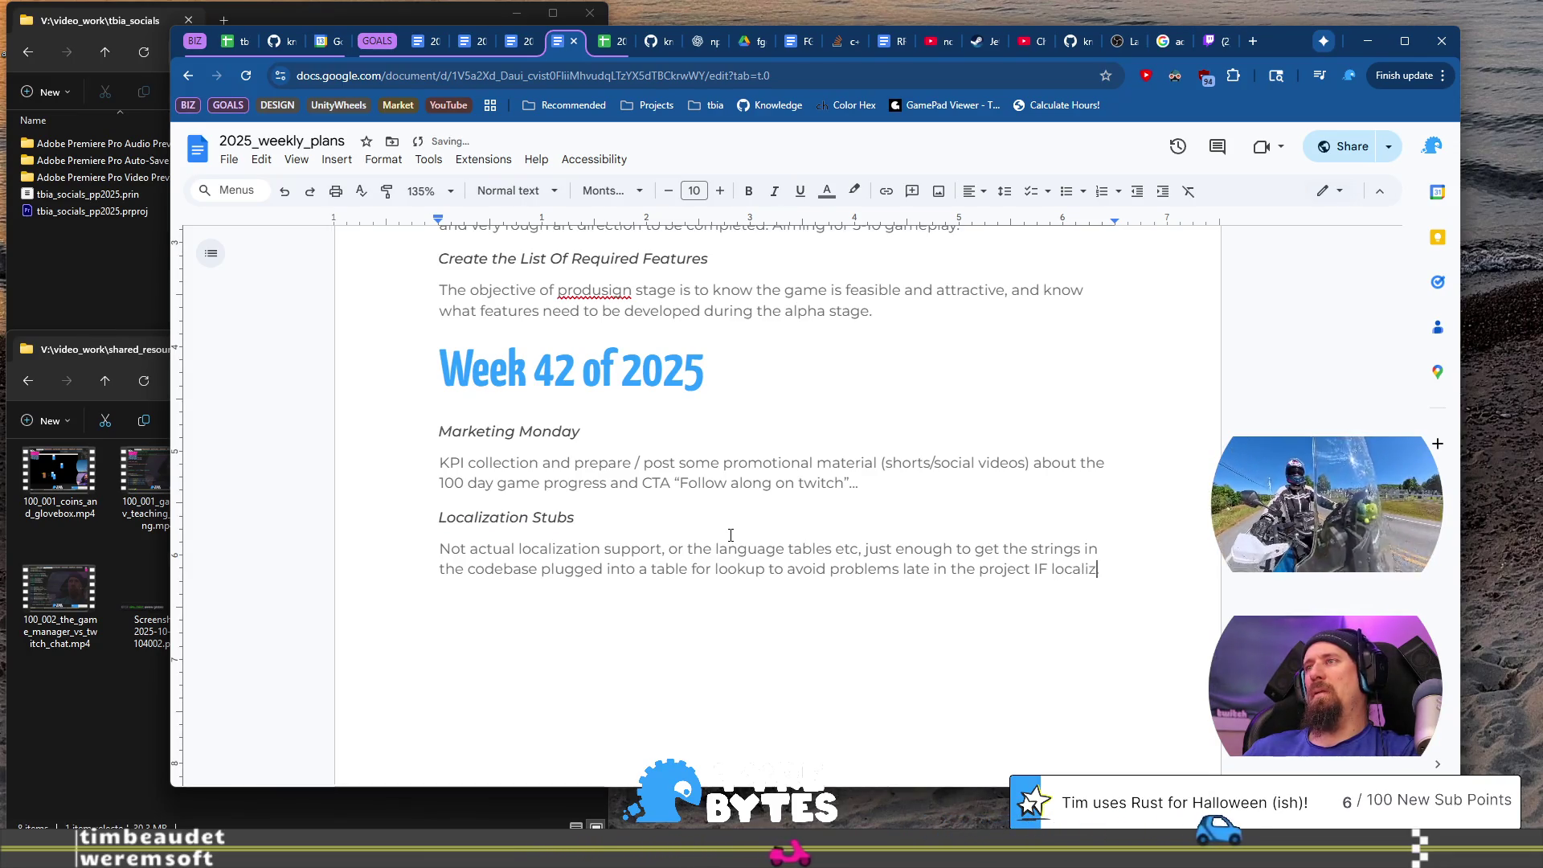
text(ation becomes a )
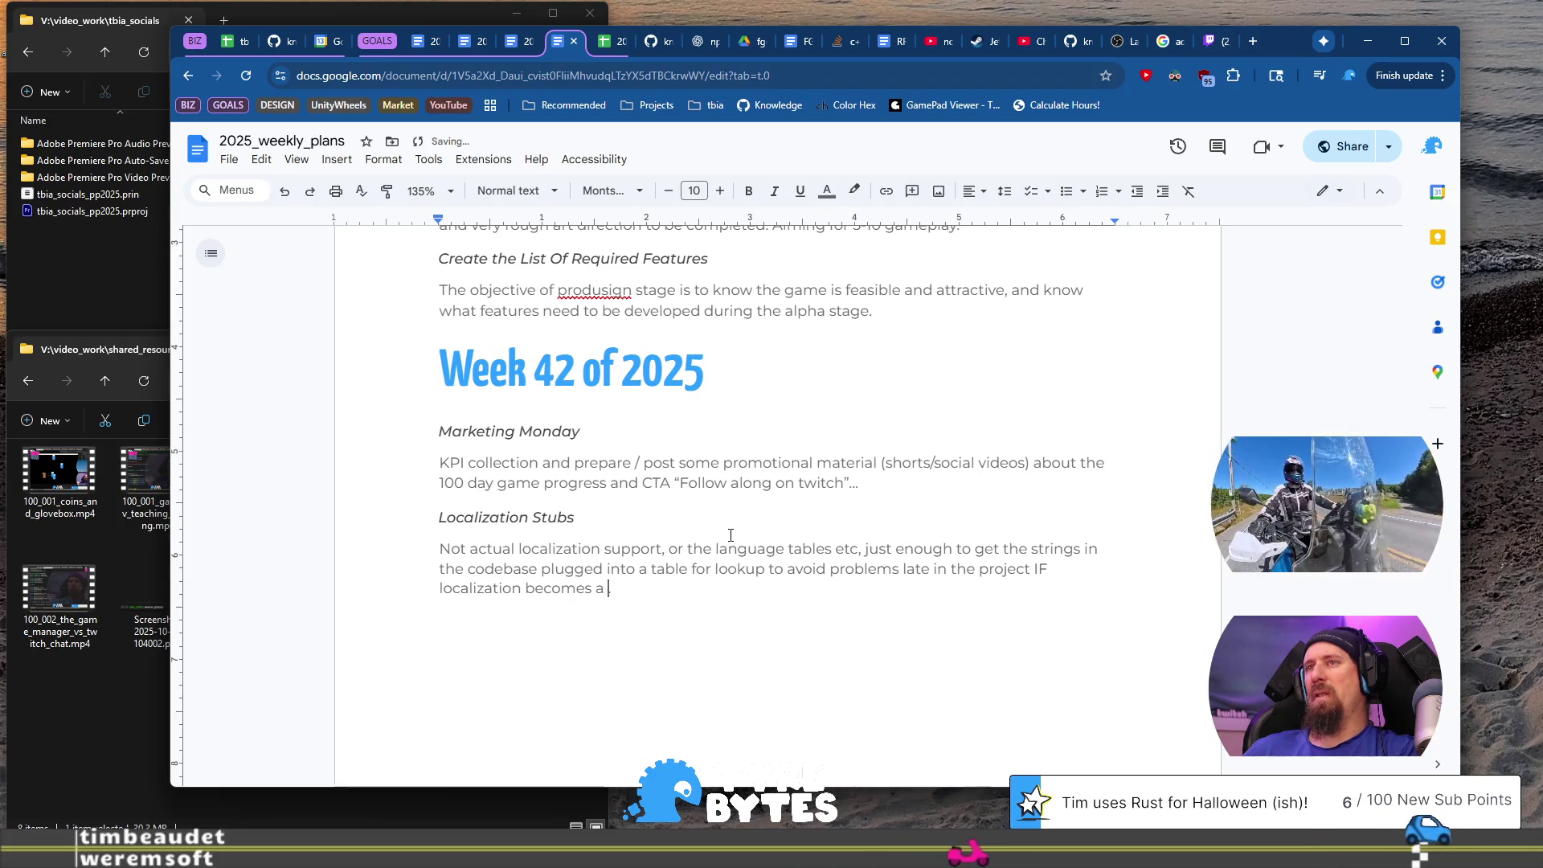
text(thing.)
key(Return)
key(ctrl+v)
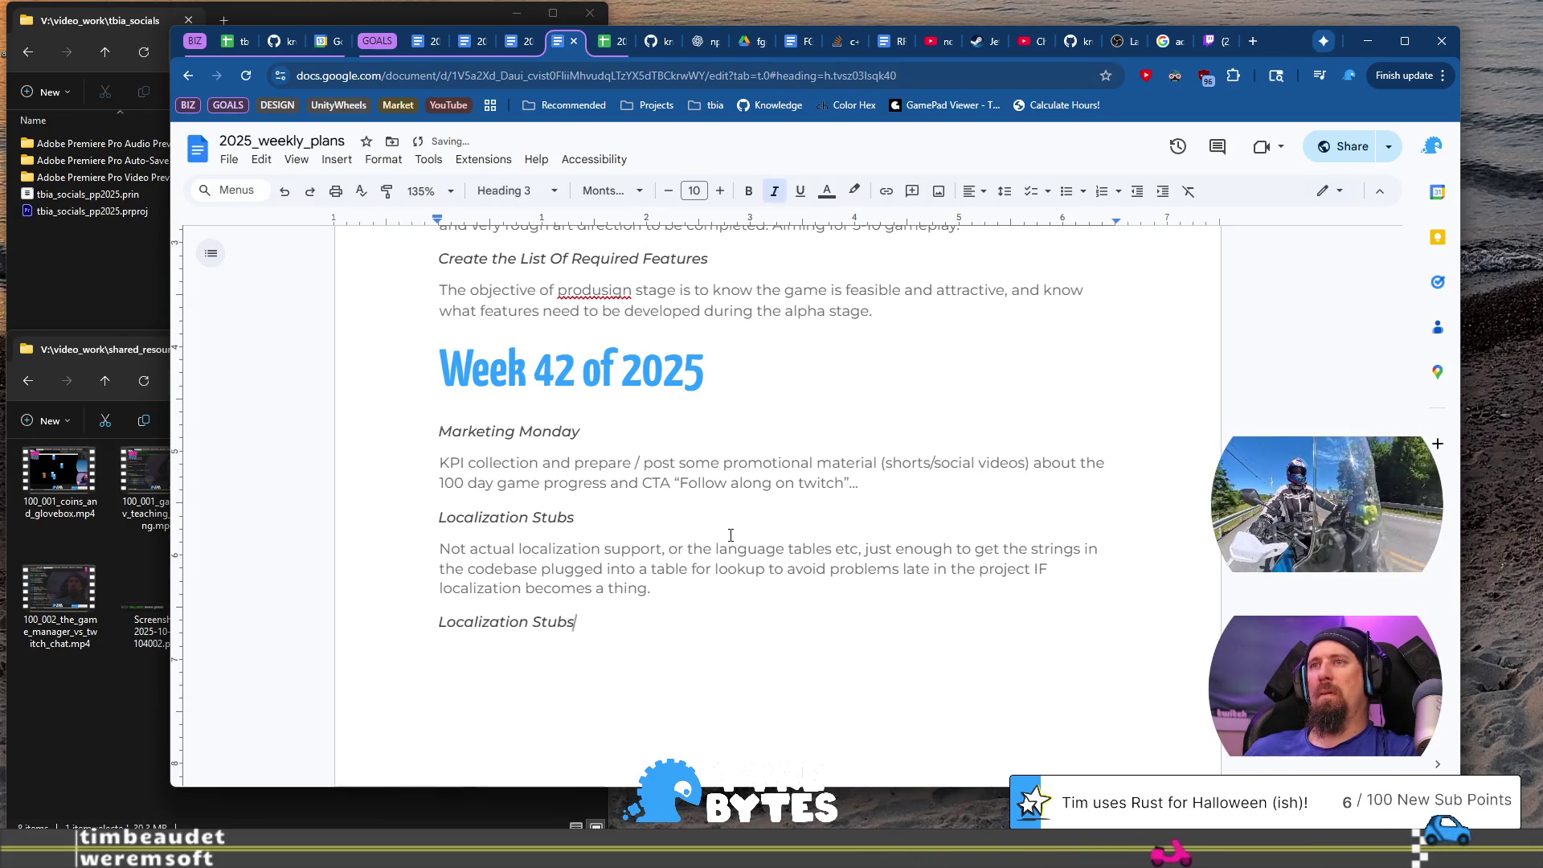
Step: Replace the pasted heading with 'Development and Diagnostic Tools'
key(shift+Home)
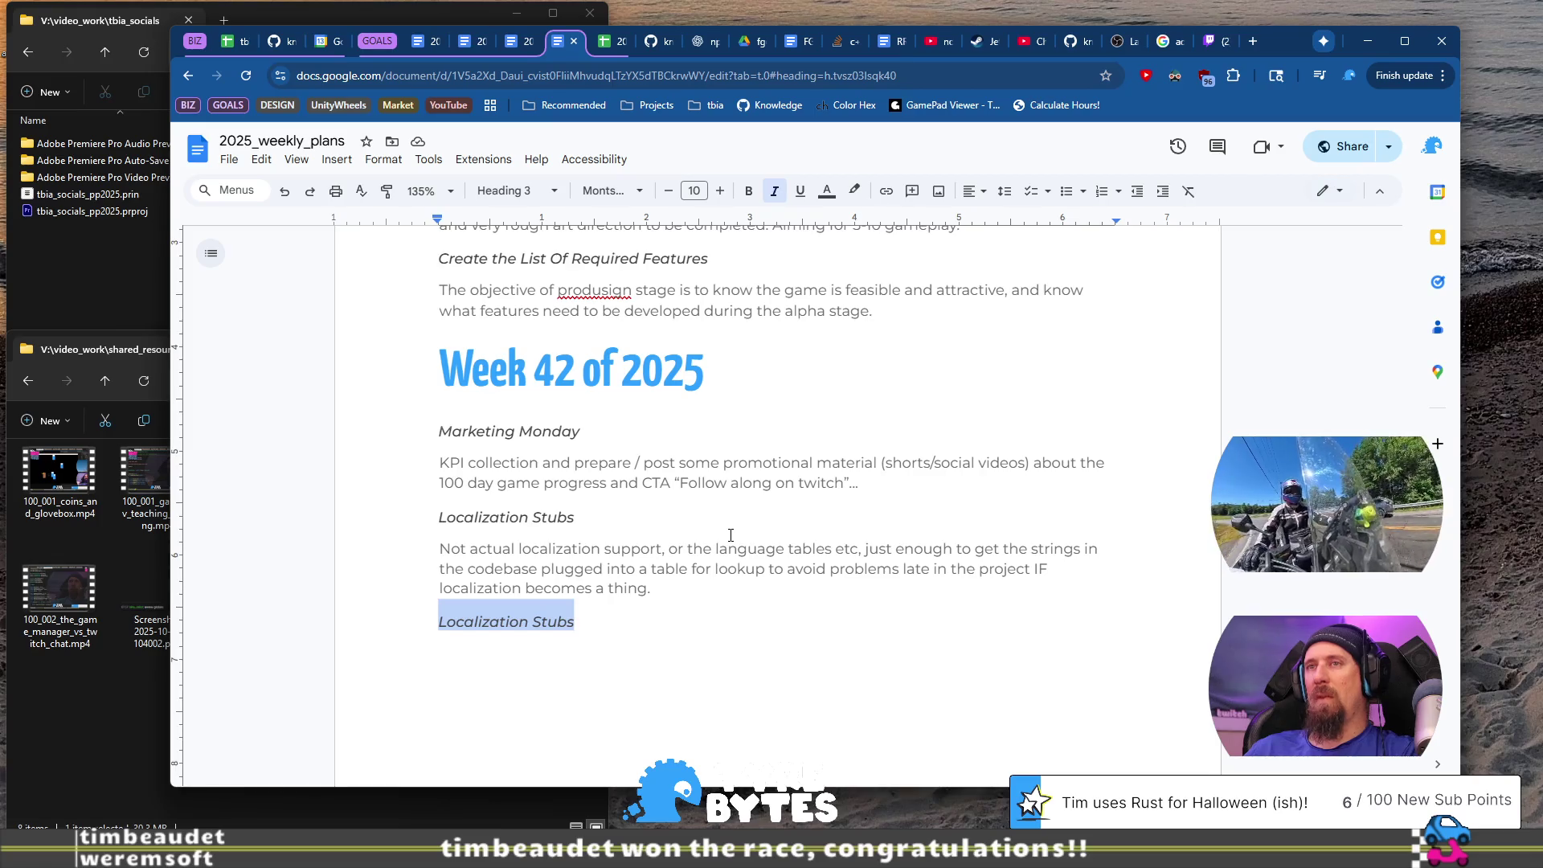
text(Development and DiaTools)
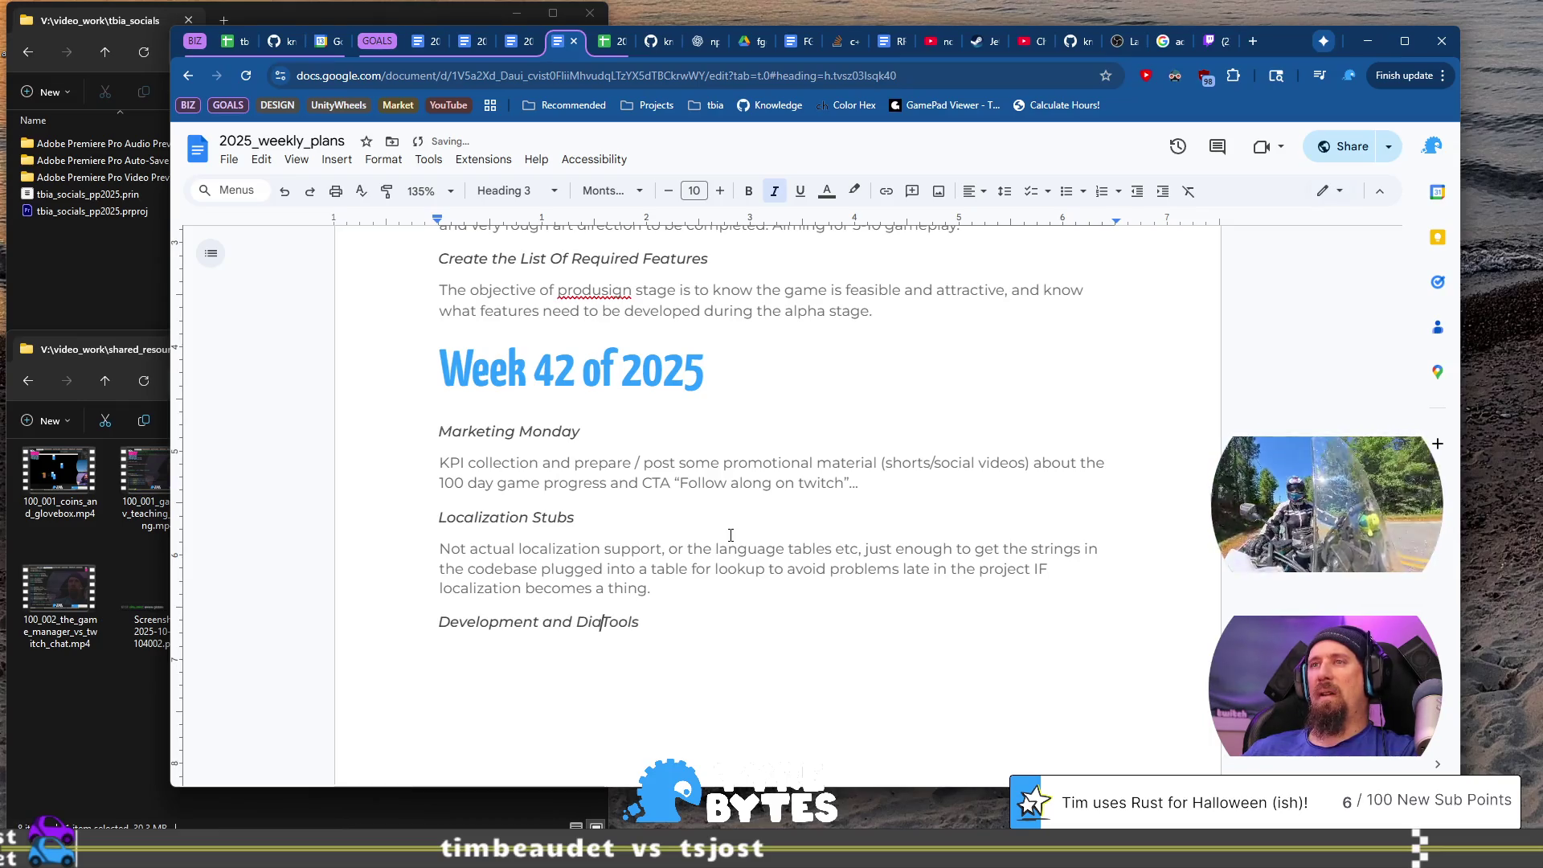
text(gnostic)
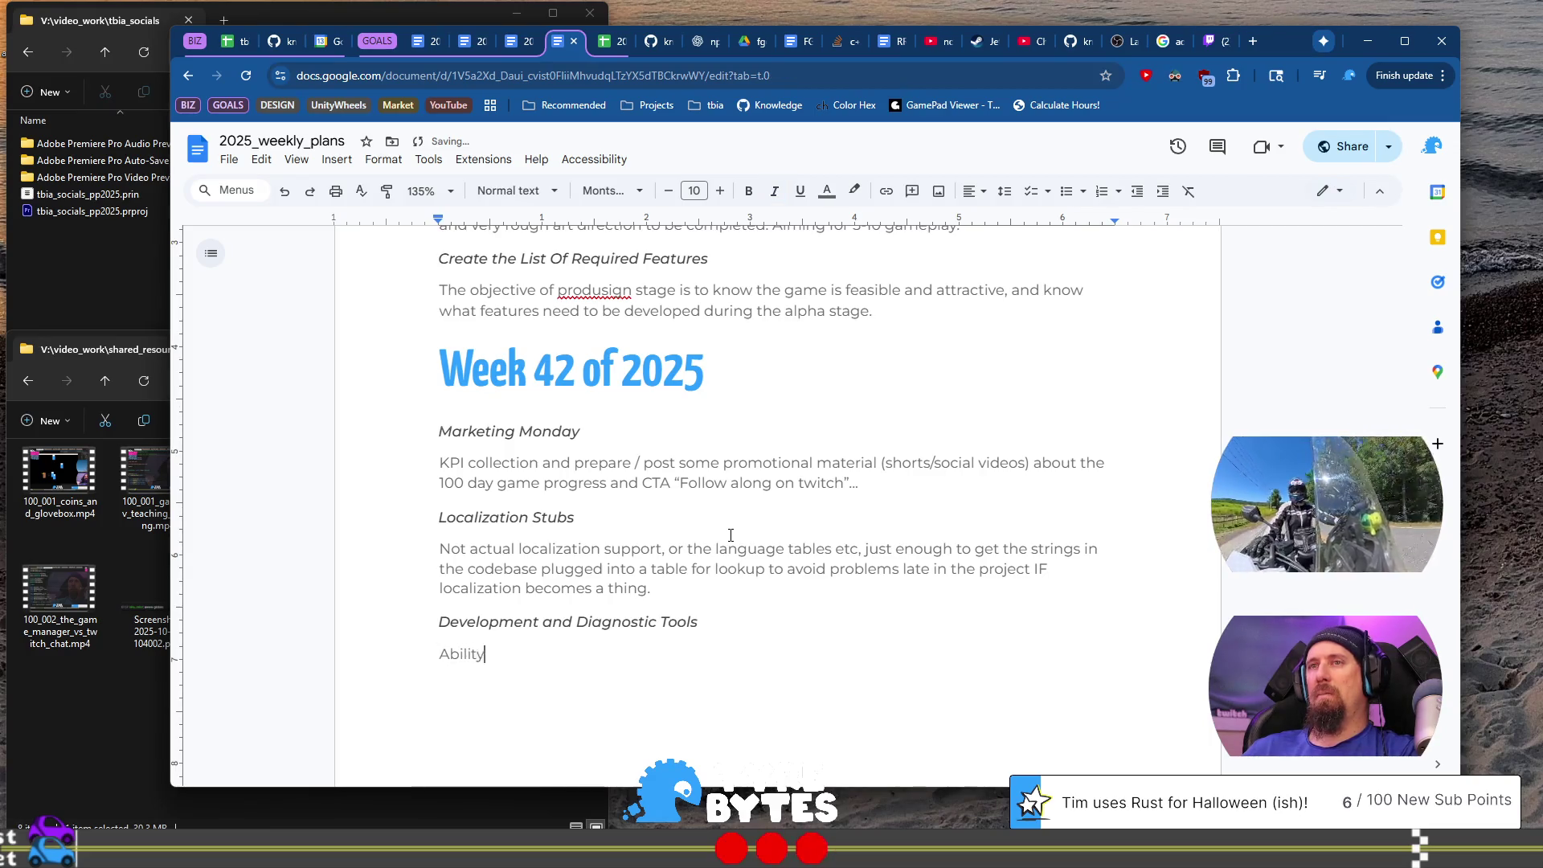
key(ctrl+z)
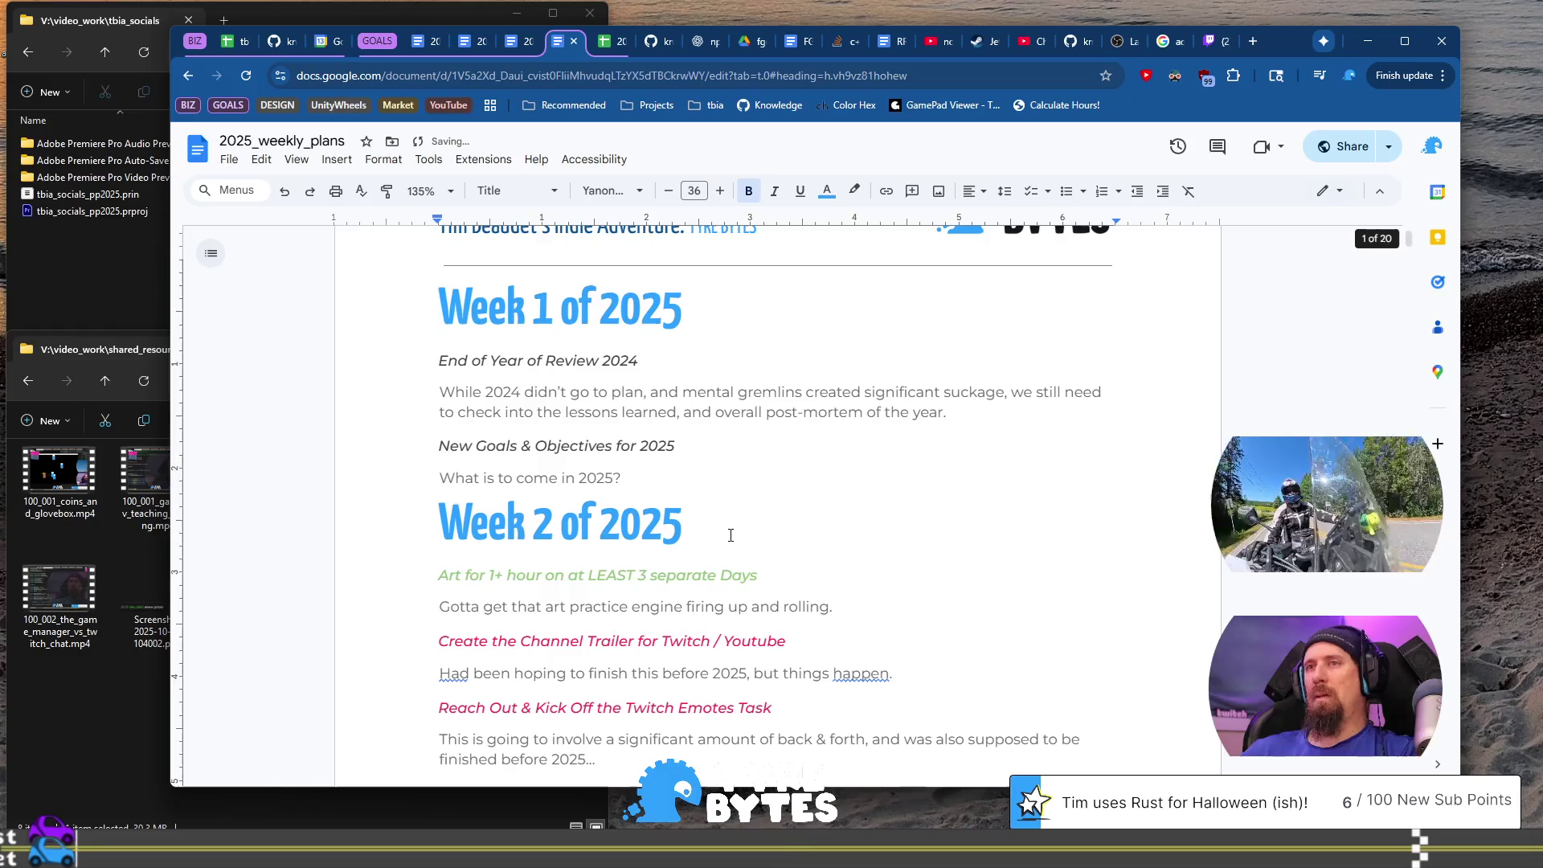
scroll(730, 535, down, 5)
scroll(731, 534, up, 2)
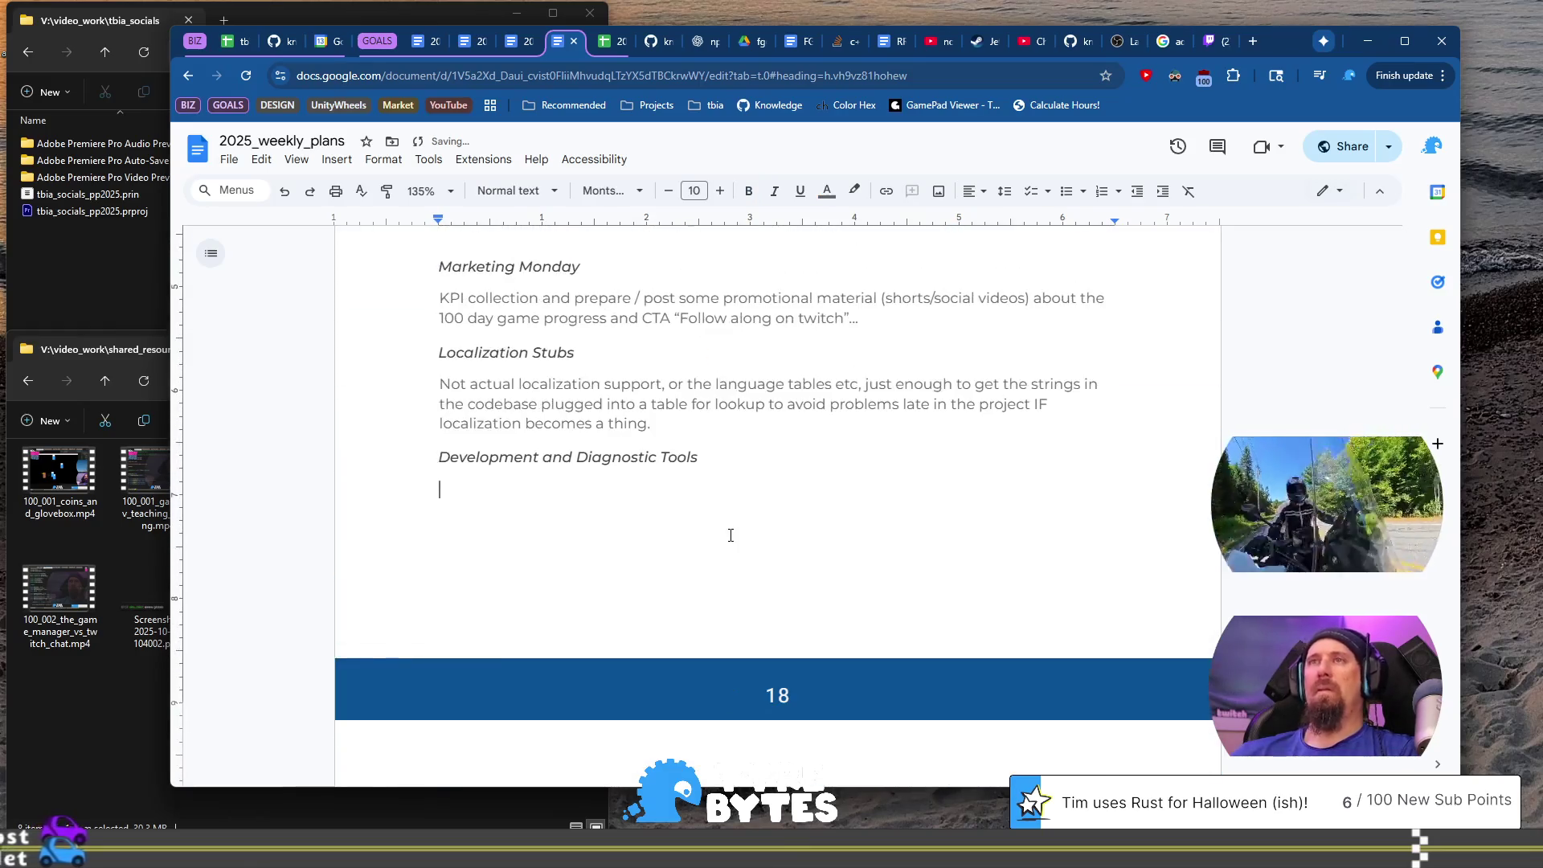
text(Dev)
key(BackSpace)
key(BackSpace)
key(BackSpace)
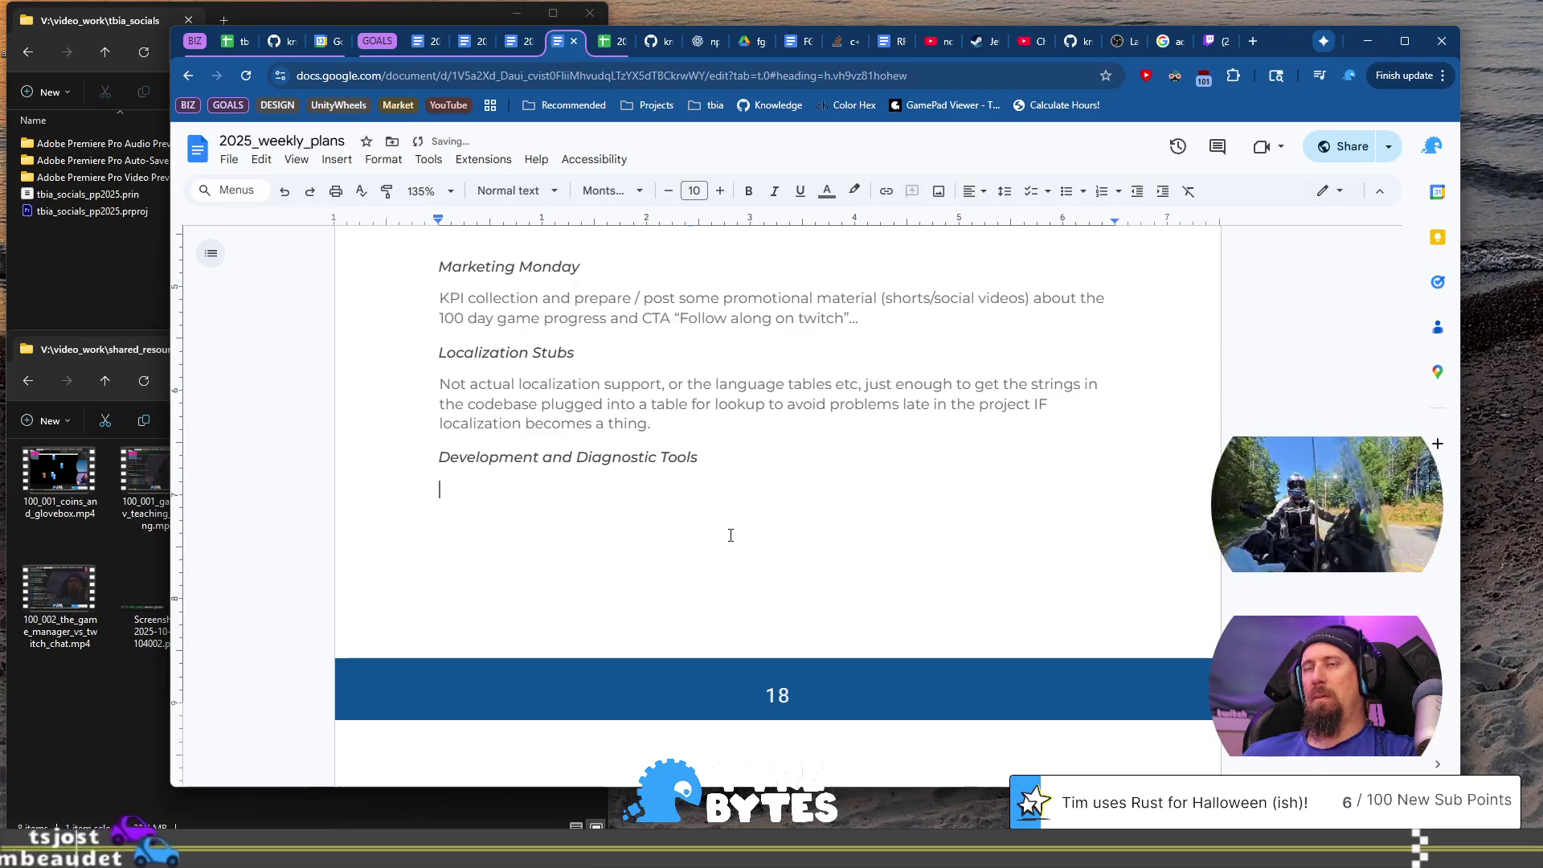
Step: Begin the section text with 'Add the Developer', correcting the opening words
text(give)
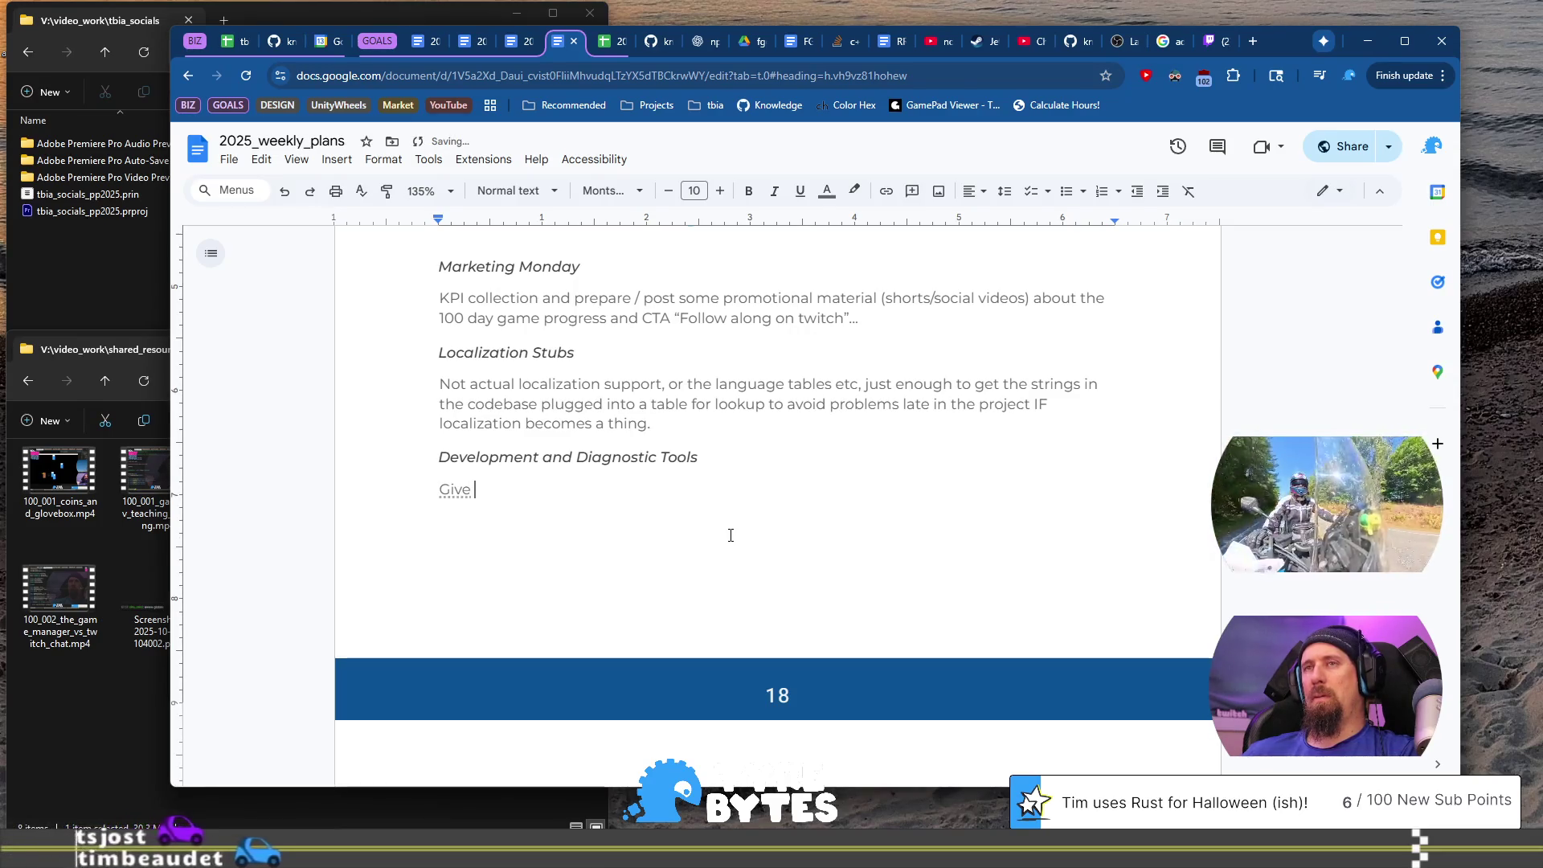
key(BackSpace)
key(BackSpace)
key(BackSpace)
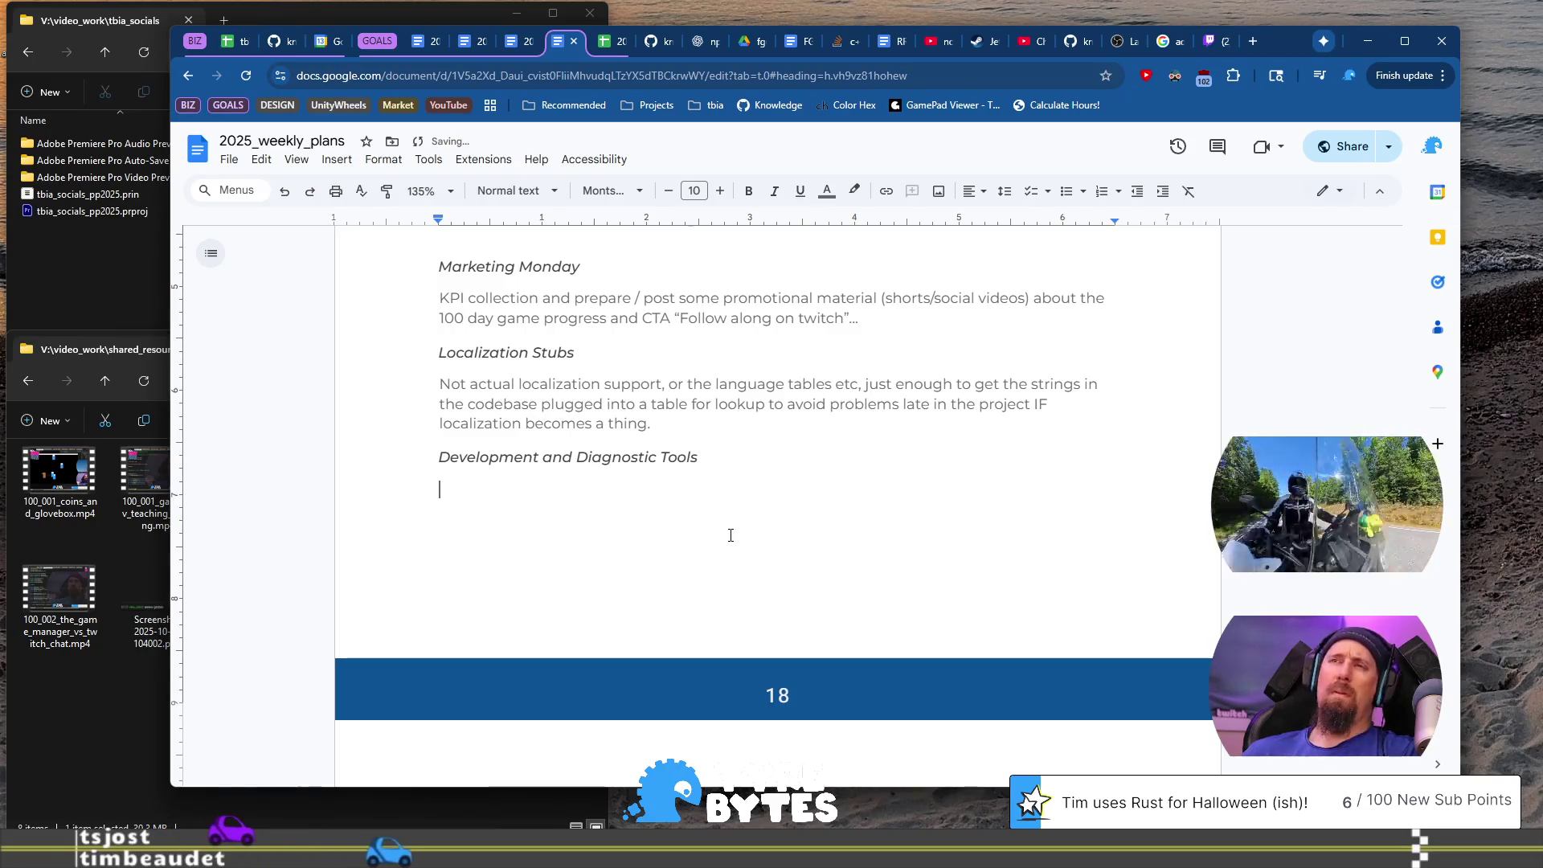
text(Developer)
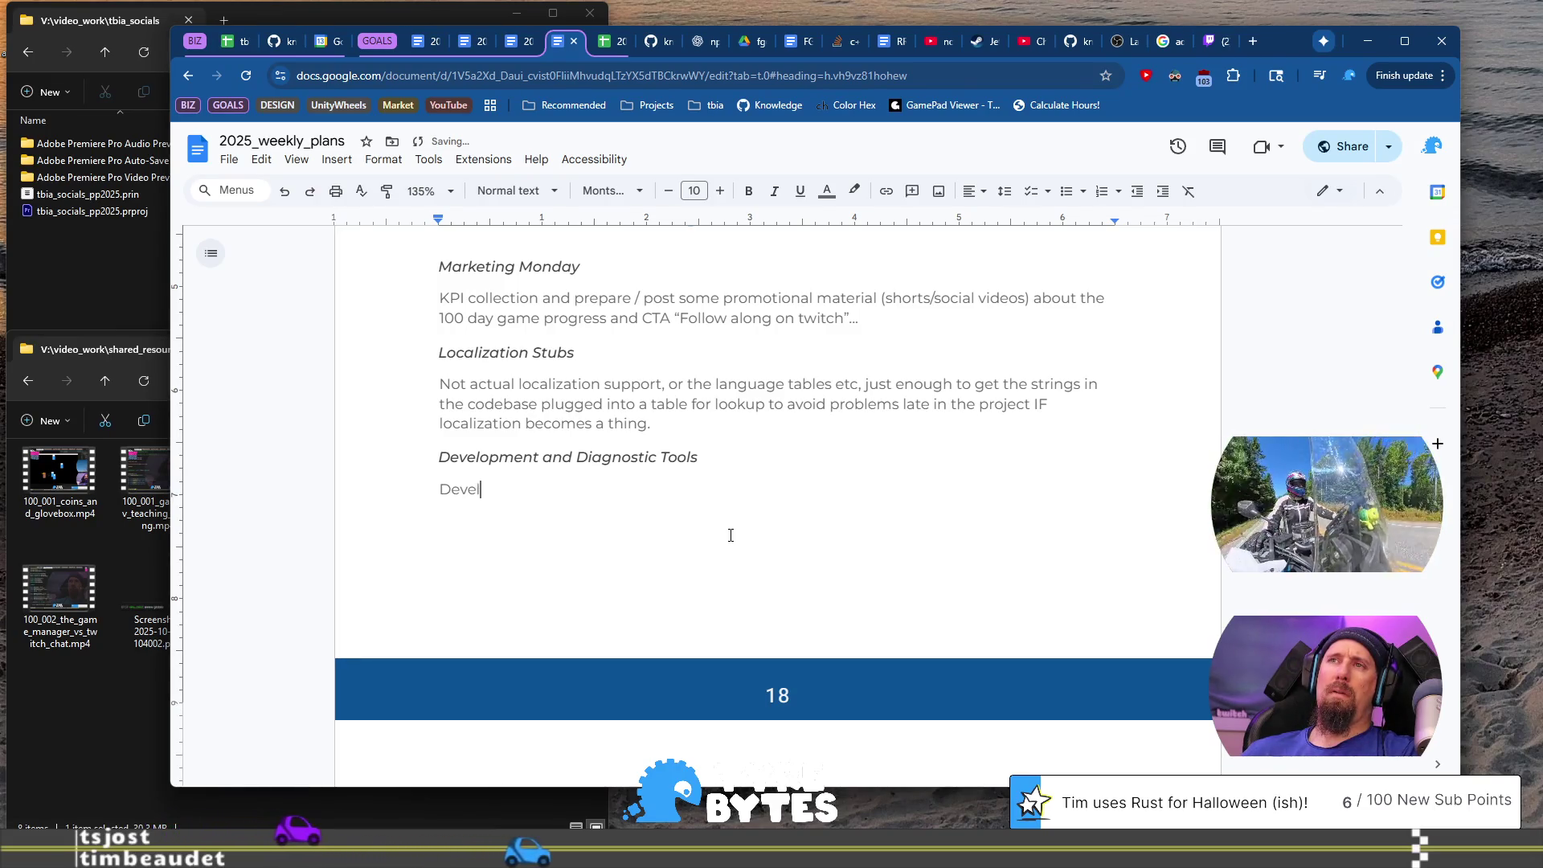
key(Home)
text(ad)
key(BackSpace)
key(BackSpace)
text(Add the)
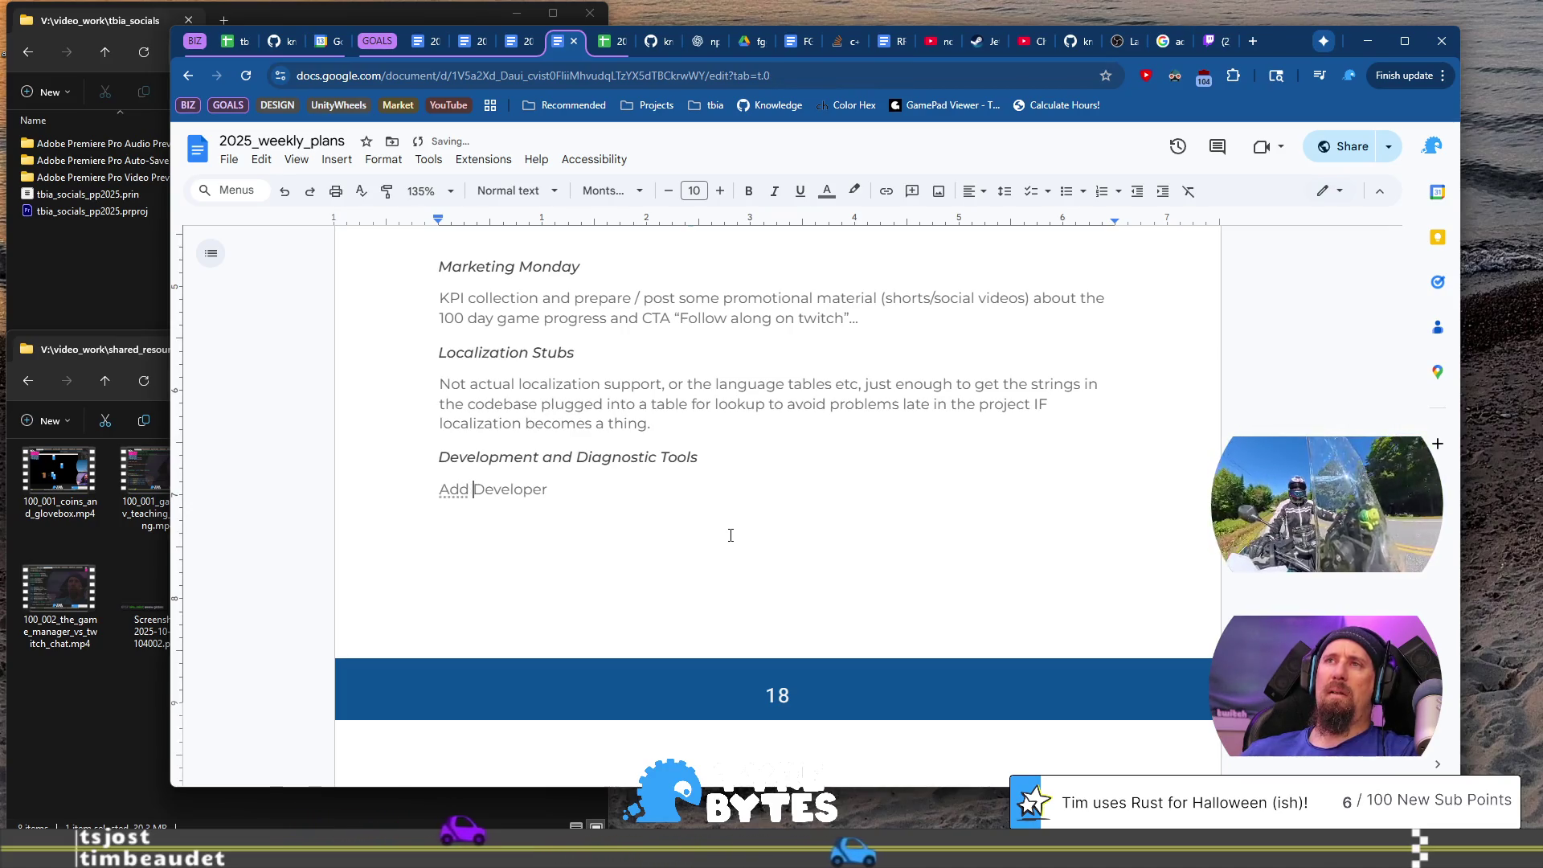
key(shift+Right)
text(d)
key(End)
Step: Continue the sentence with 'console with a few resources', fixing typos along the way
text(con)
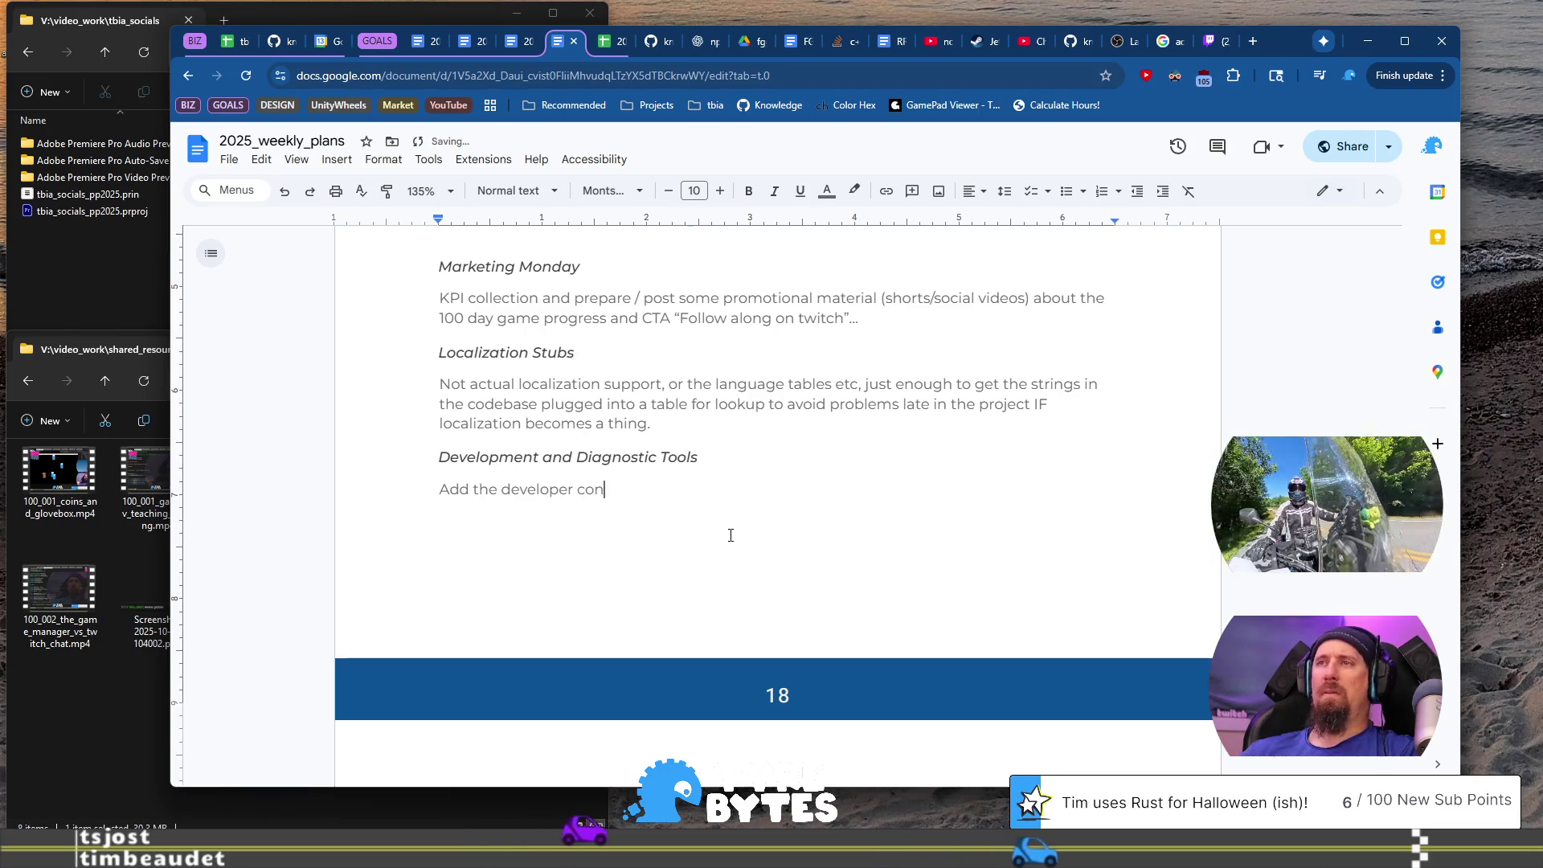
text(sole with a fwe)
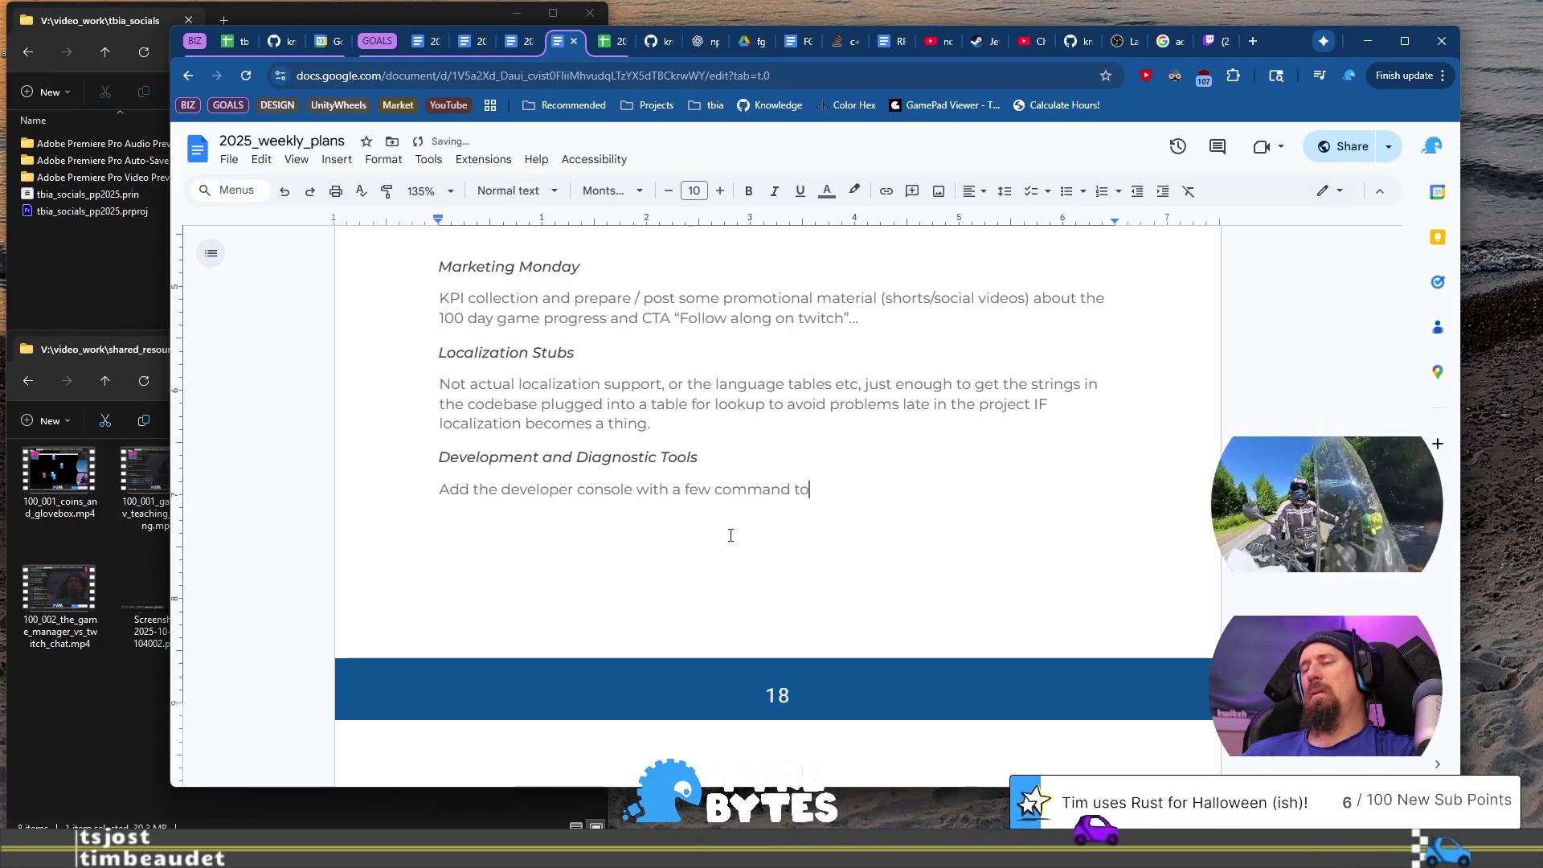
key(BackSpace)
text(resour)
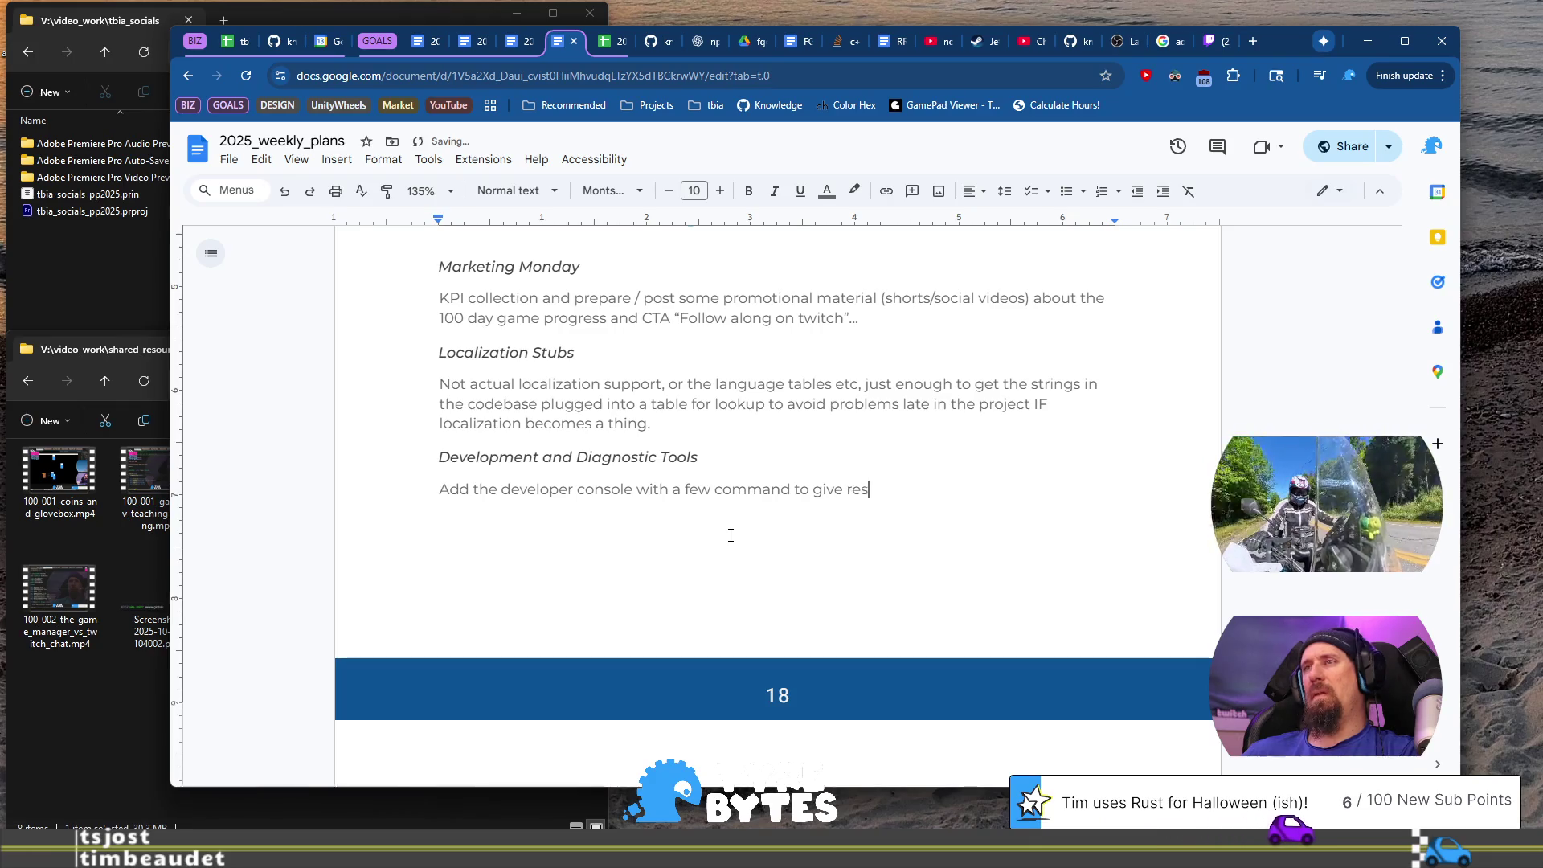
key(BackSpace)
key(BackSpace)
text(c)
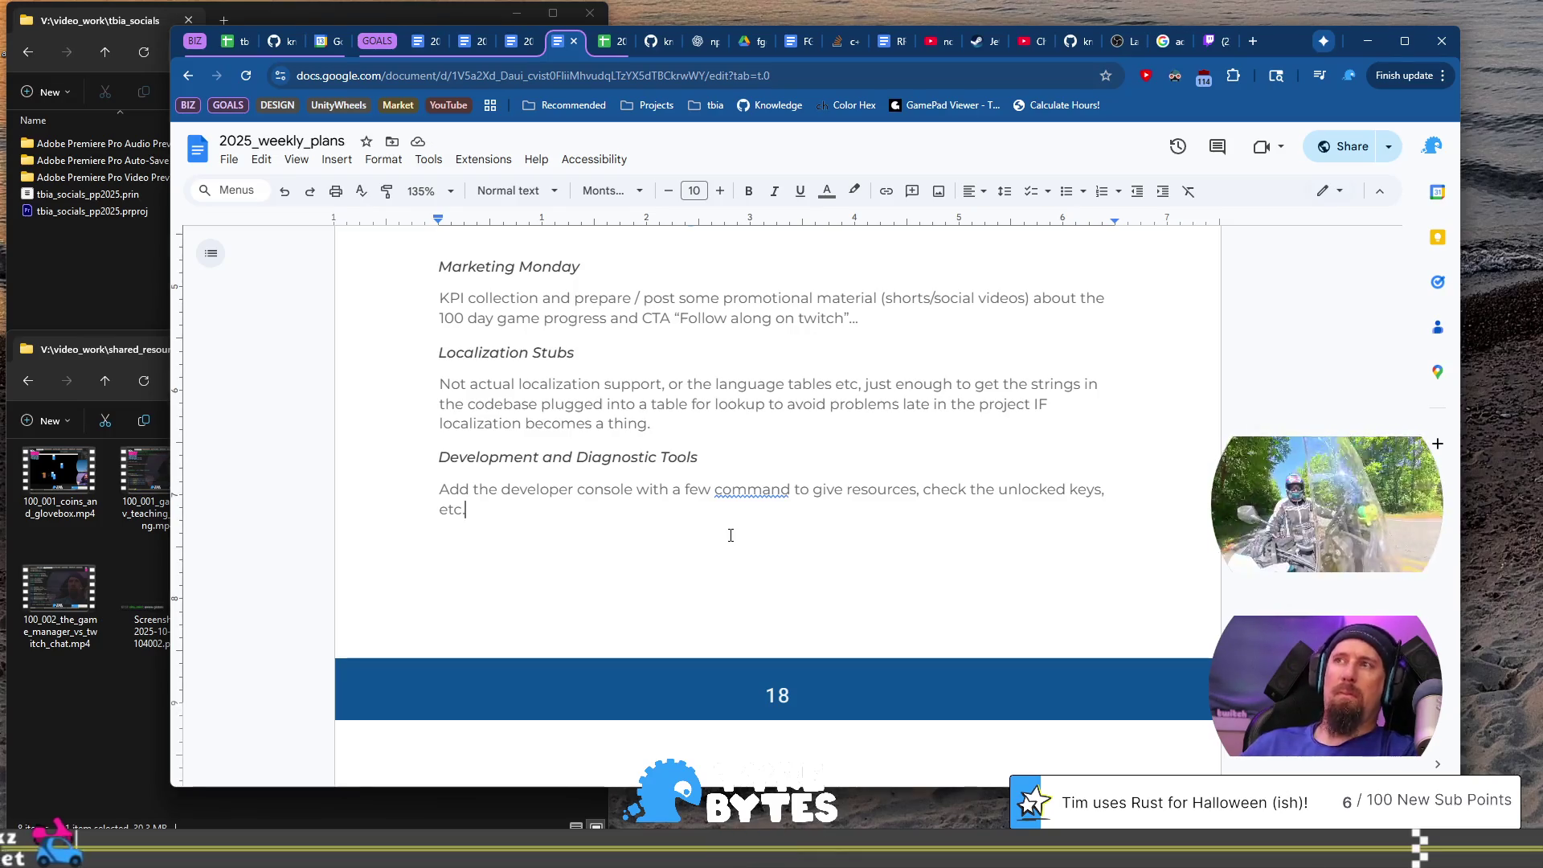
Step: Accept the spelling correction that changes 'command' to 'commands' in the developer console note
click(747, 492)
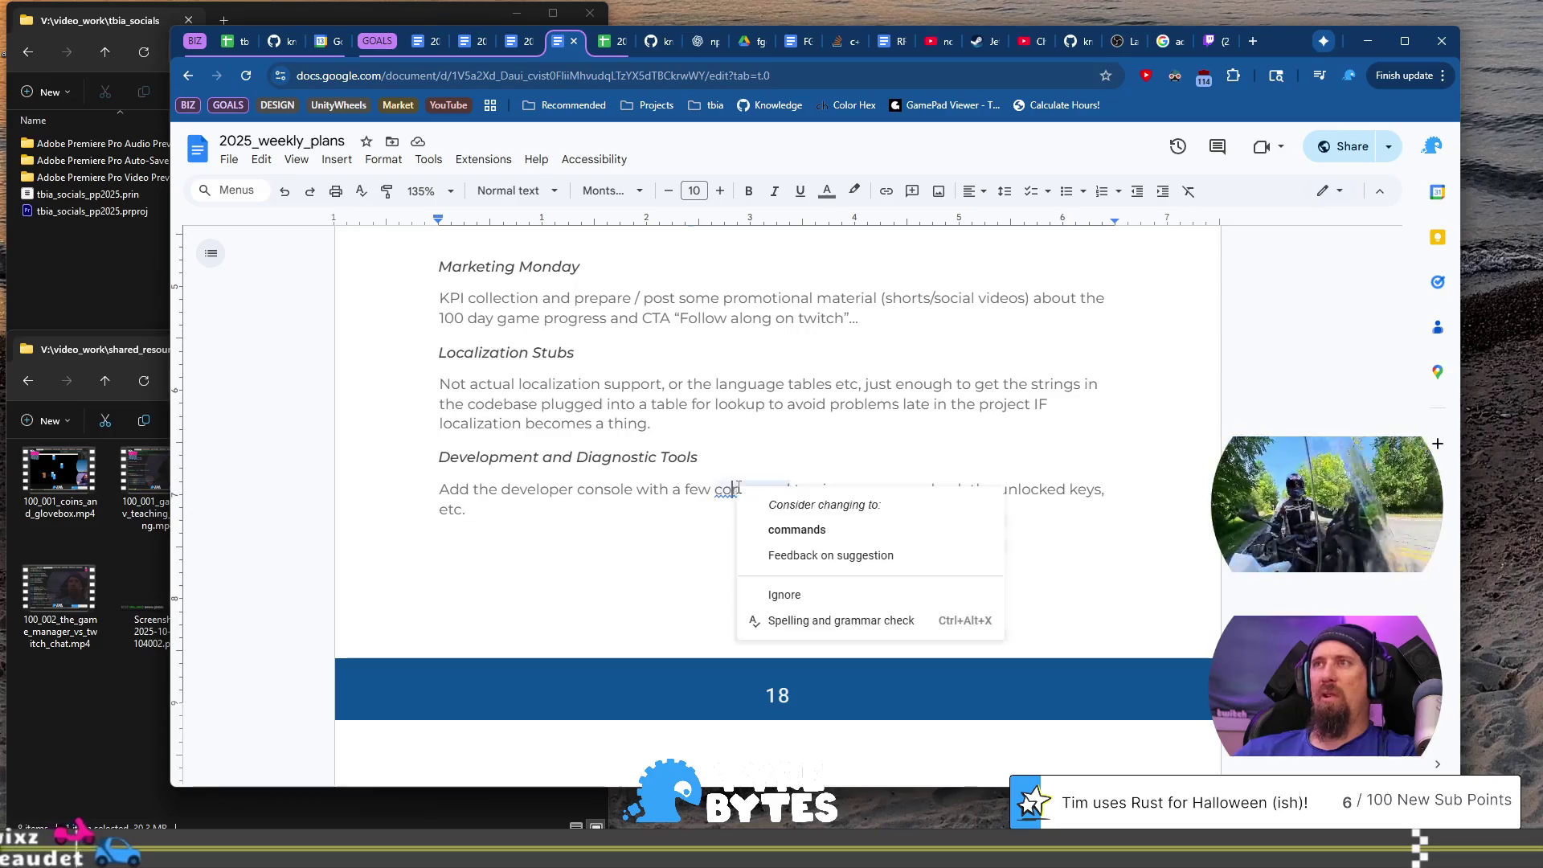
click(773, 527)
click(660, 507)
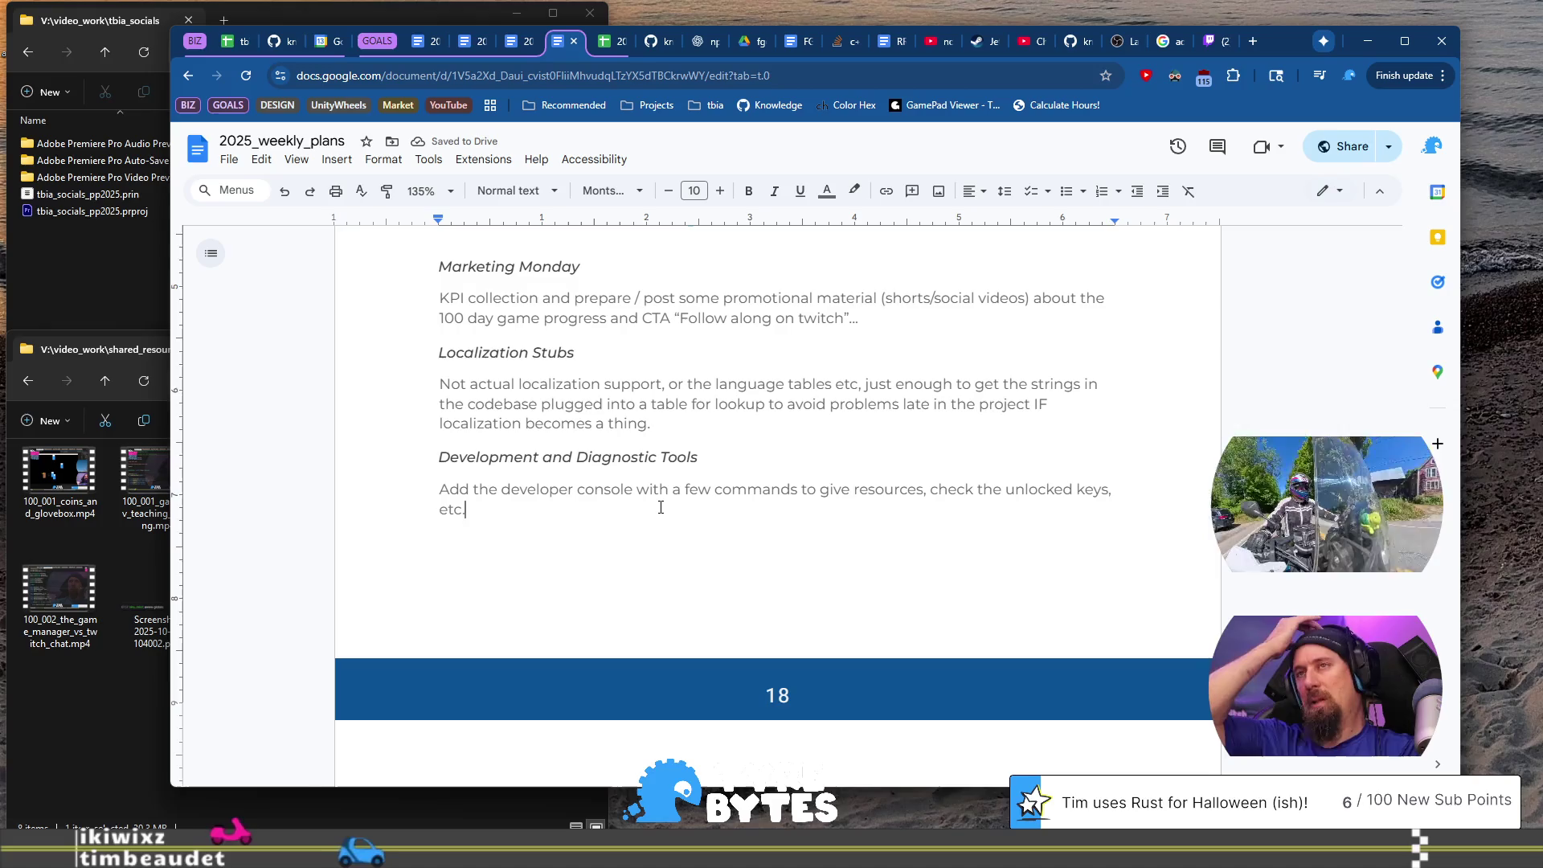
Step: Copy the Development and Diagnostic Tools heading and paste it on a new line below the paragraph
key(Up)
key(Up)
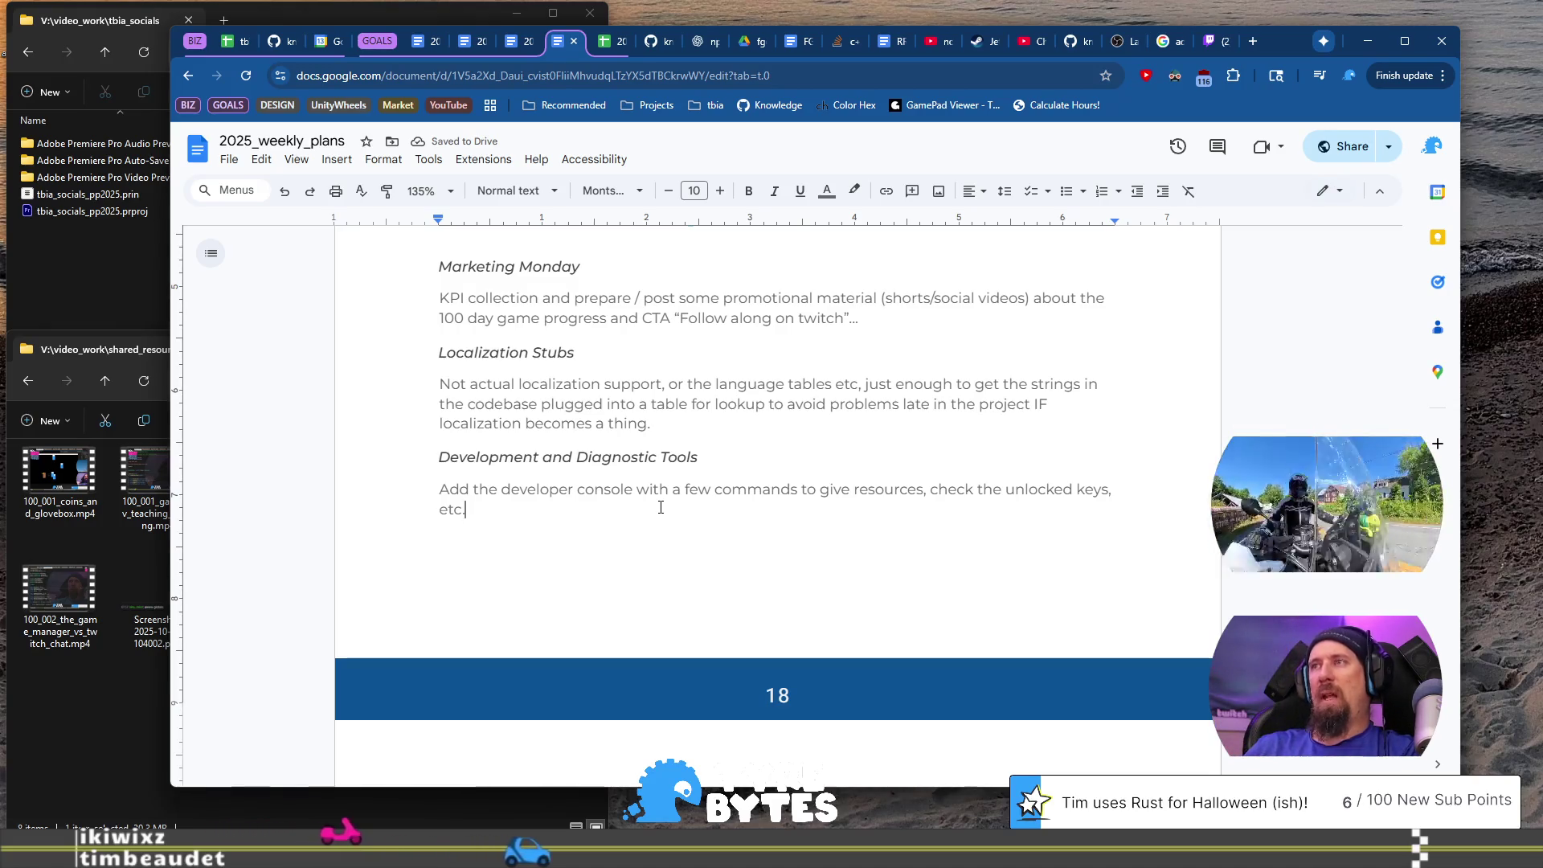
key(Home)
key(shift+End)
key(ctrl+c)
key(Down)
key(Down)
key(End)
key(Return)
key(ctrl+v)
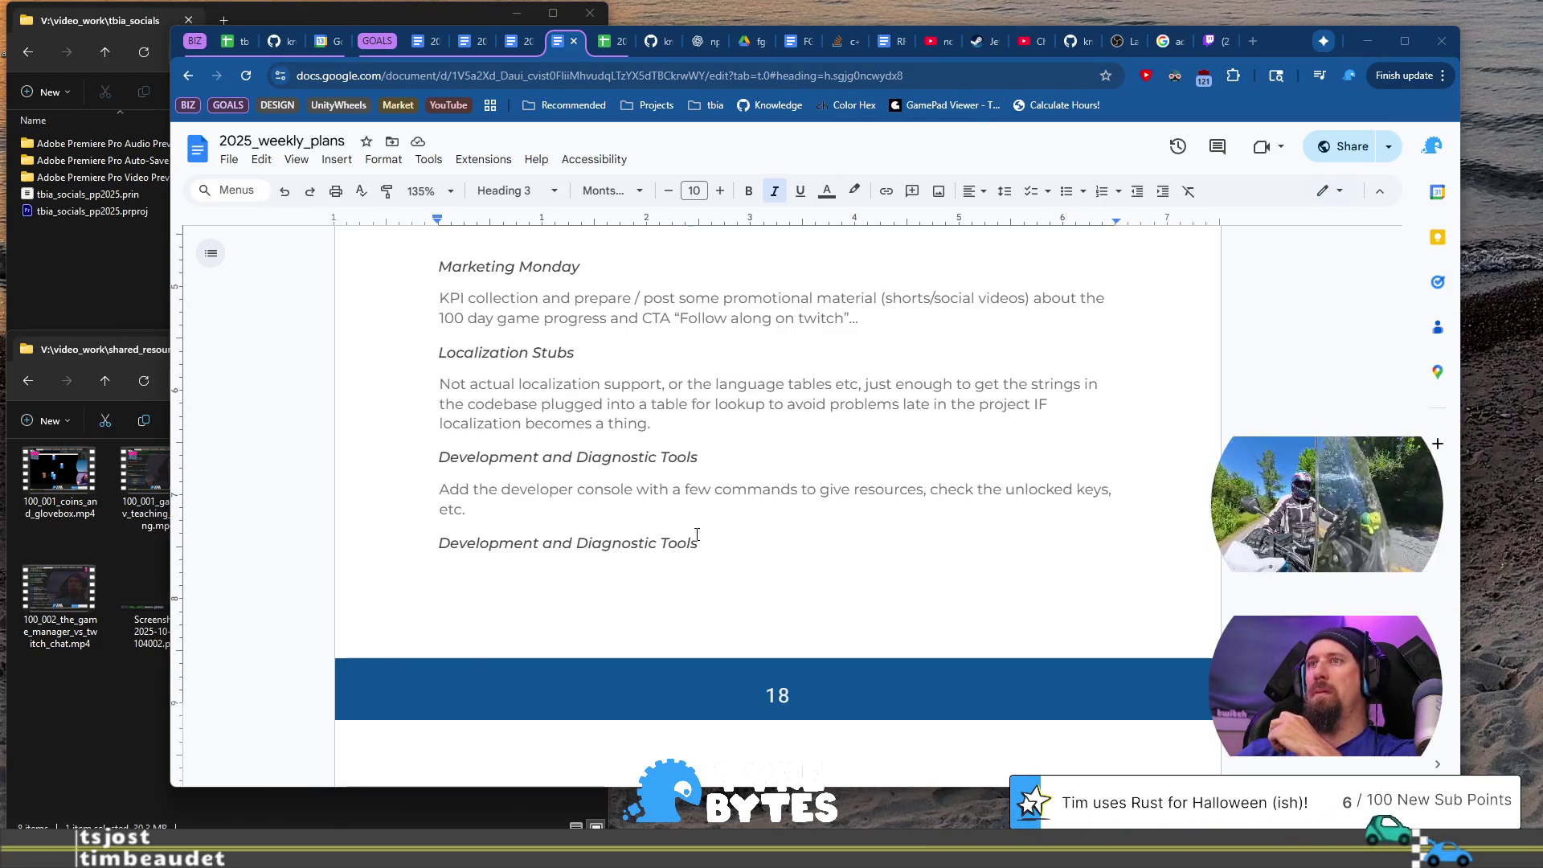
Step: Retype the duplicated heading as 'Player Feedback' and open an empty line beneath it
click(742, 539)
triple_click(742, 539)
text(Feedback)
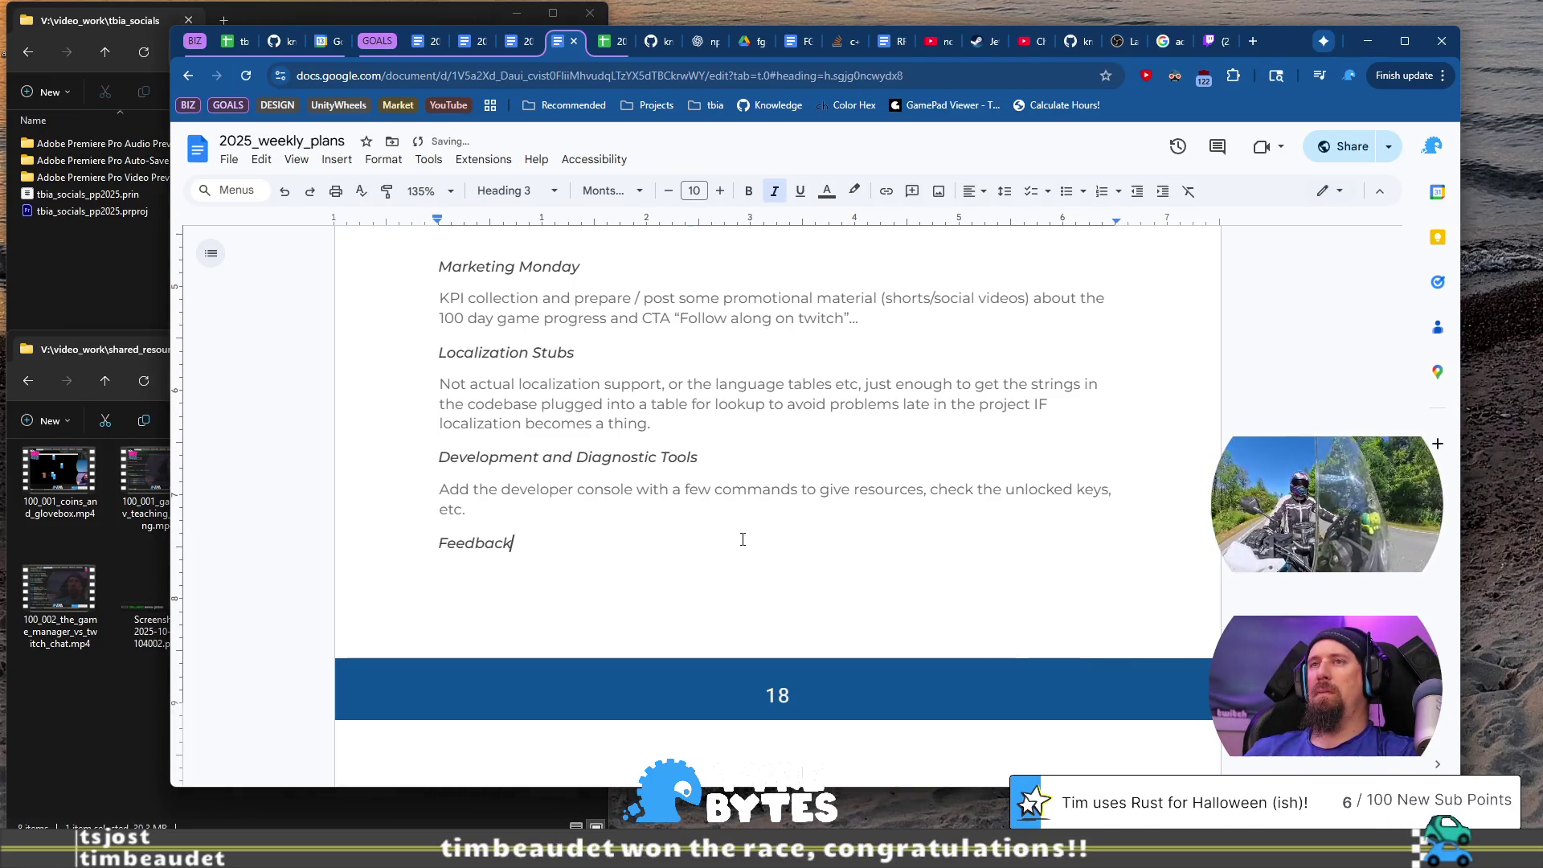
key(shift+Home)
key(Home)
text(layer)
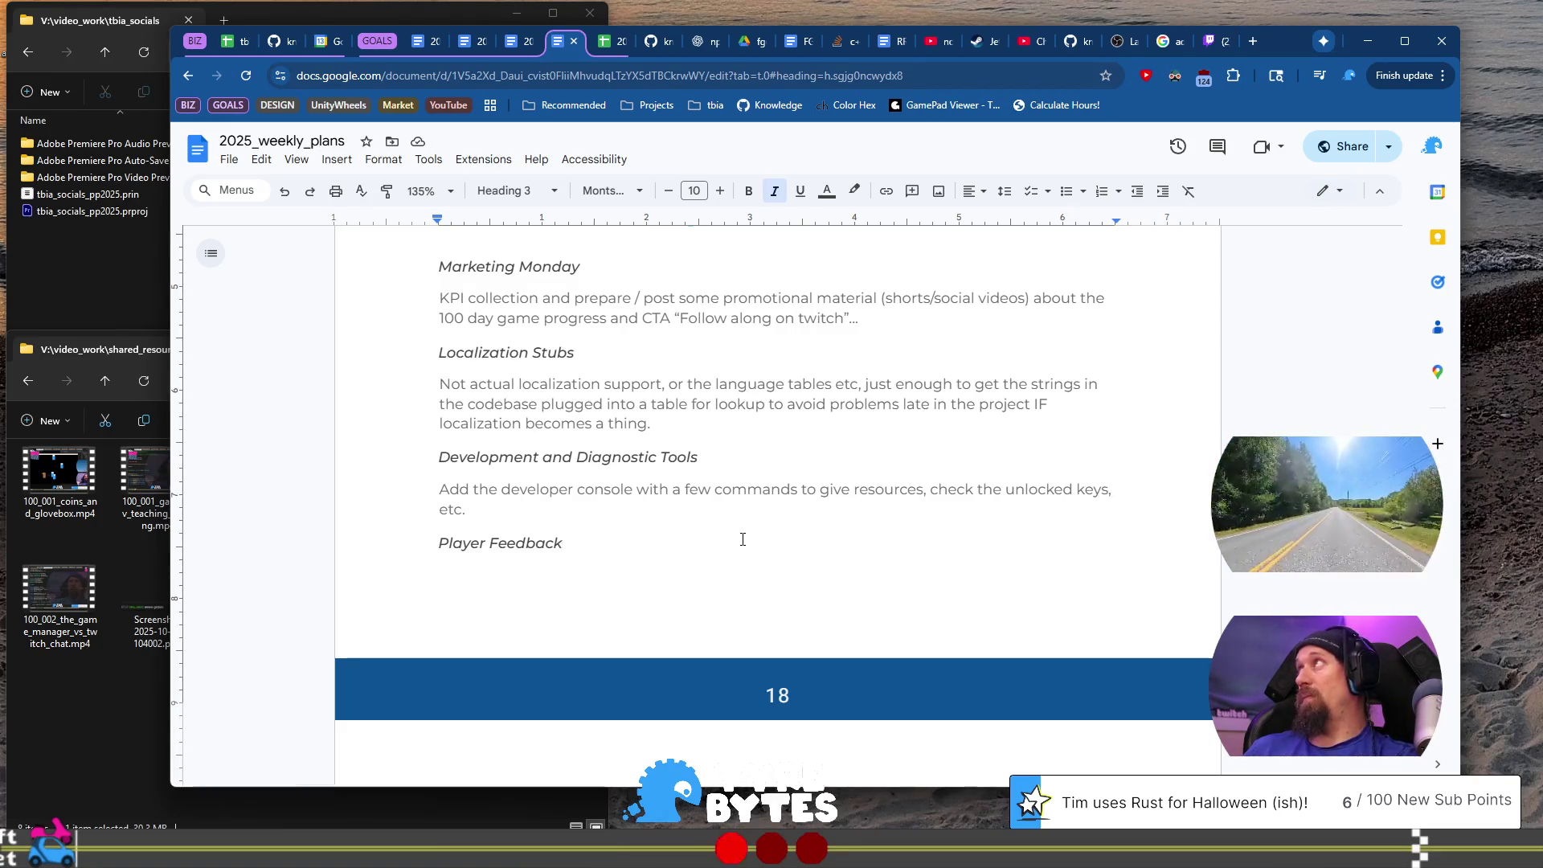
key(BackSpace)
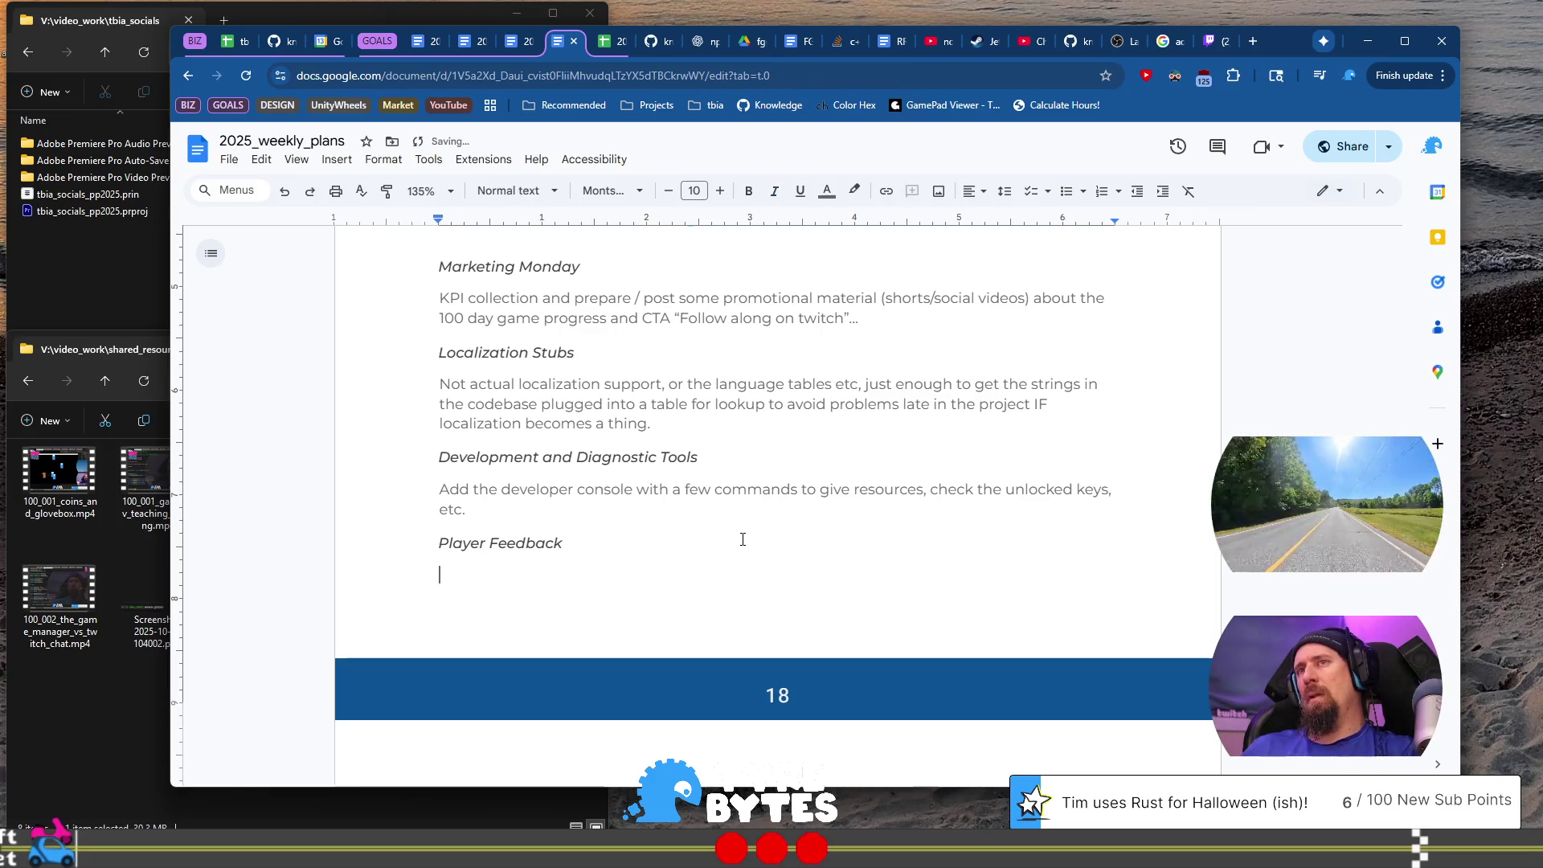
right_click(744, 546)
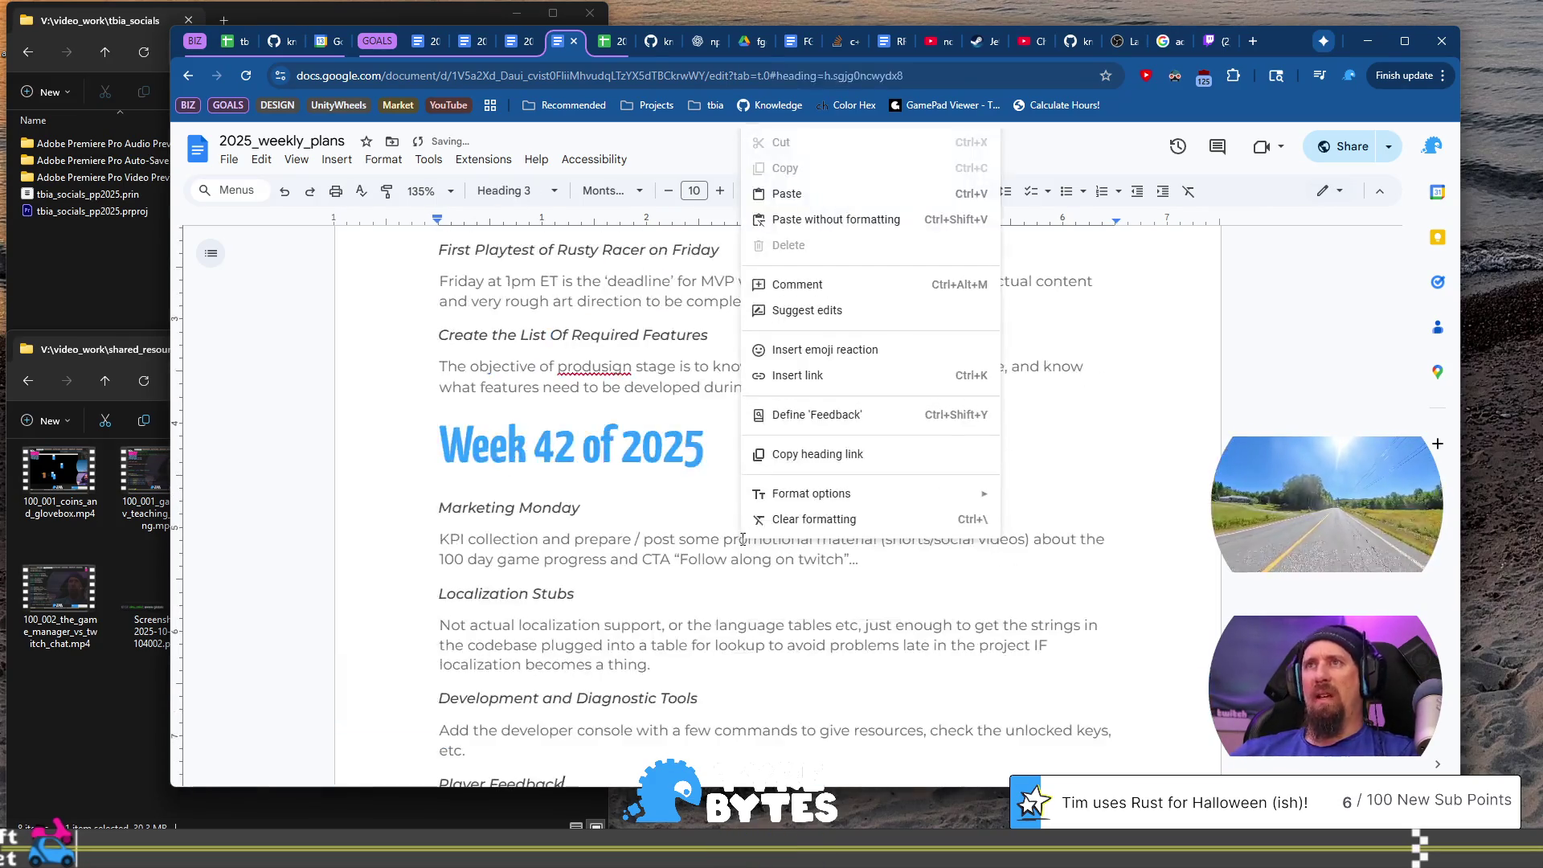
Step: Insert a page break before the 'Week 42 of 2025' heading, then return below Player Feedback
click(647, 434)
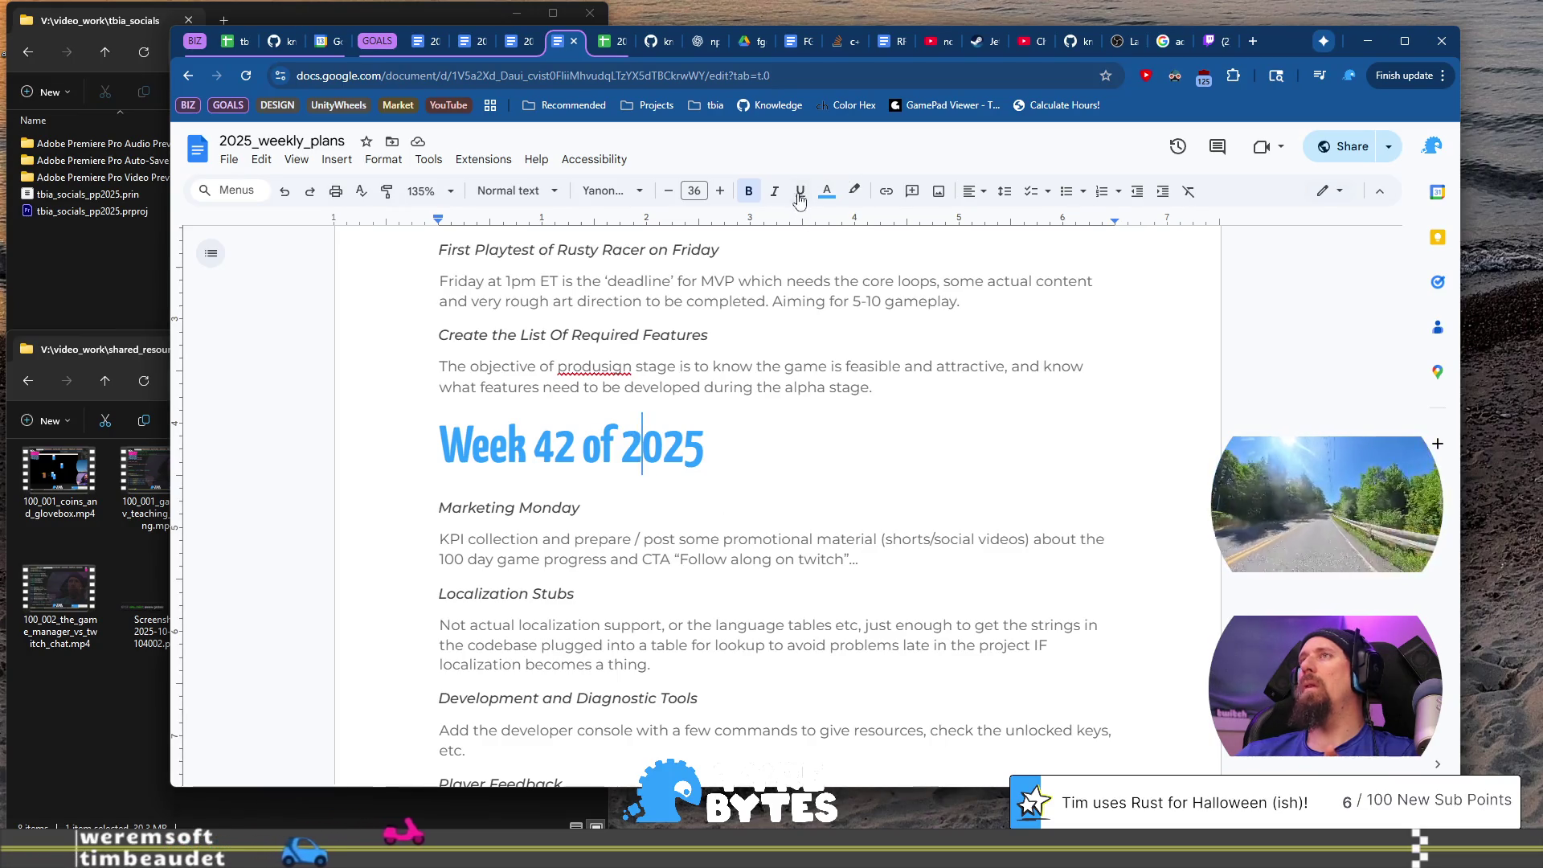
click(740, 442)
key(Home)
key(Return)
key(BackSpace)
key(ctrl+Return)
scroll(738, 441, down, 5)
click(709, 582)
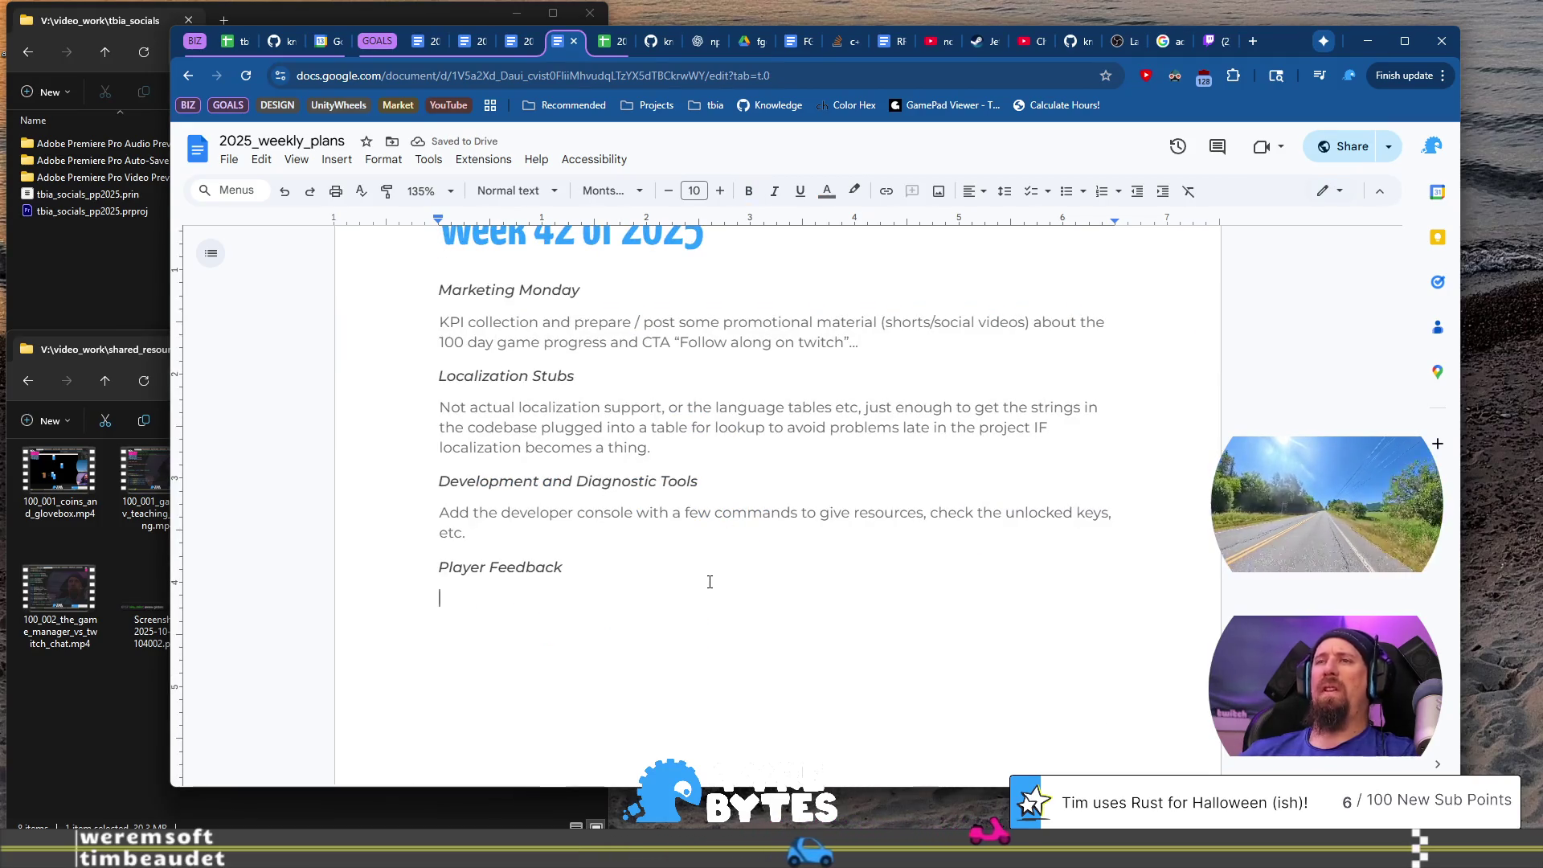
Step: Replace the opening 'When a' so the Player Feedback paragraph begins 'After a supply run the'
text(When a)
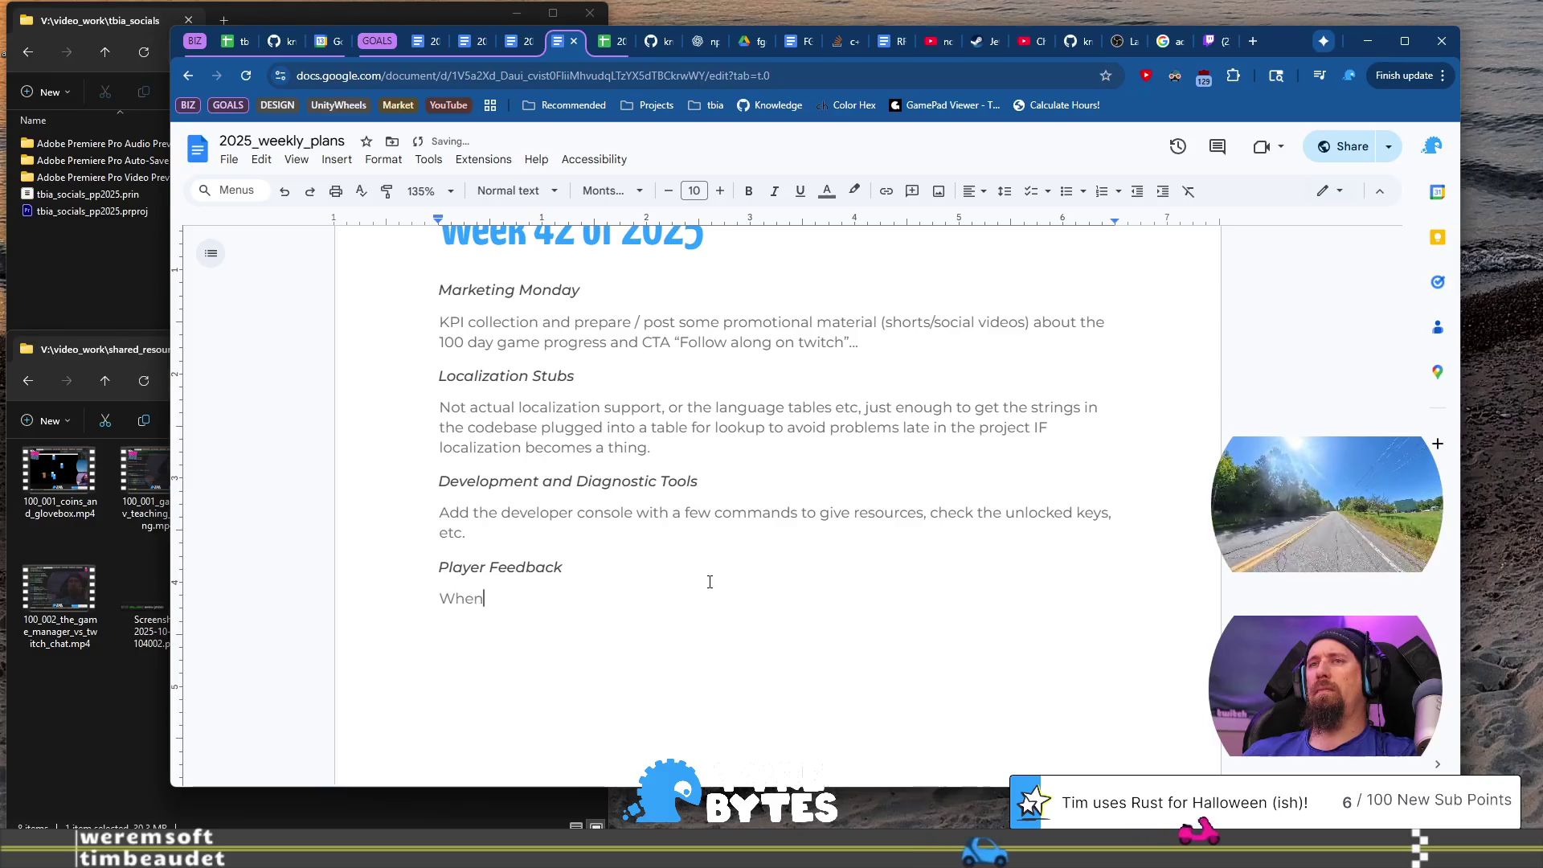
key(shift+Home)
text(Aft)
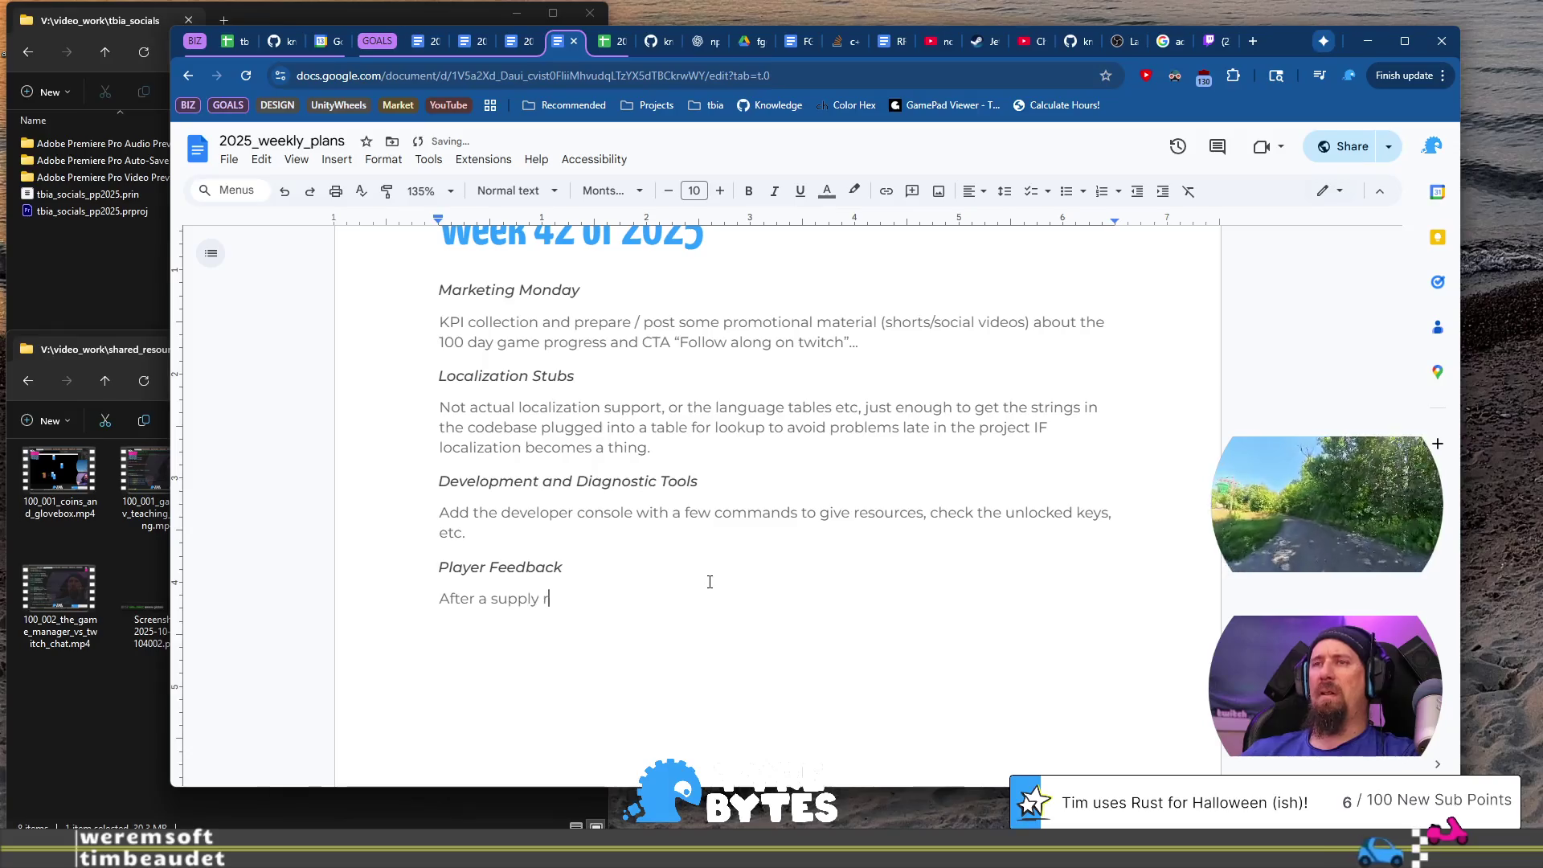
text(er)
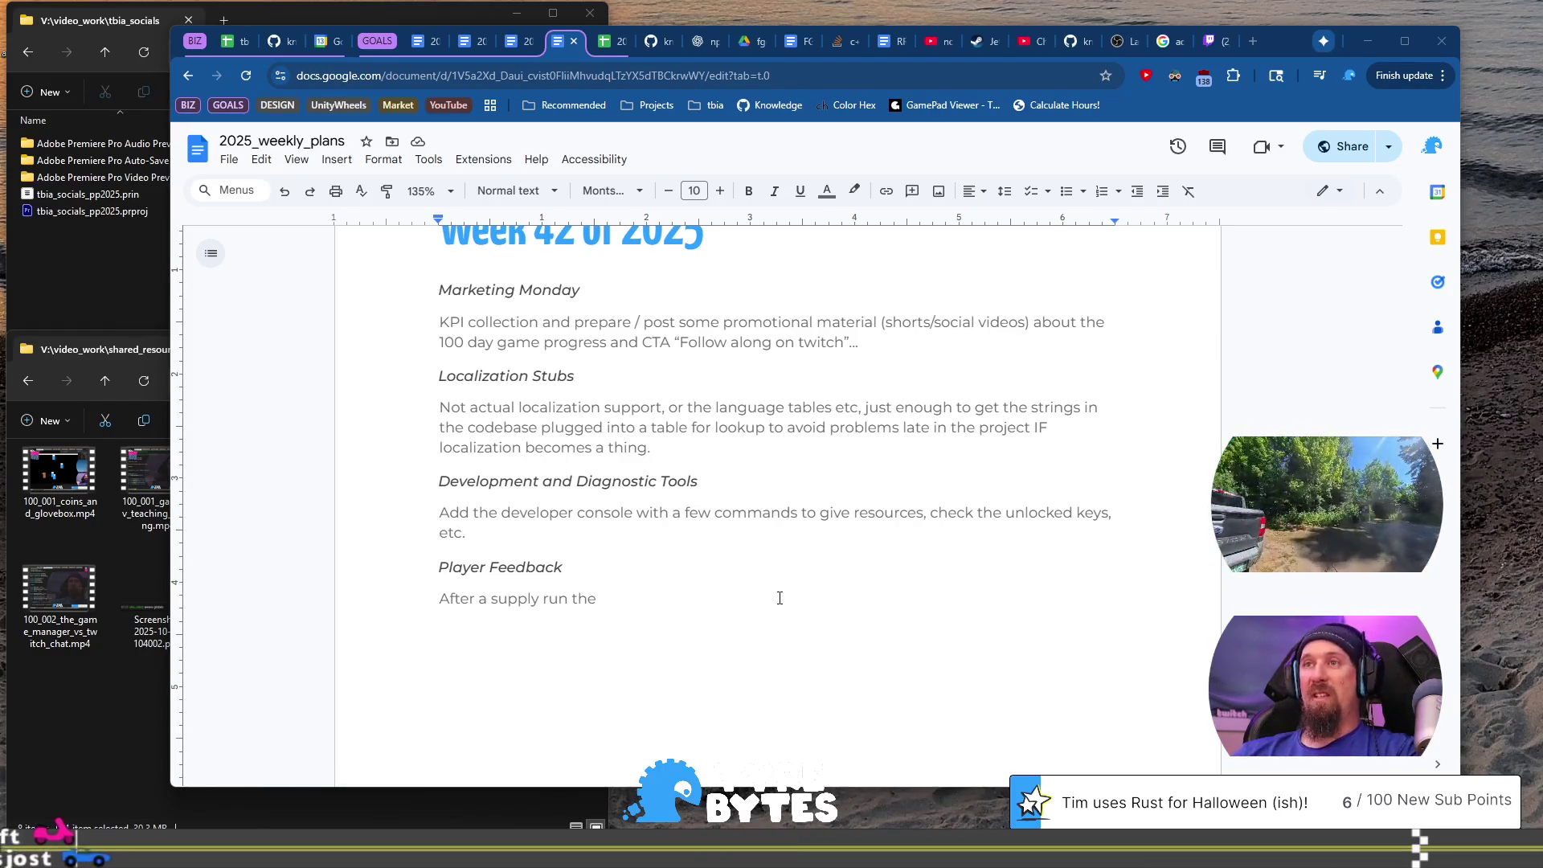
key(shift+Left)
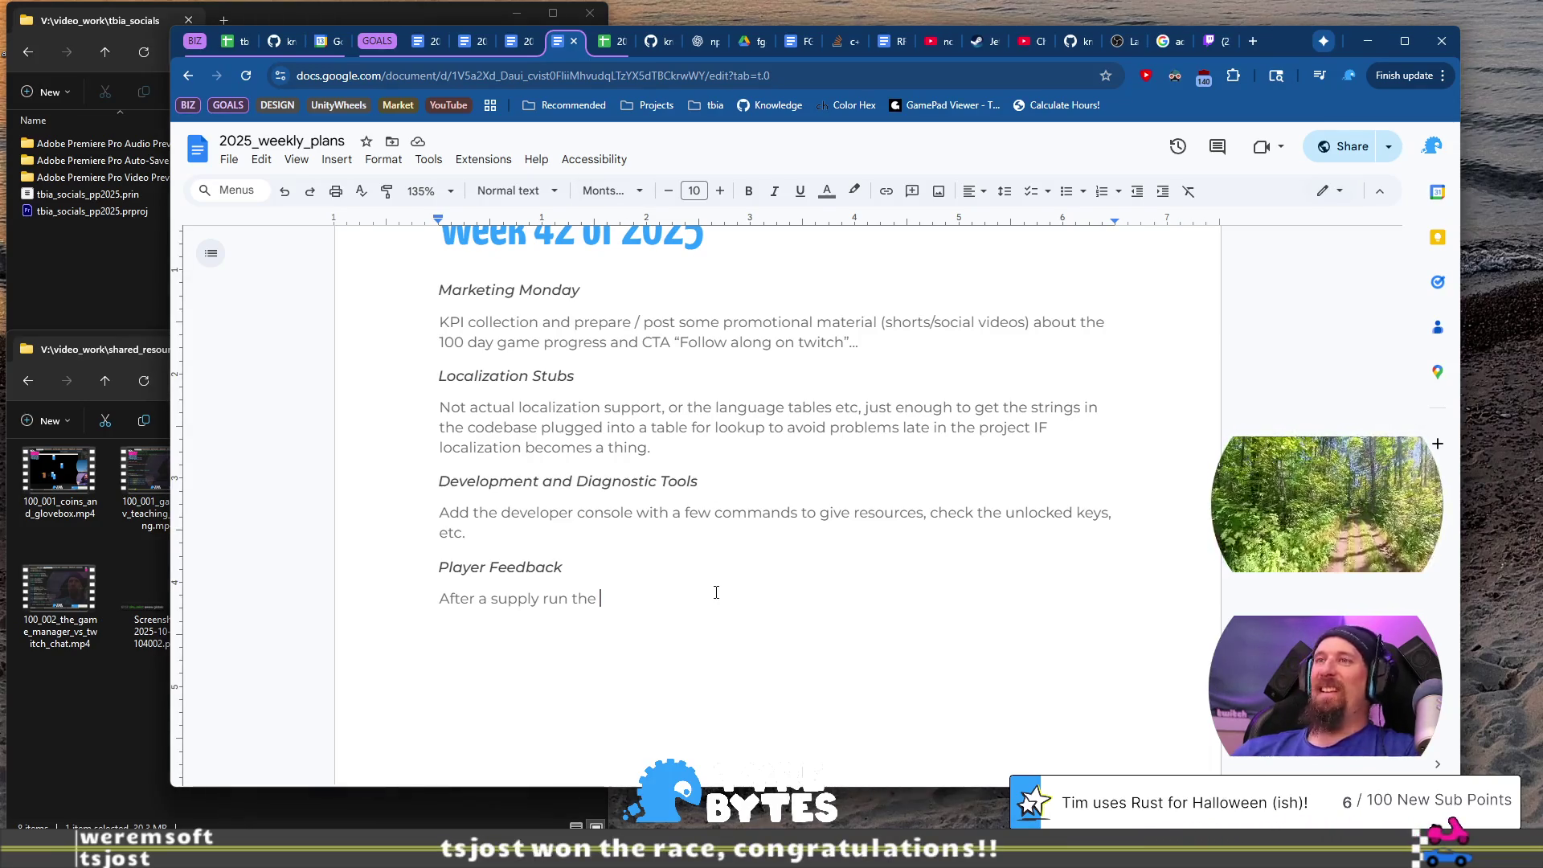
scroll(839, 428, down, 2)
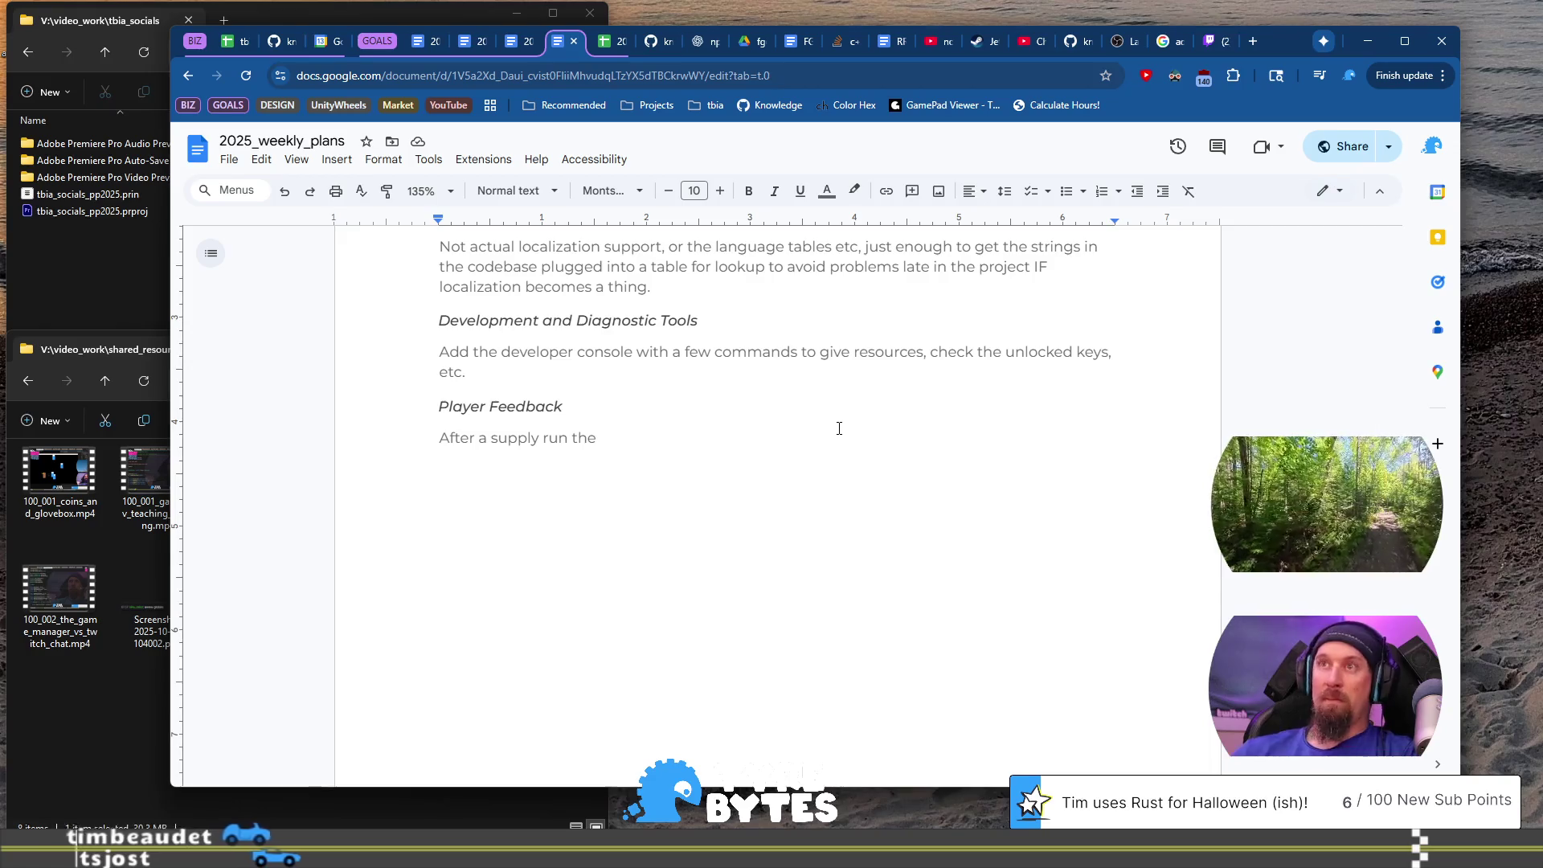
scroll(780, 452, down, 2)
scroll(780, 452, up, 2)
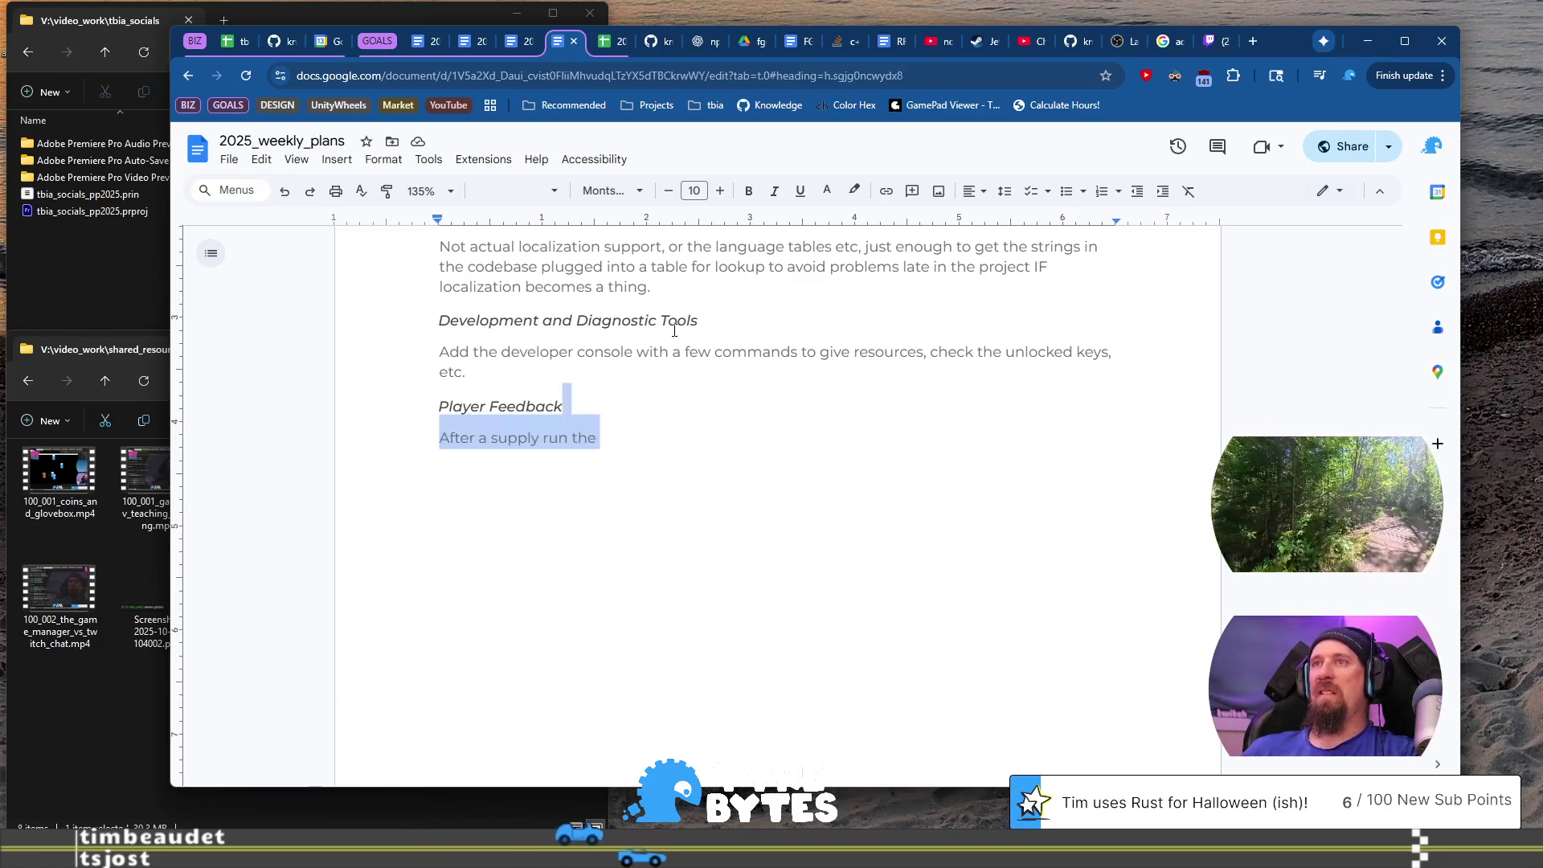
Step: Continue the note about resources, Fame and chainlinks earned by the player, tying in with the Race
key(shift+Home)
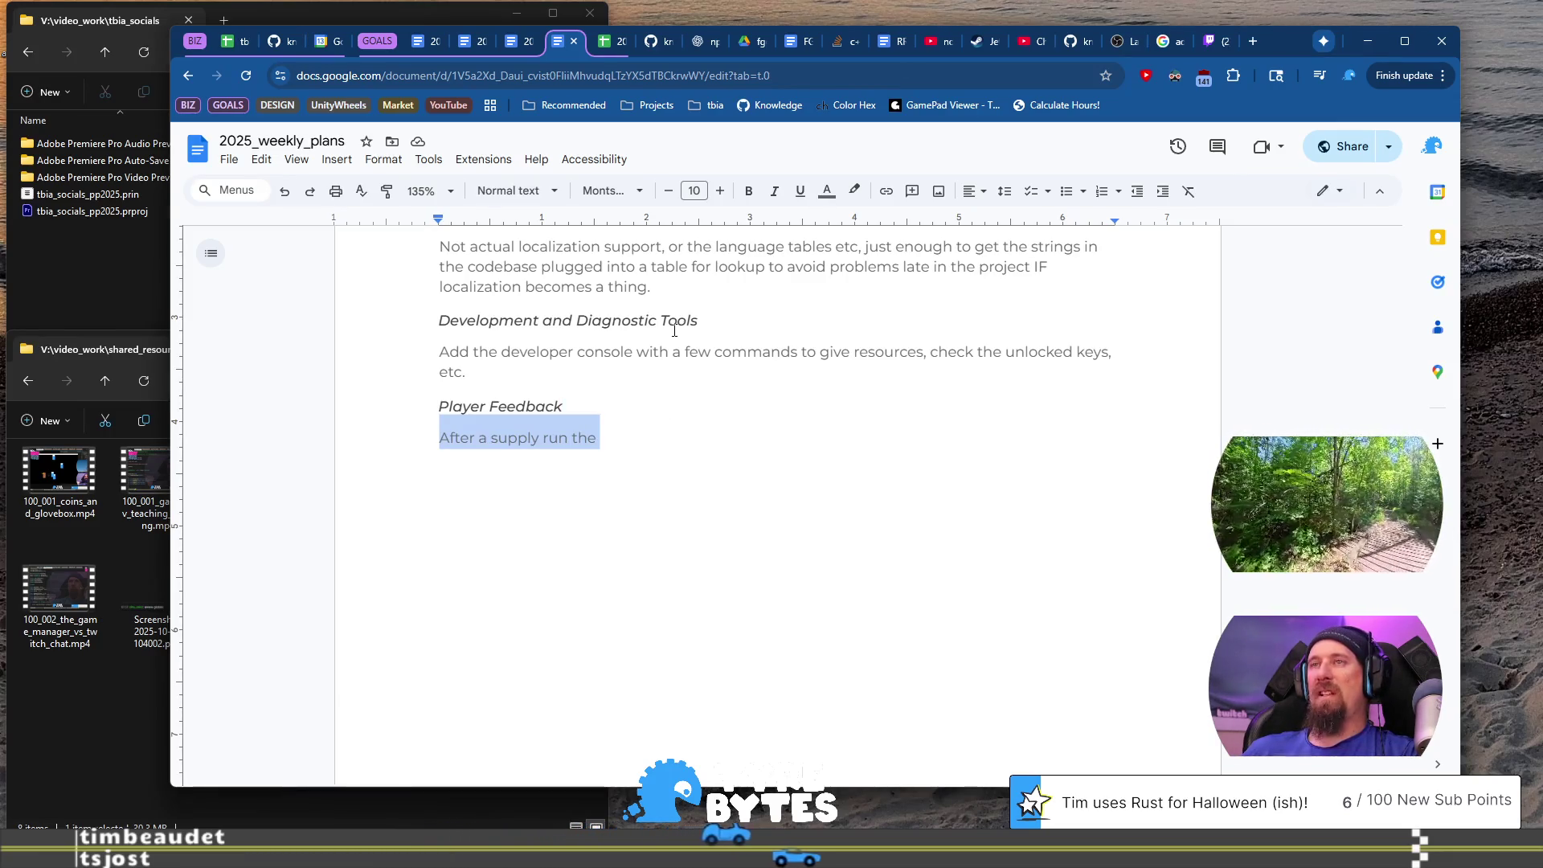
key(Right)
text(play)
text(er)
key(ctrl+BackSpace)
text(Fame,)
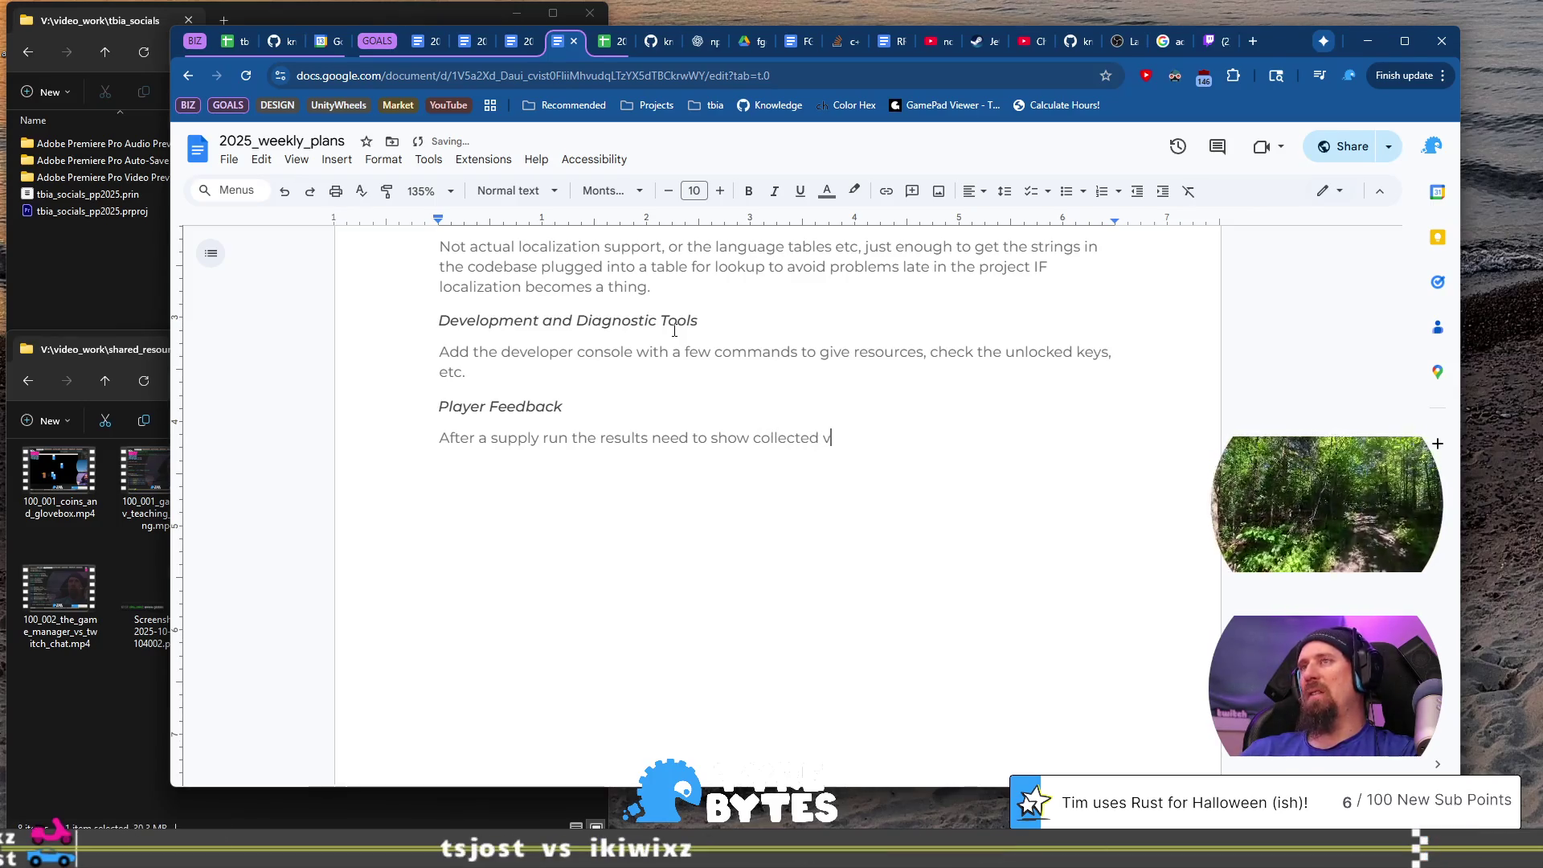
text(urces, Fame)
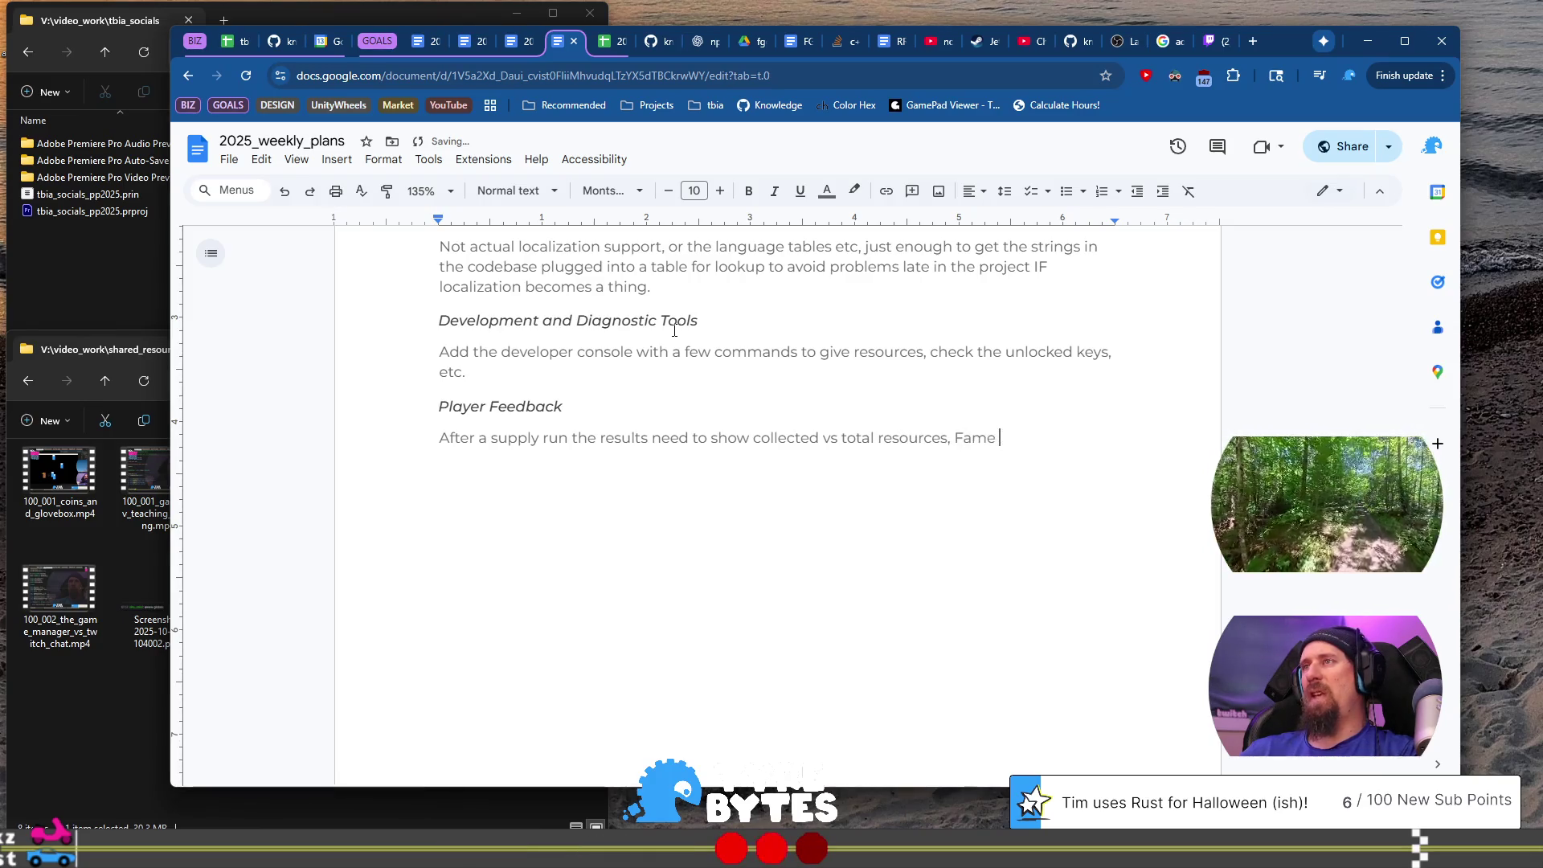
text(g and )
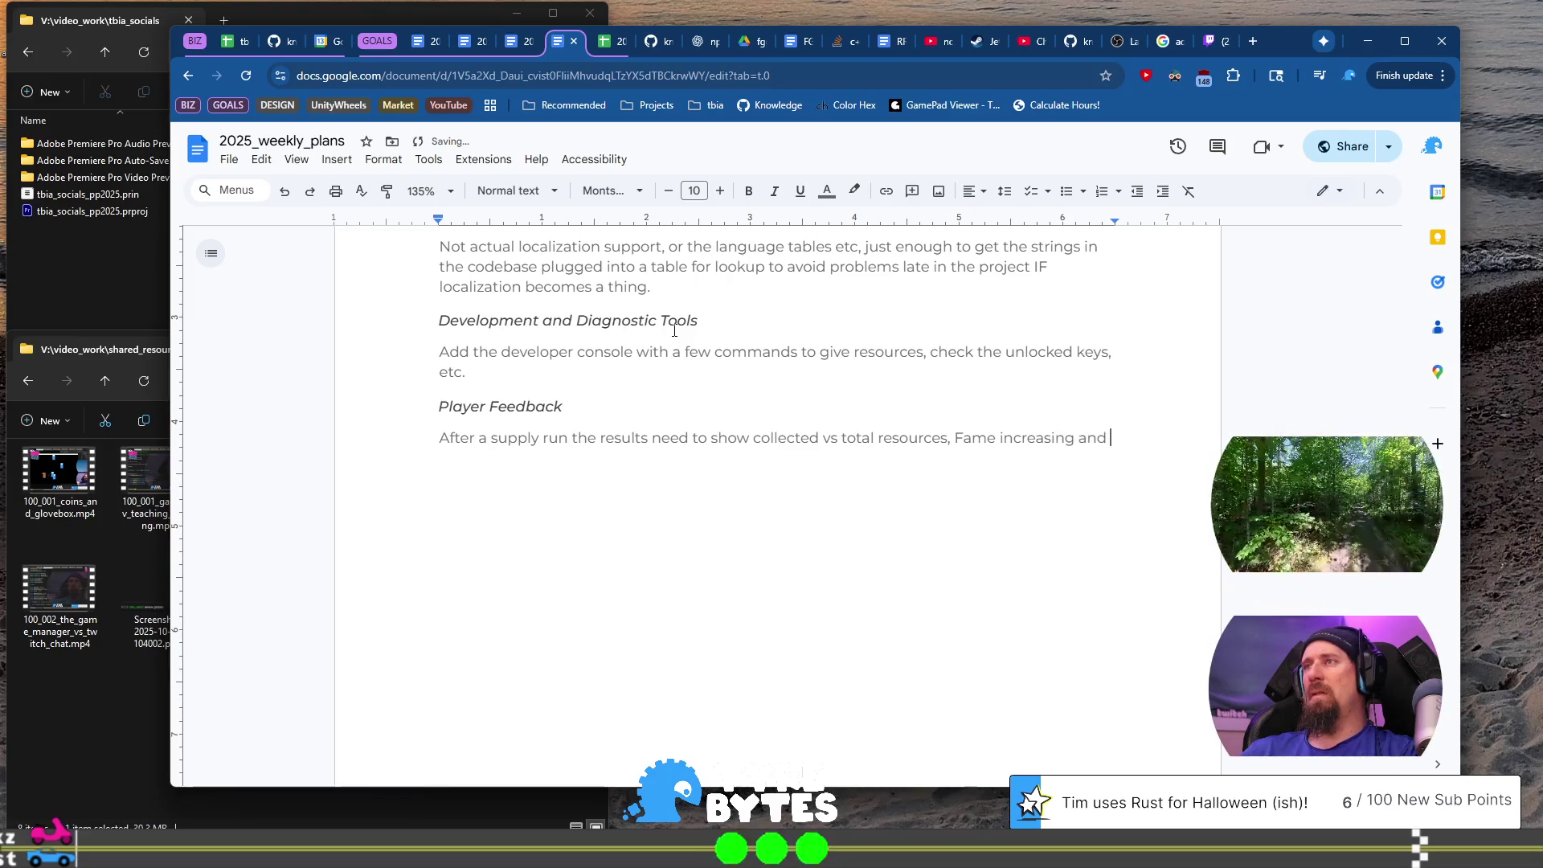
text(ainlinks fi)
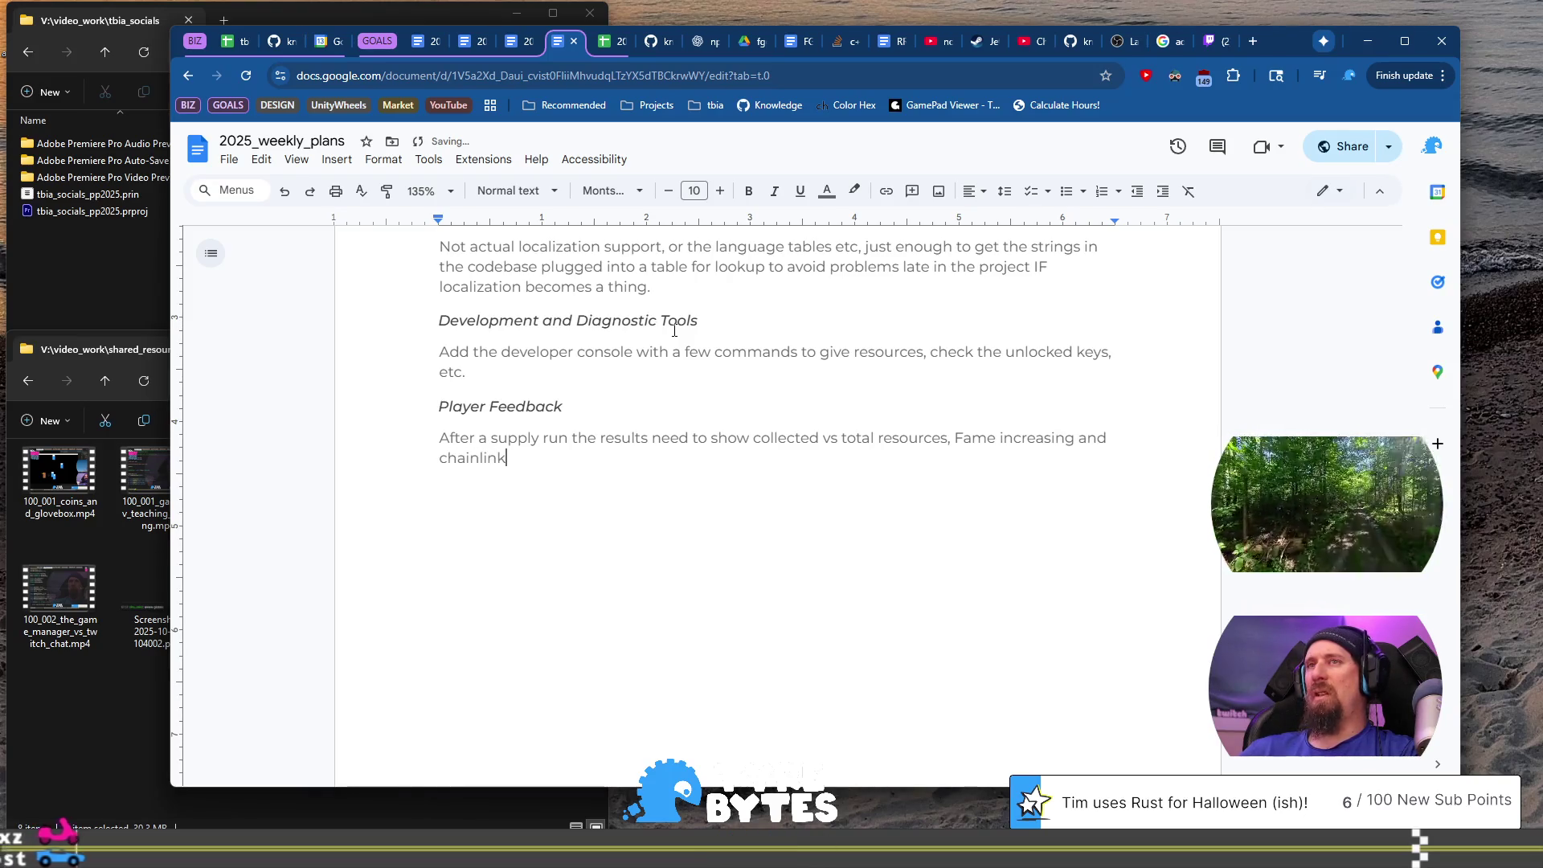
key(BackSpace)
key(BackSpace)
text(earned byt )
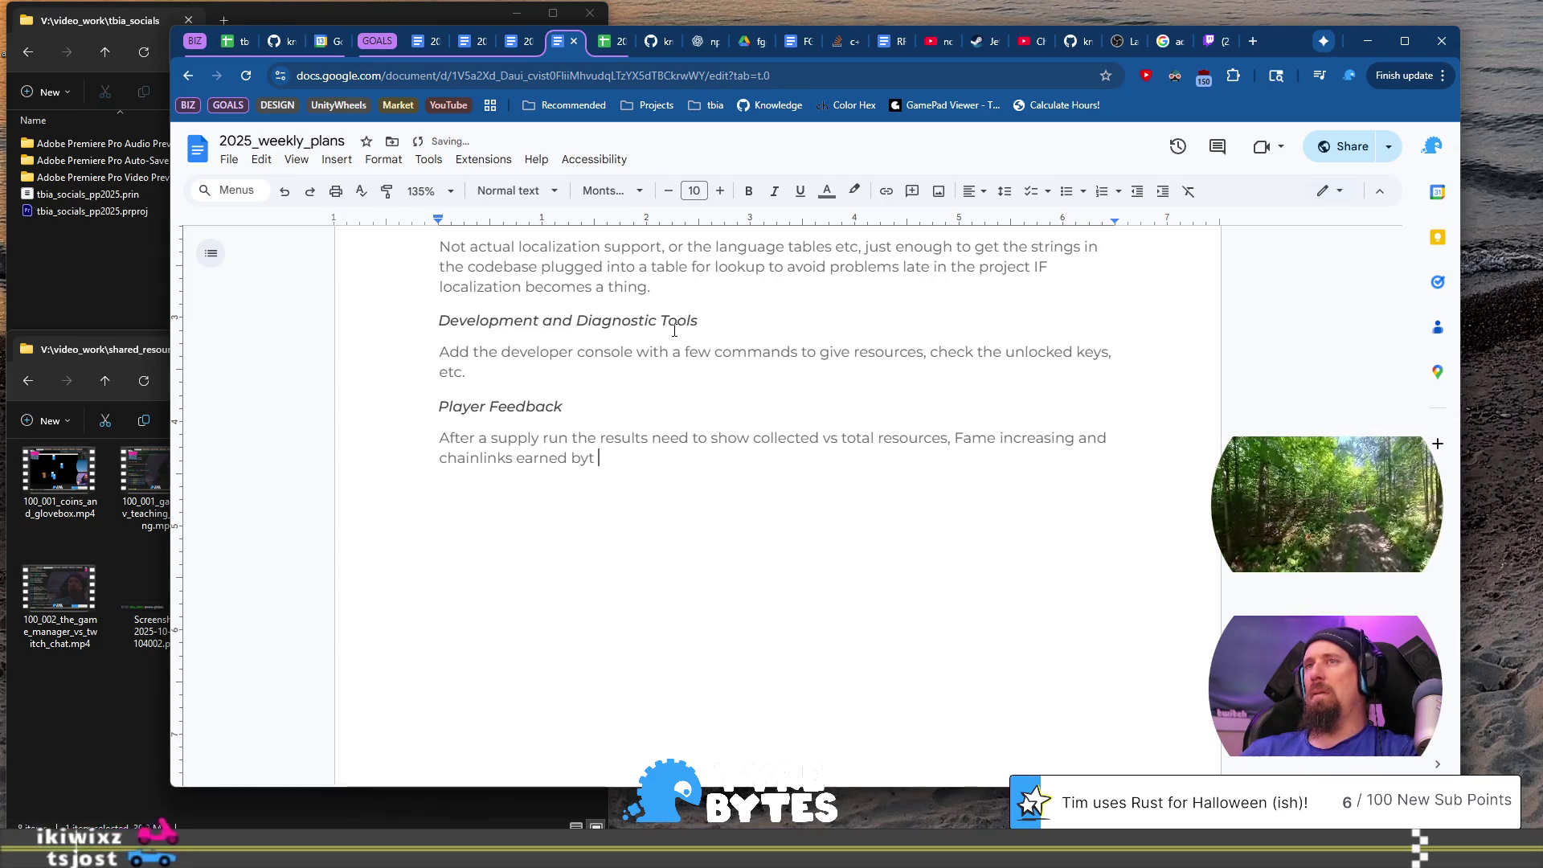
key(BackSpace)
key(BackSpace)
text( the player. )
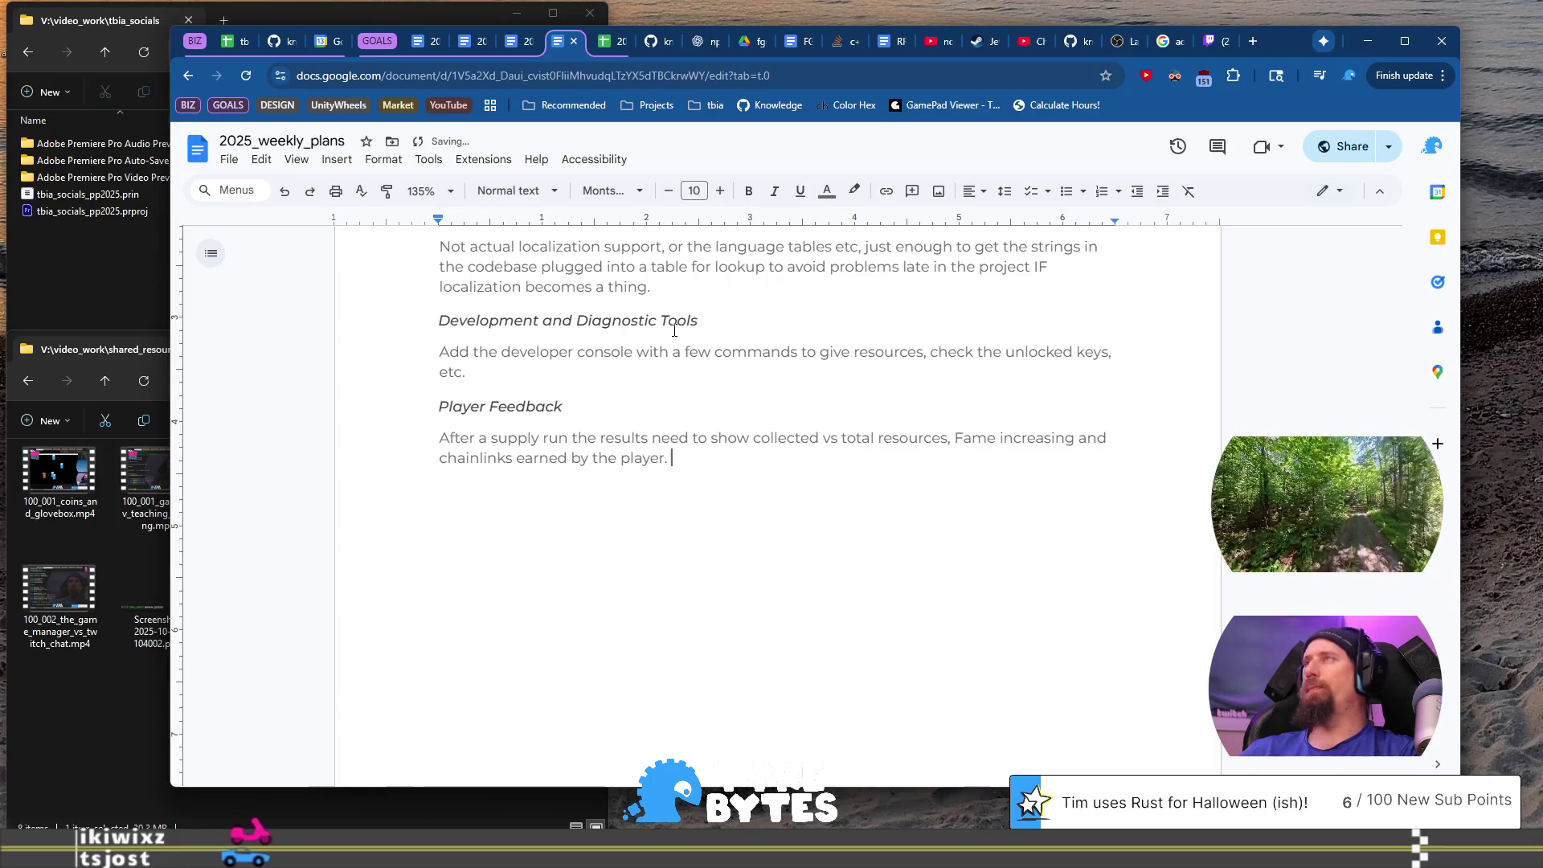
text(Ti)
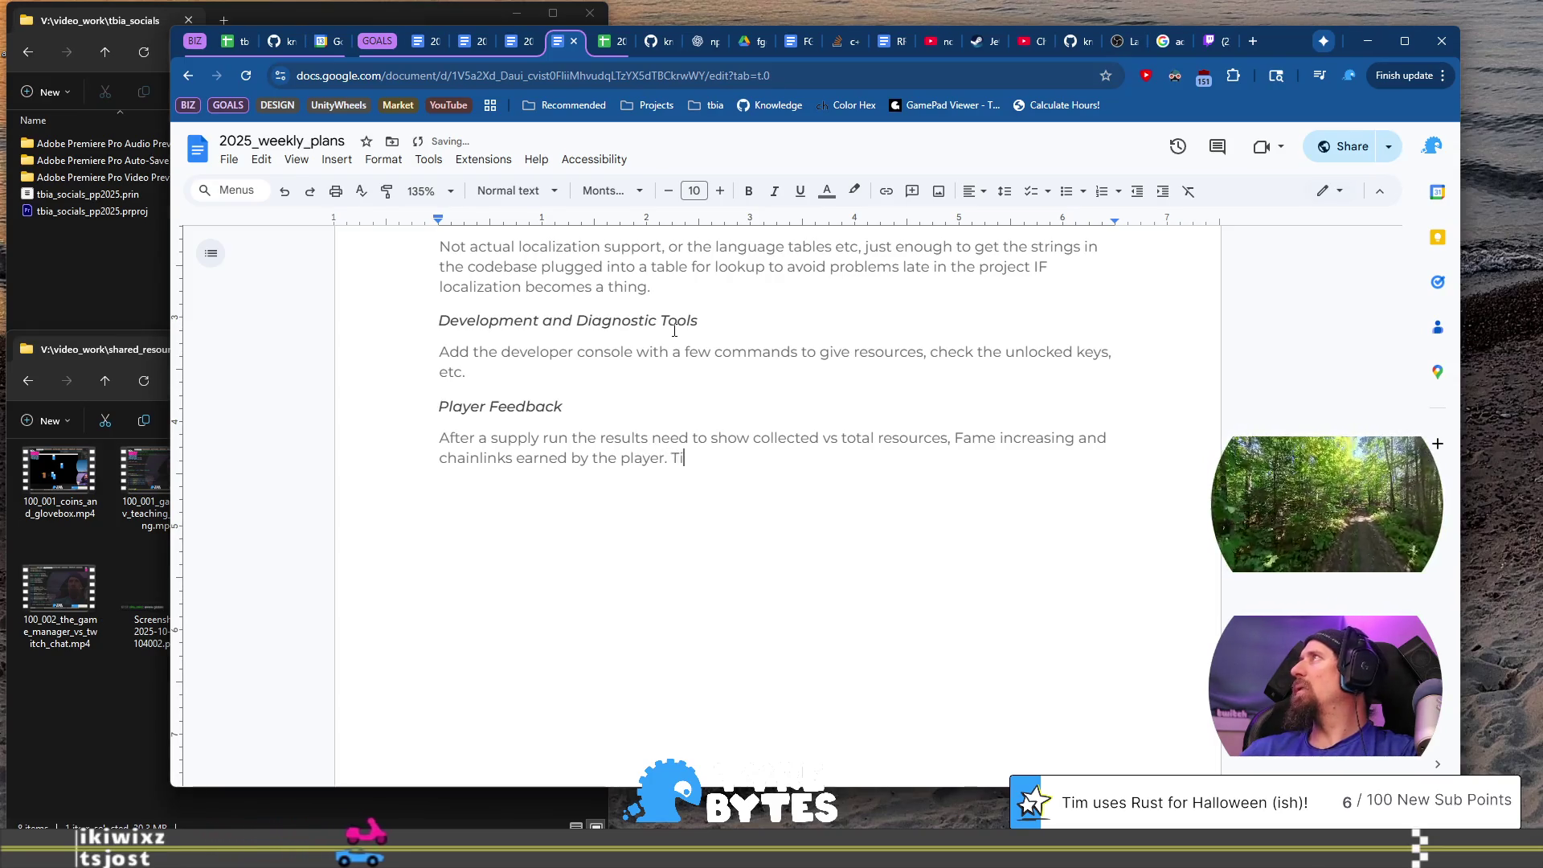
text(e in with )
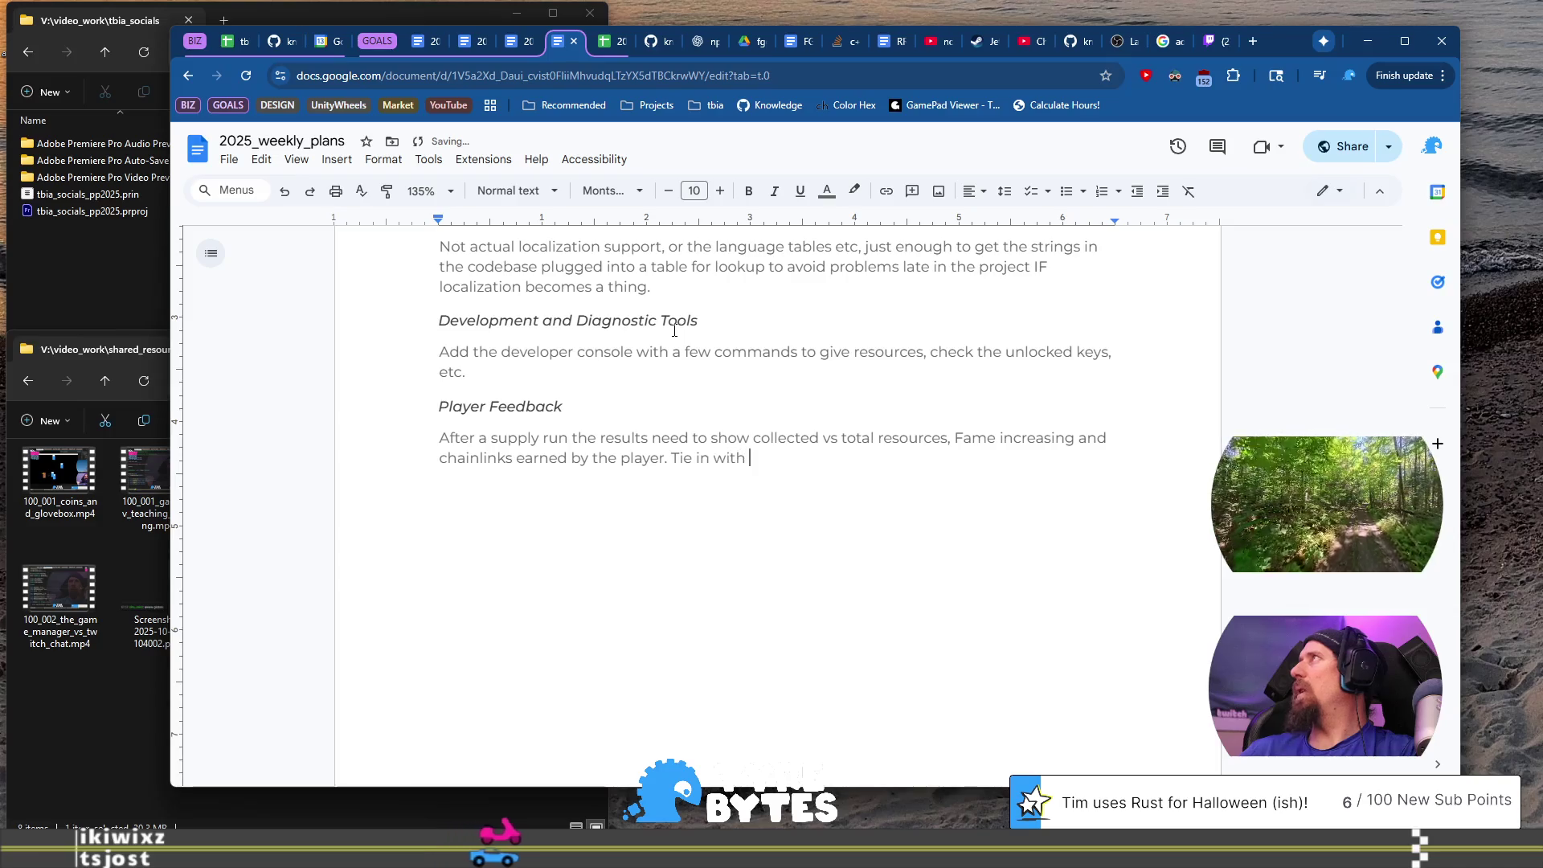
text(the Racing)
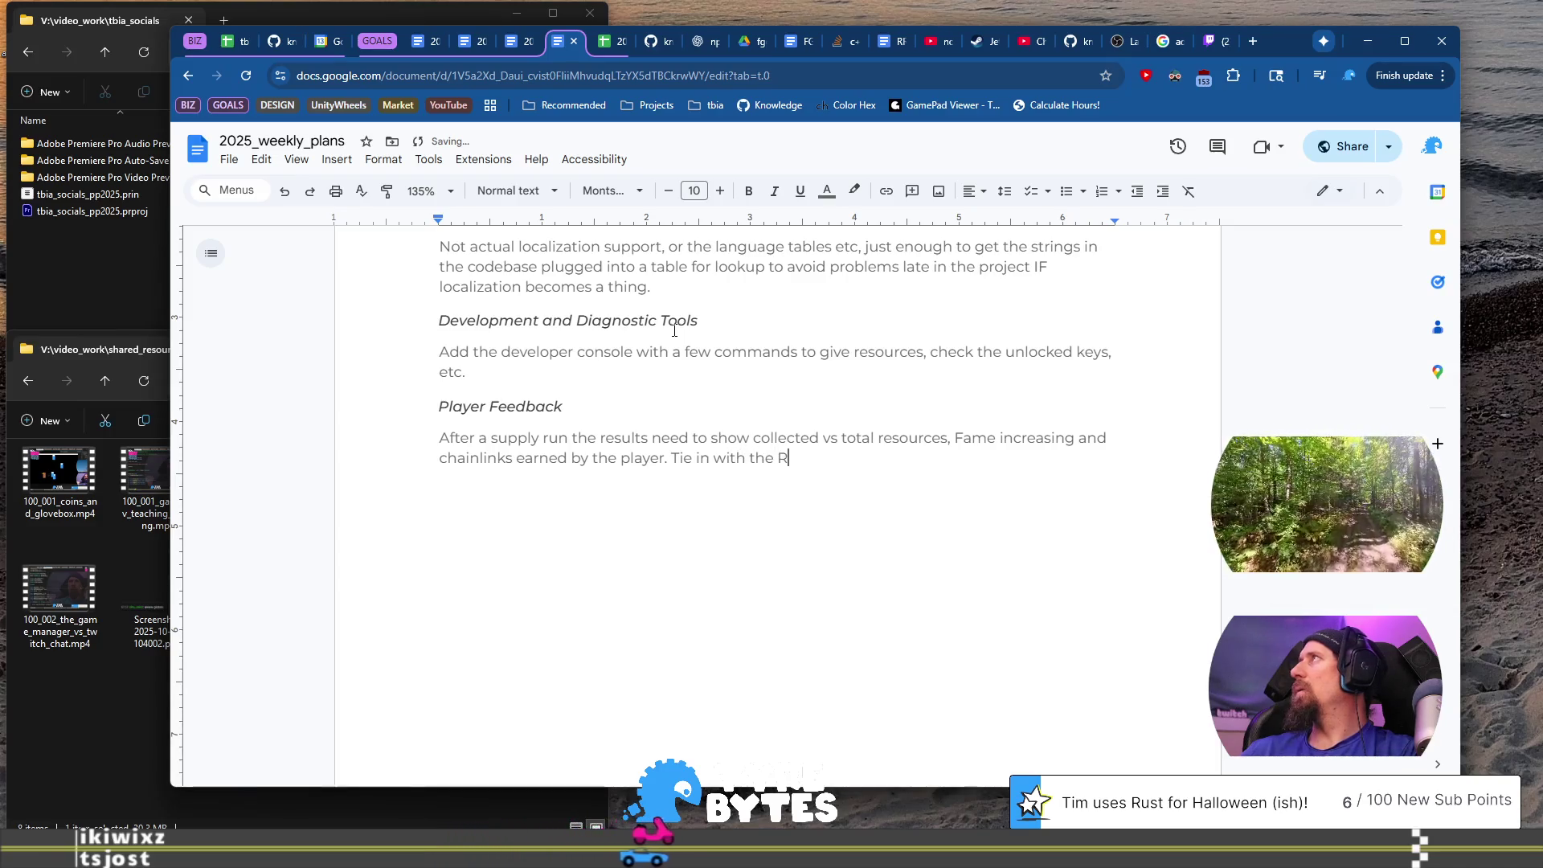
key(ctrl+BackSpace)
text(Race onc)
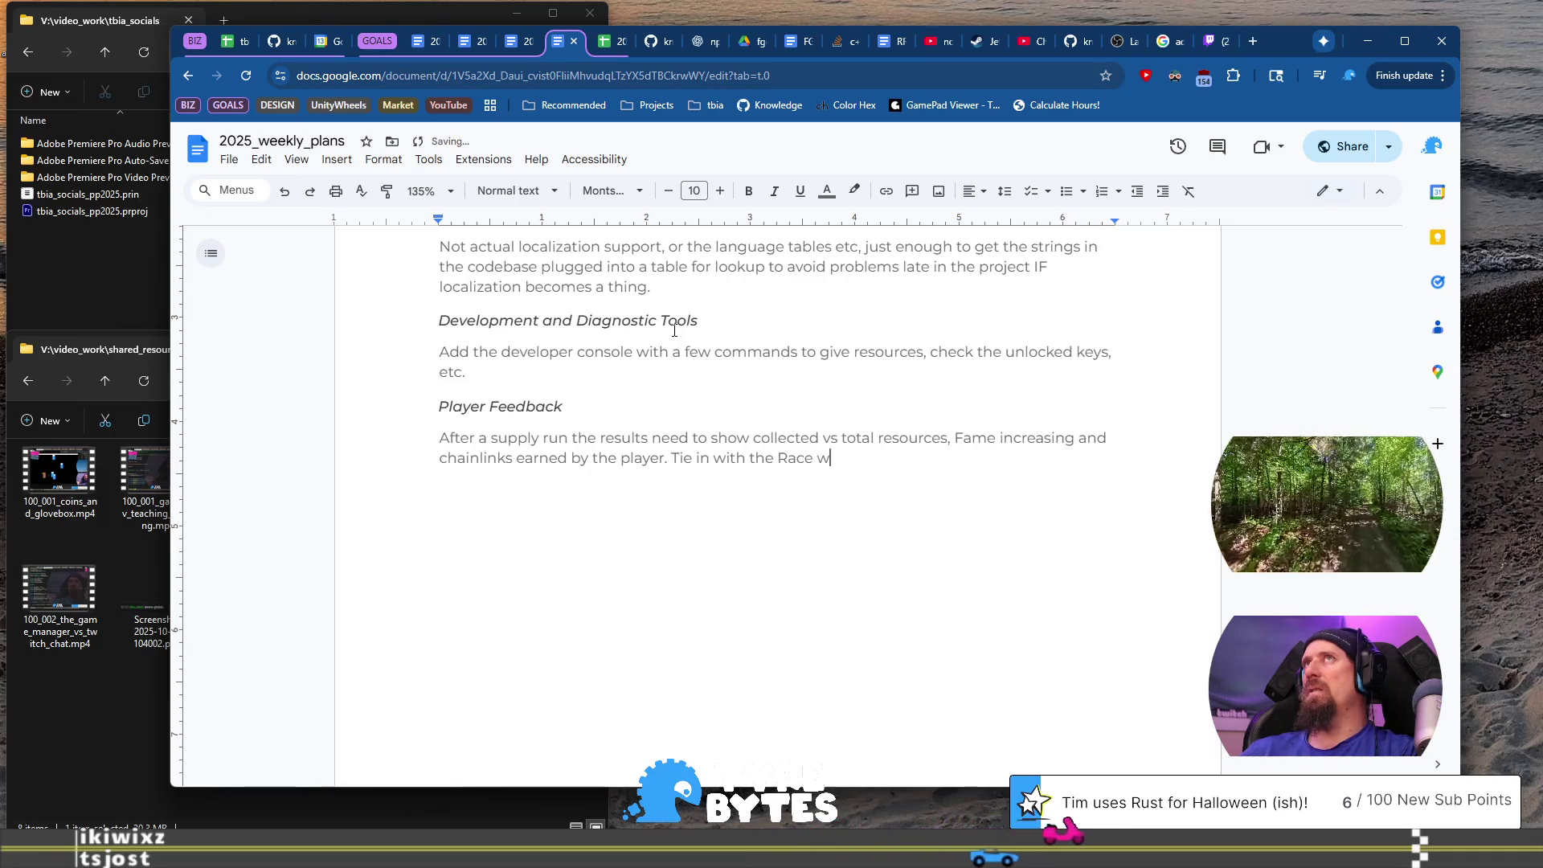
text(e it)
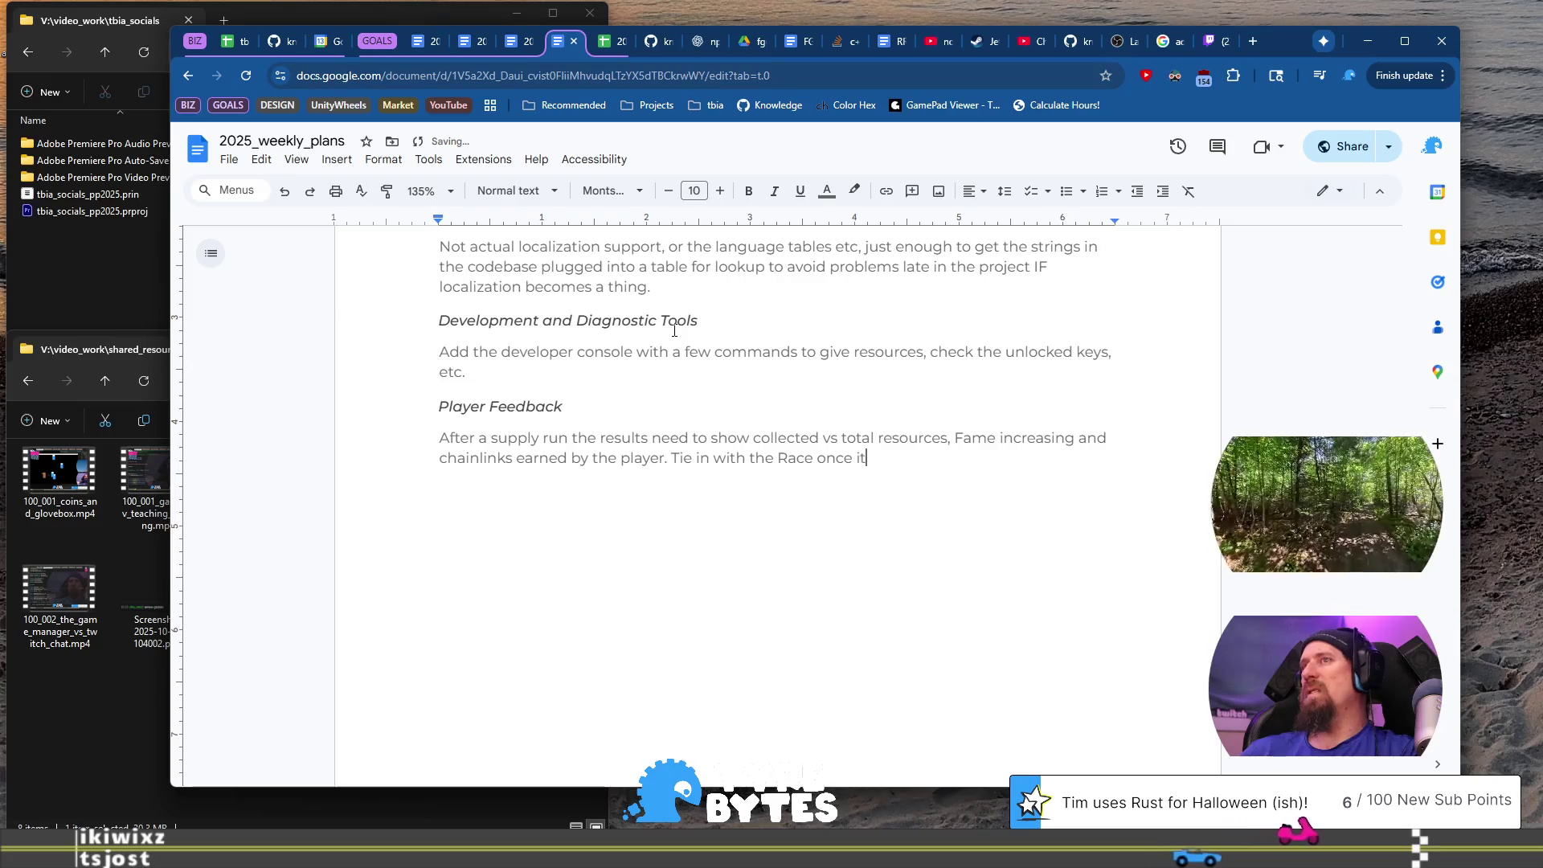
text( getst that)
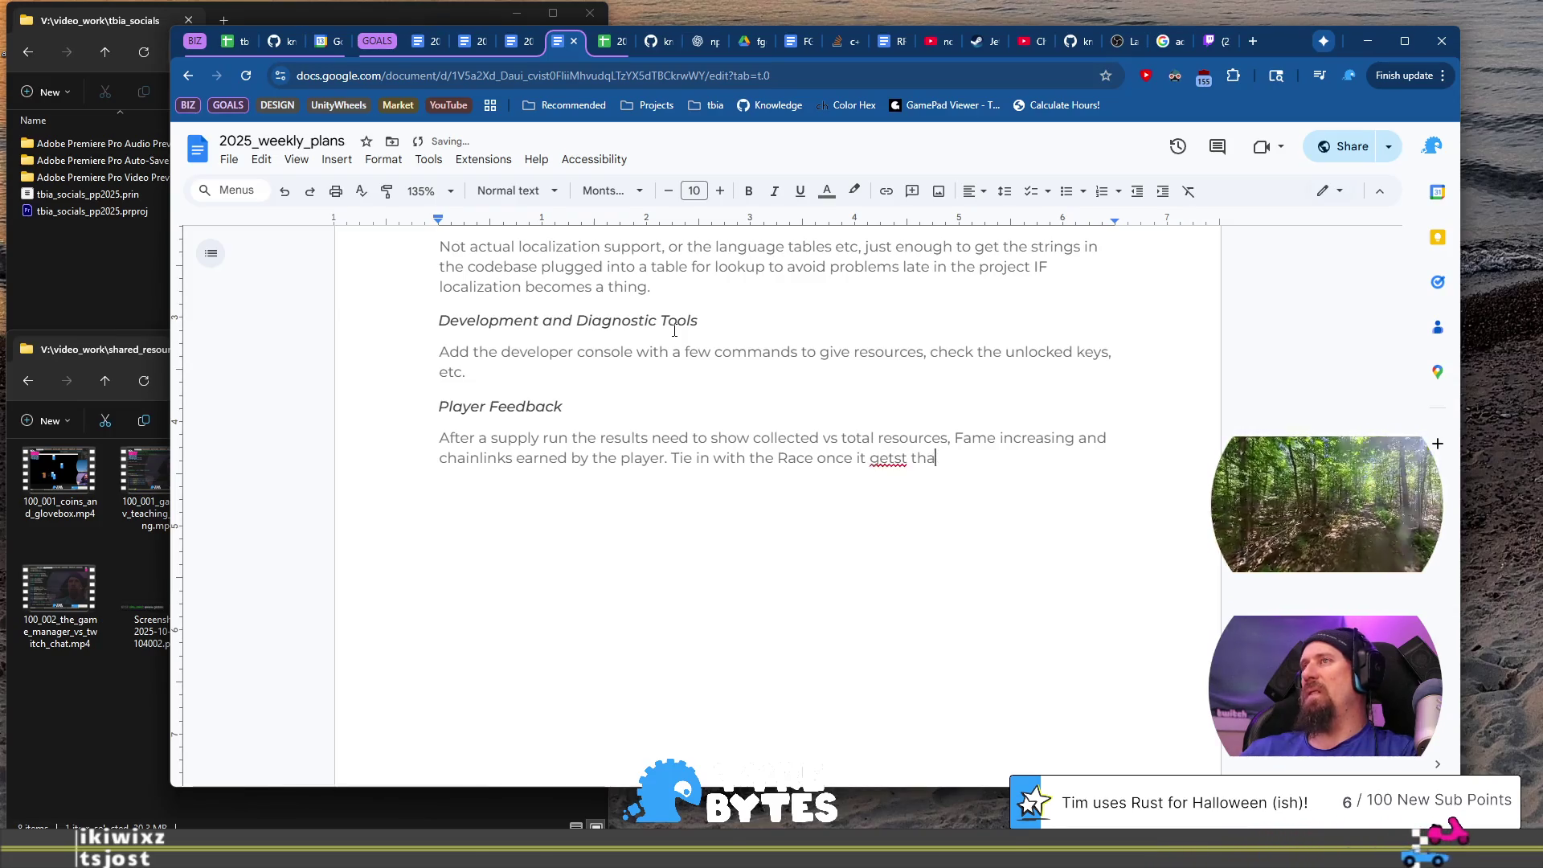
key(BackSpace)
key(BackSpace)
key(BackSpace)
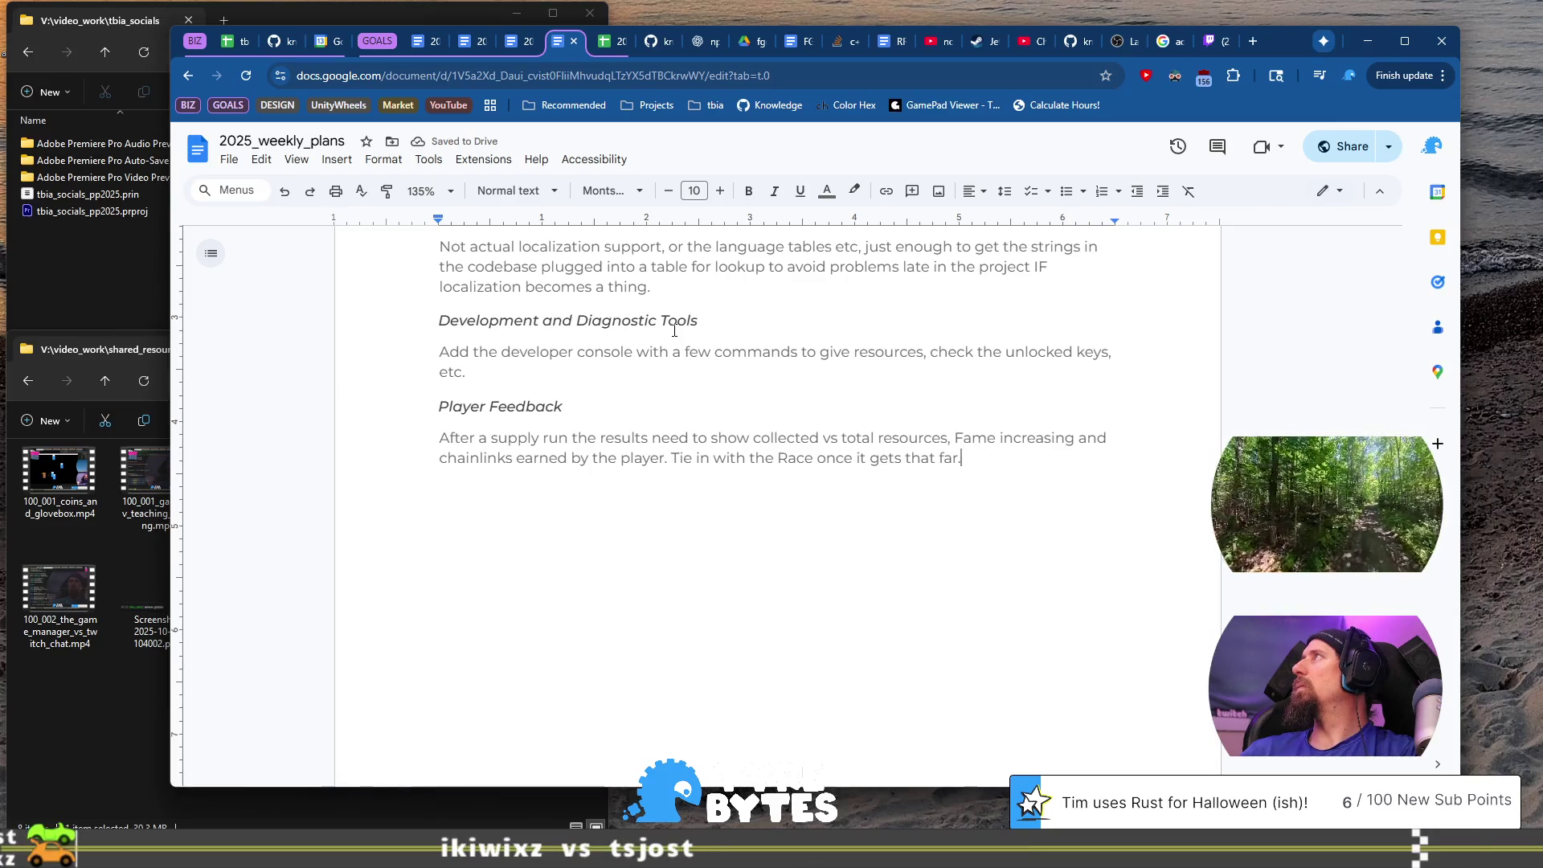
Step: Copy the Player Feedback heading and paragraph and paste a duplicate below them
key(ctrl+shift+Up)
key(ctrl+shift+Up)
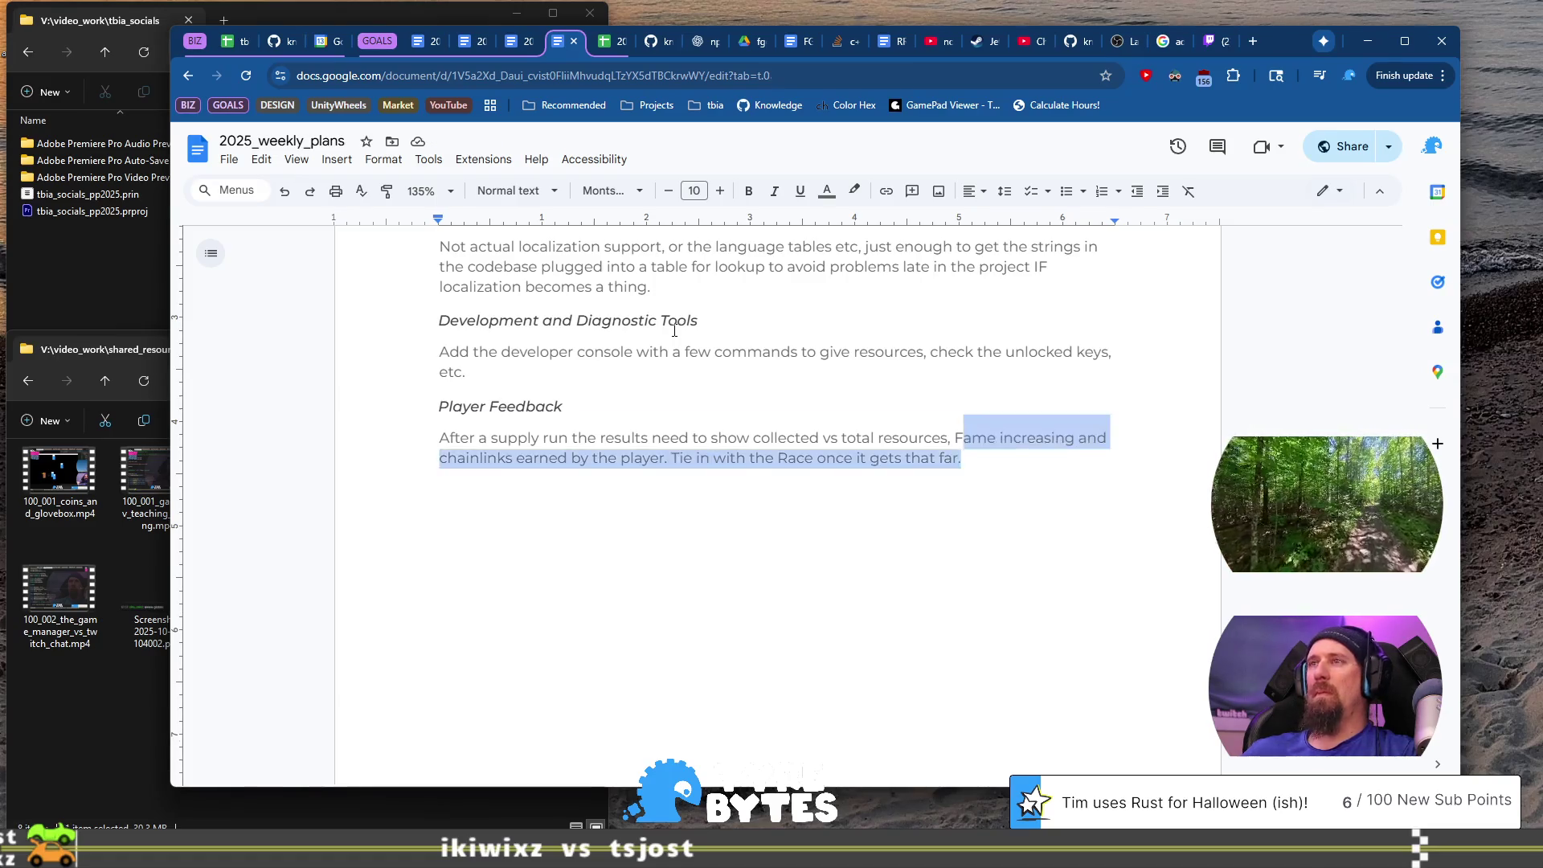
key(ctrl+c)
key(Right)
key(Return)
key(ctrl+v)
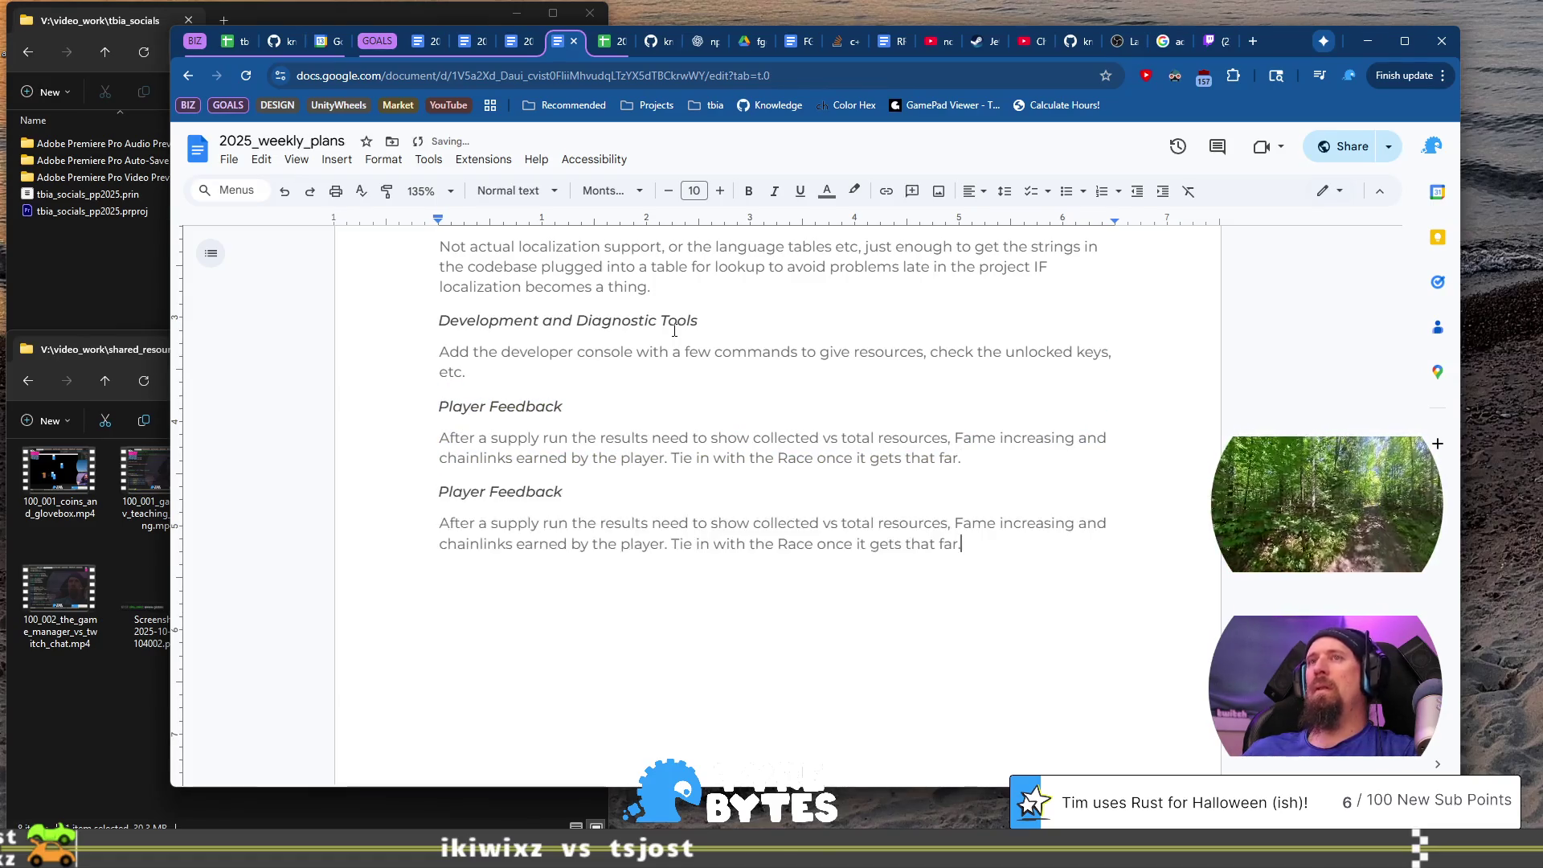
key(Up)
key(Up)
key(shift+Home)
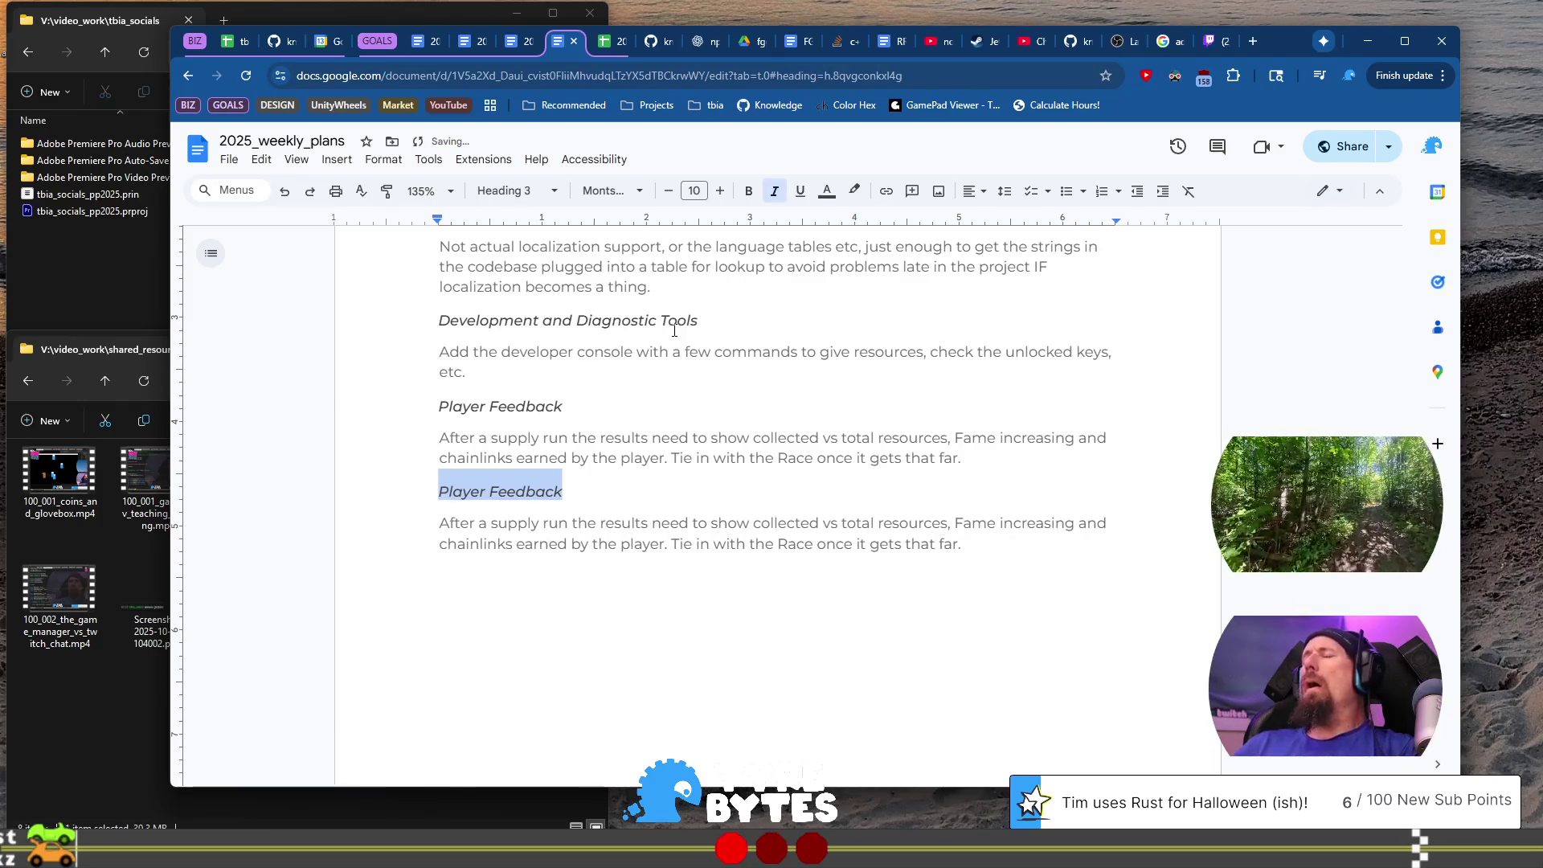
Step: Retype the duplicate heading as 'Work on The Races' and select the copied paragraph beneath it
text(D)
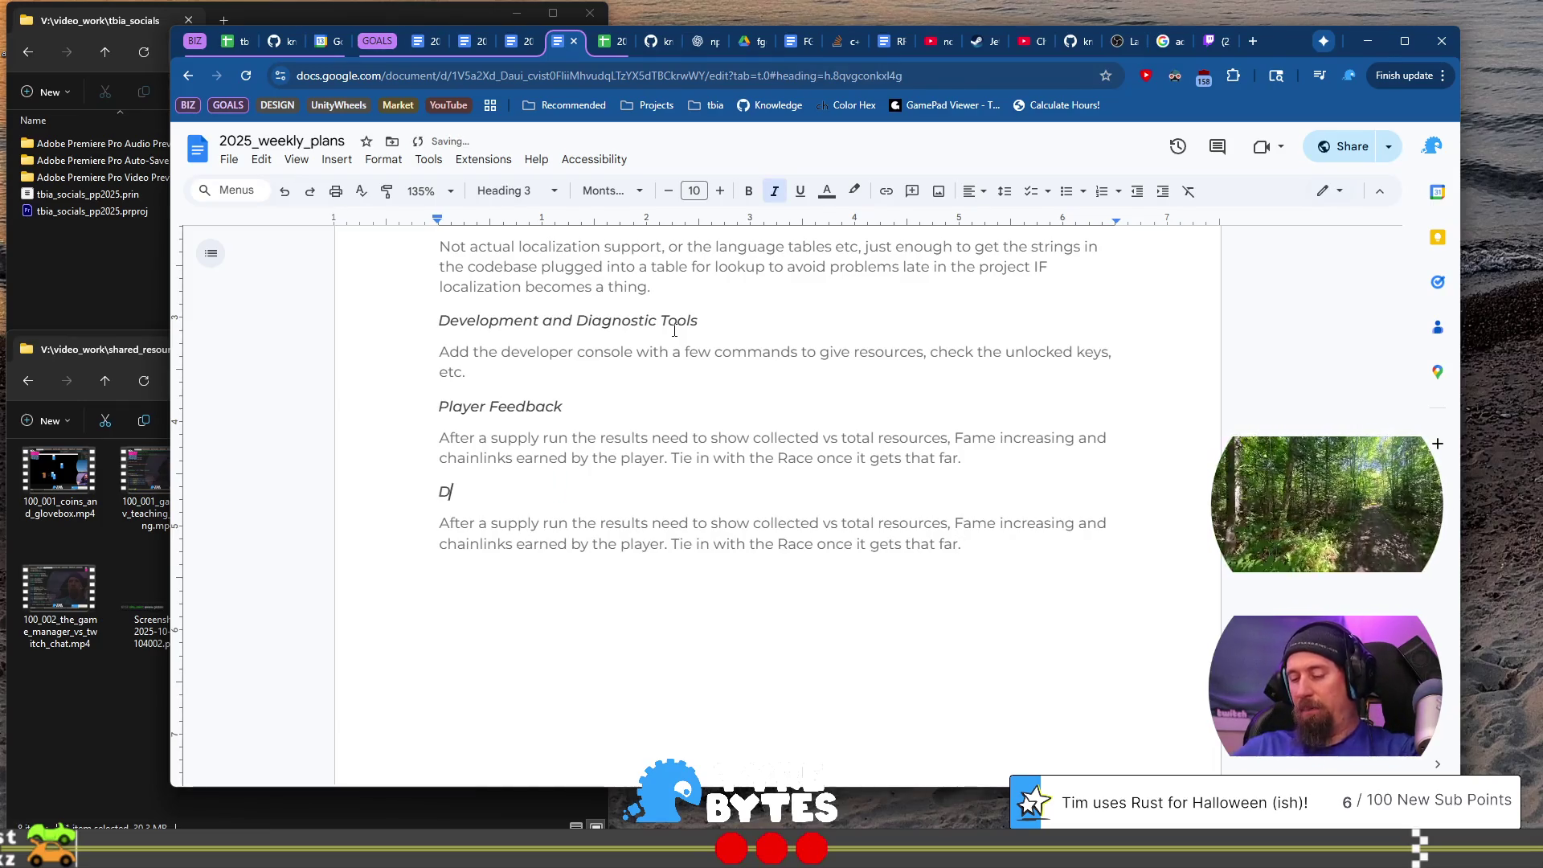
key(BackSpace)
text(Work on The Races)
key(Down)
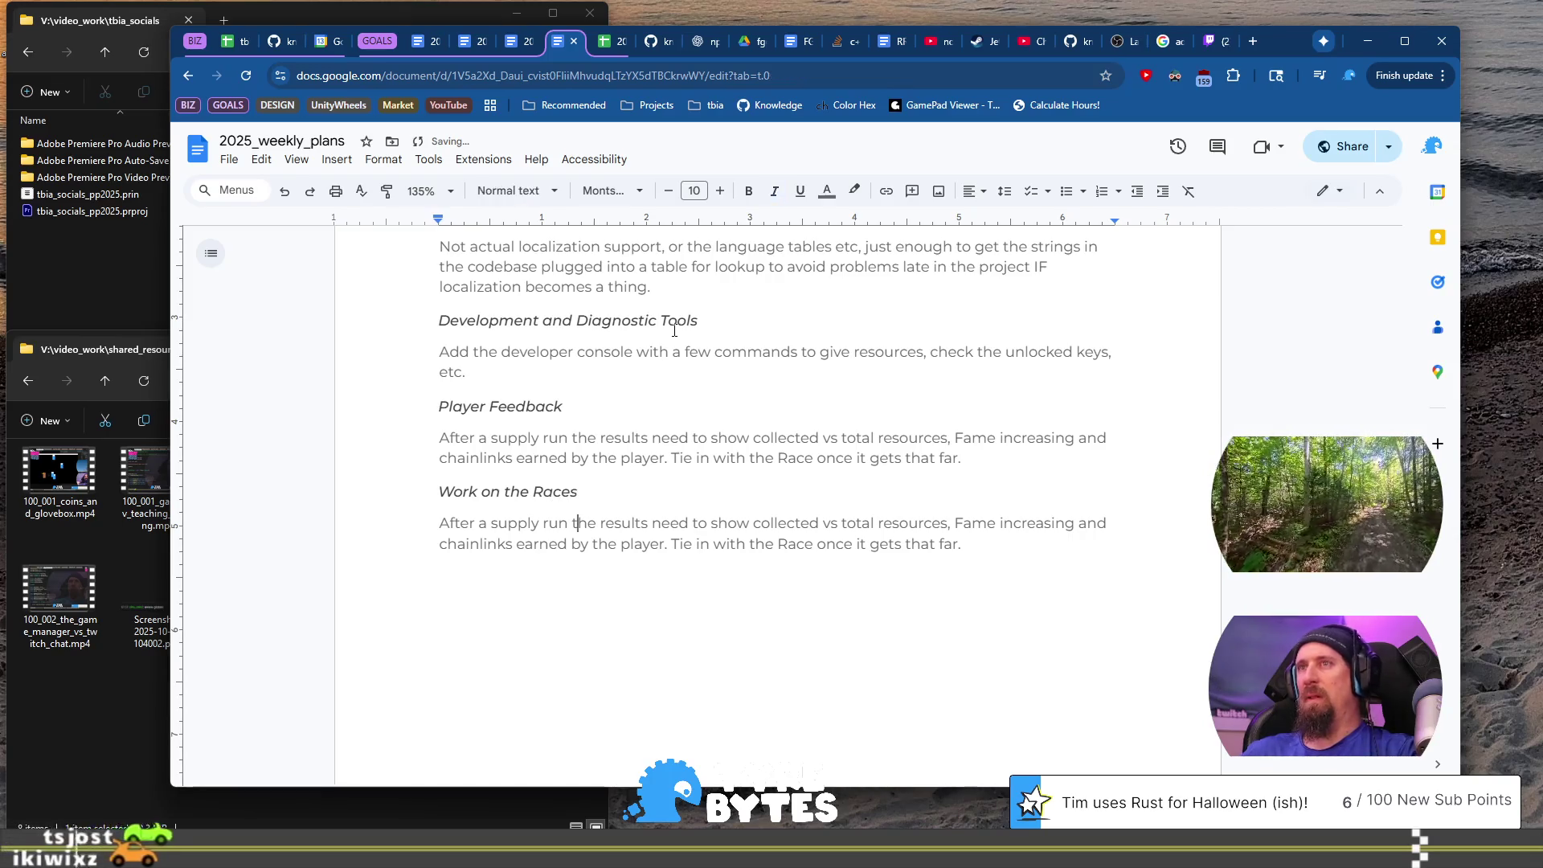
key(Home)
key(ctrl+shift+Down)
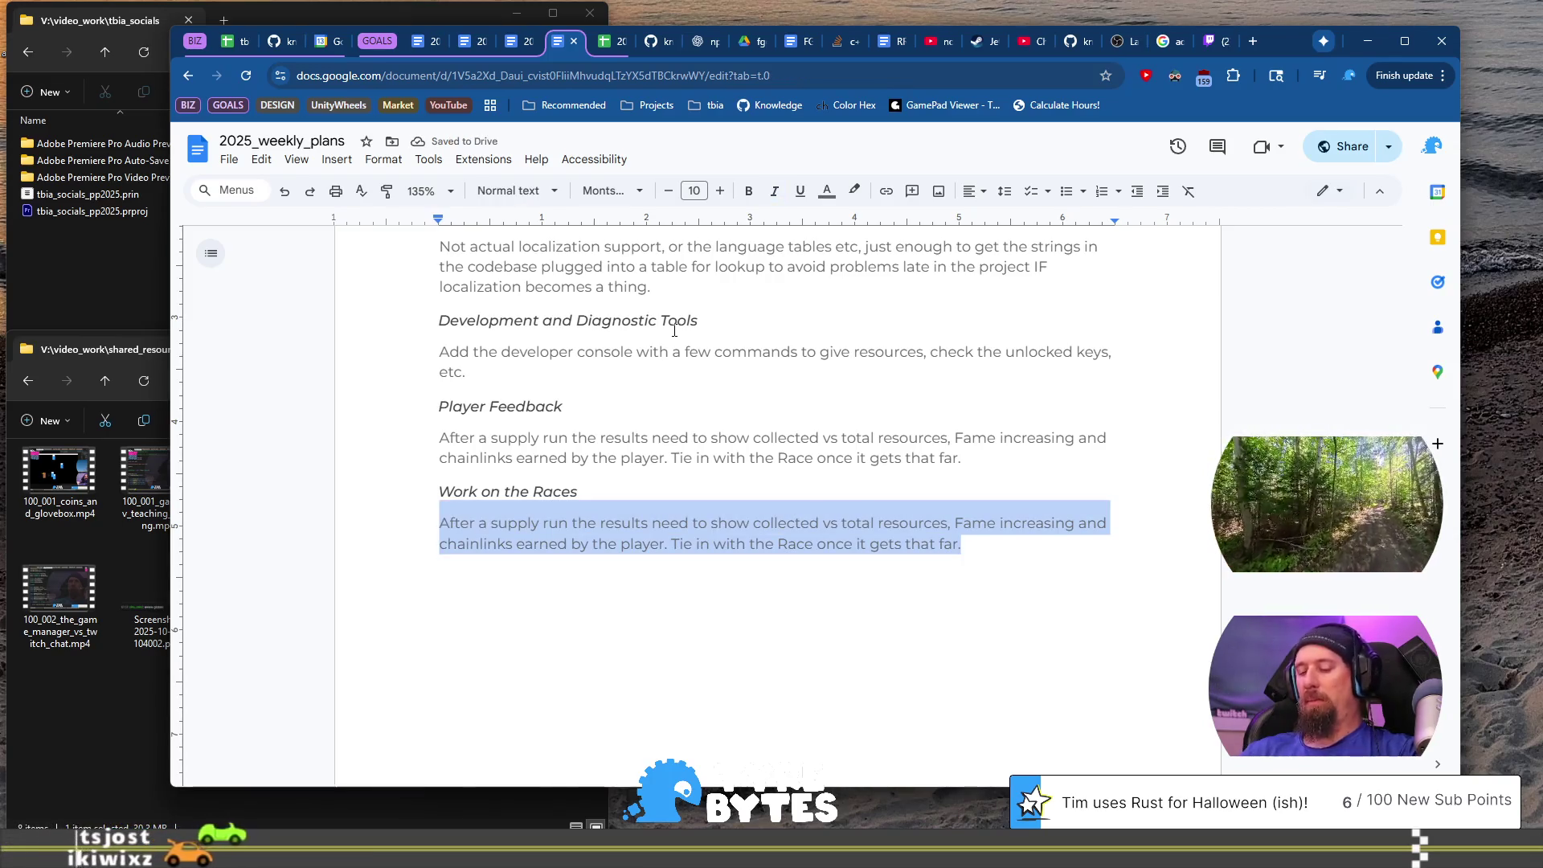
Step: Write that the launch sequence doesn't tell players what to do, so the first race needs a 'tutorial'
text(The whole launch sequence doesn't give the player)
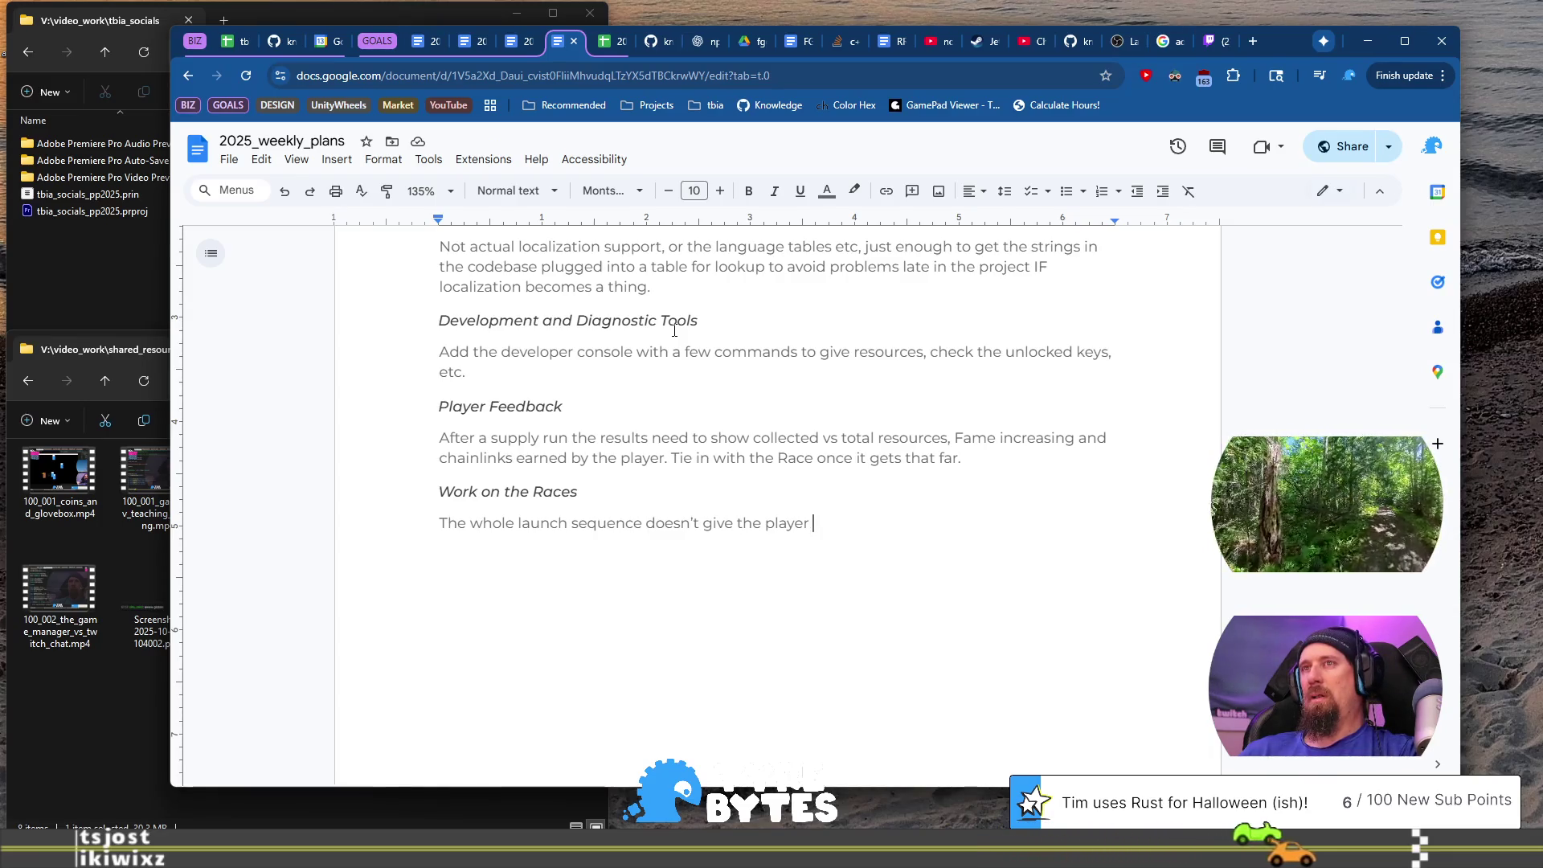
key(shift+Home)
key(End)
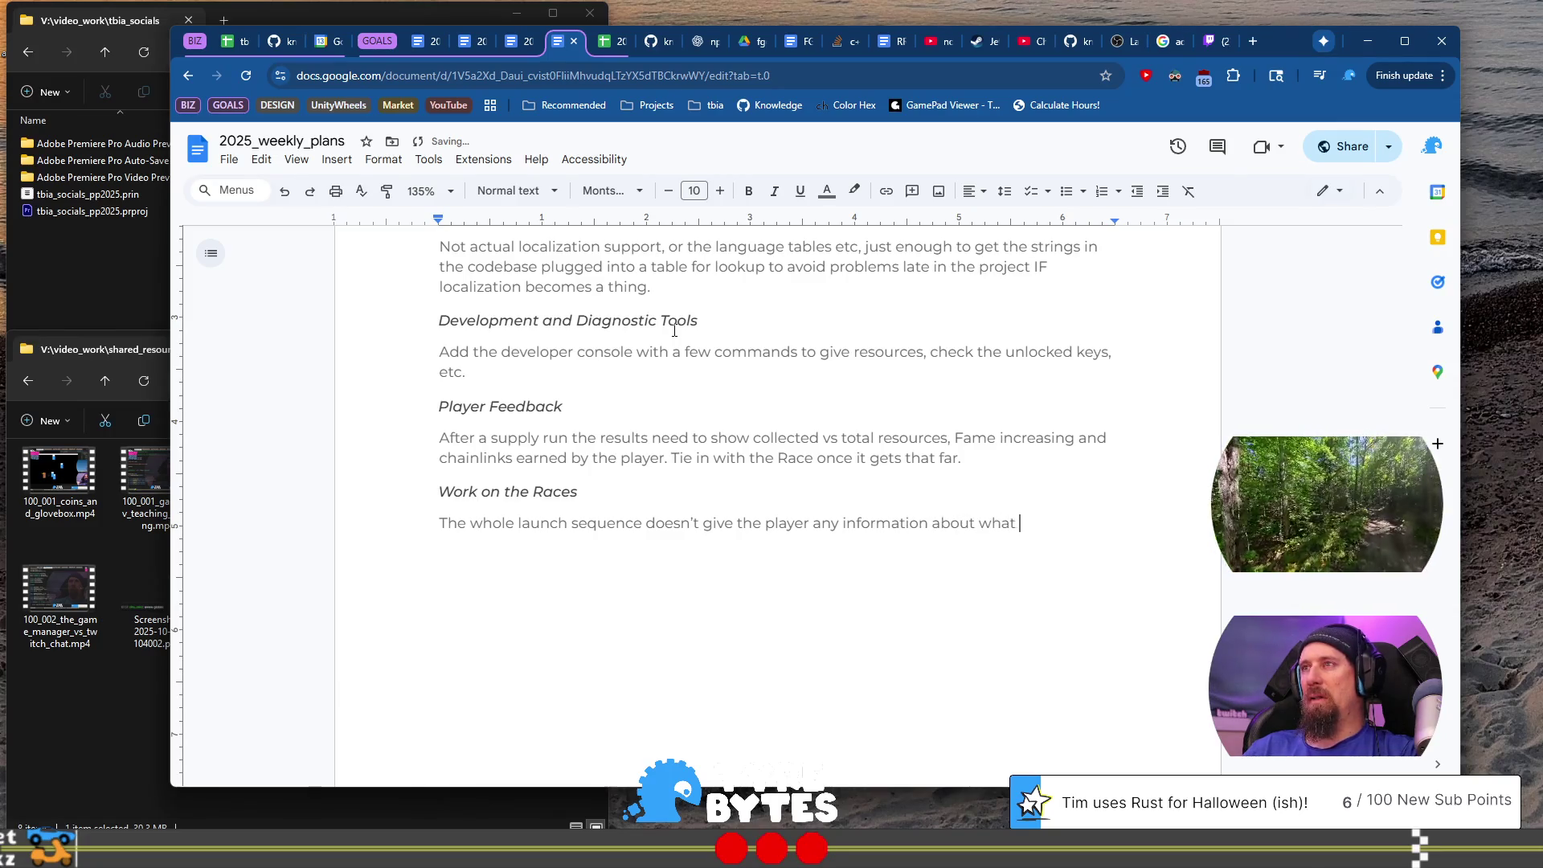
text(they are doing or need to do. )
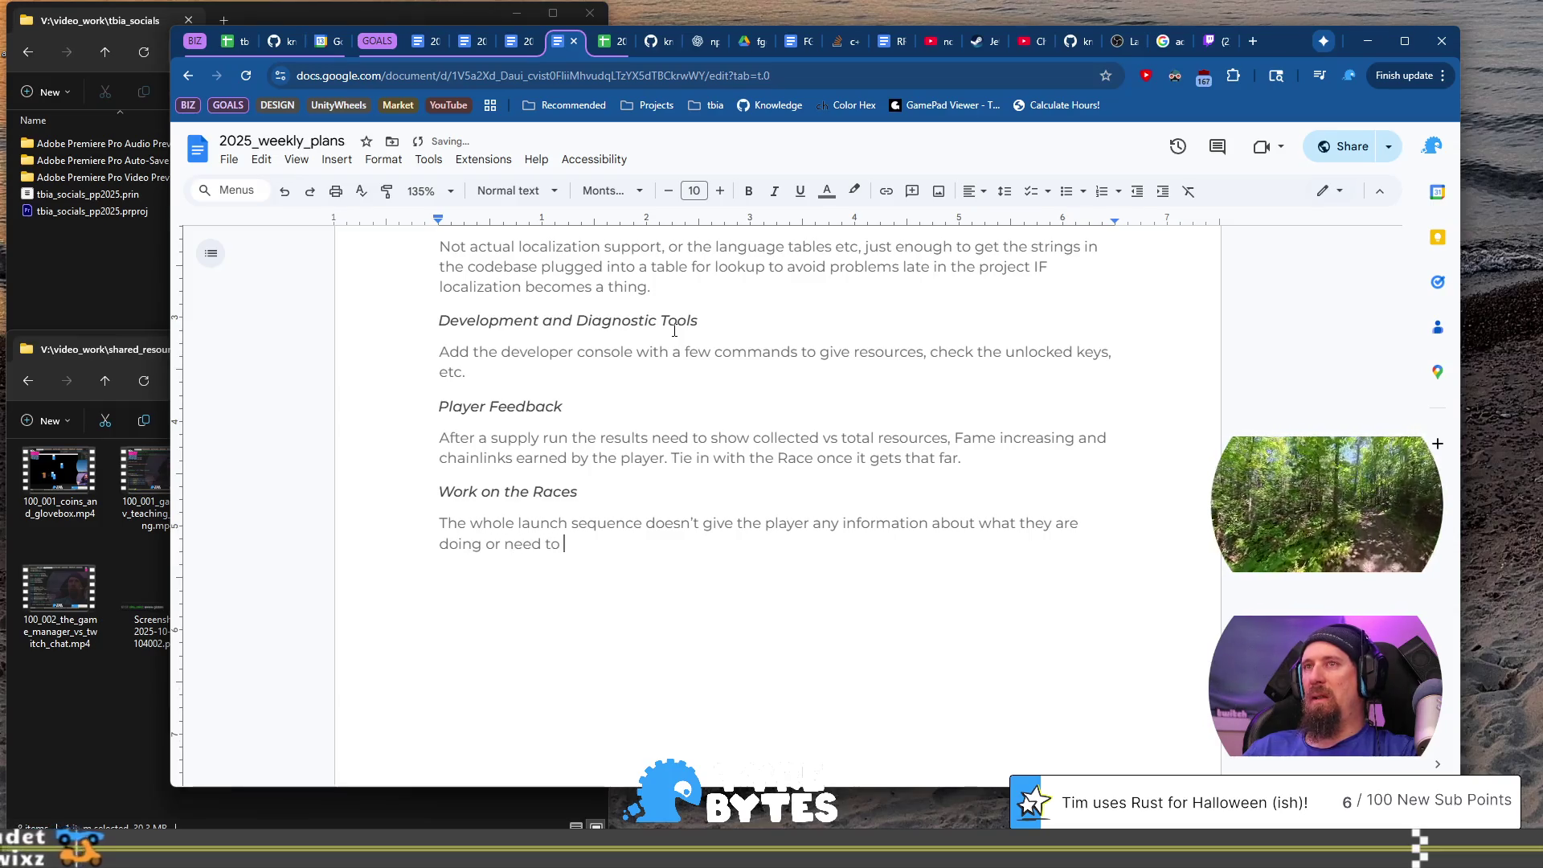
text(We w)
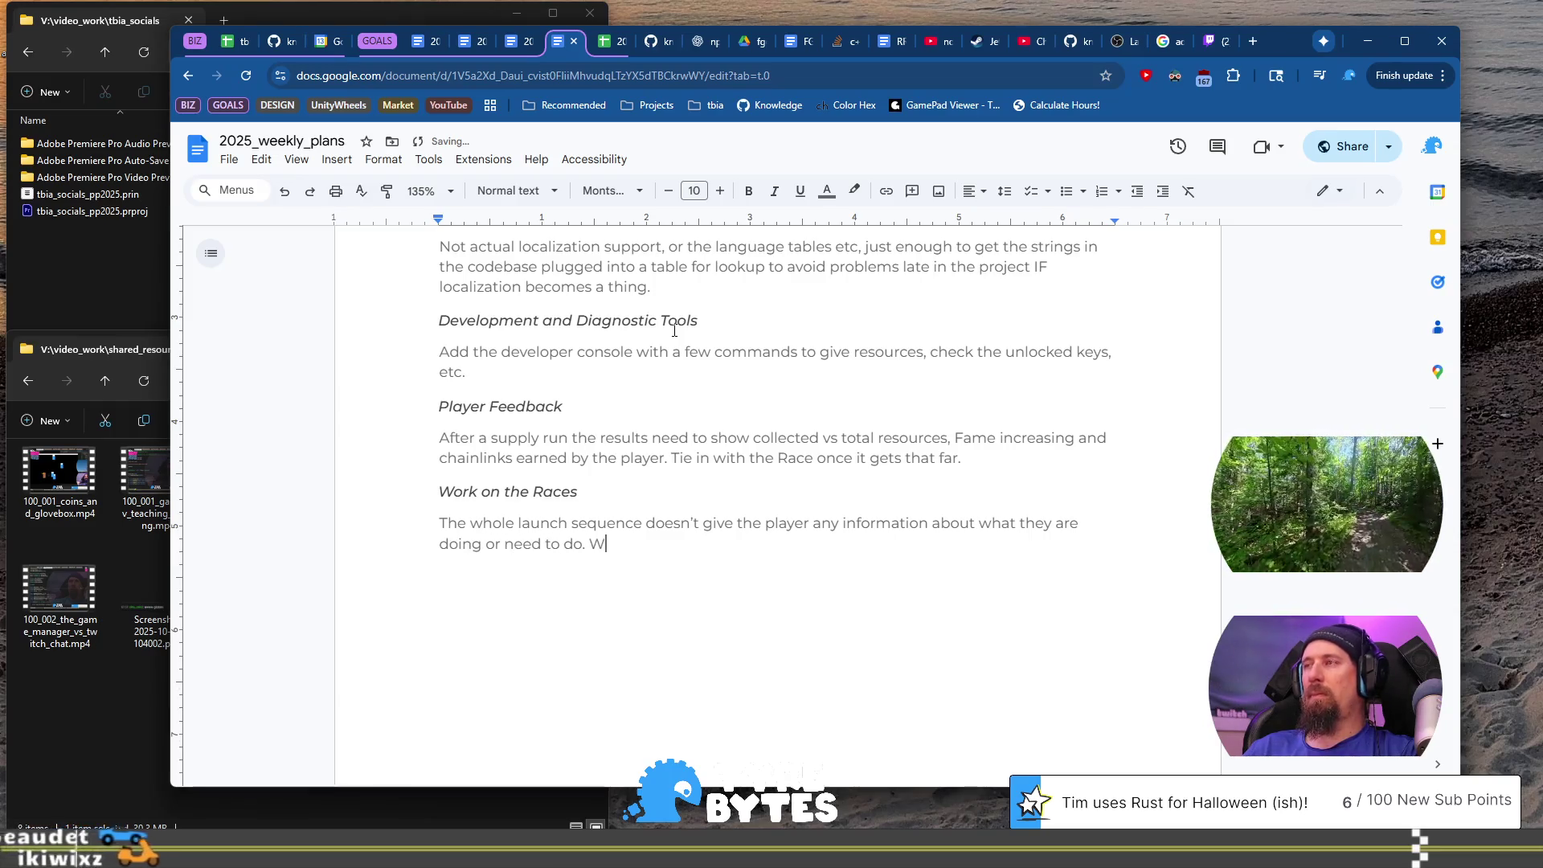
key(BackSpace)
key(BackSpace)
key(BackSpace)
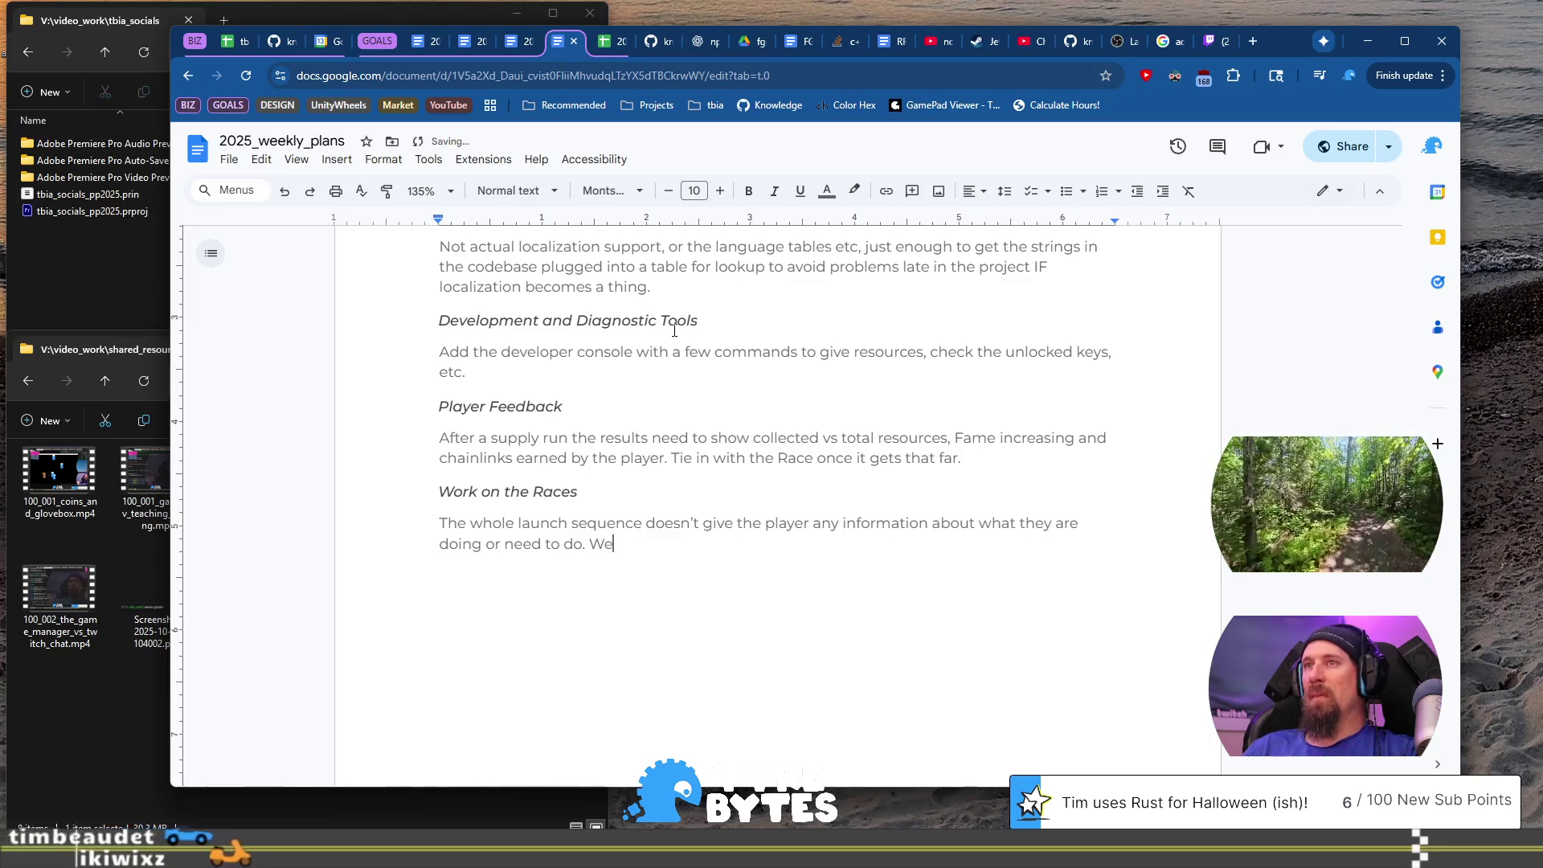
text(For the first )
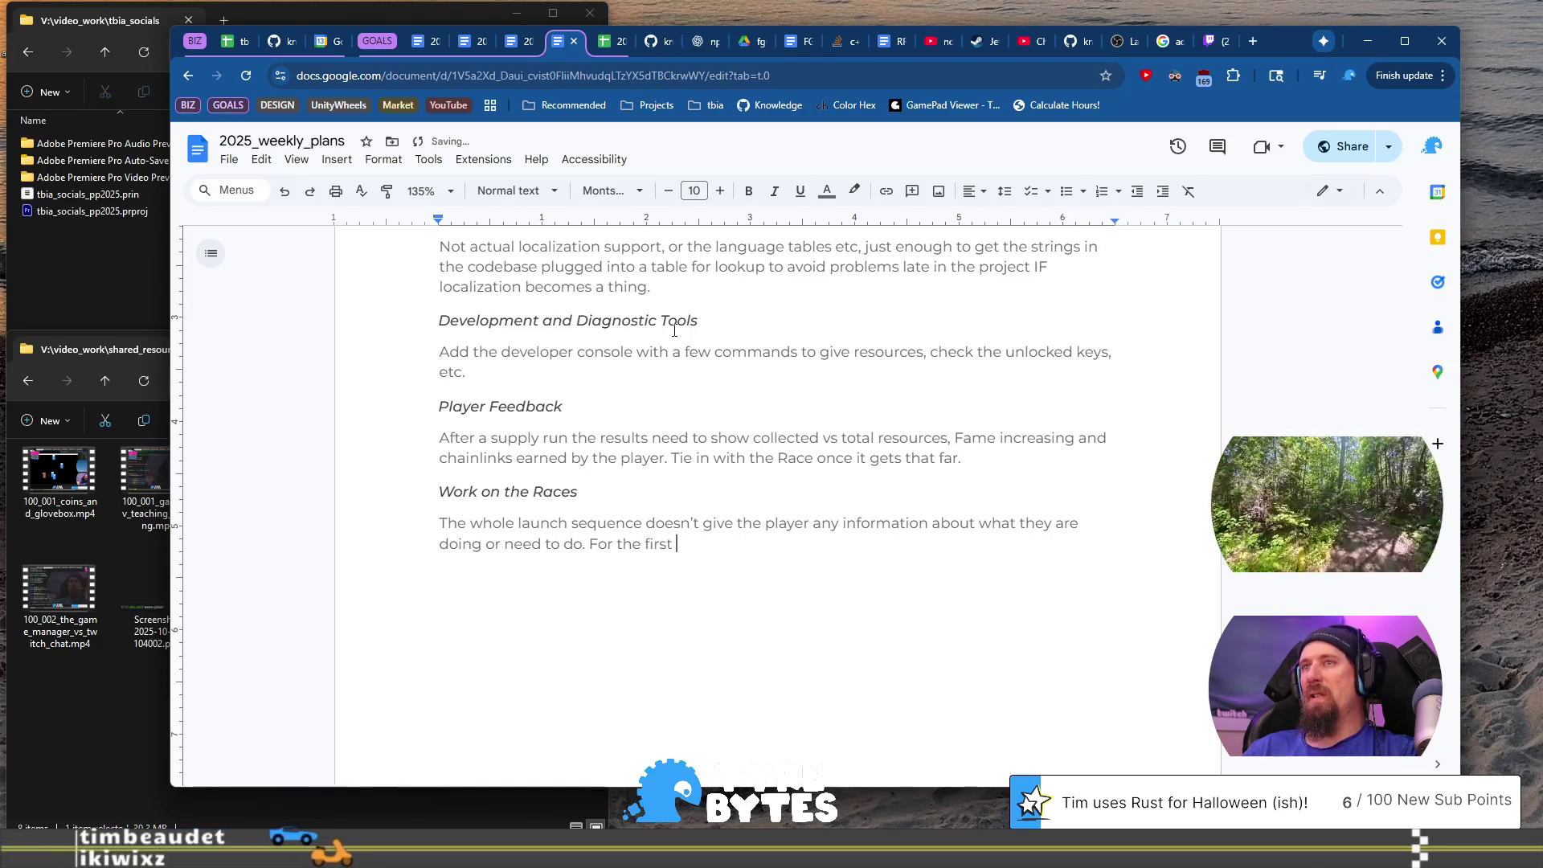
text(race we will w)
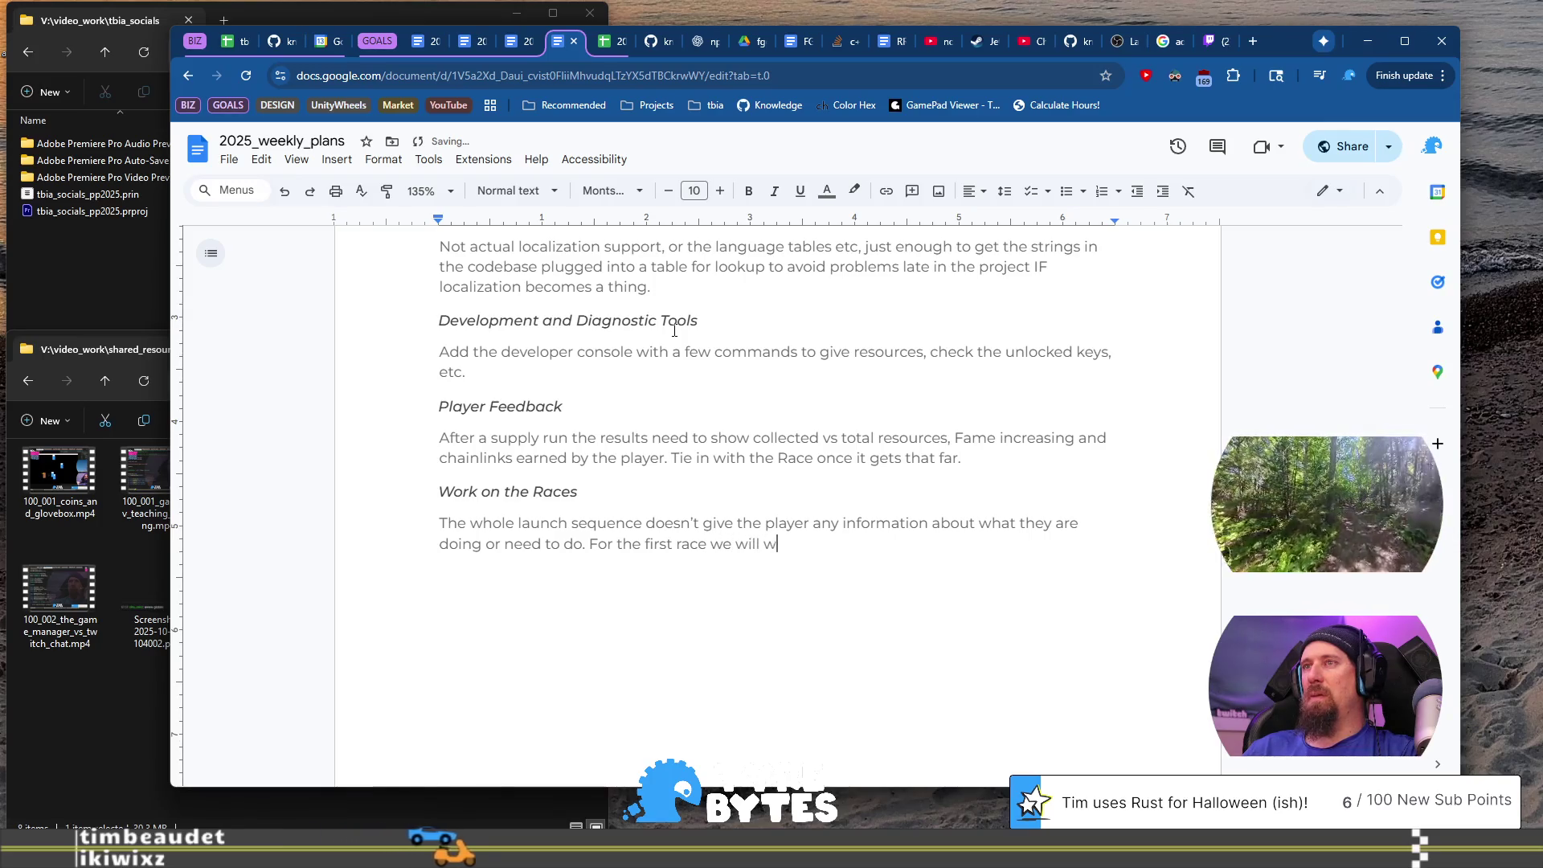
text(ant some for)
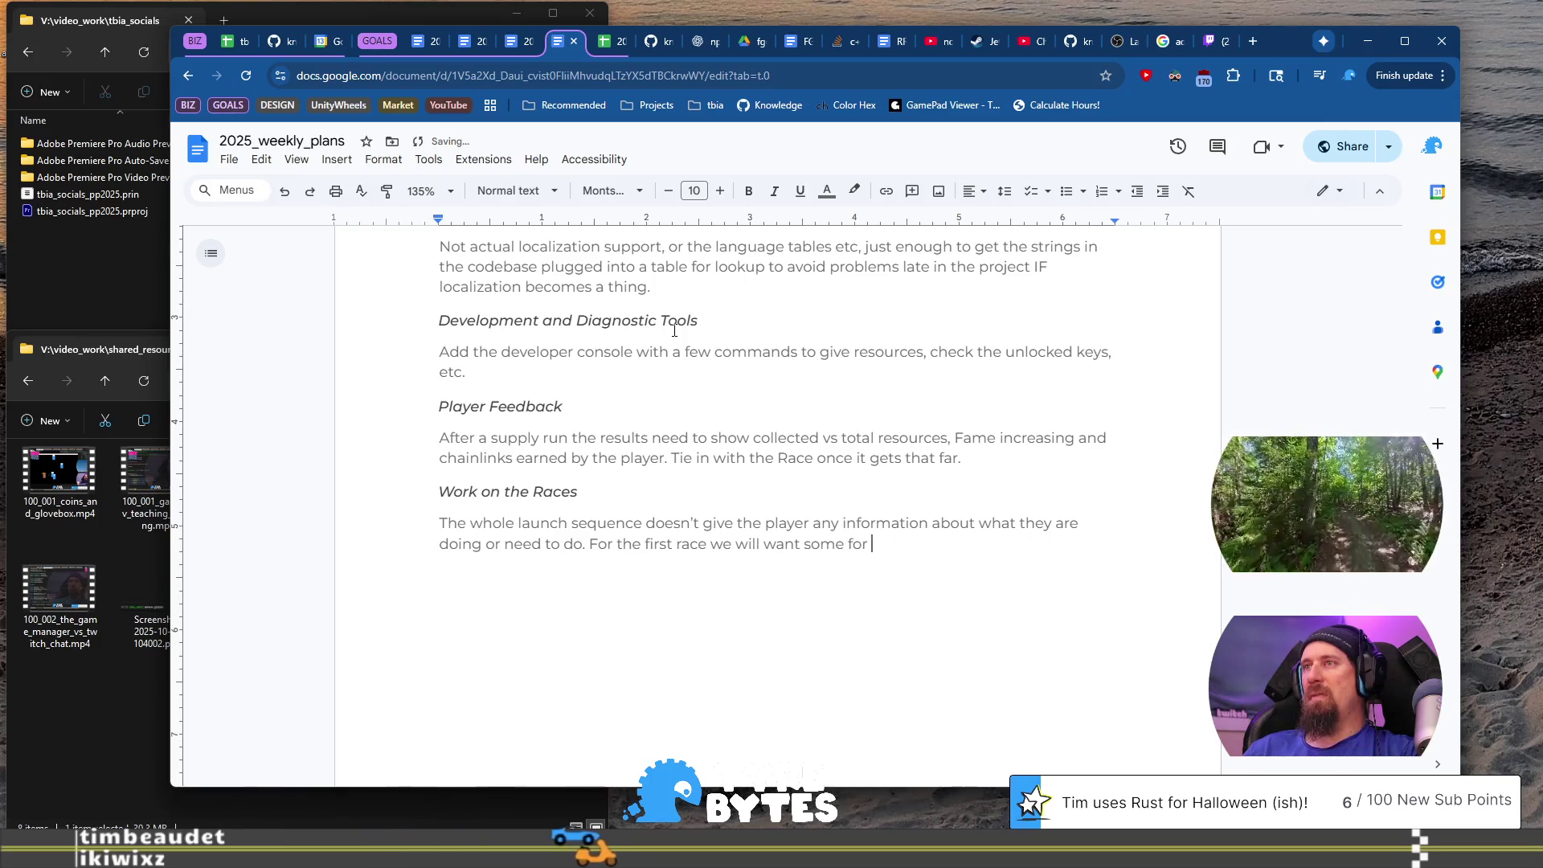
text(m of 'tut)
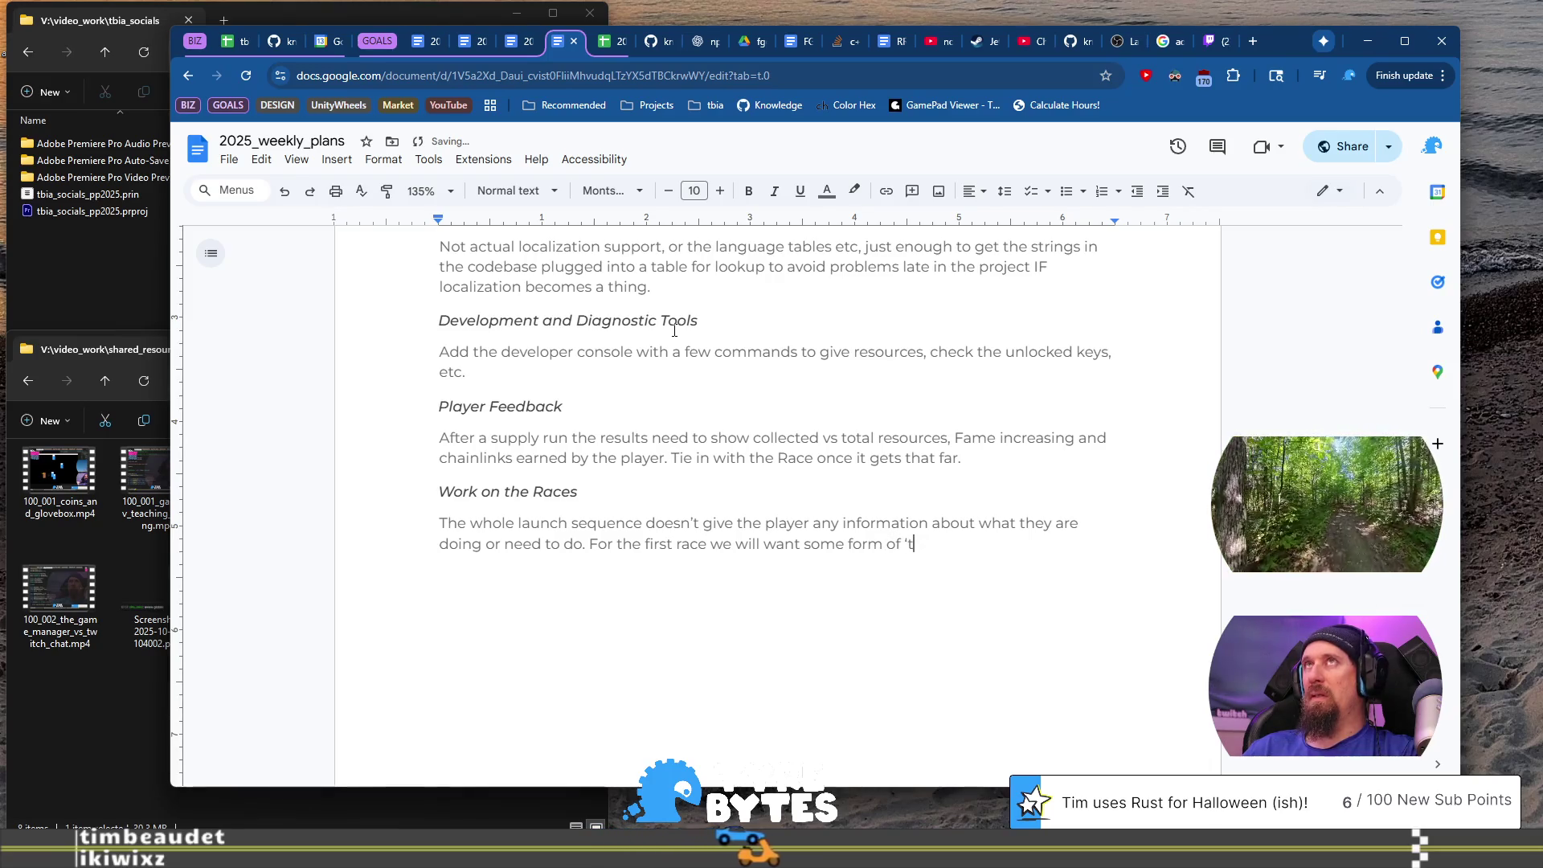
text(orial'.)
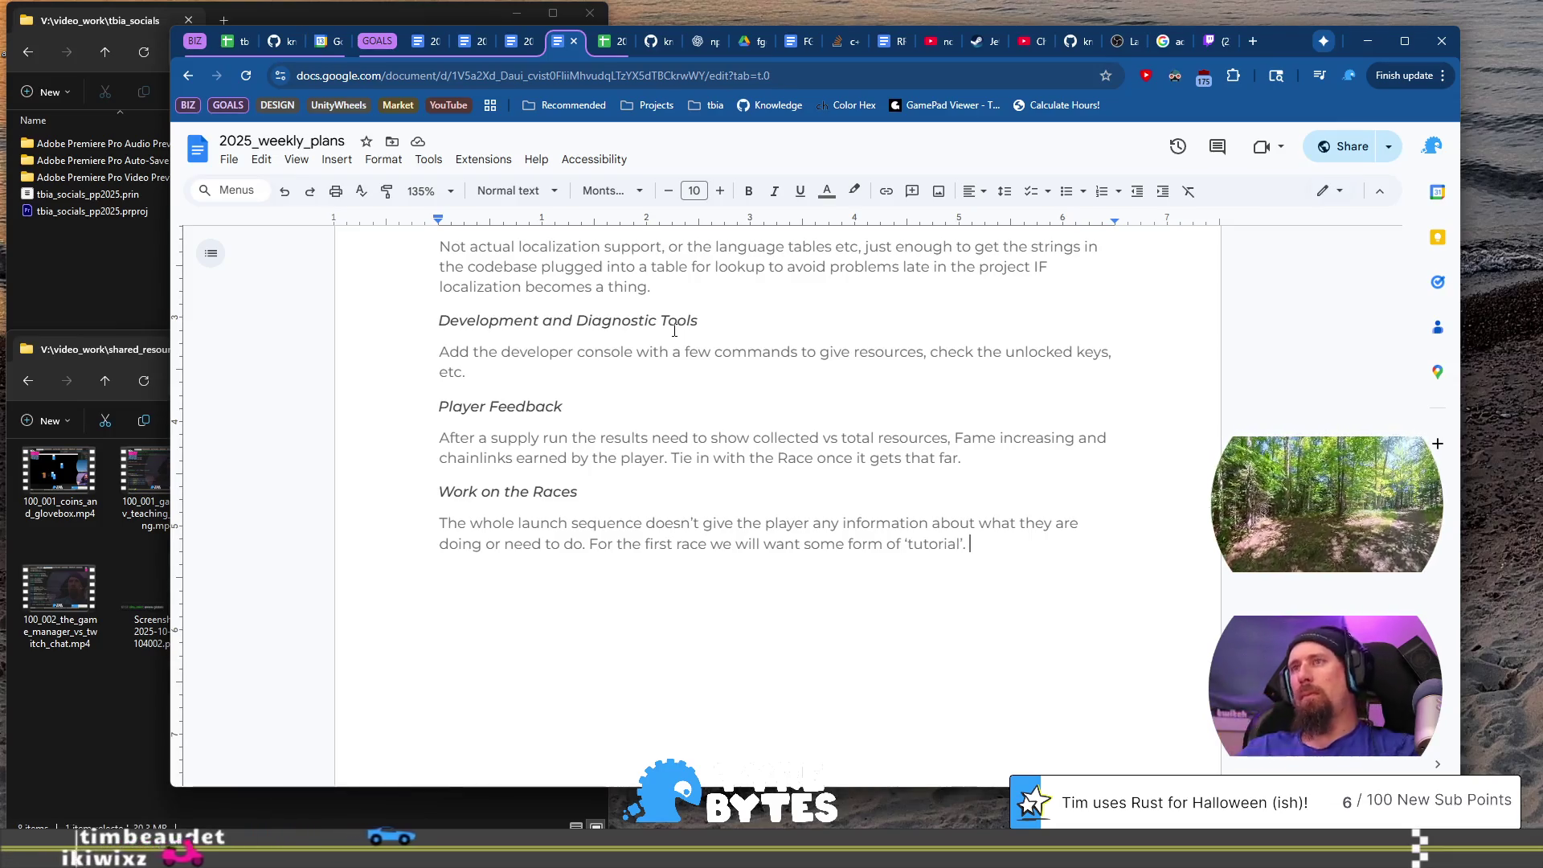
Step: End the 'tutorial' sentence with 'to show how it works.'
key(ctrl+shift+Up)
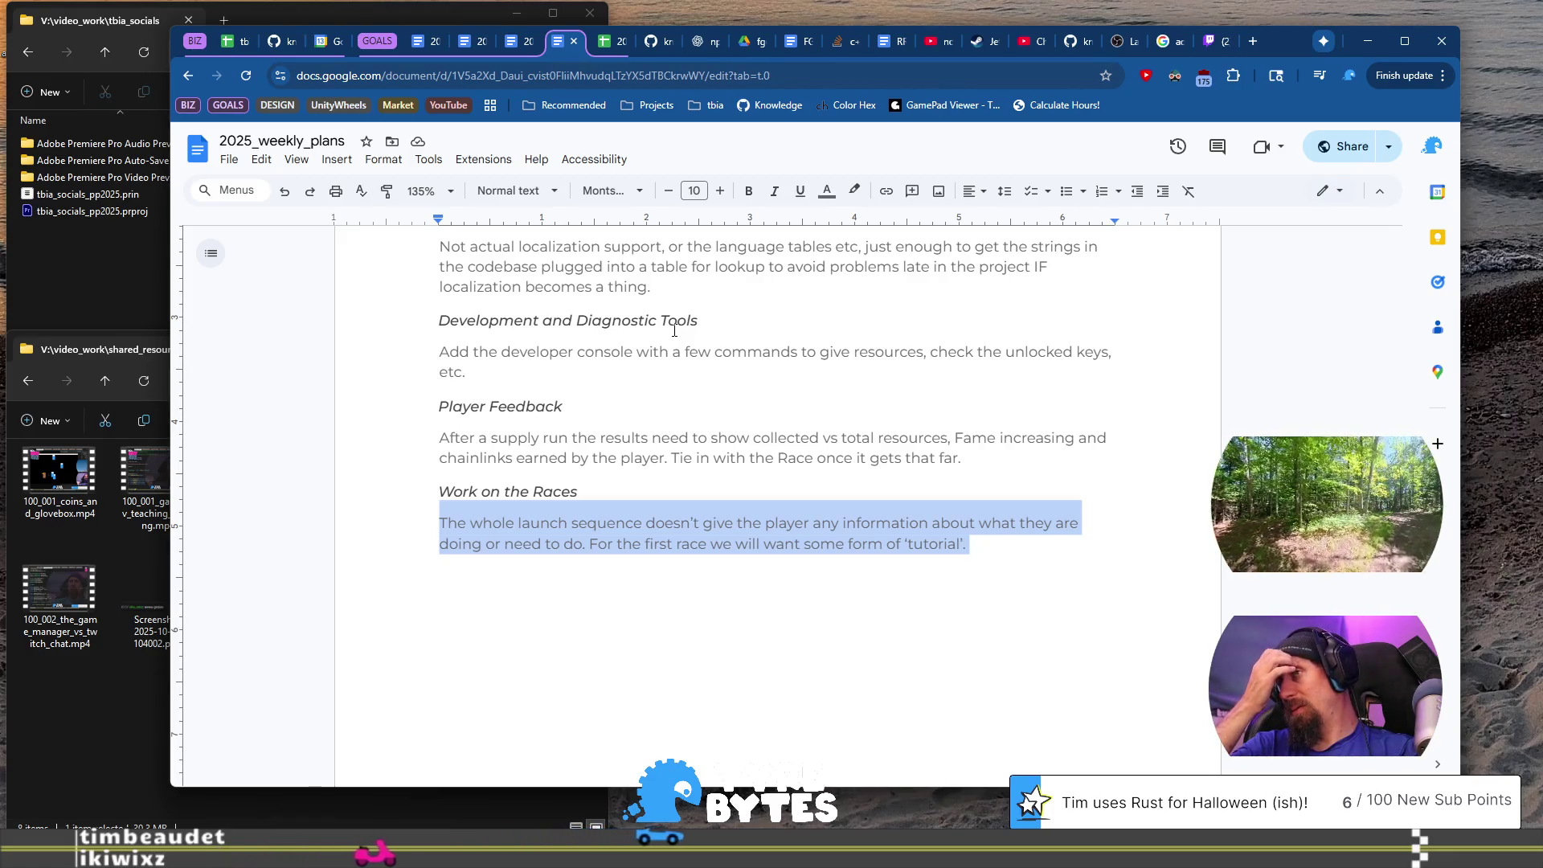
key(Right)
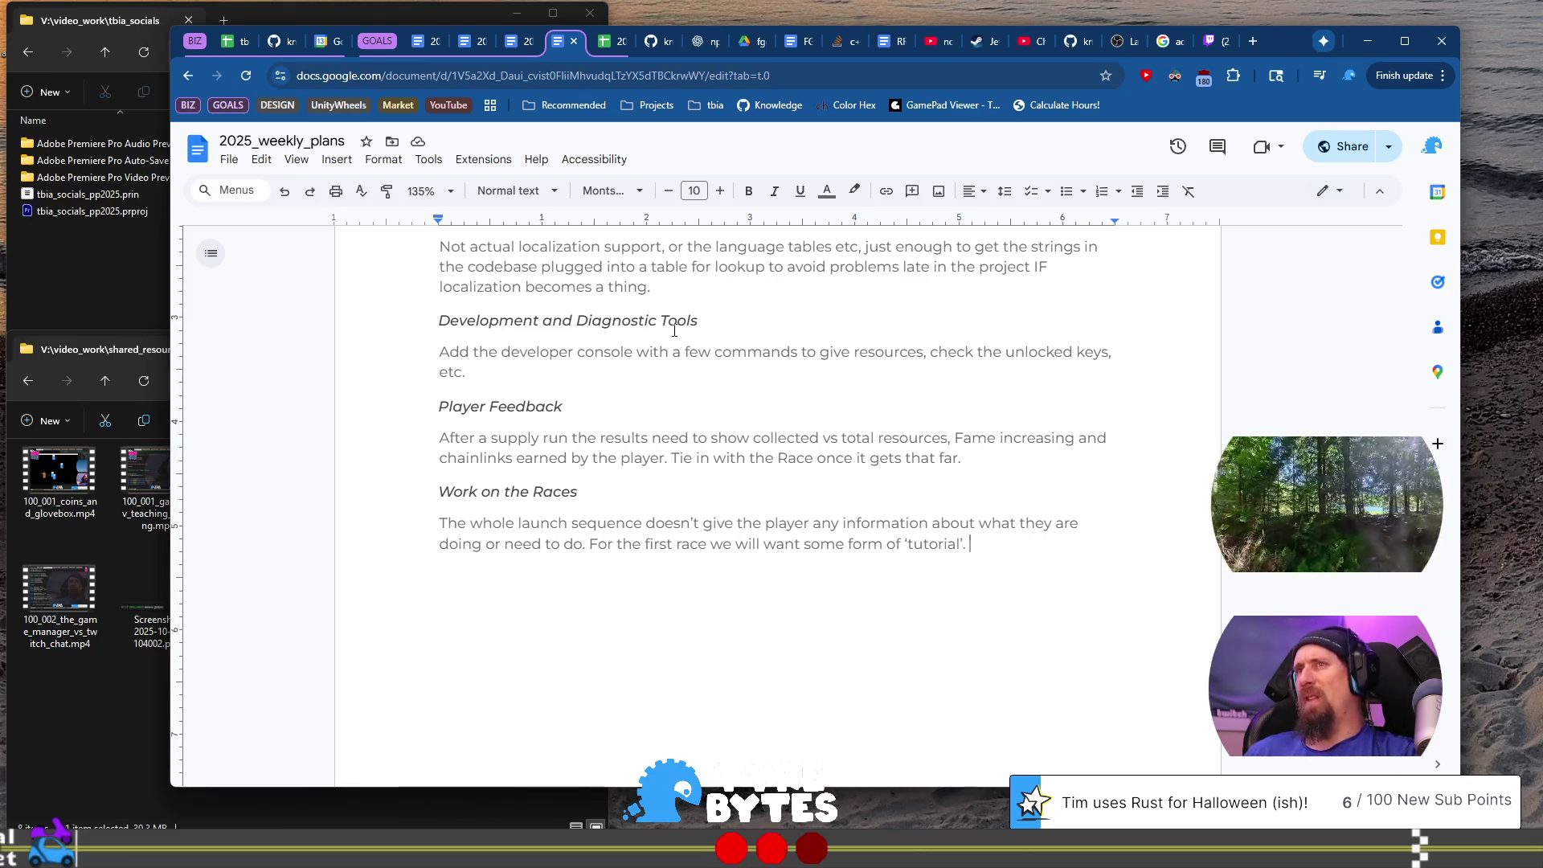
key(BackSpace)
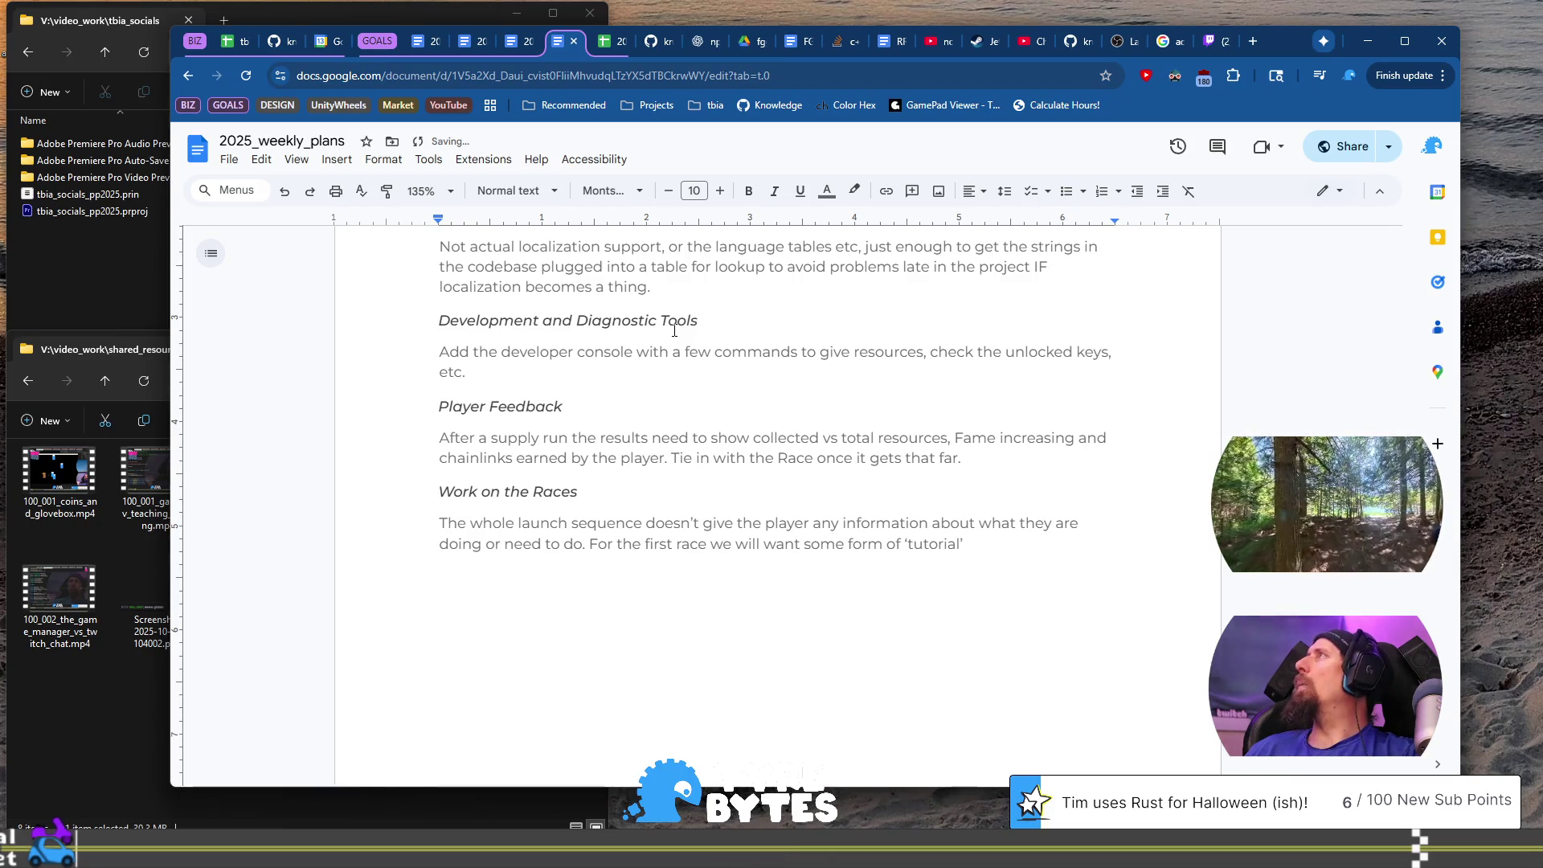
text( to show the)
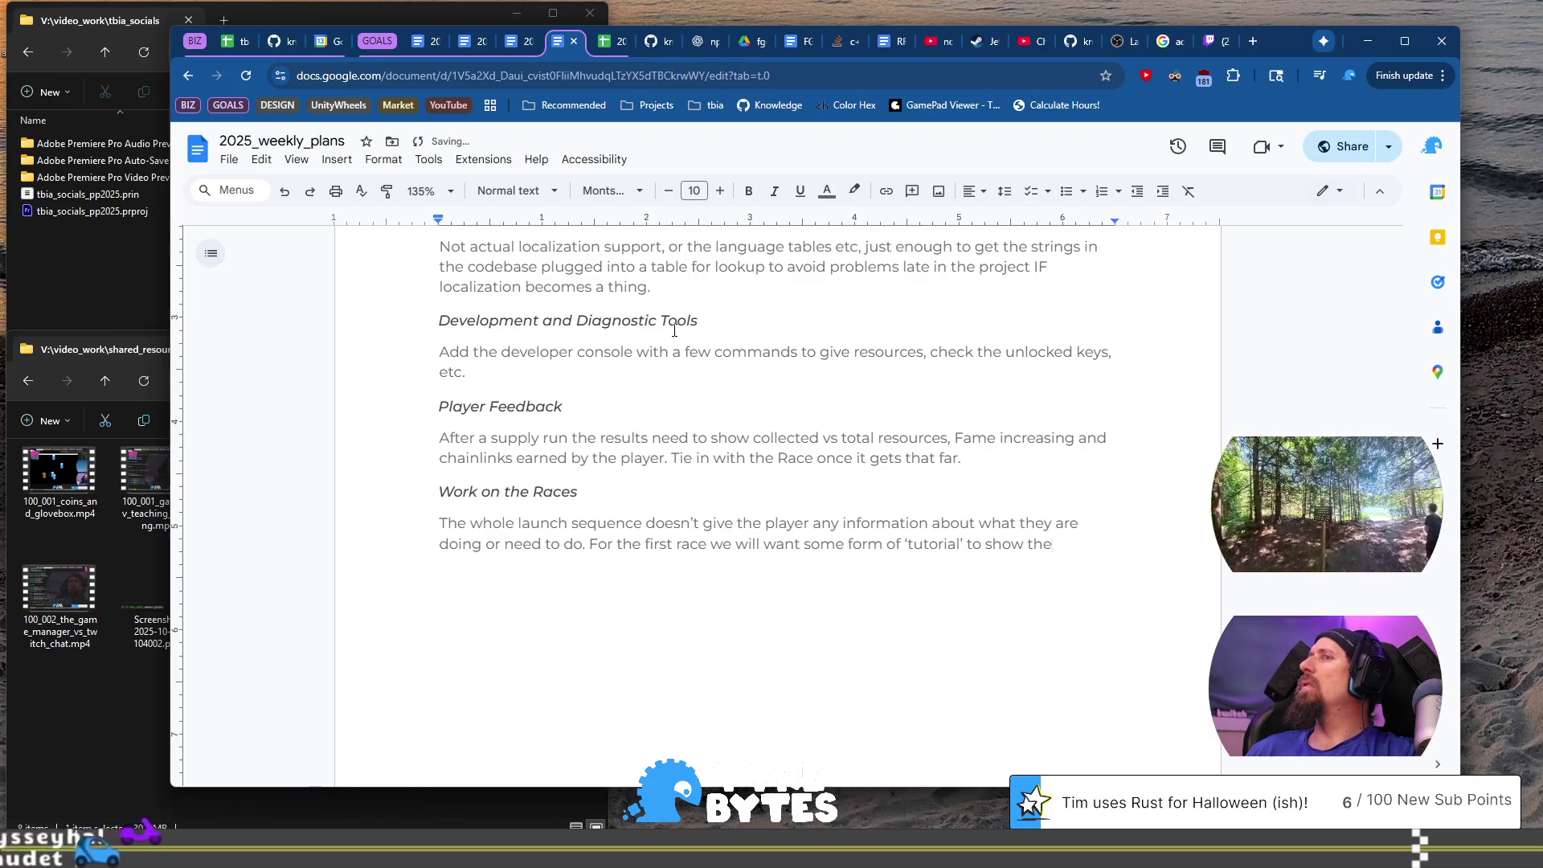
key(BackSpace)
key(BackSpace)
key(BackSpace)
text(how it )
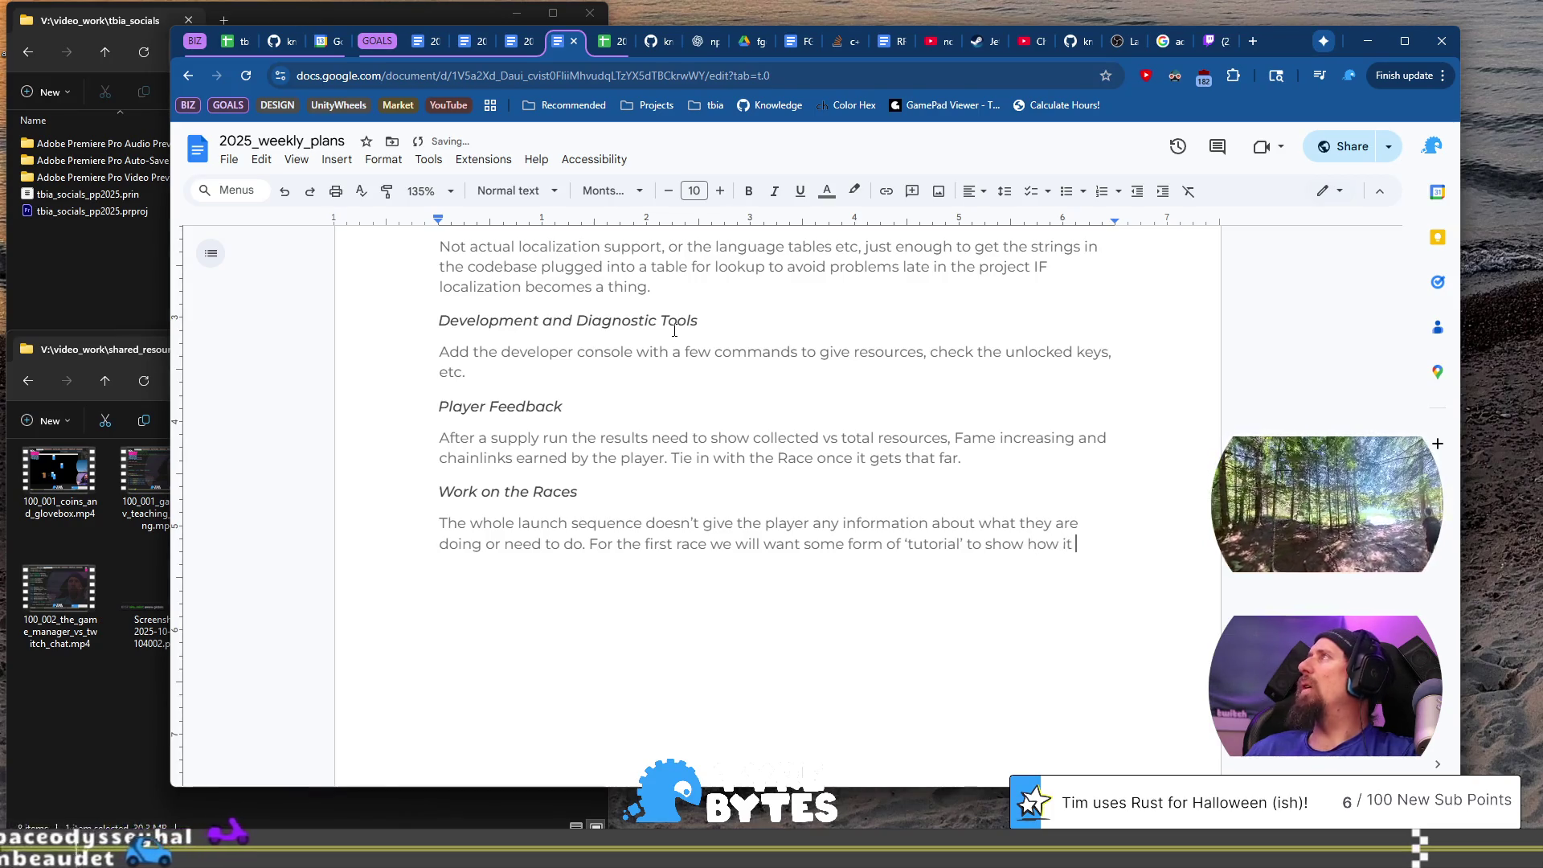
text(works, but)
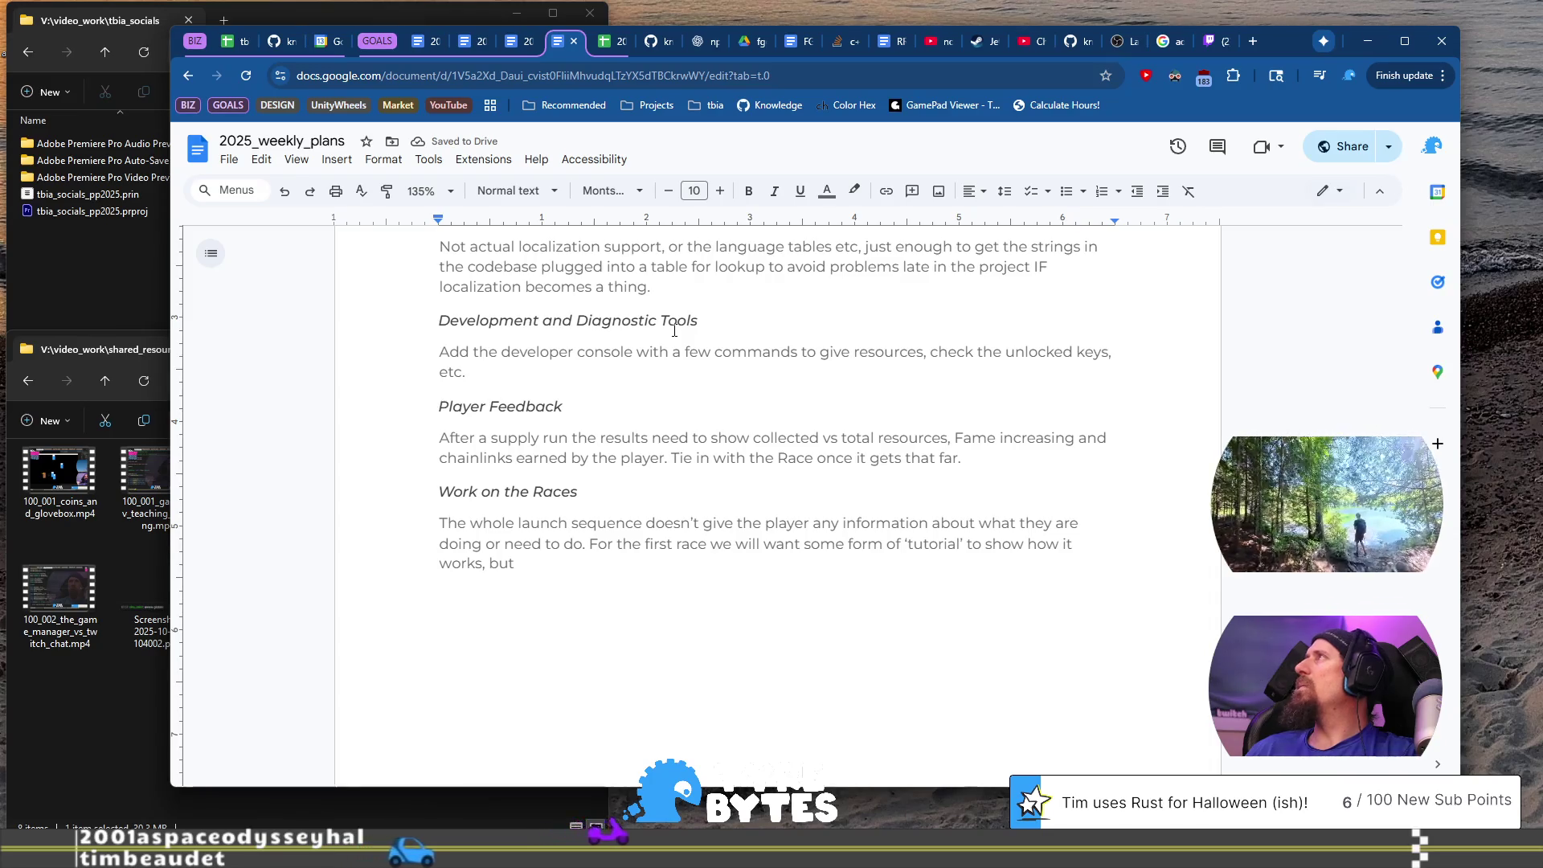
key(BackSpace)
key(BackSpace)
key(BackSpace)
key(BackSpace)
key(BackSpace)
text(.)
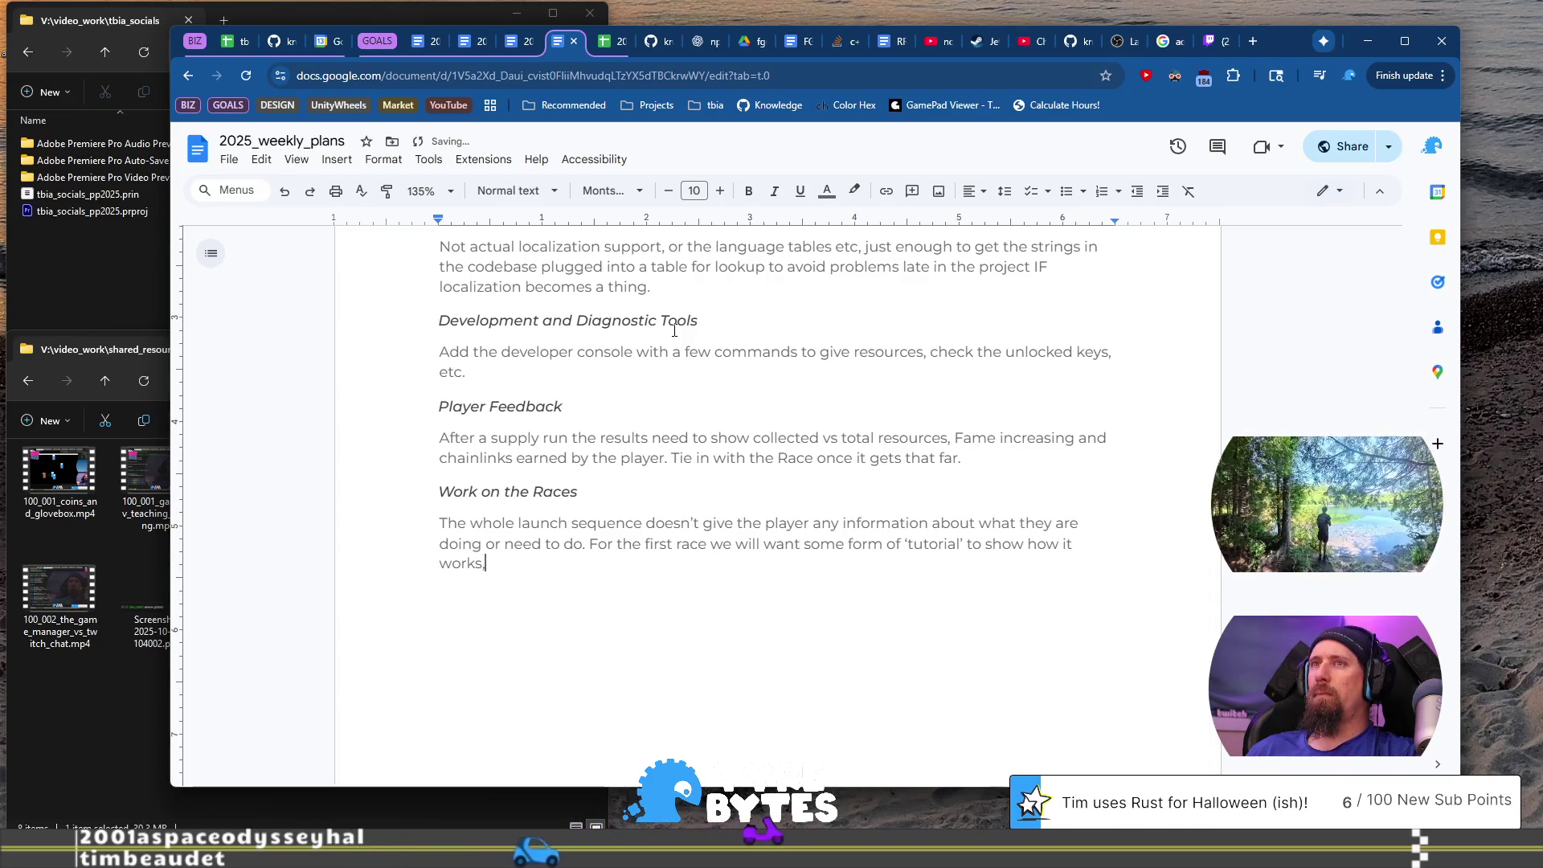
triple_click(506, 492)
key(ctrl+c)
Step: Paste the Races heading on a new line and start retyping it as '30-60 minutes'
click(575, 523)
key(ctrl+End)
key(Return)
key(ctrl+v)
key(Home)
text(30-60 minutes)
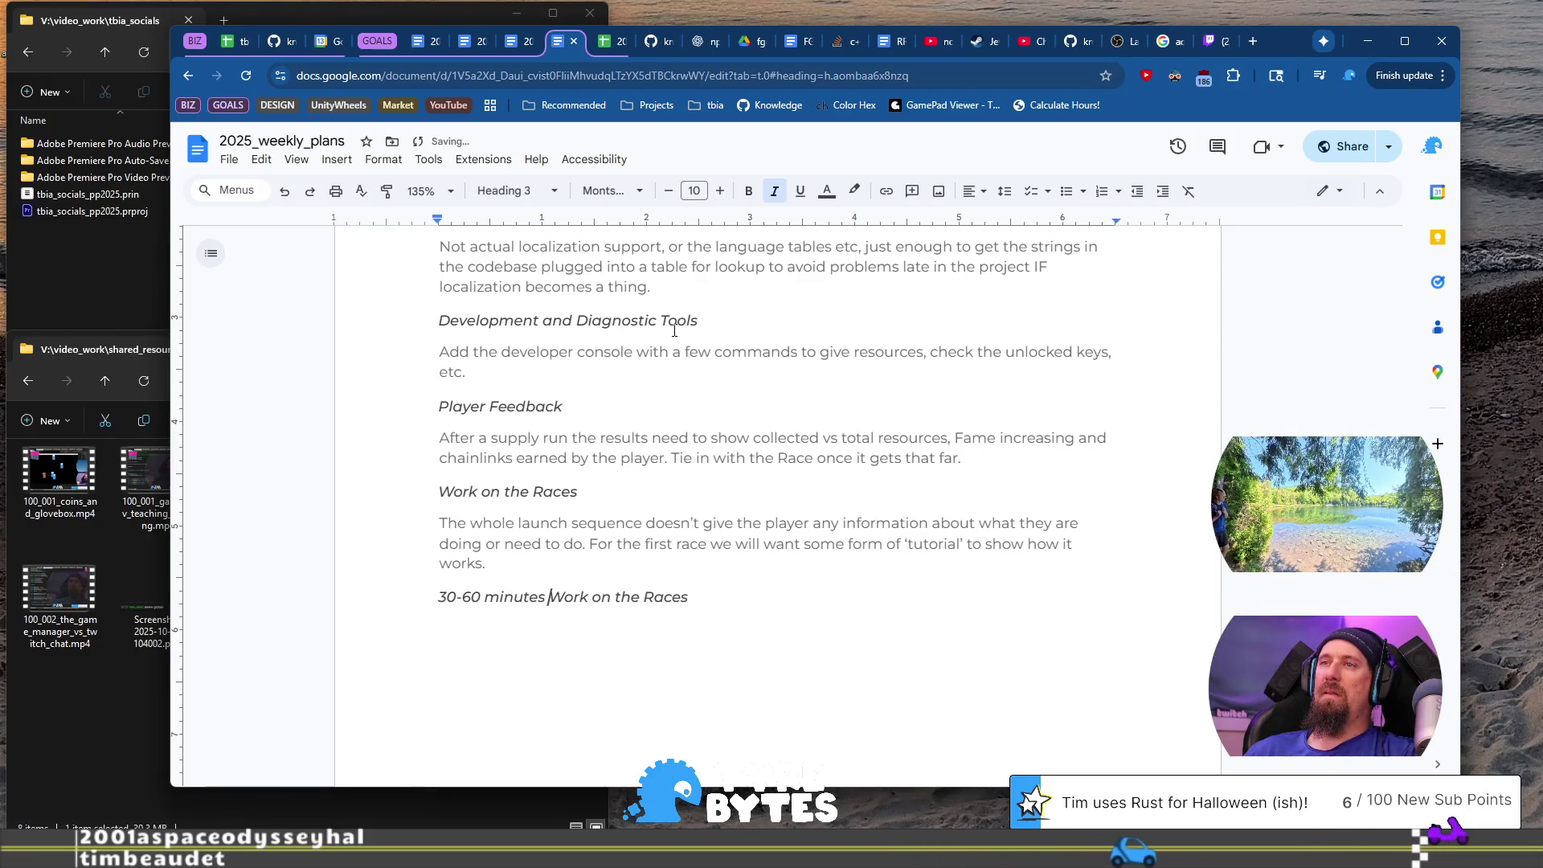
key(shift+End)
key(Delete)
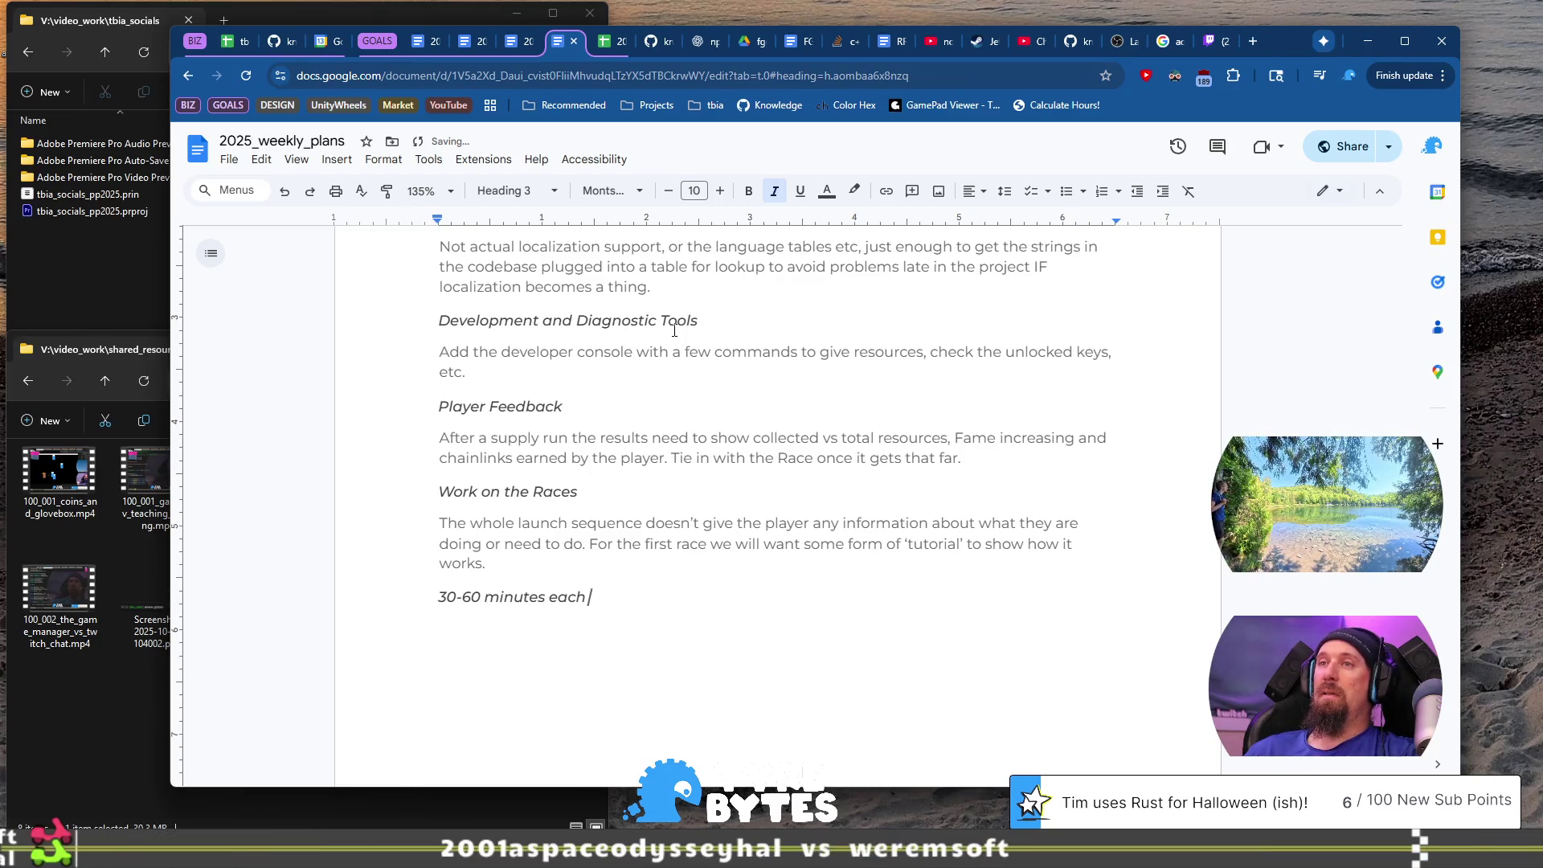
Step: Complete the heading as '30-60 minutes on Upgrades' and start a paragraph below it
key(BackSpace)
key(Return)
key(Up)
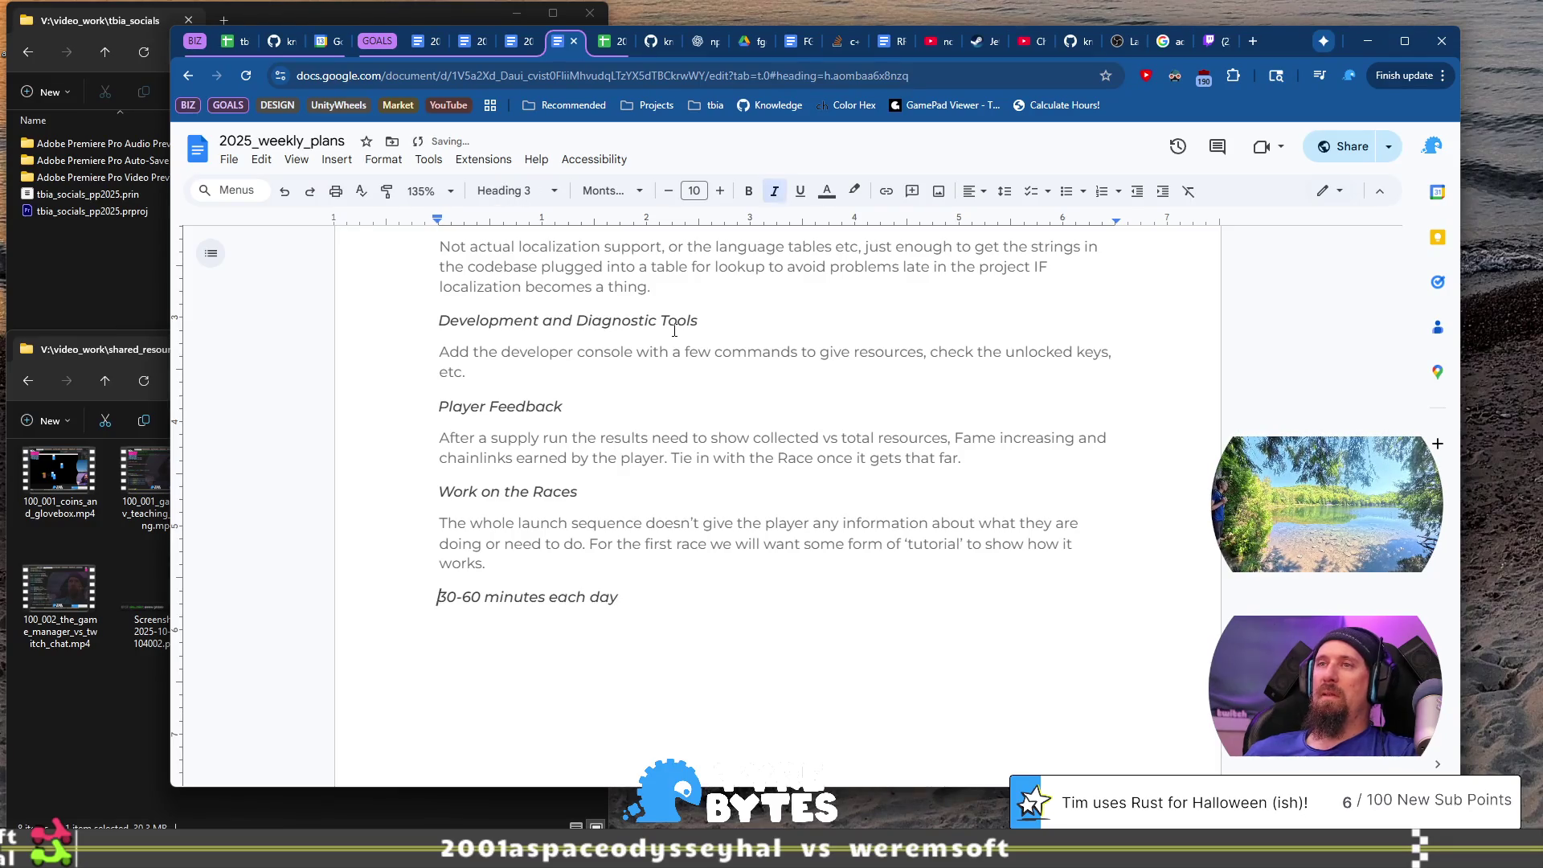
key(End)
text(on)
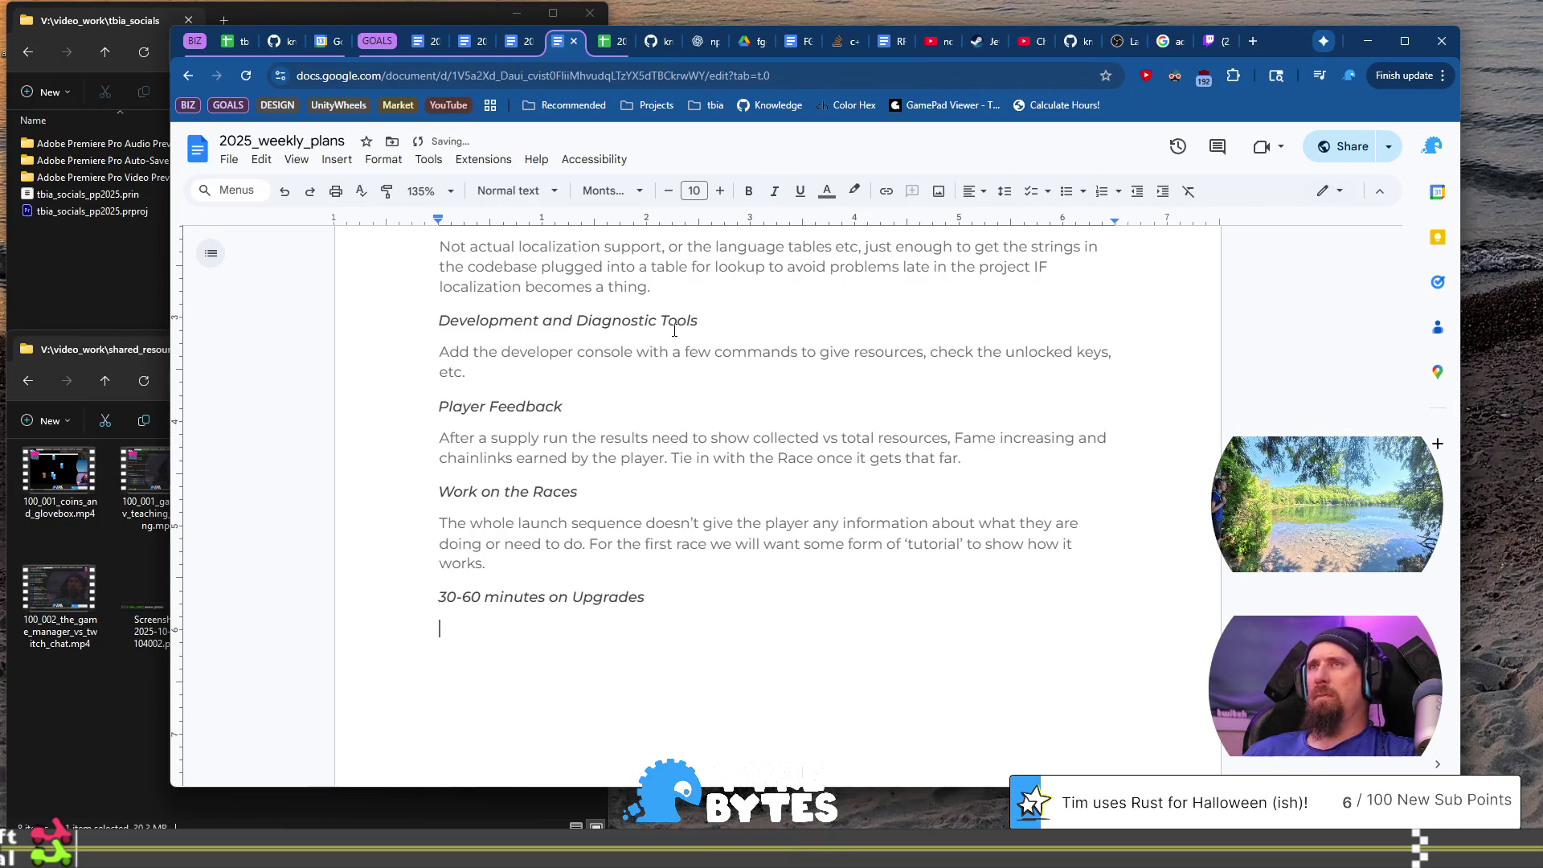
key(Return)
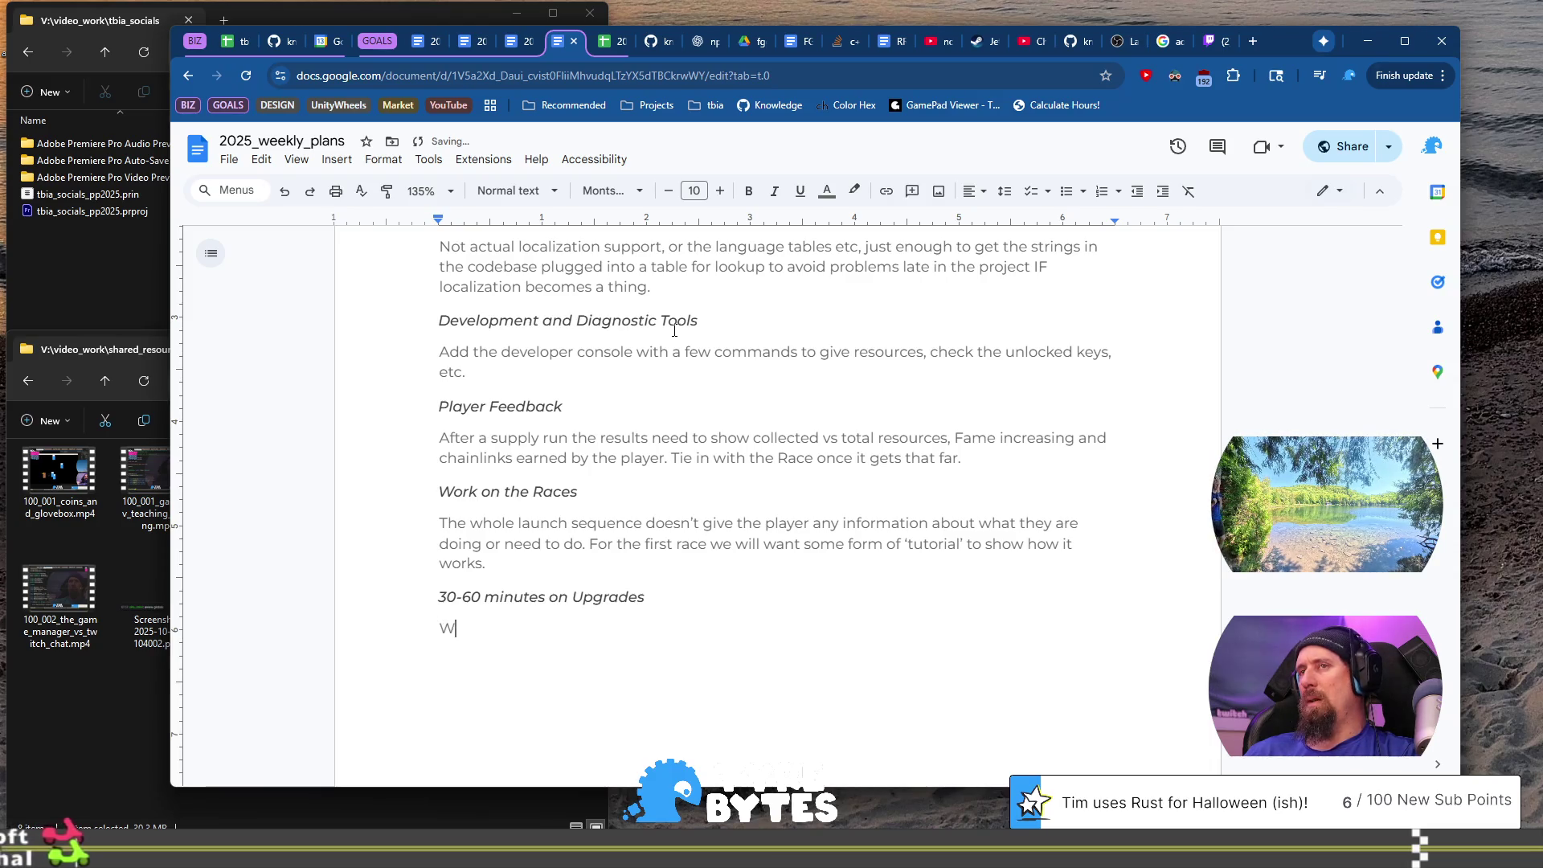
Step: Write a note about spending time each day making more tech tree upgrades for the 100 day game
text(Spend )
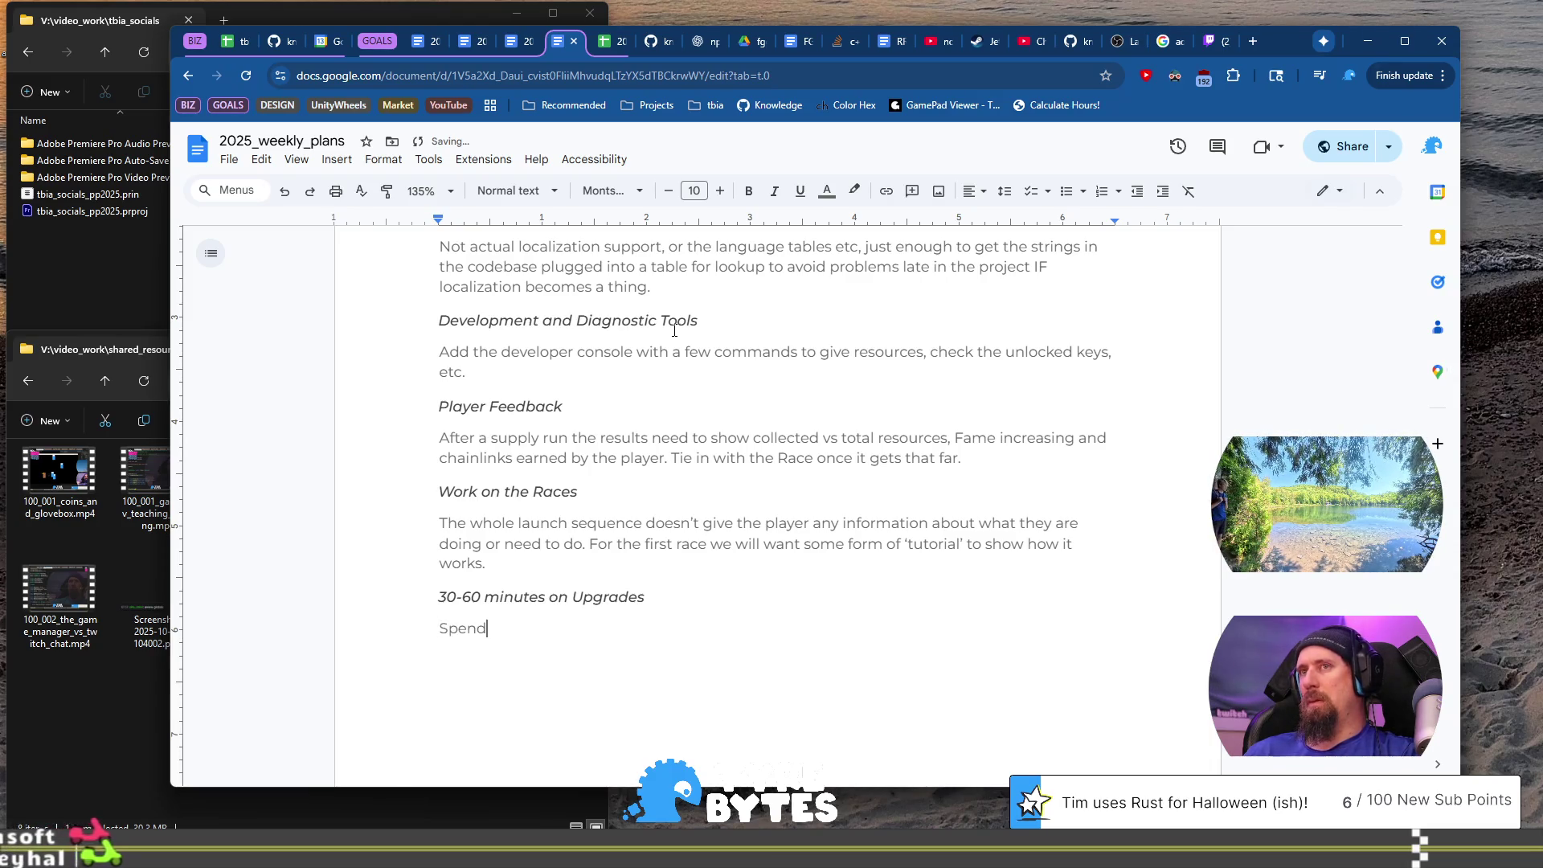
text(at)
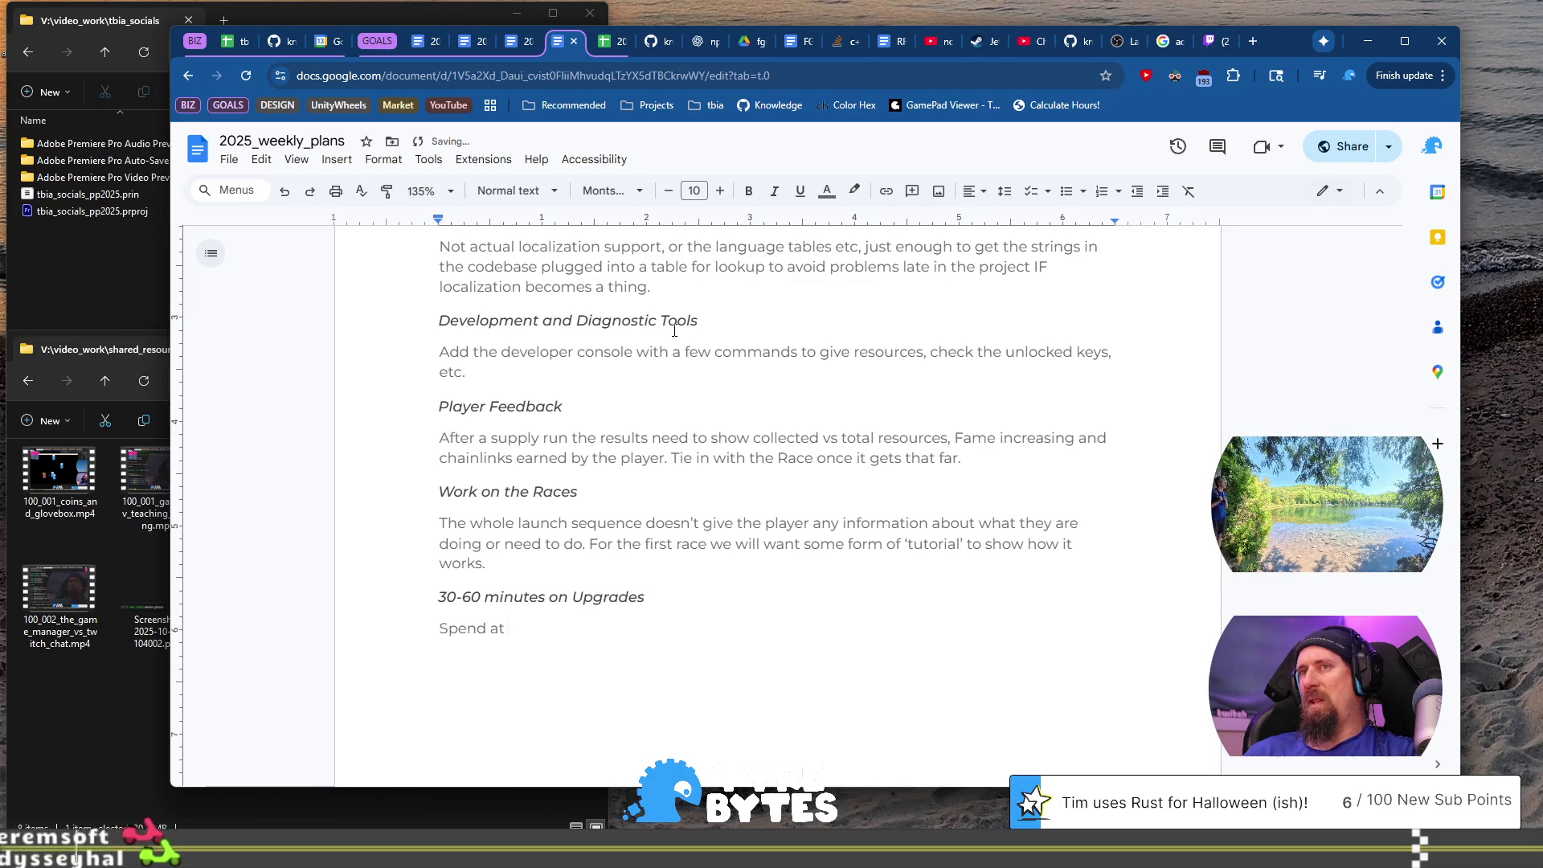
text( least a bvi)
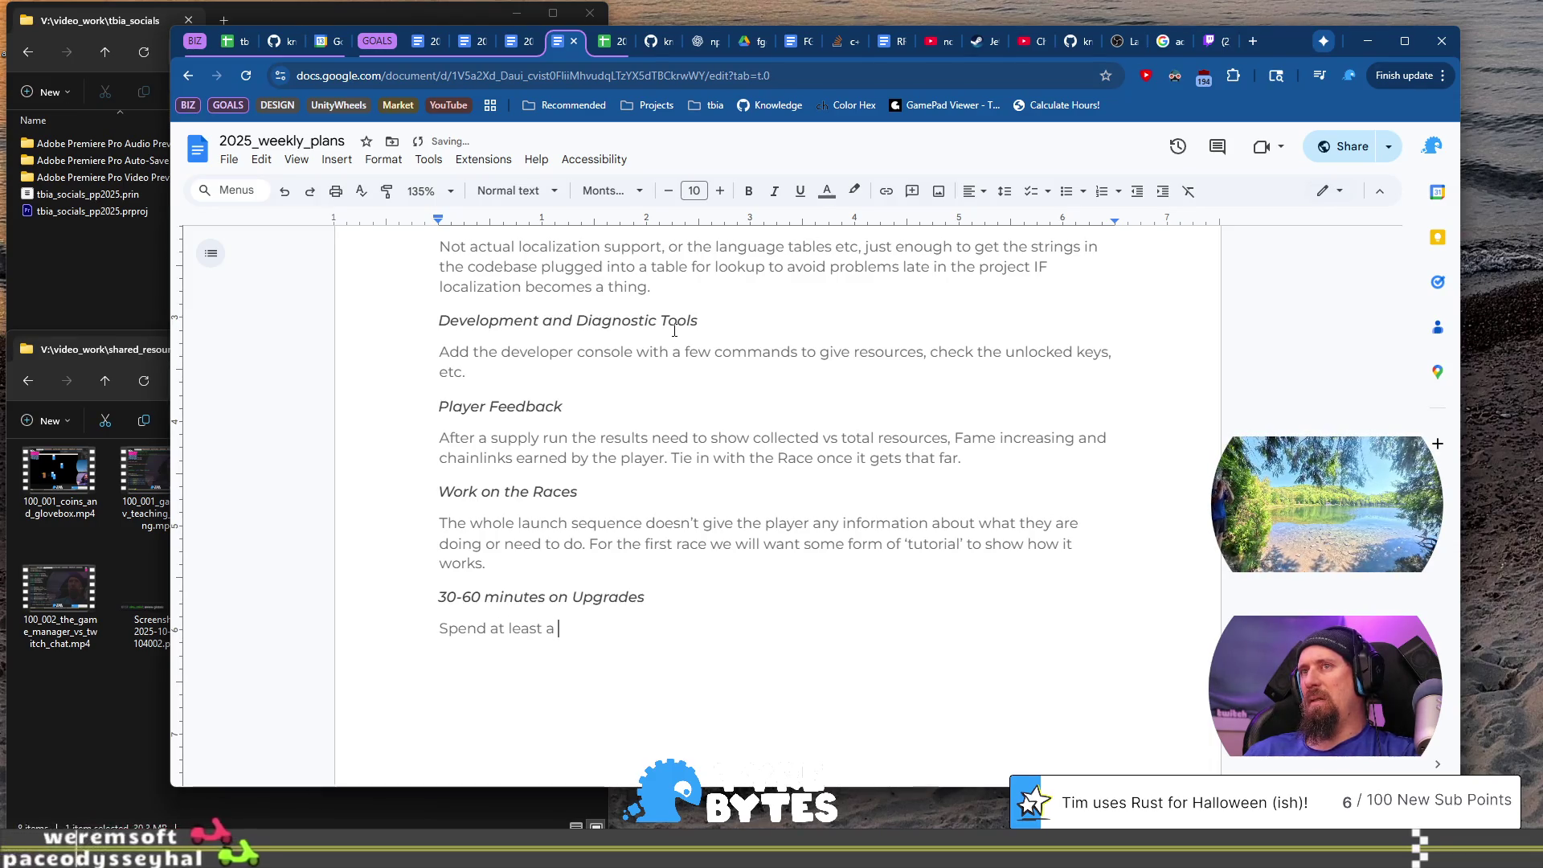
key(BackSpace)
key(BackSpace)
text(it of tim)
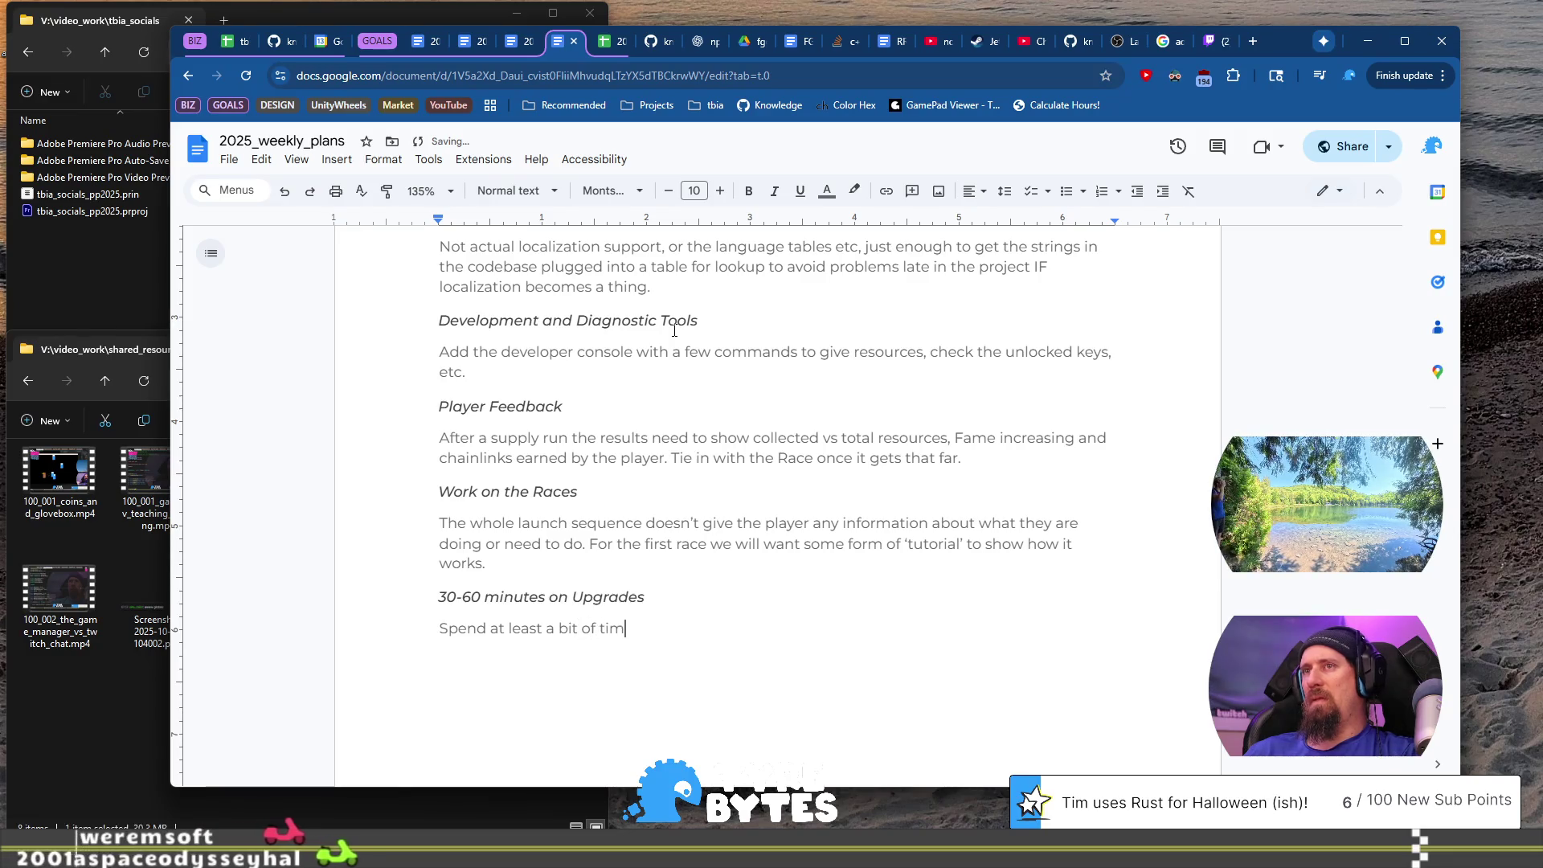
text(e making )
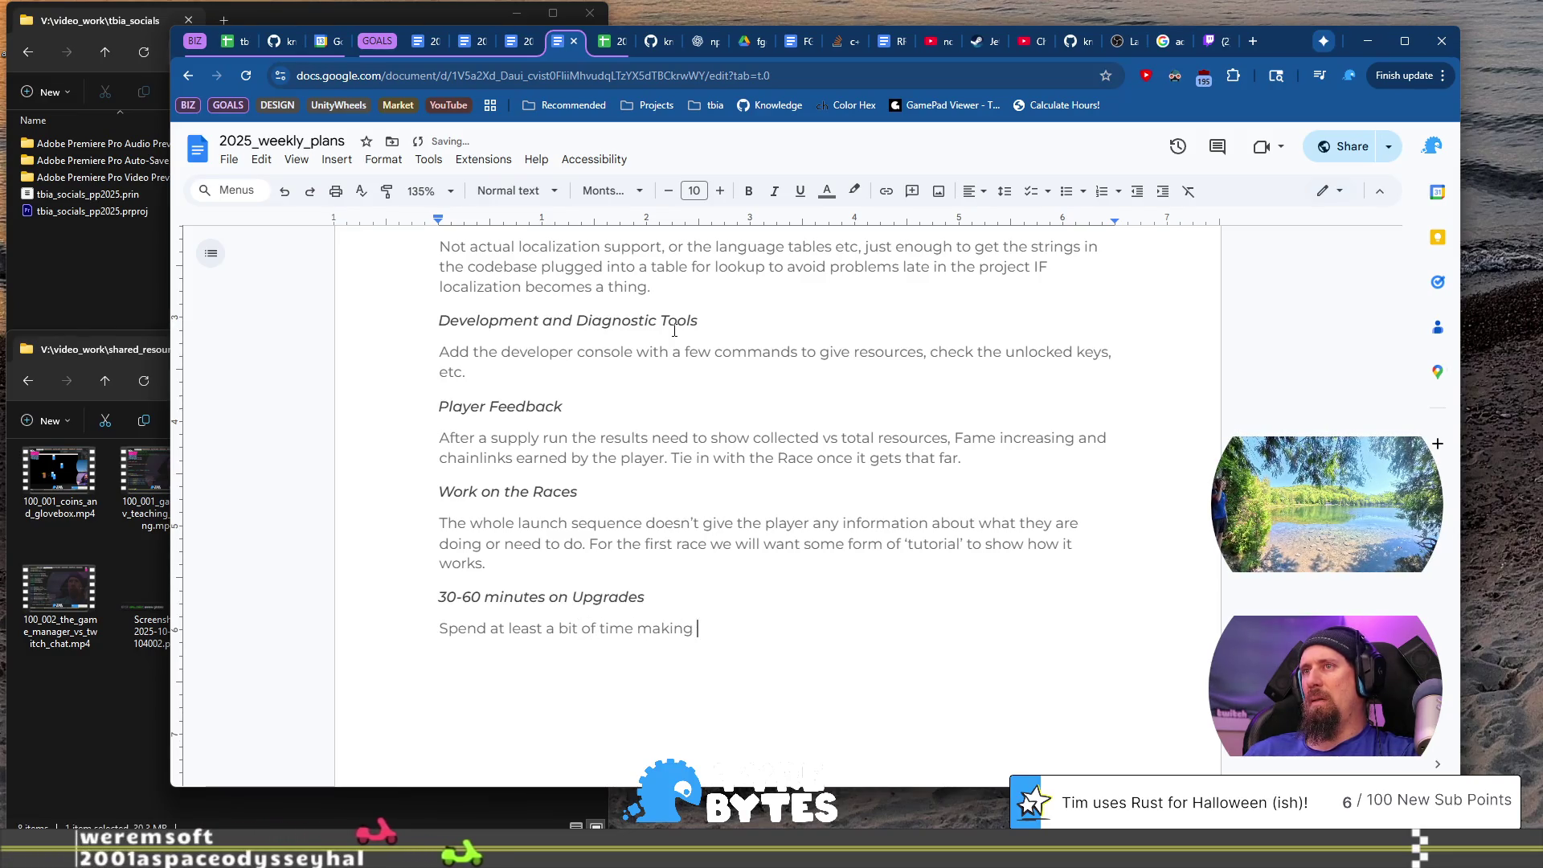
text(nore upgrad)
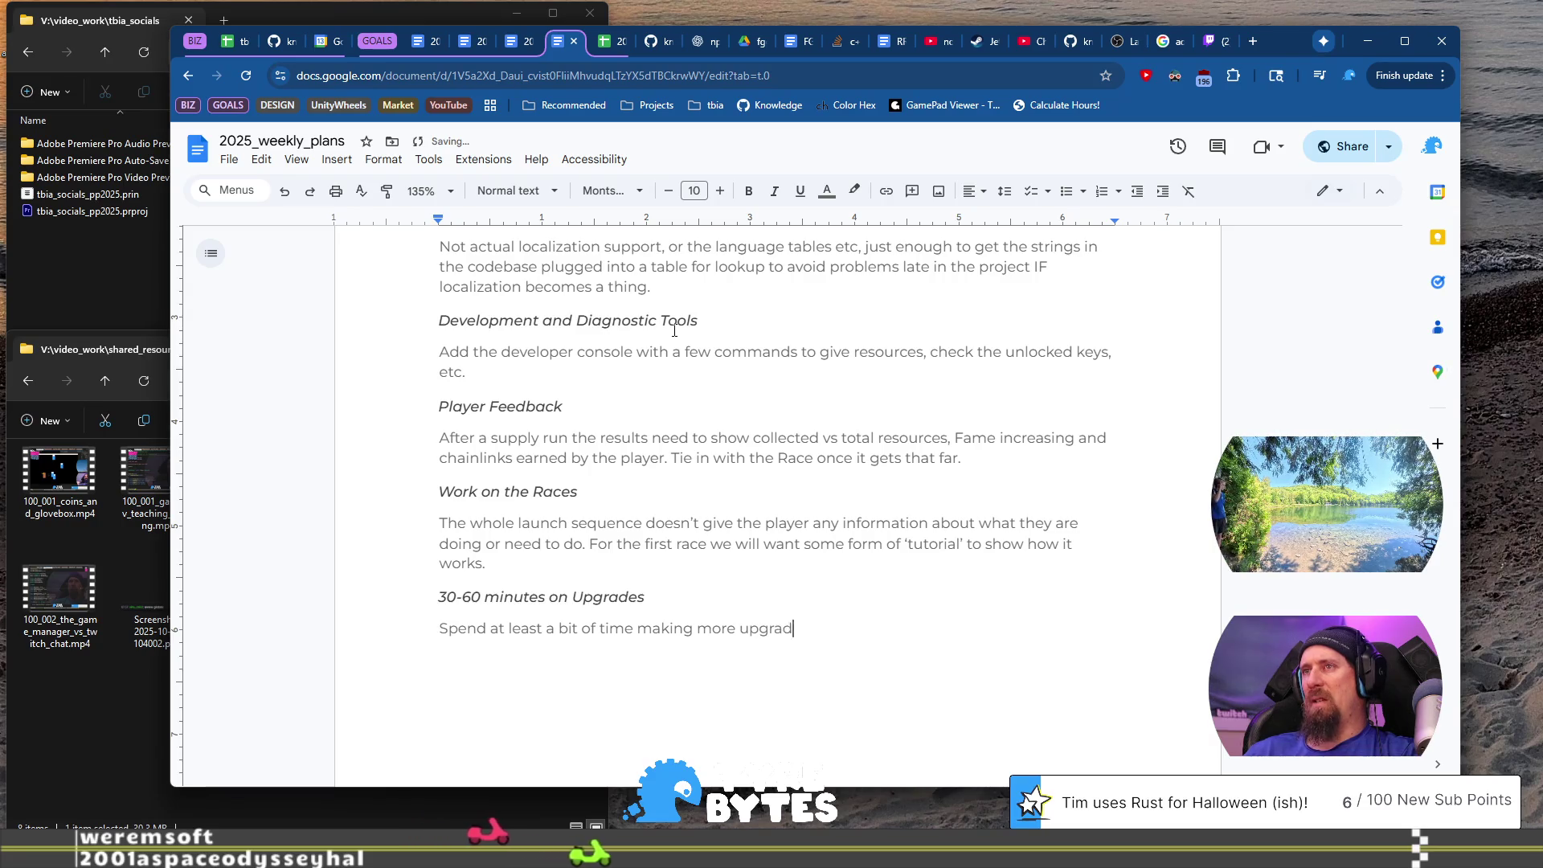
text(es for the tec)
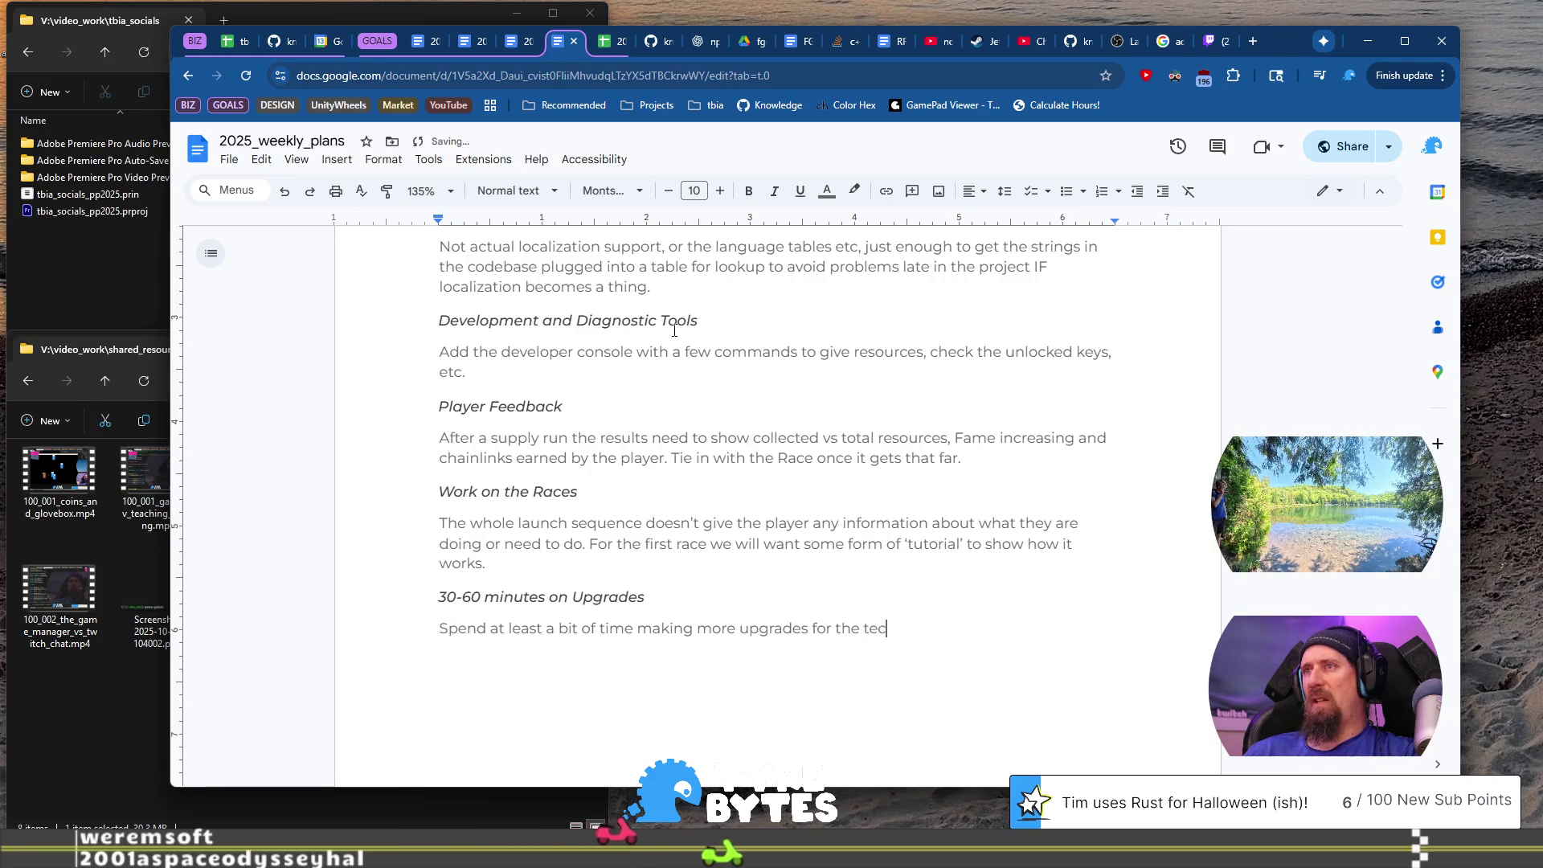
text(h tree ea)
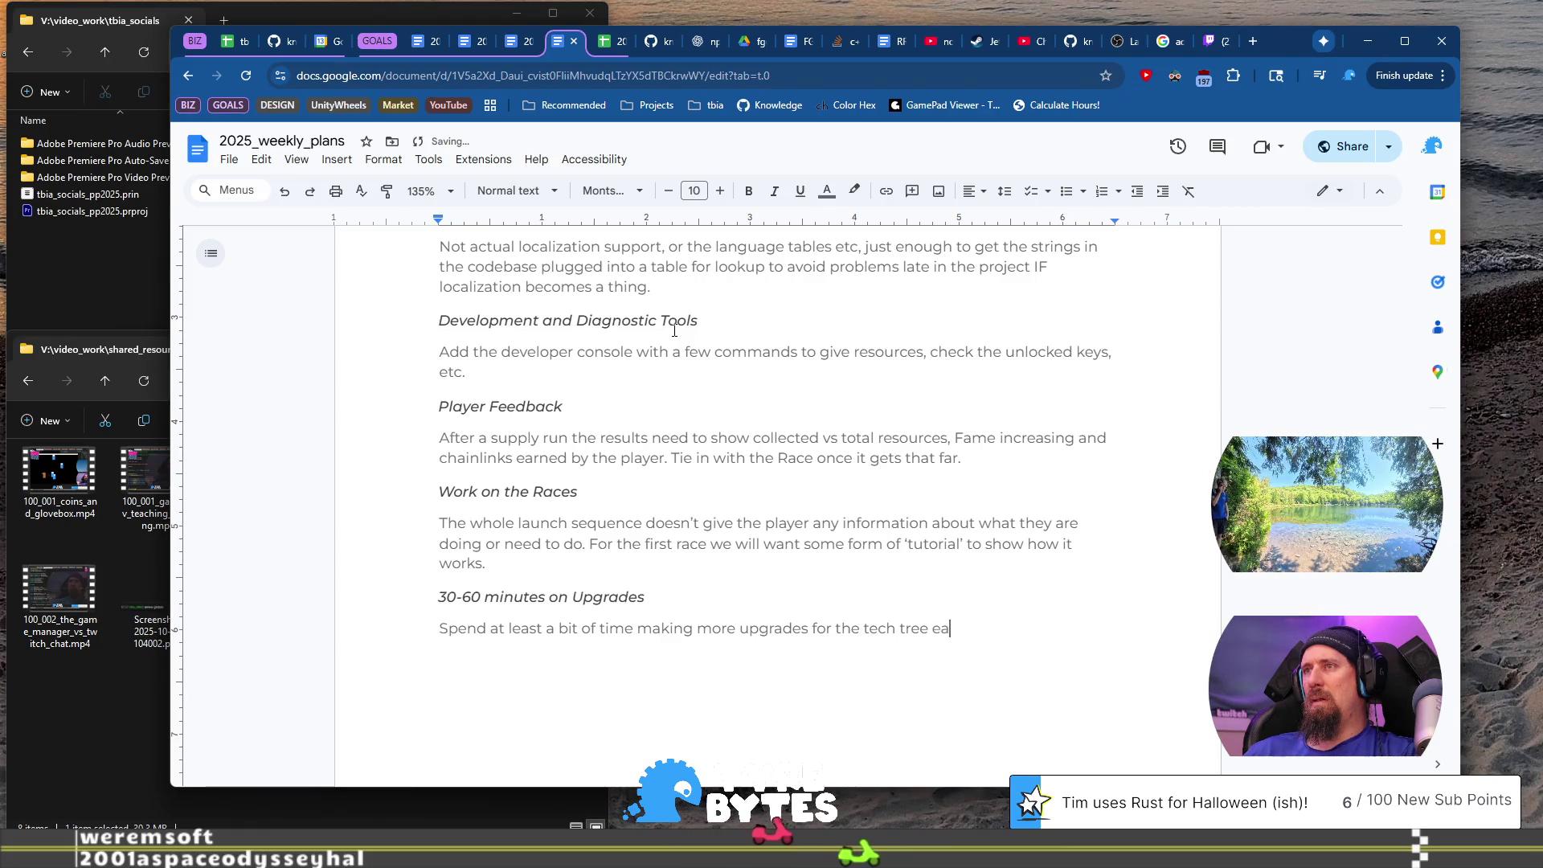
text(ch game to)
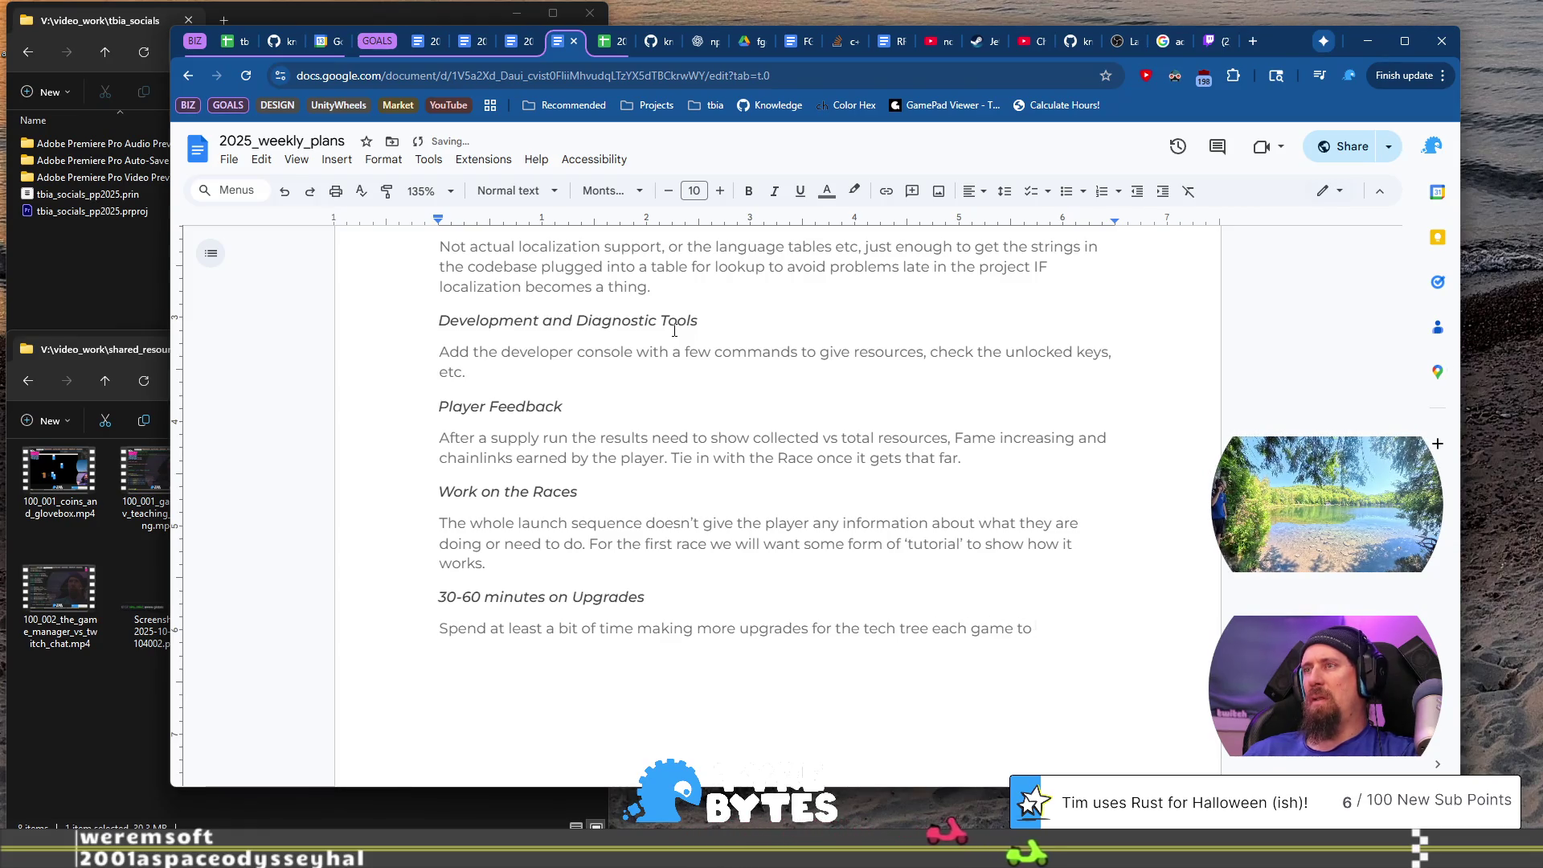
key(BackSpace)
key(BackSpace)
key(BackSpace)
text(day we)
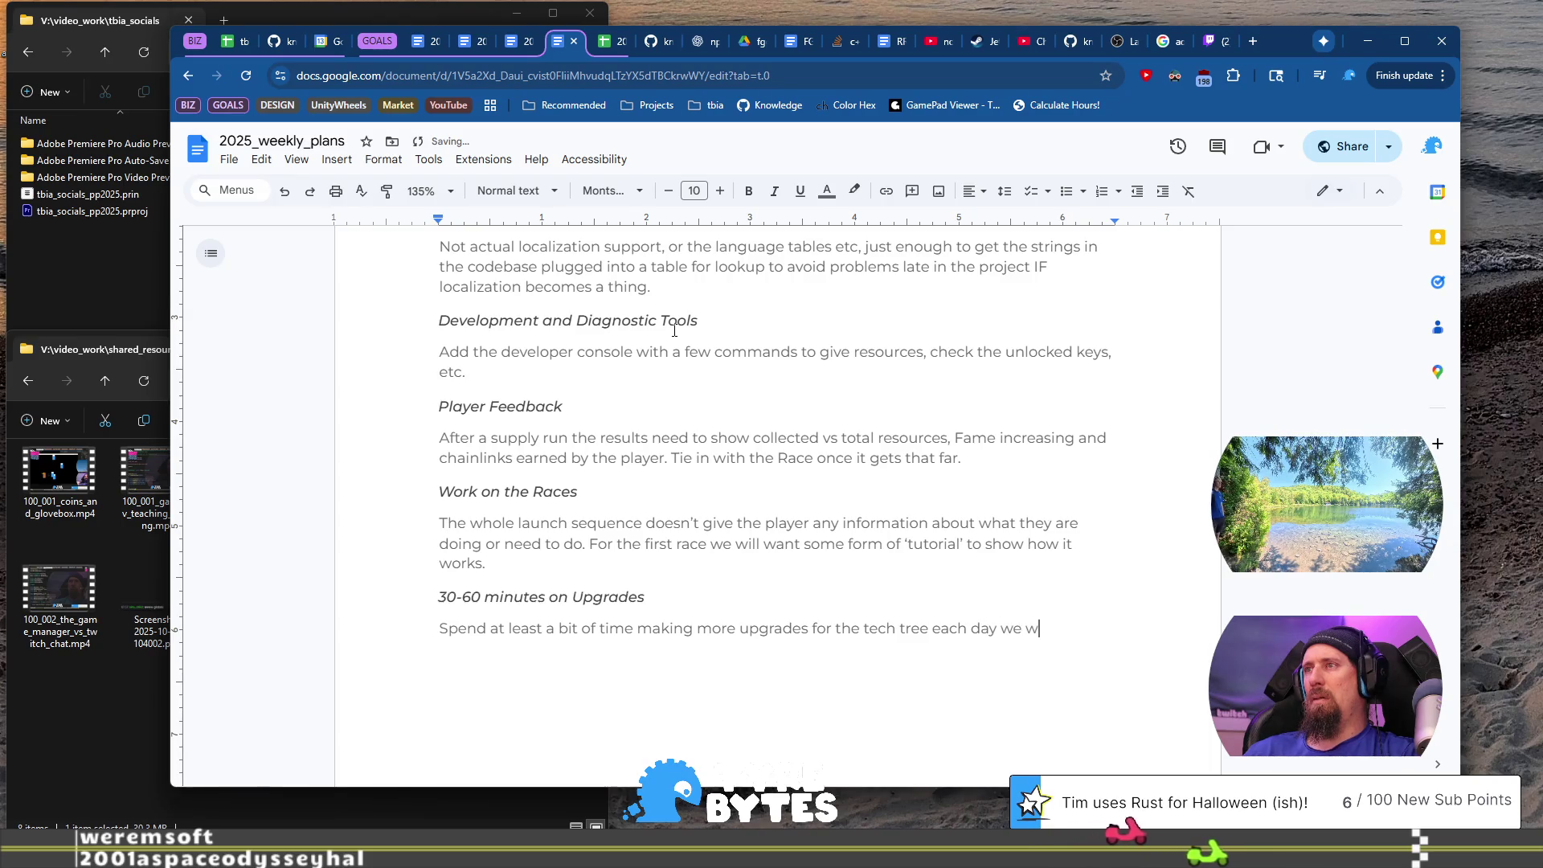
key(BackSpace)
key(BackSpace)
key(BackSpace)
text(I work )
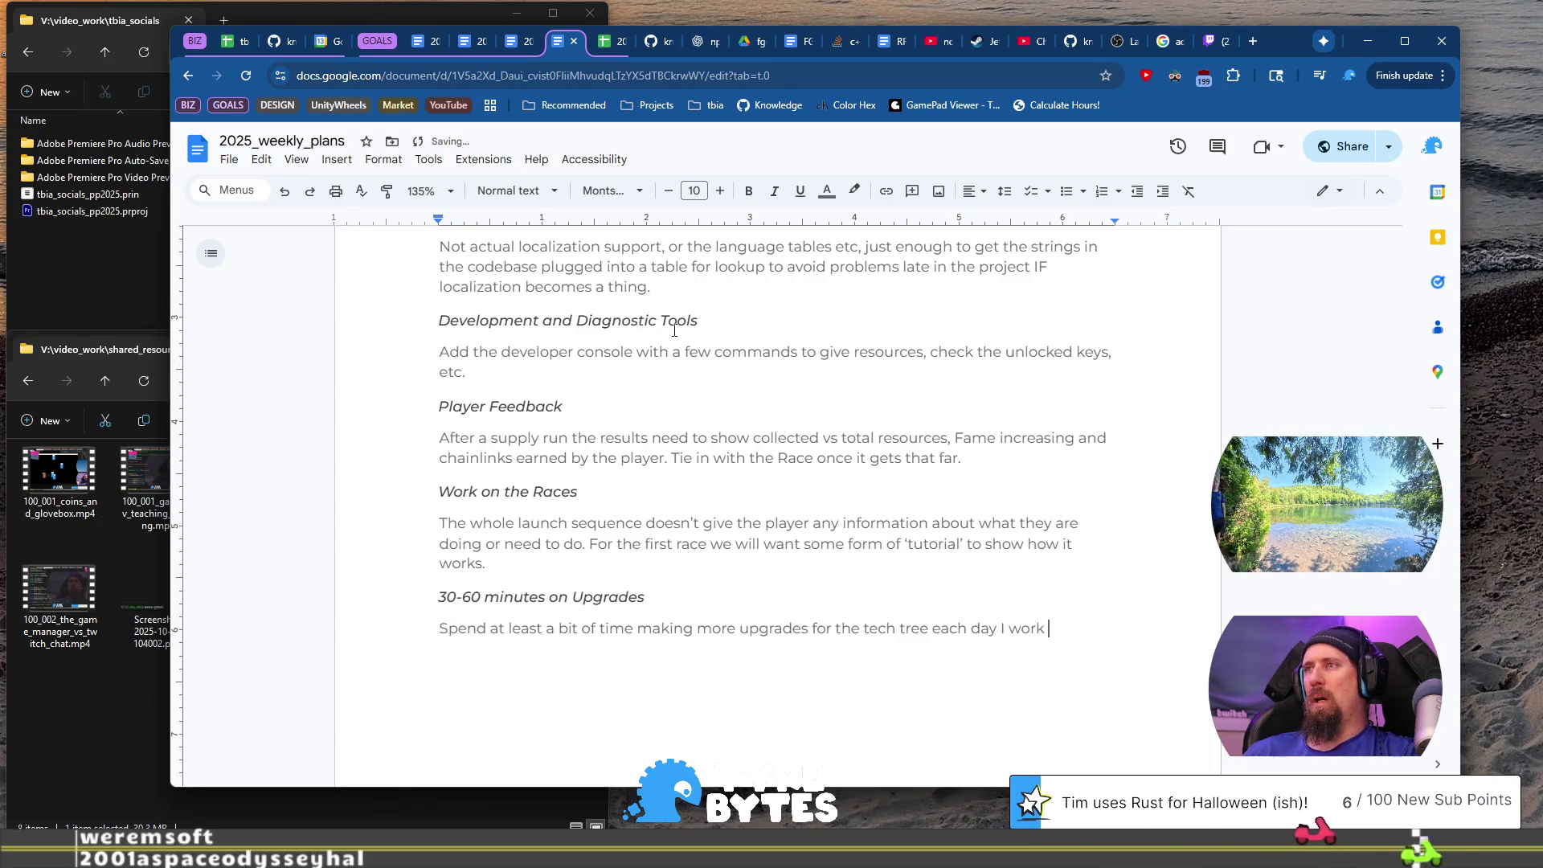
text(on the 100 day game.)
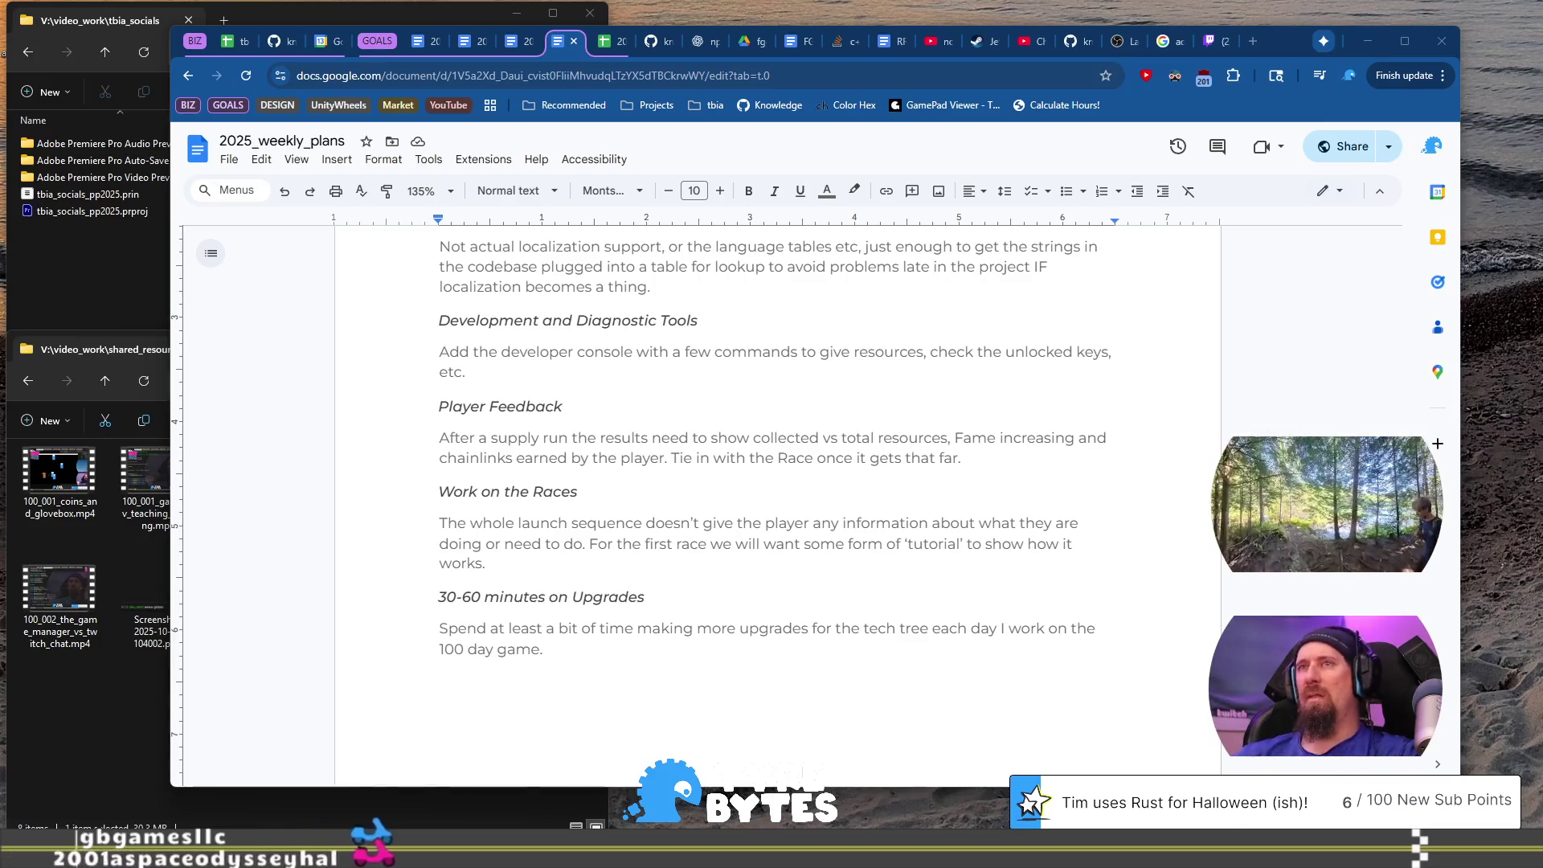
scroll(571, 396, up, 2)
scroll(571, 396, down, 2)
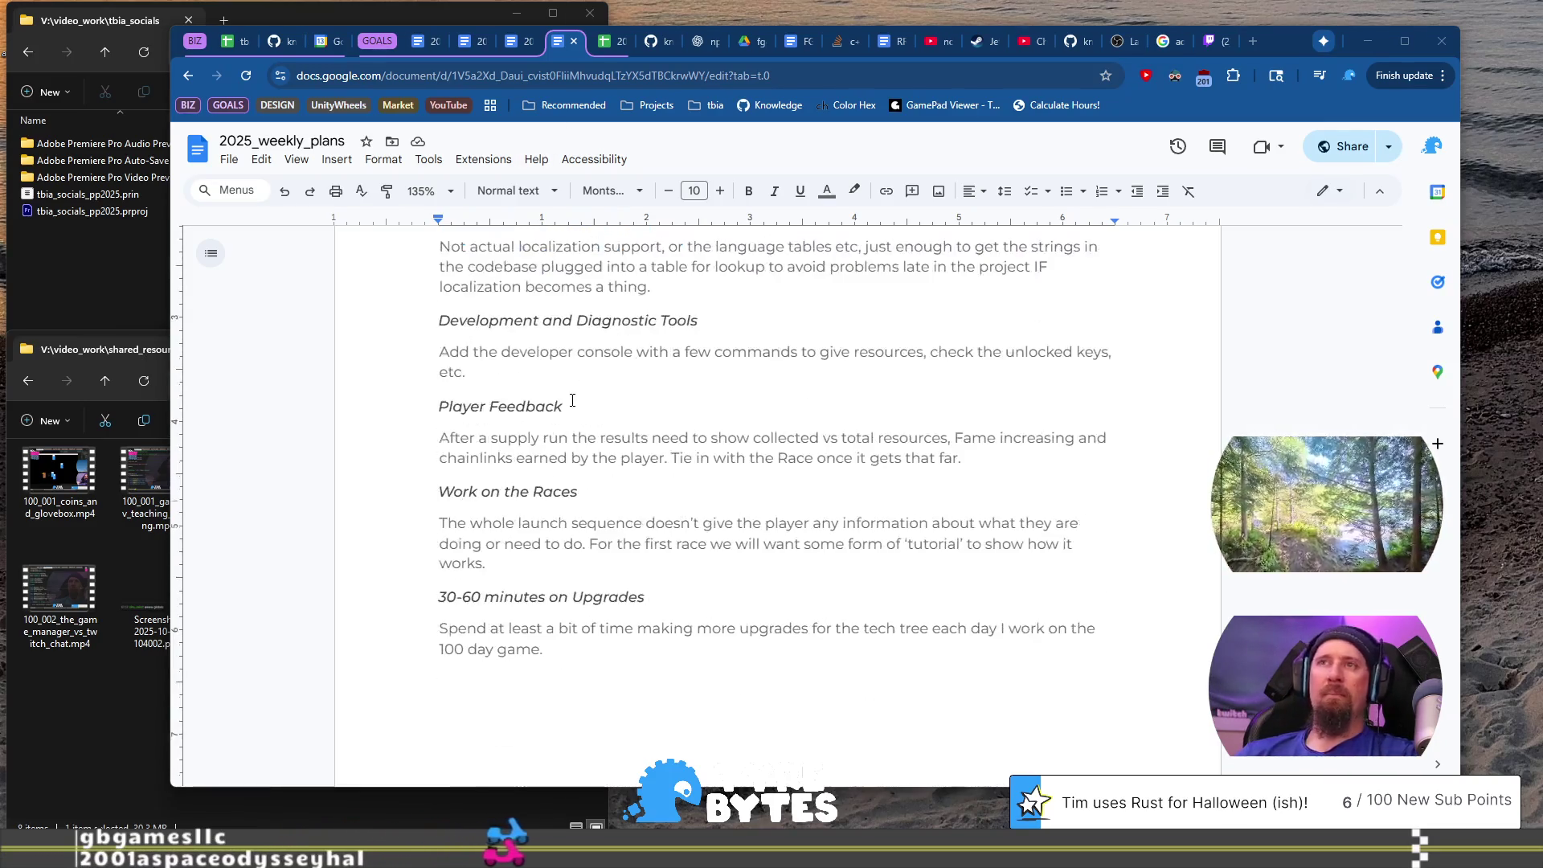
click(734, 374)
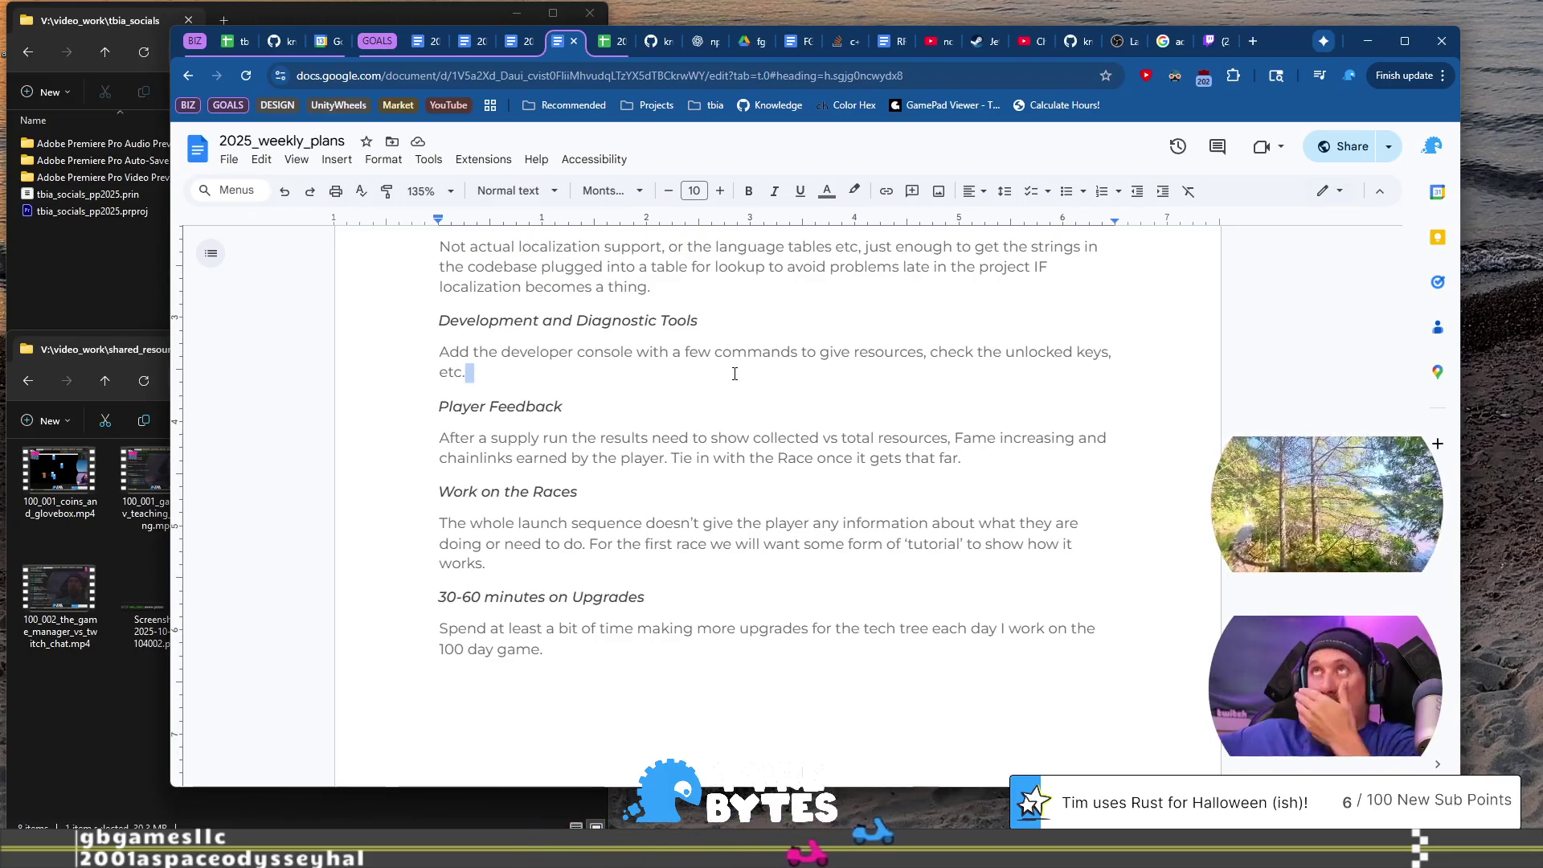
click(699, 756)
scroll(716, 619, down, 3)
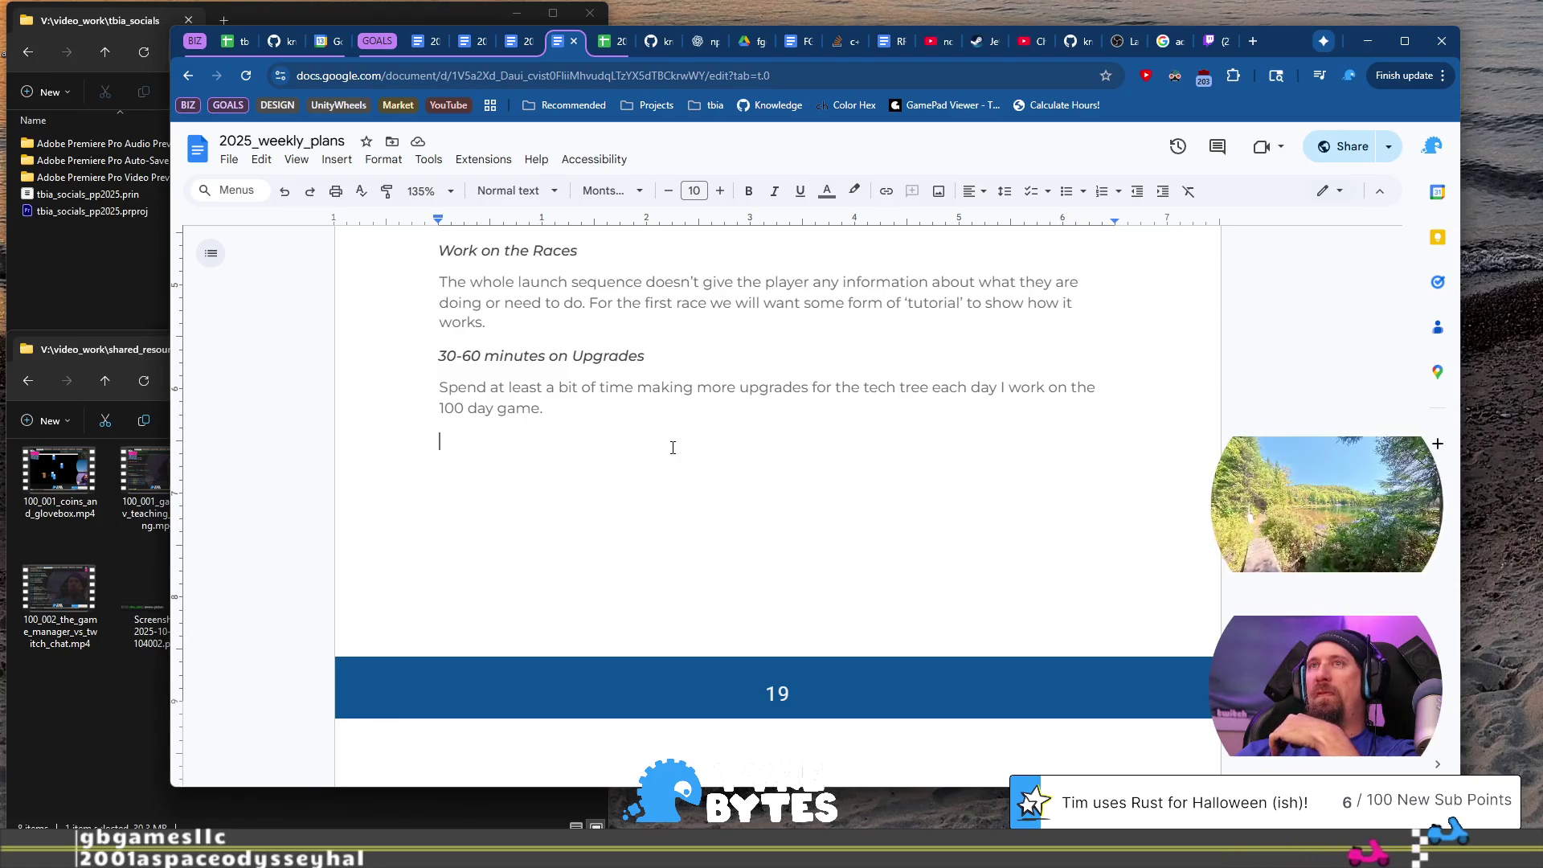
scroll(672, 447, up, 6)
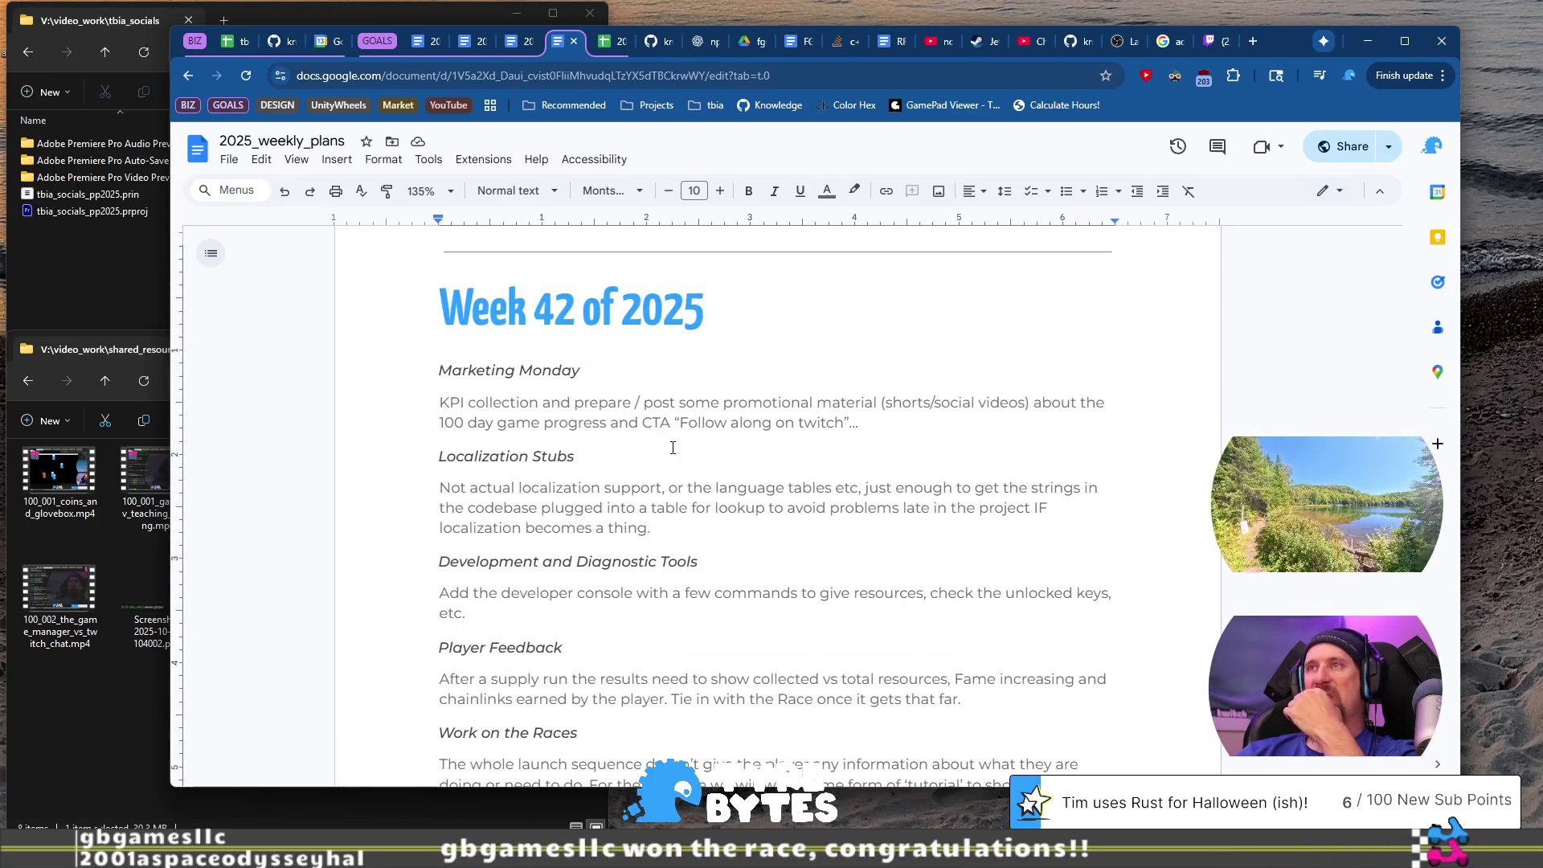
scroll(672, 447, down, 3)
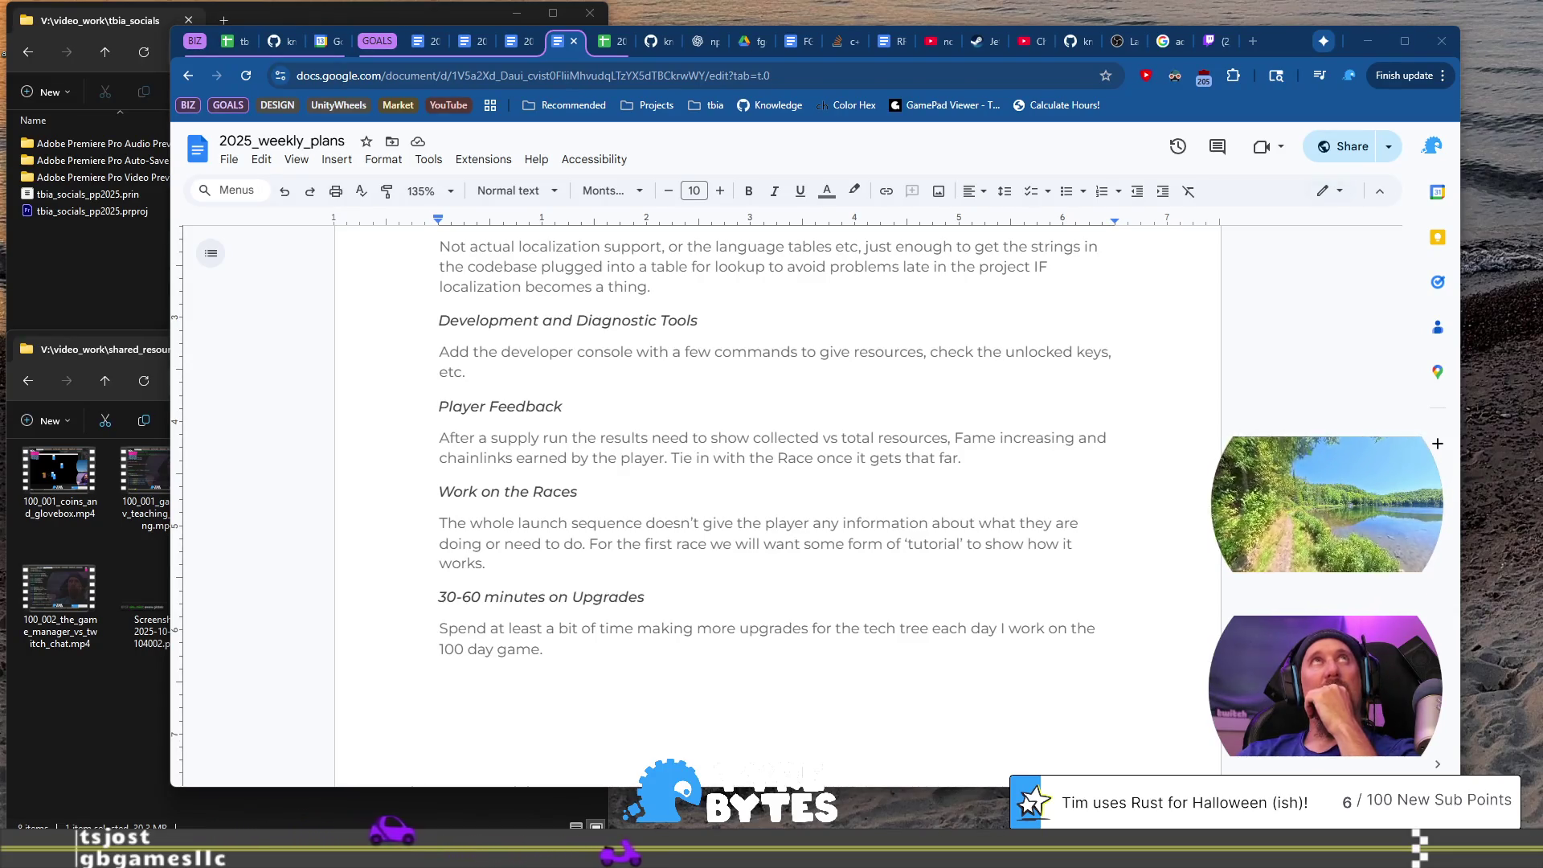
click(985, 402)
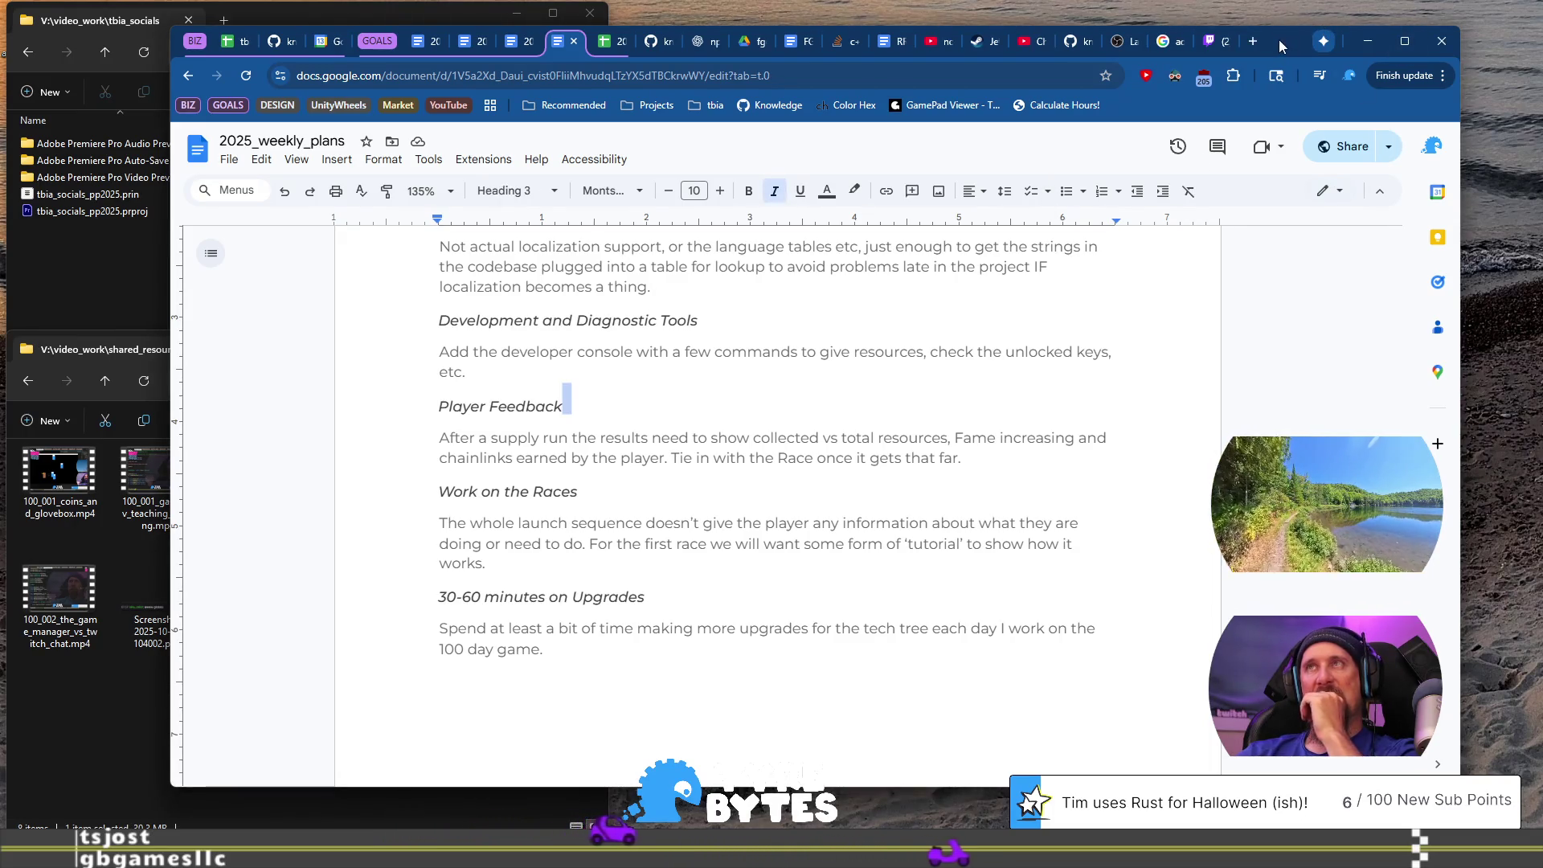
click(1275, 12)
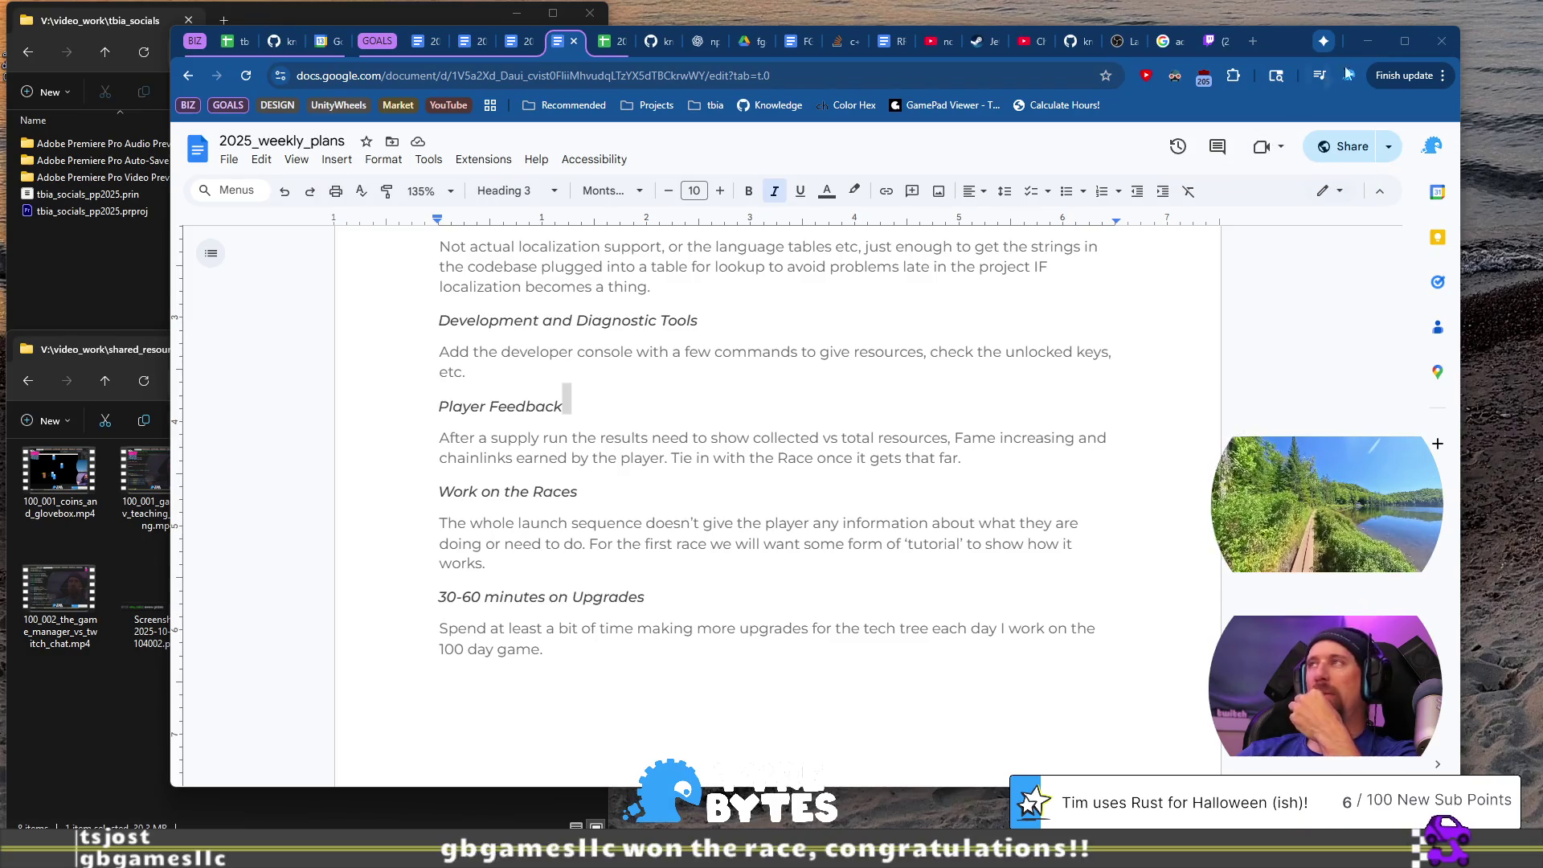
mouse_move(1292, 36)
mouse_down()
mouse_move(8, 120)
mouse_move(1290, 84)
mouse_up()
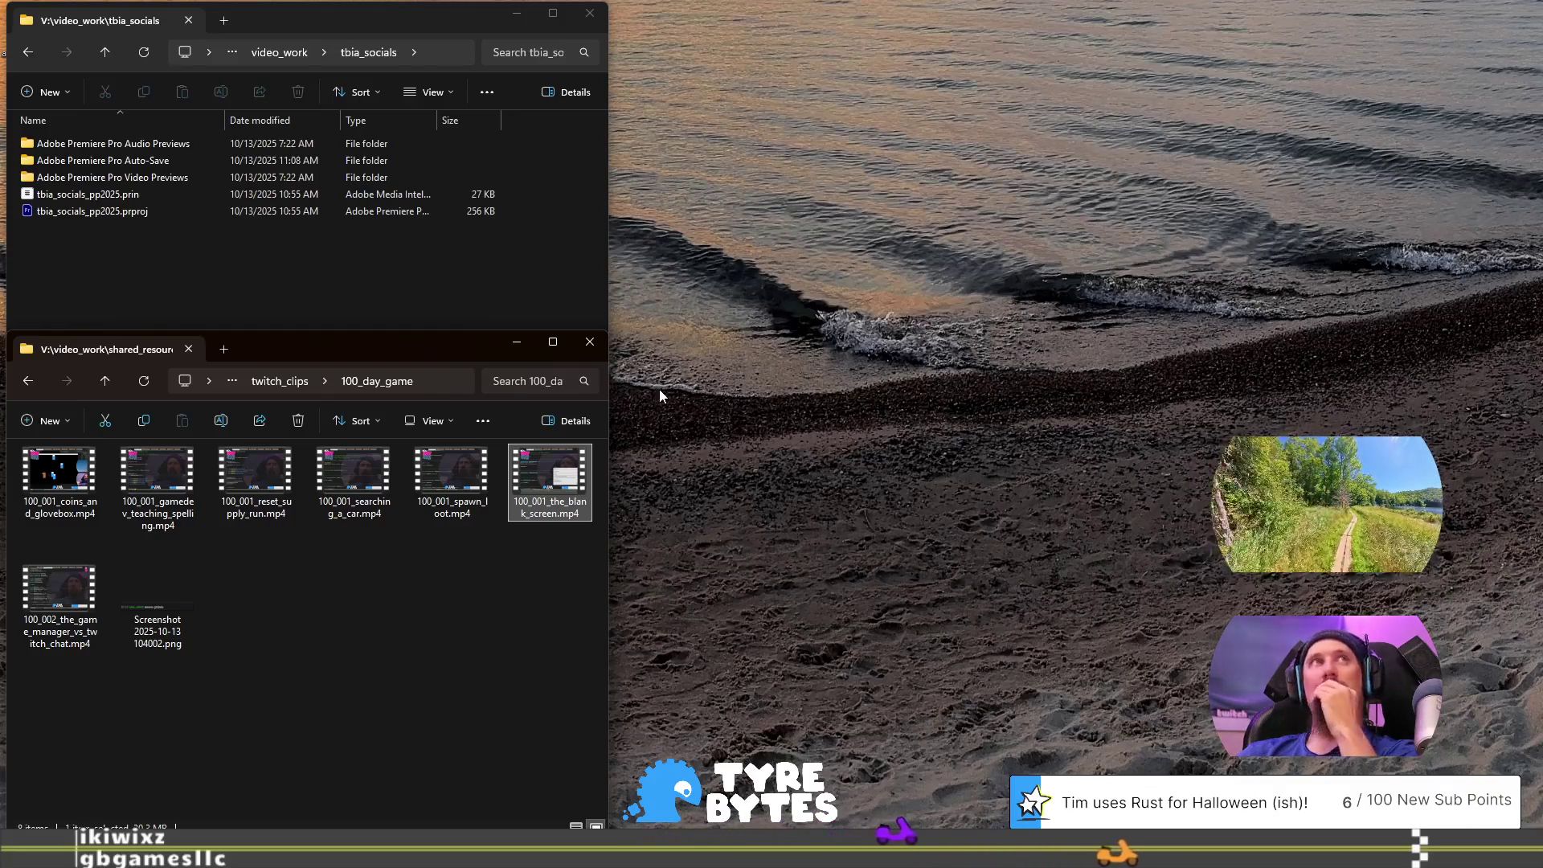
Step: Leave the 100_day_game clips folder for the VS Code rusty_racer window
key(alt+Tab)
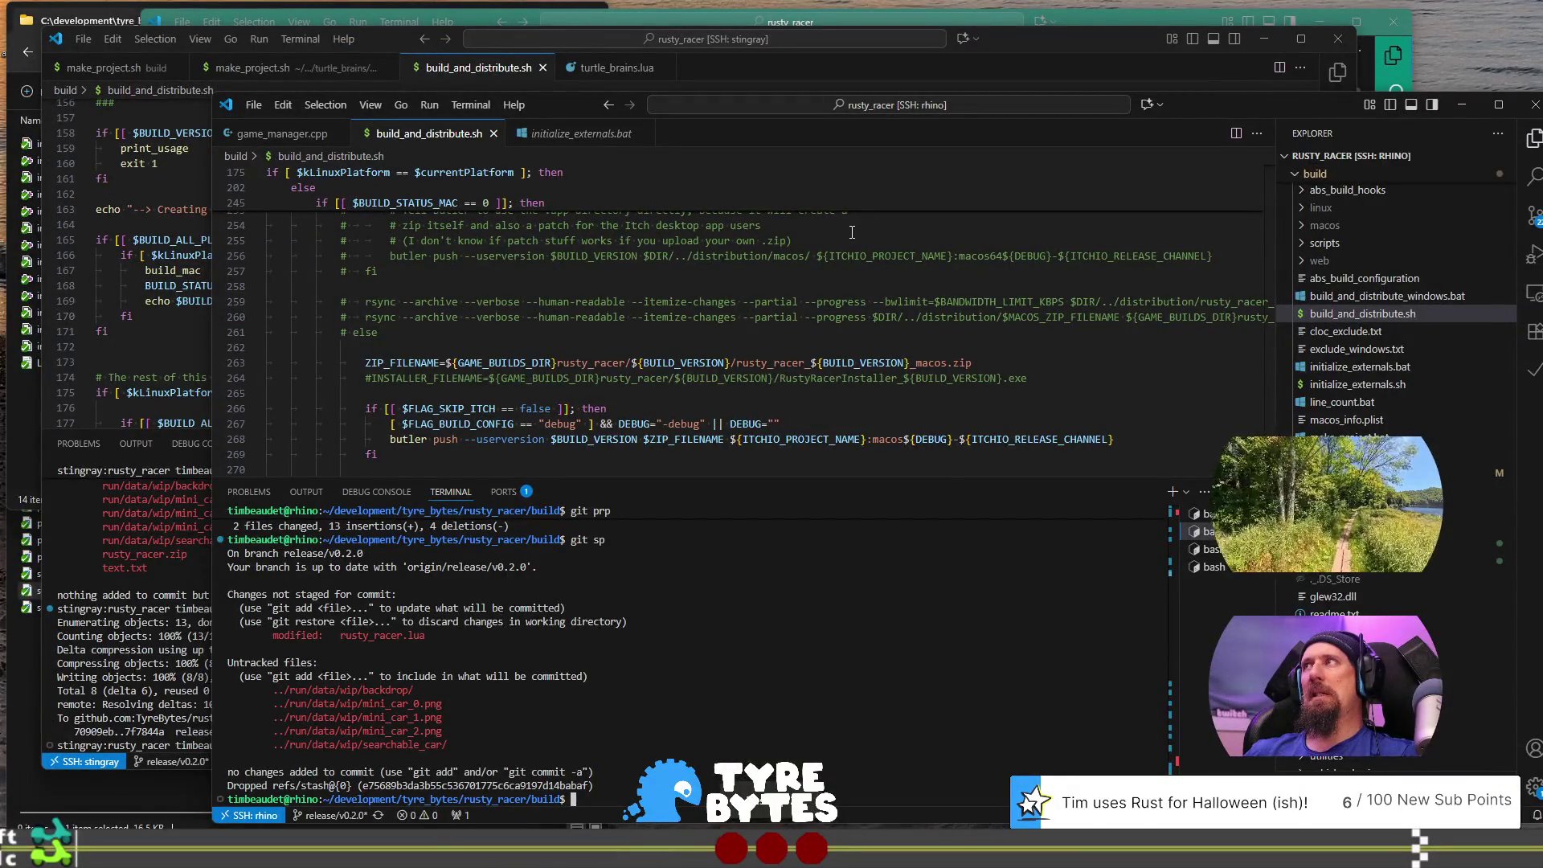
Step: Close the remote macOS session, minimize Photos and shift the remote project window aside
key(alt+Tab)
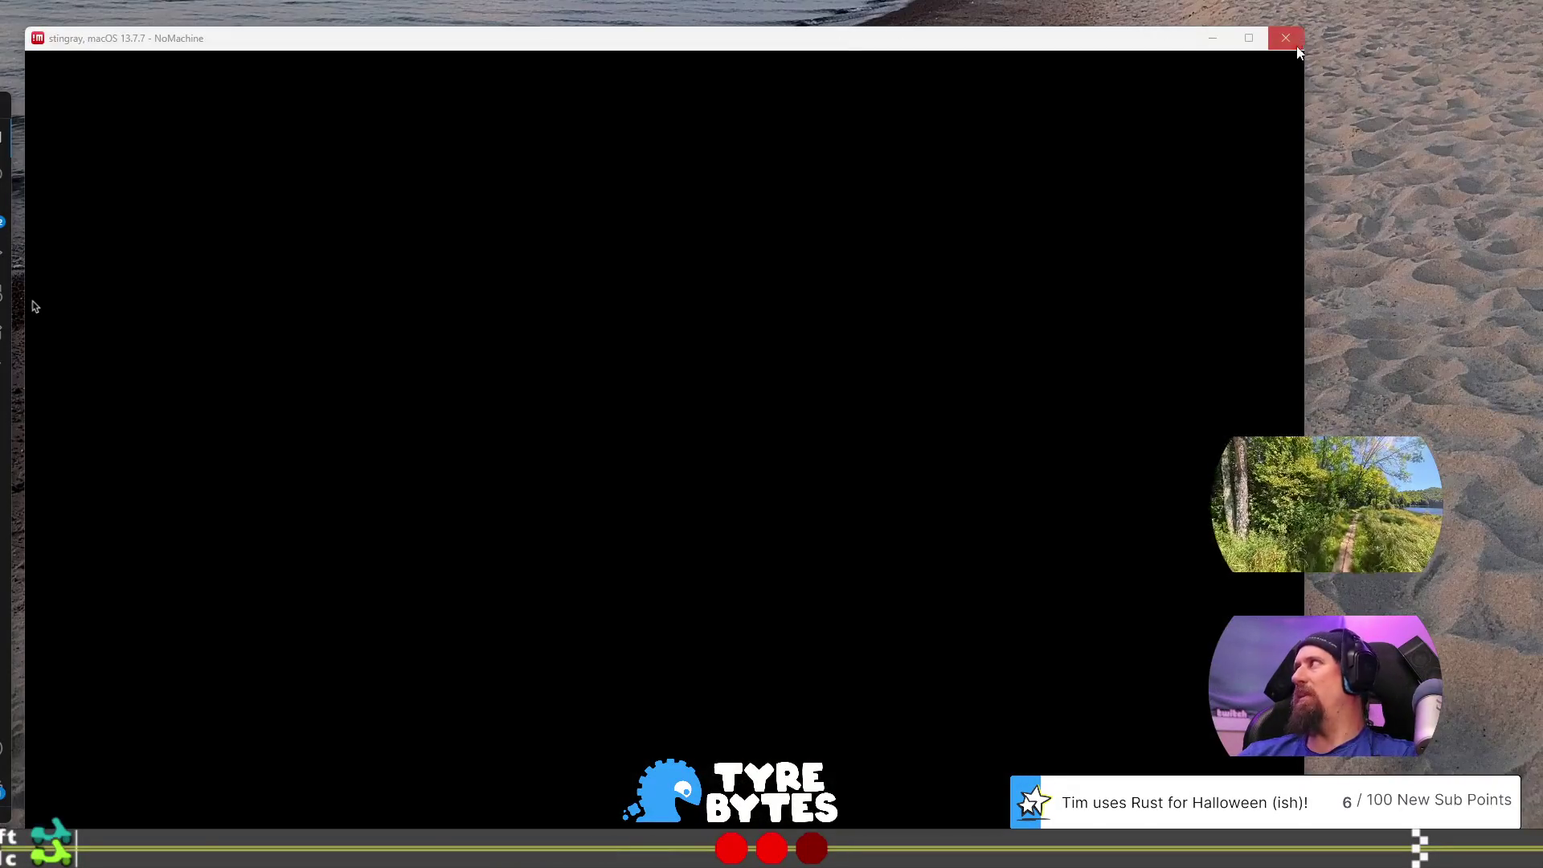
click(1300, 40)
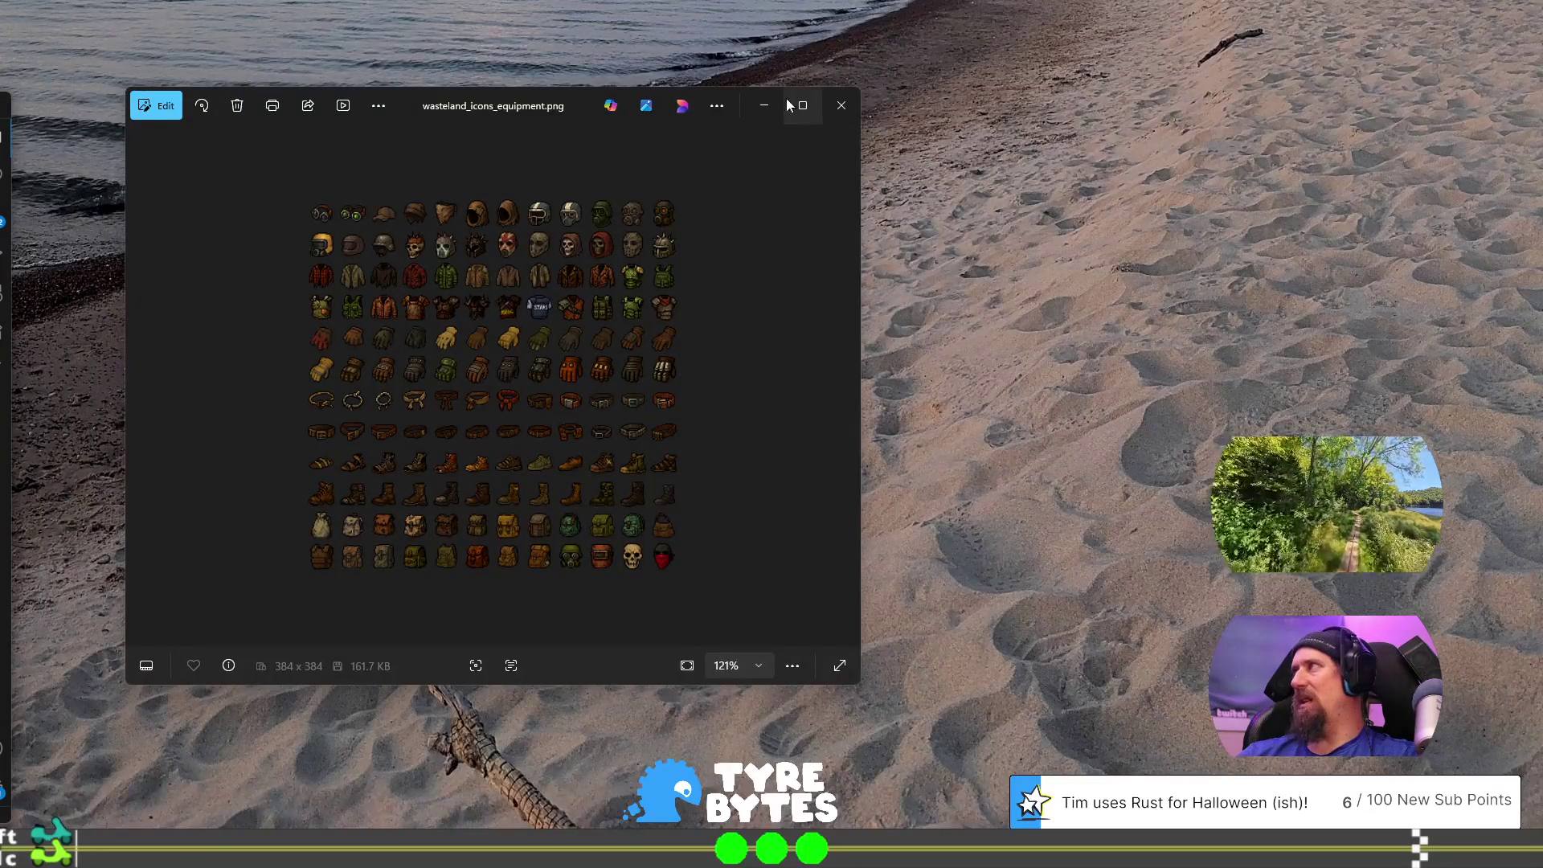
click(764, 105)
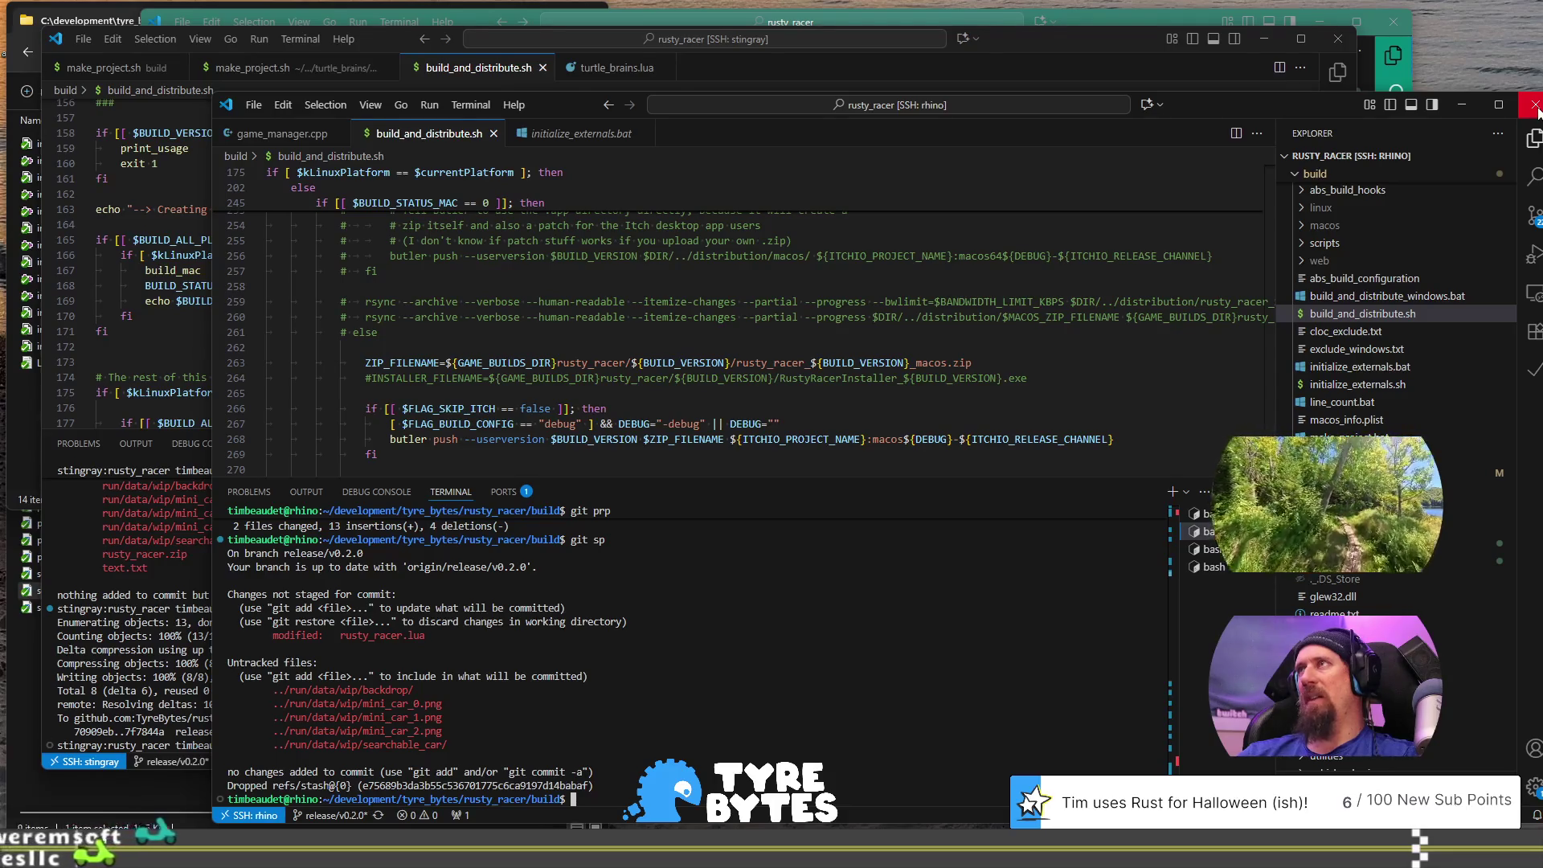
drag(1313, 107, 1266, 88)
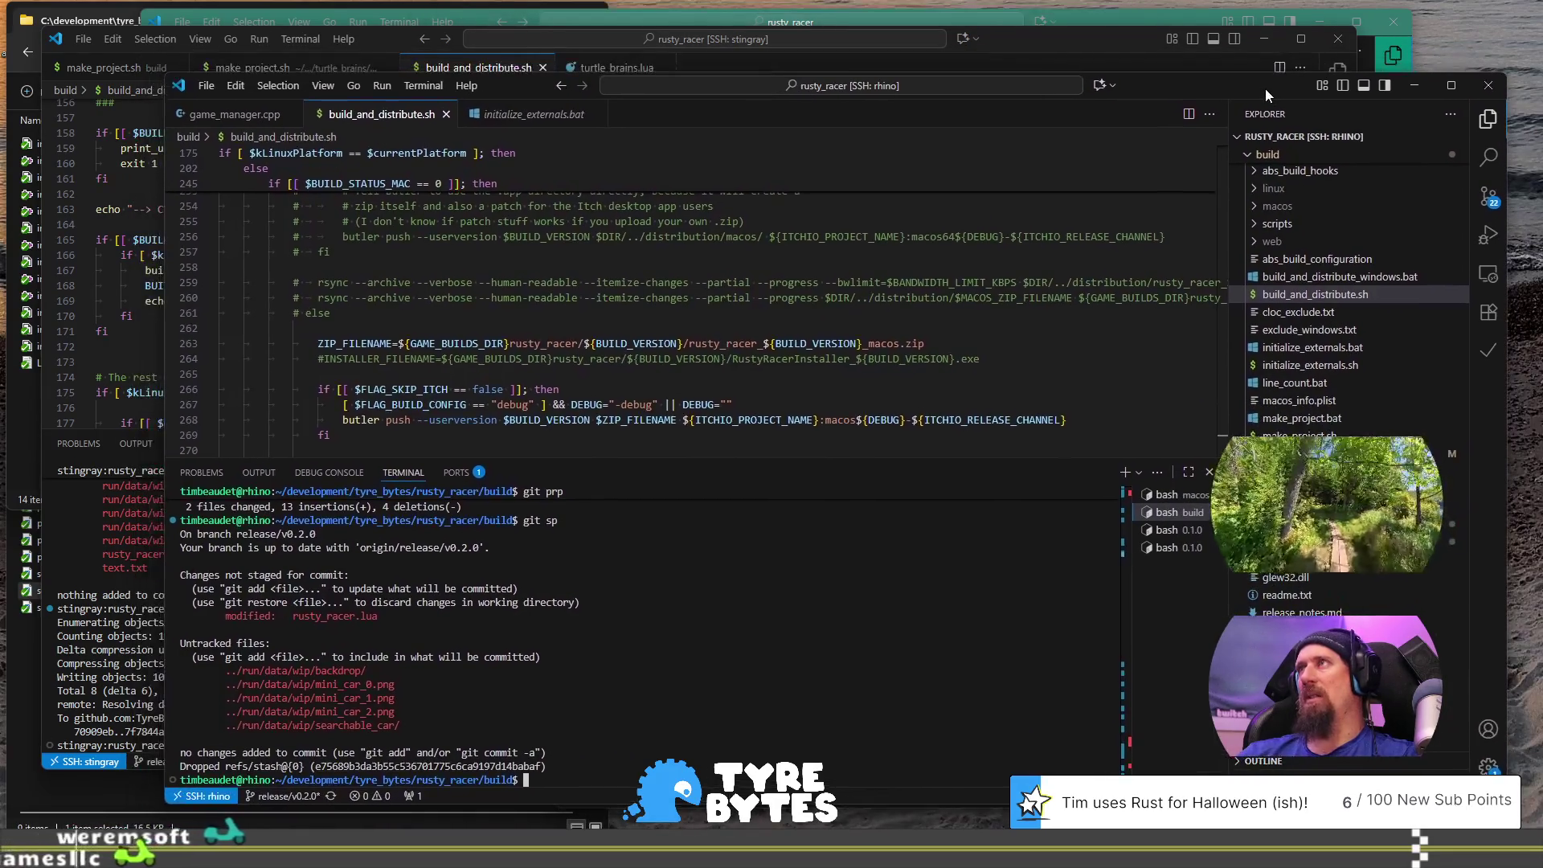
Step: Copy the entire local .vscode/settings.json, then bring the rhino remote window back
click(1187, 20)
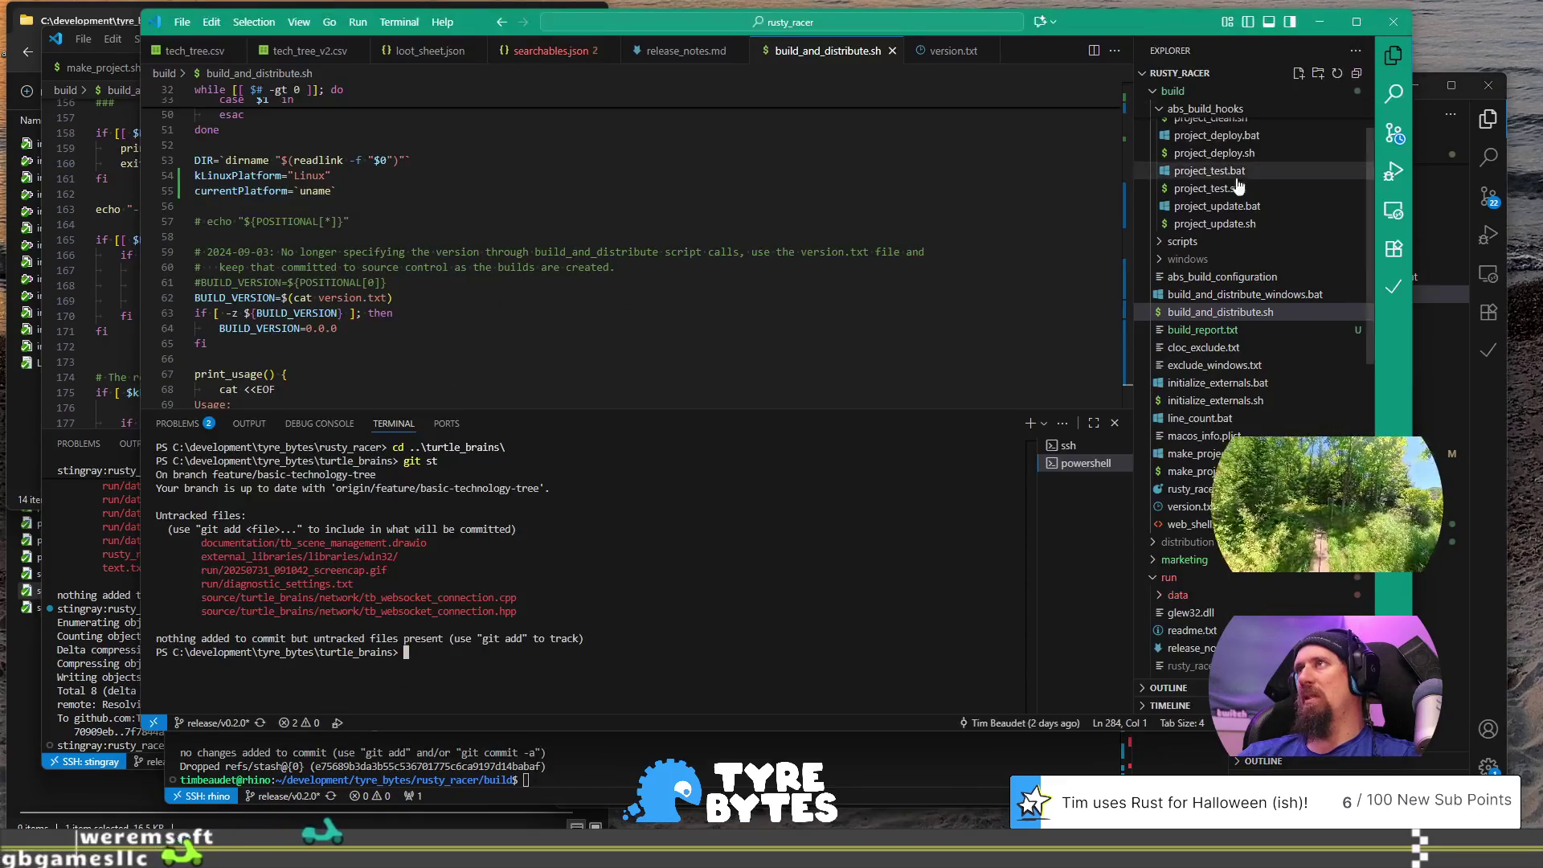
scroll(1199, 595, up, 3)
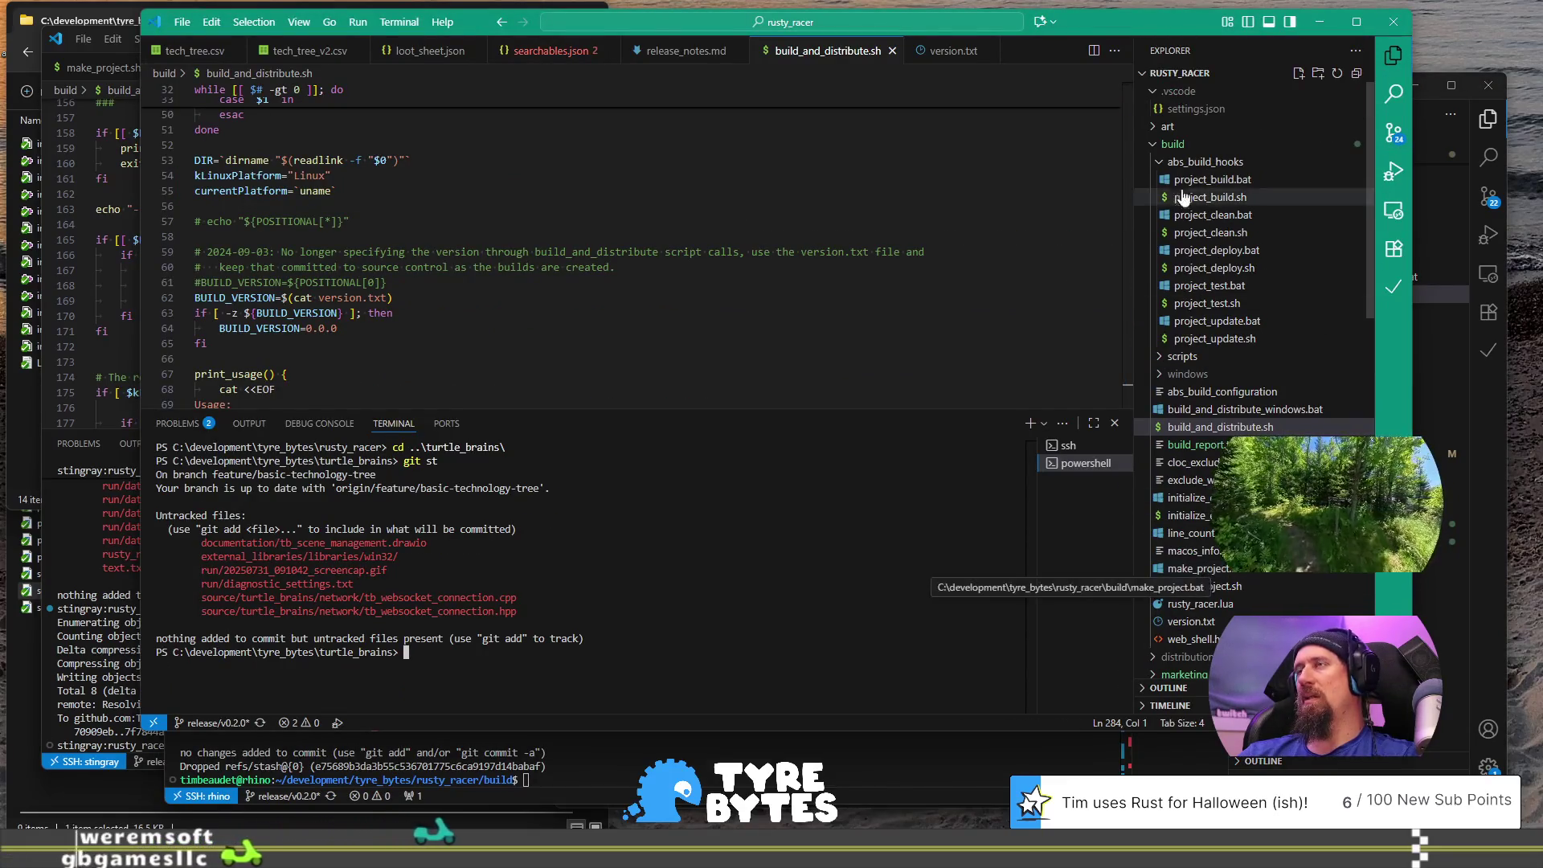
click(1194, 108)
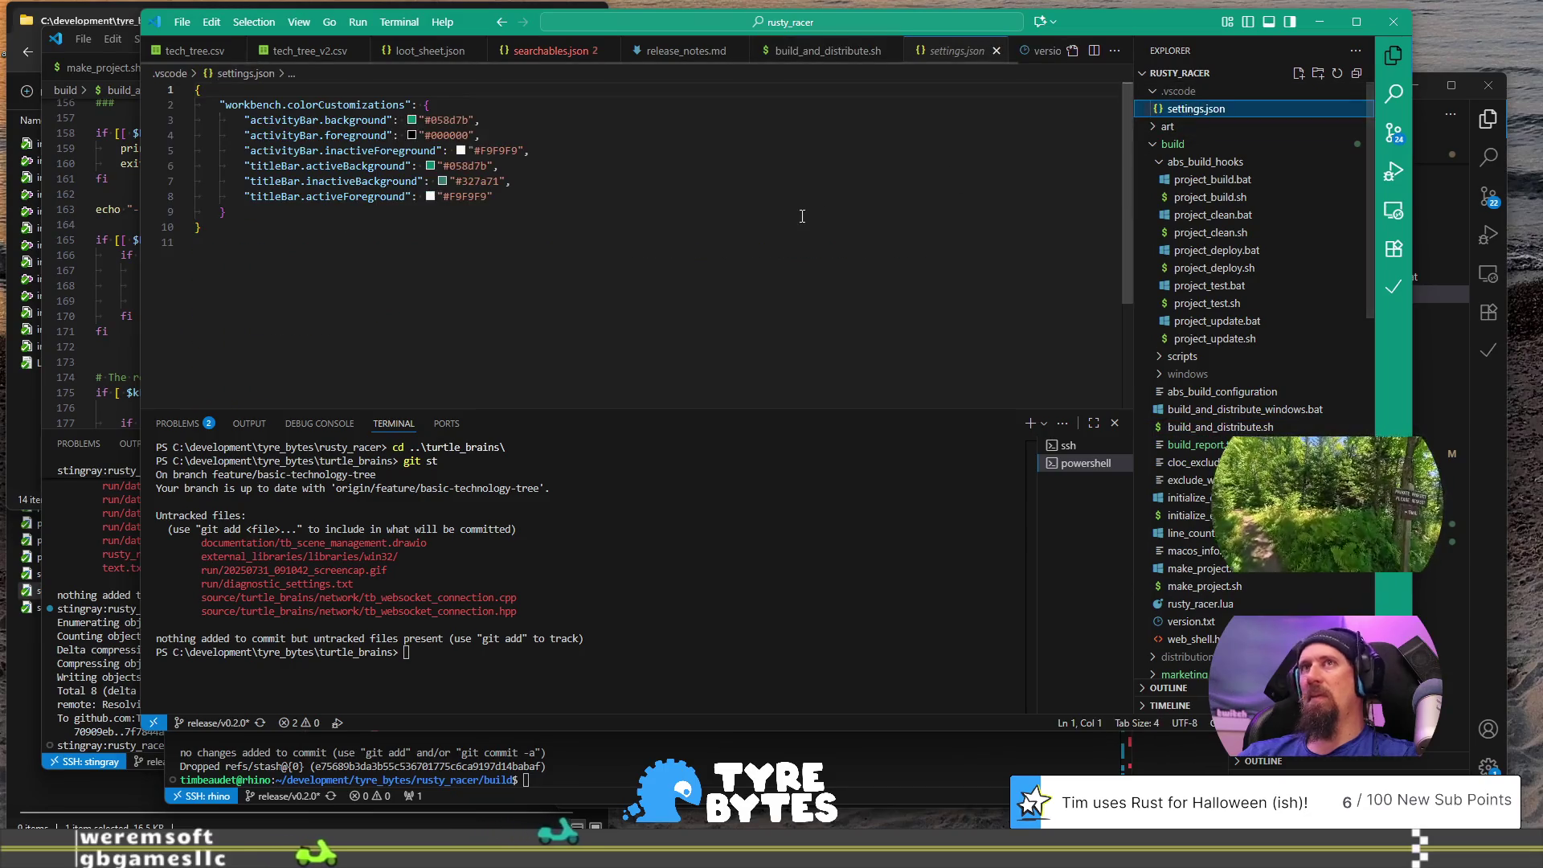
key(ctrl+a)
key(ctrl+c)
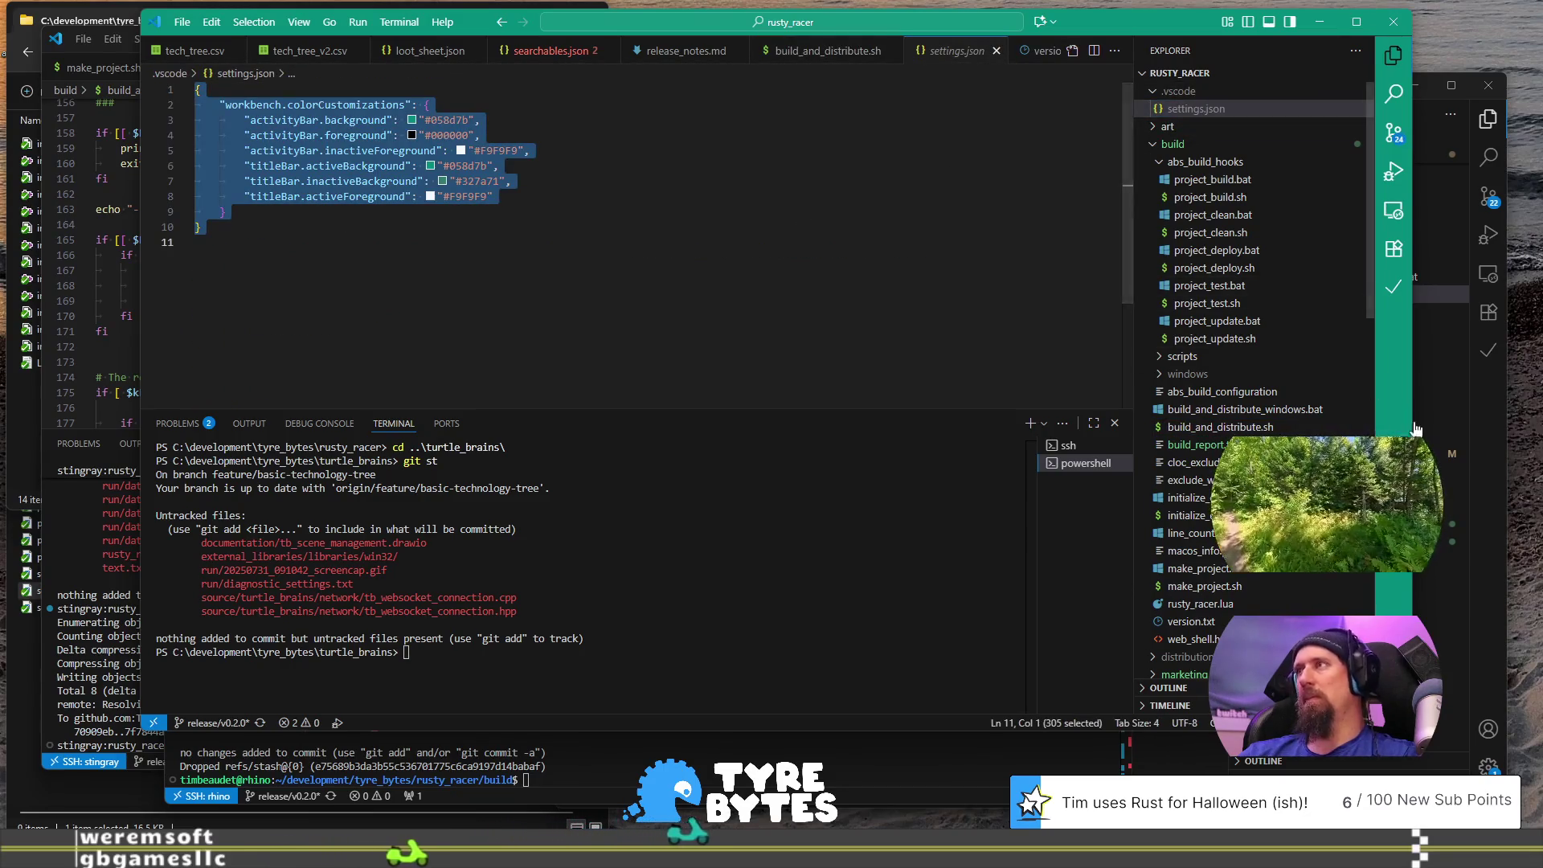
click(1500, 435)
scroll(1294, 372, up, 1)
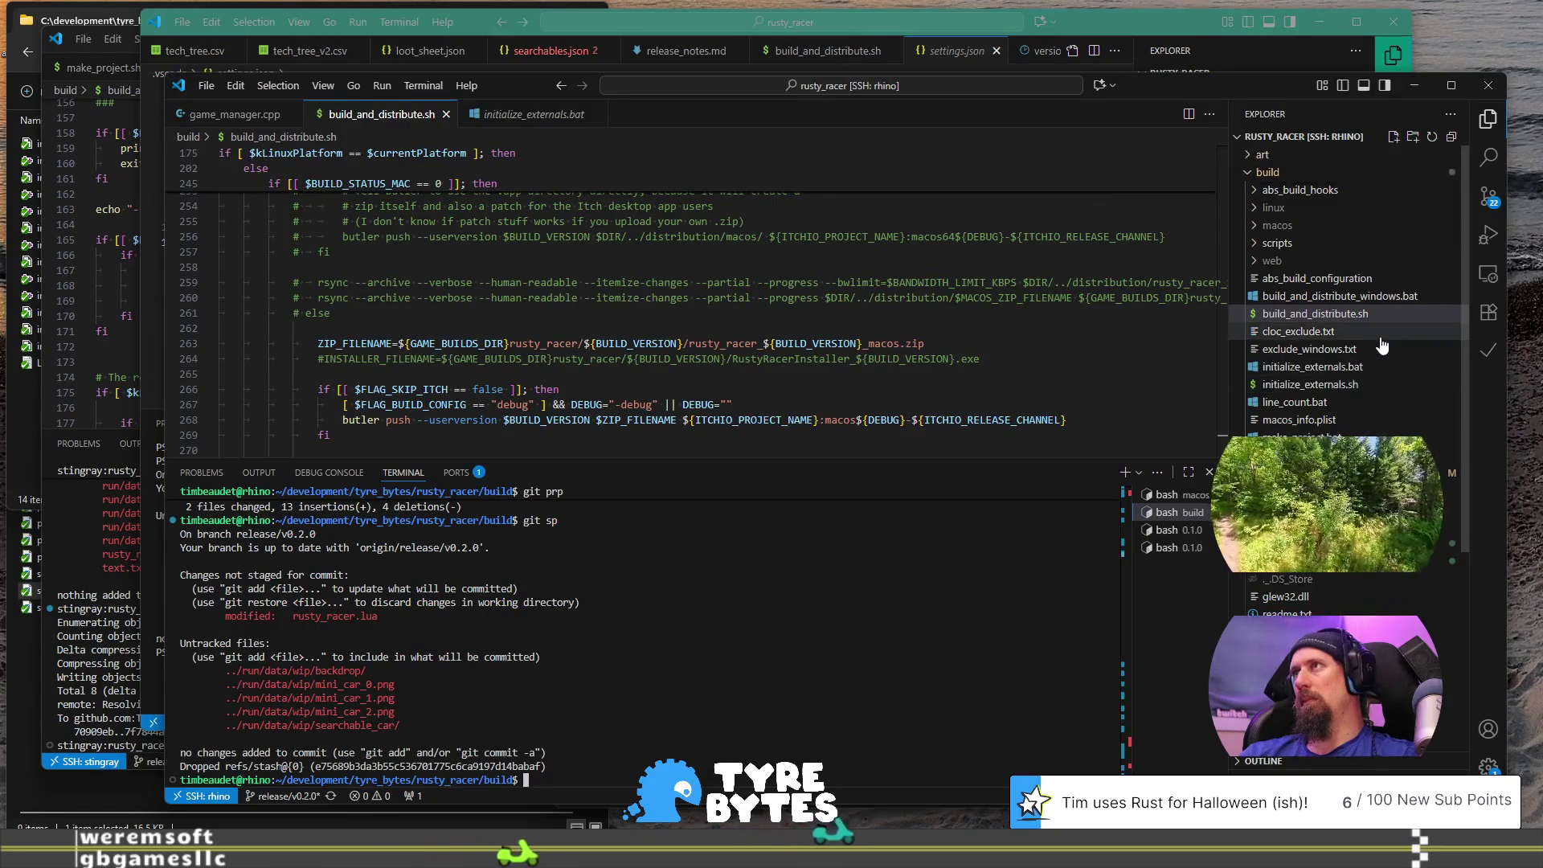
Step: Paste the copied colour settings into a new file and save it as .vscode/settings.json
key(ctrl+n)
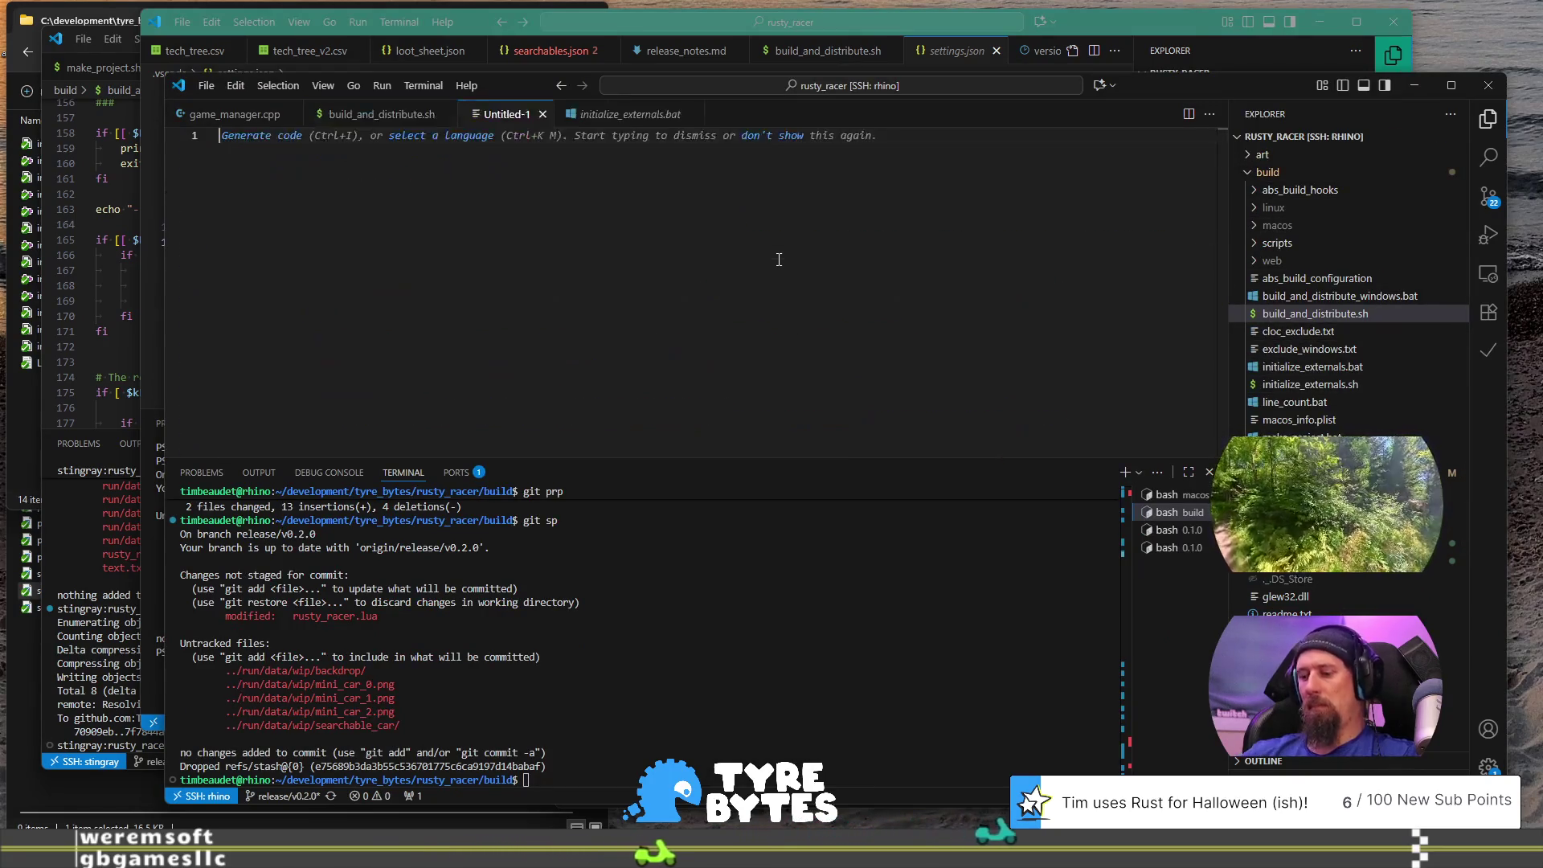
key(ctrl+v)
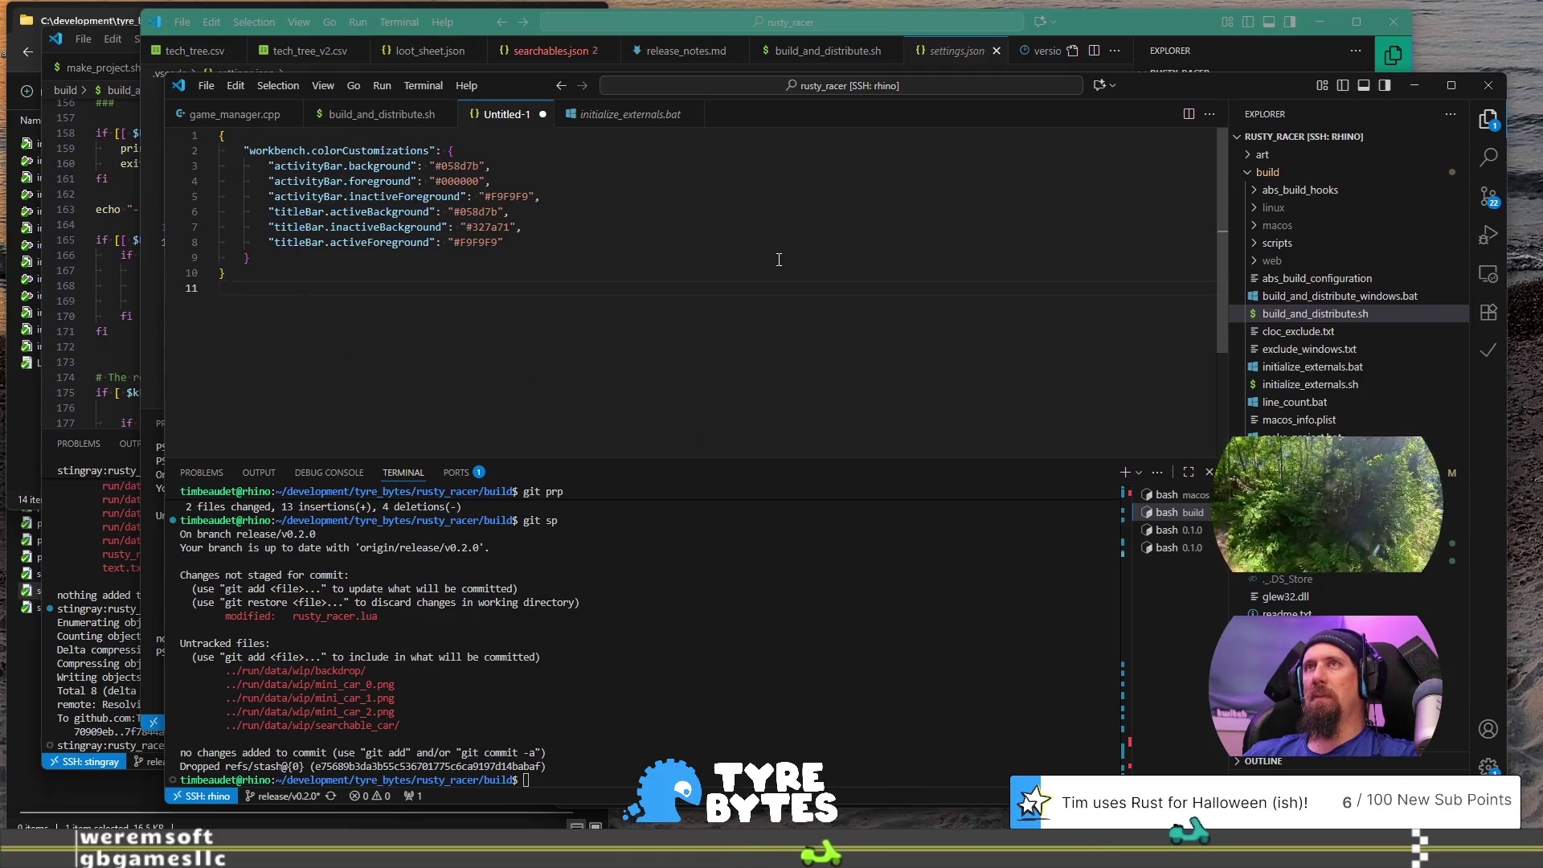
key(ctrl+s)
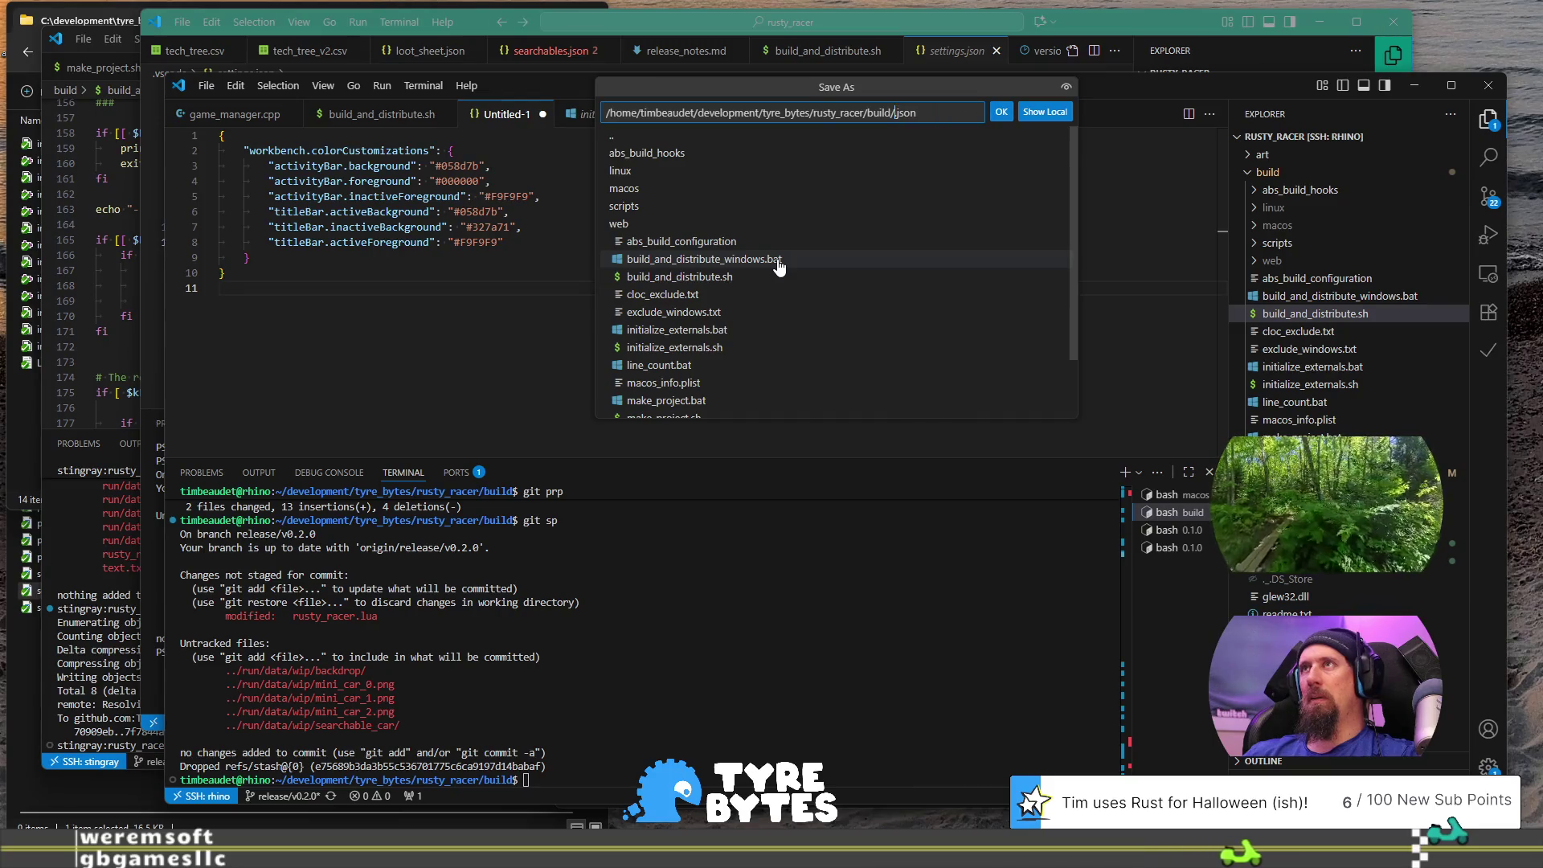
key(BackSpace)
key(BackSpace)
key(BackSpace)
key(BackSpace)
key(BackSpace)
text(.vs)
text(code/)
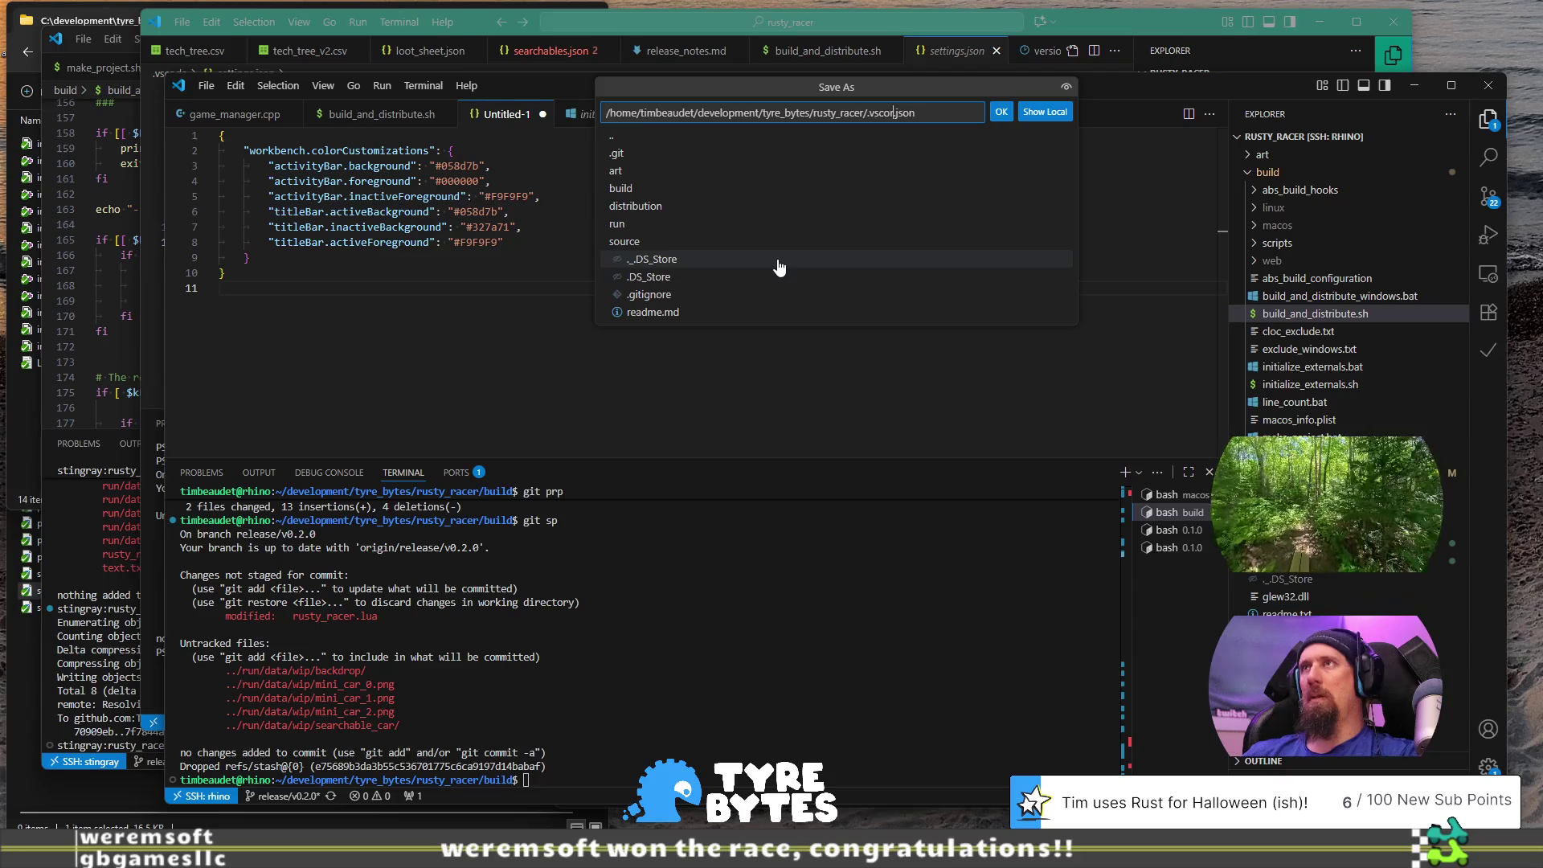
text(setting)
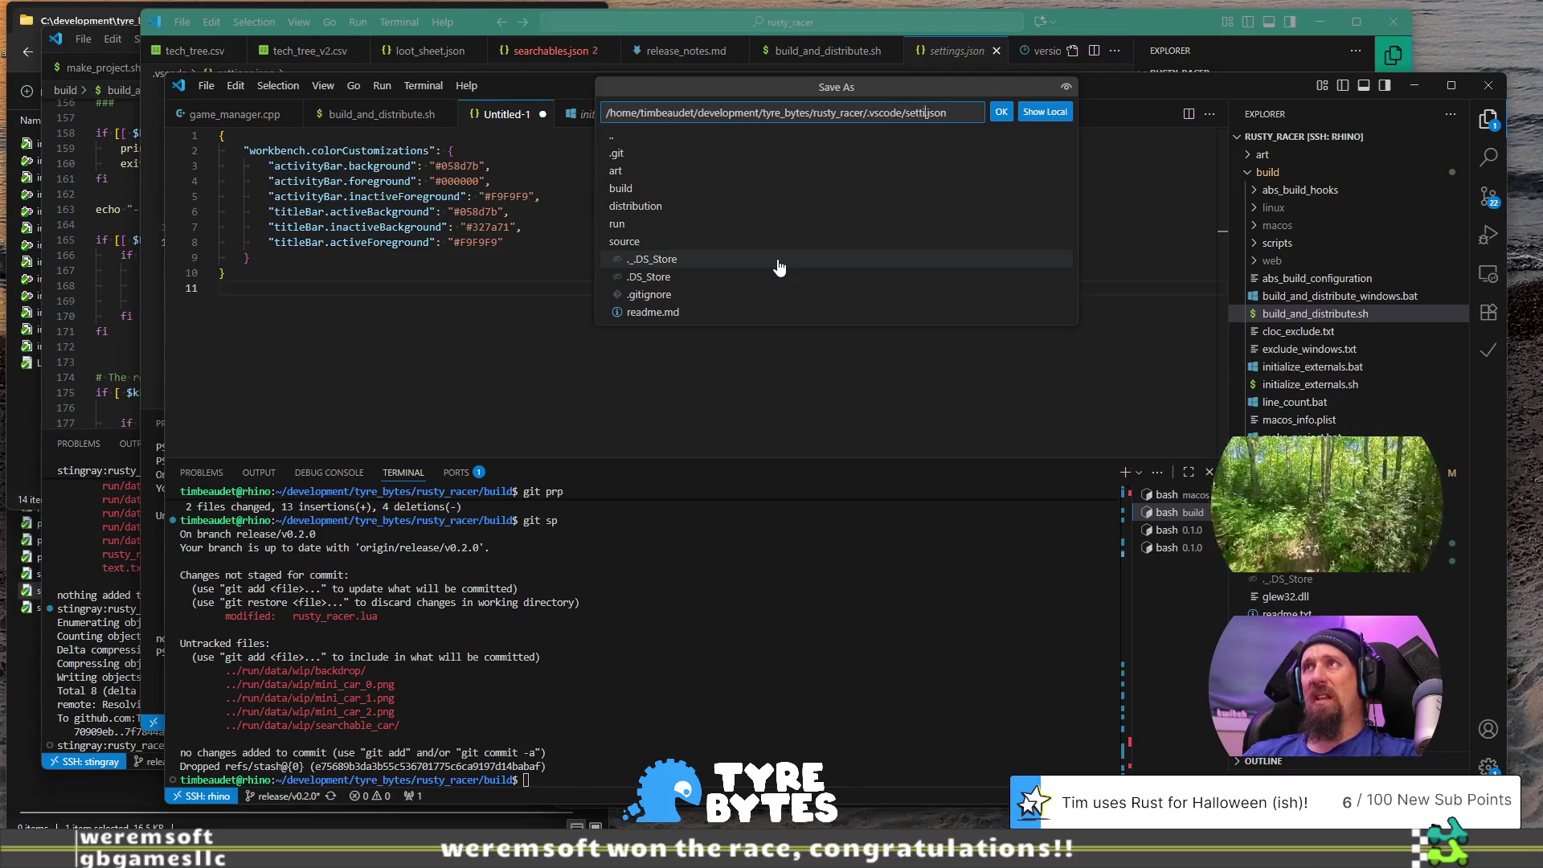
text(s.)
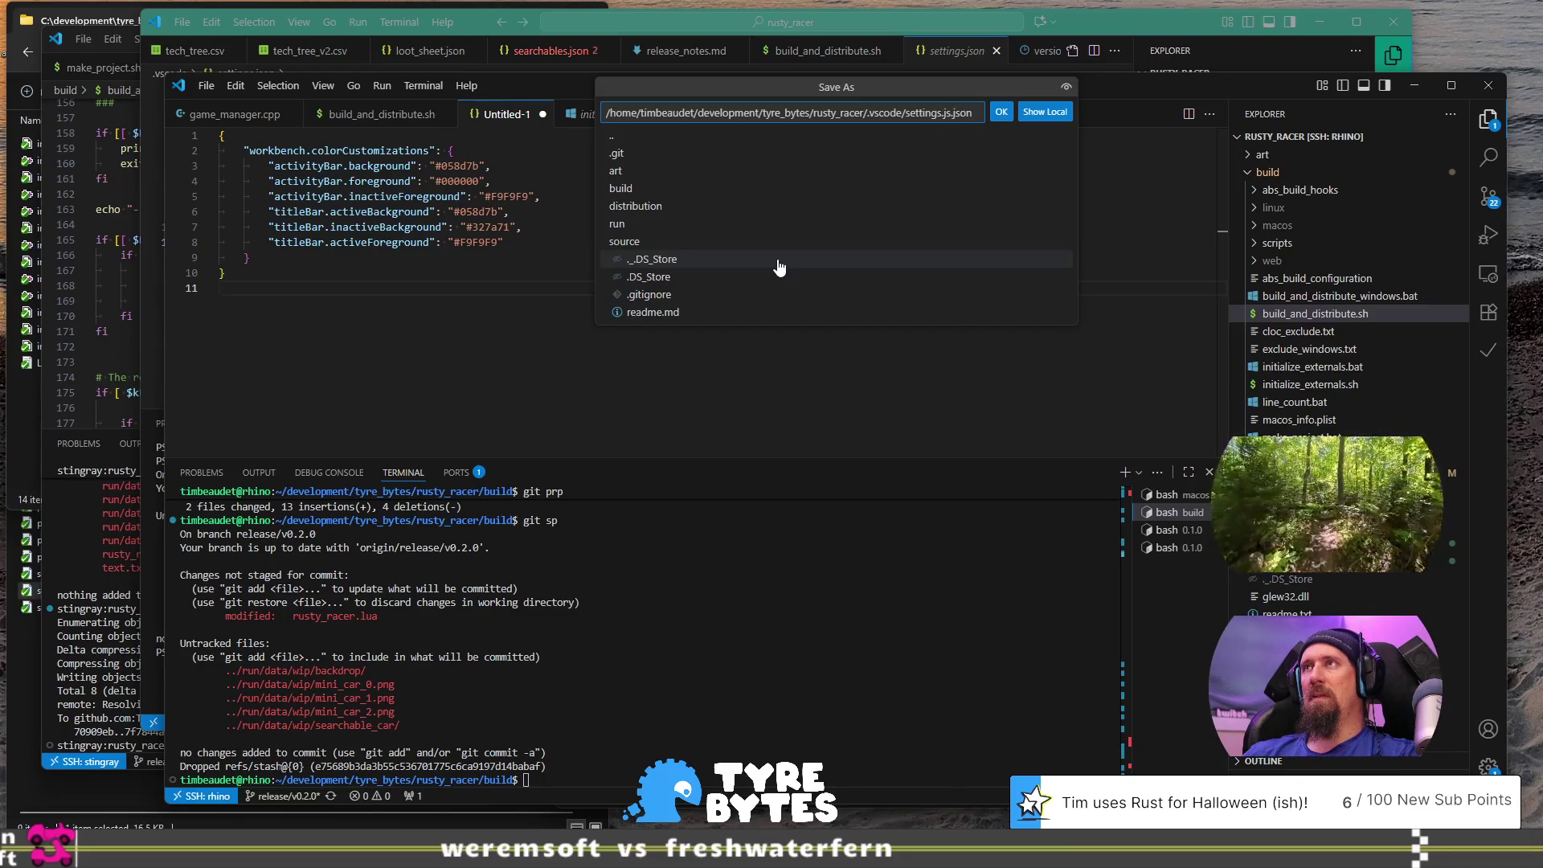
text(on)
key(Return)
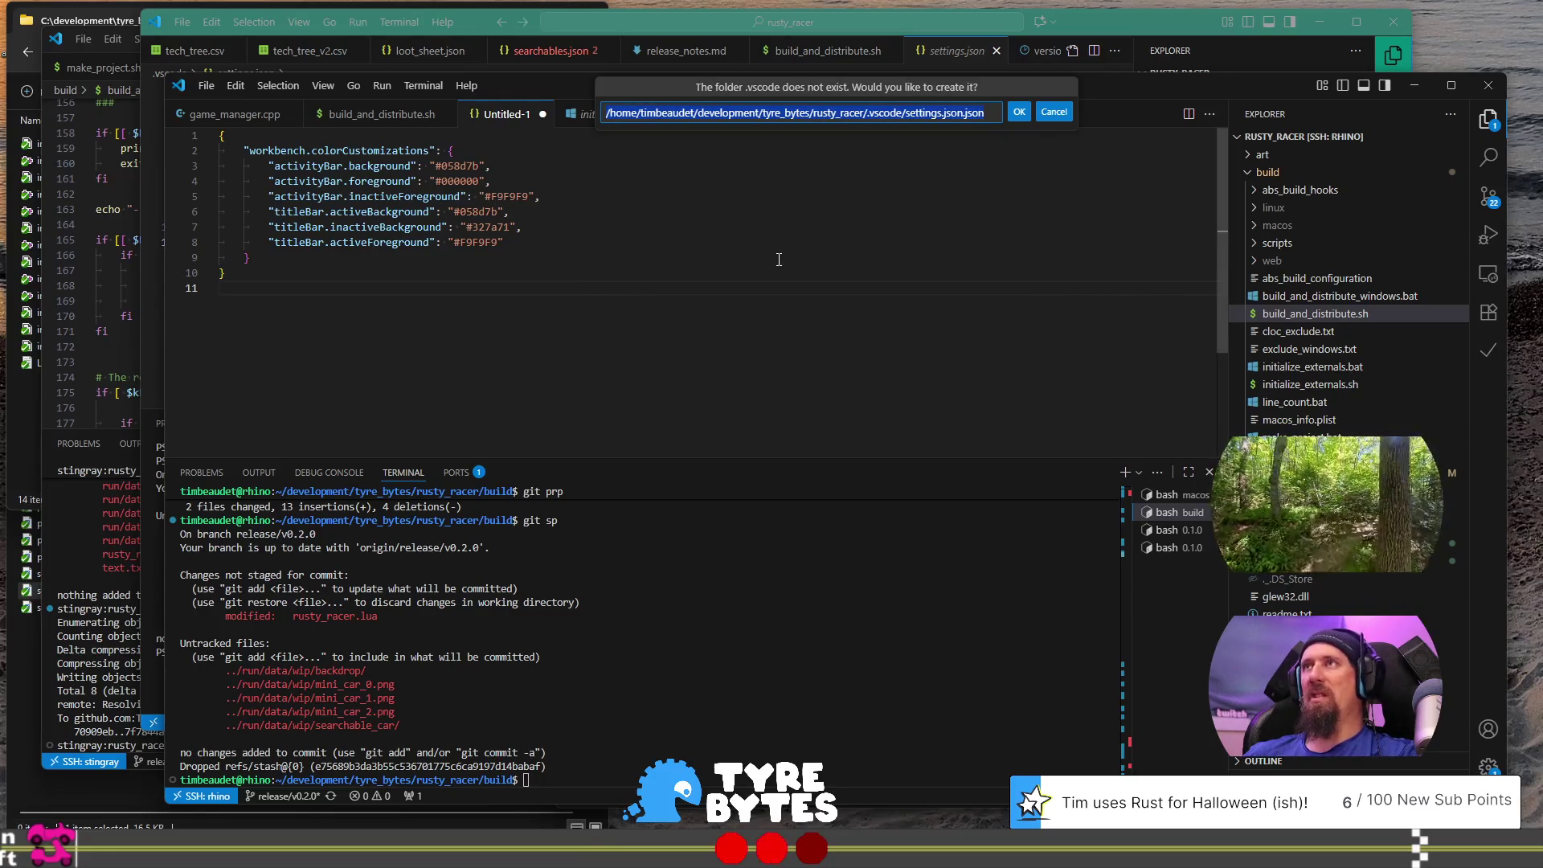
key(Escape)
key(BackSpace)
key(BackSpace)
key(BackSpace)
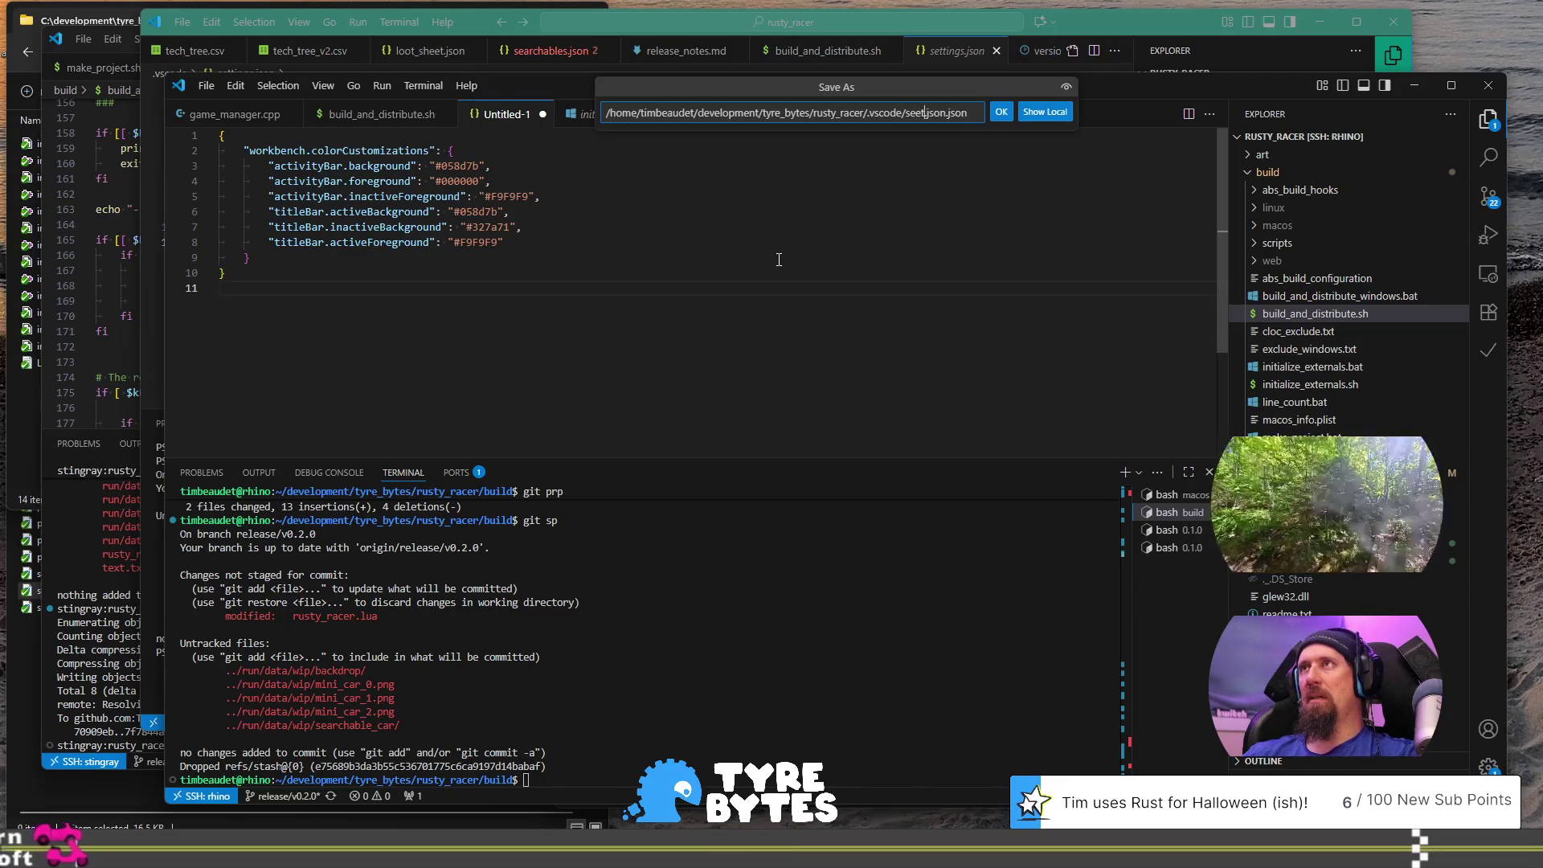
text(ings.)
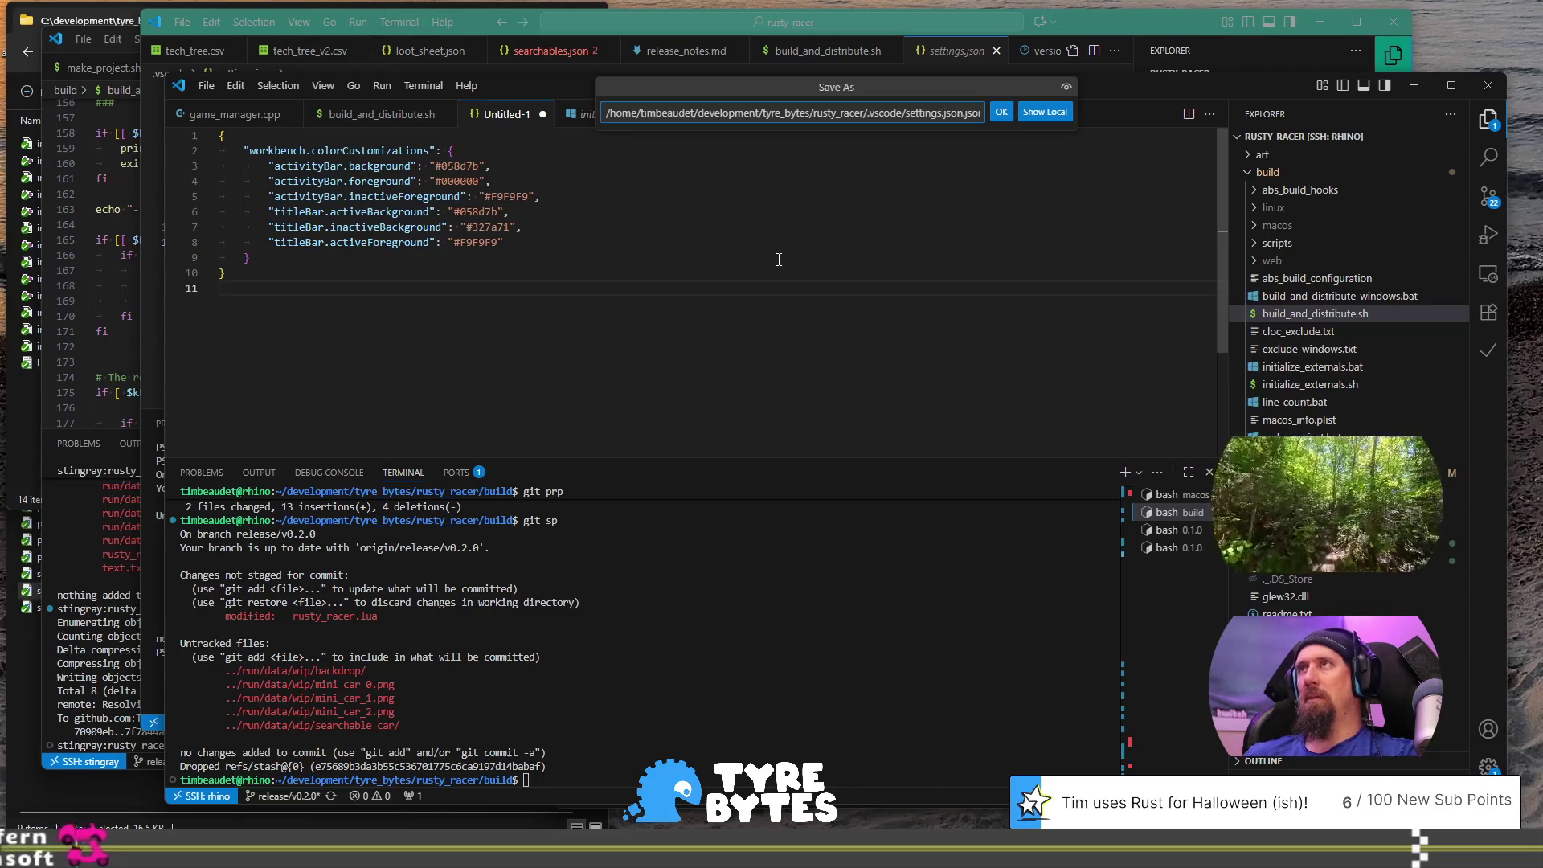
key(Delete)
key(Delete)
key(Delete)
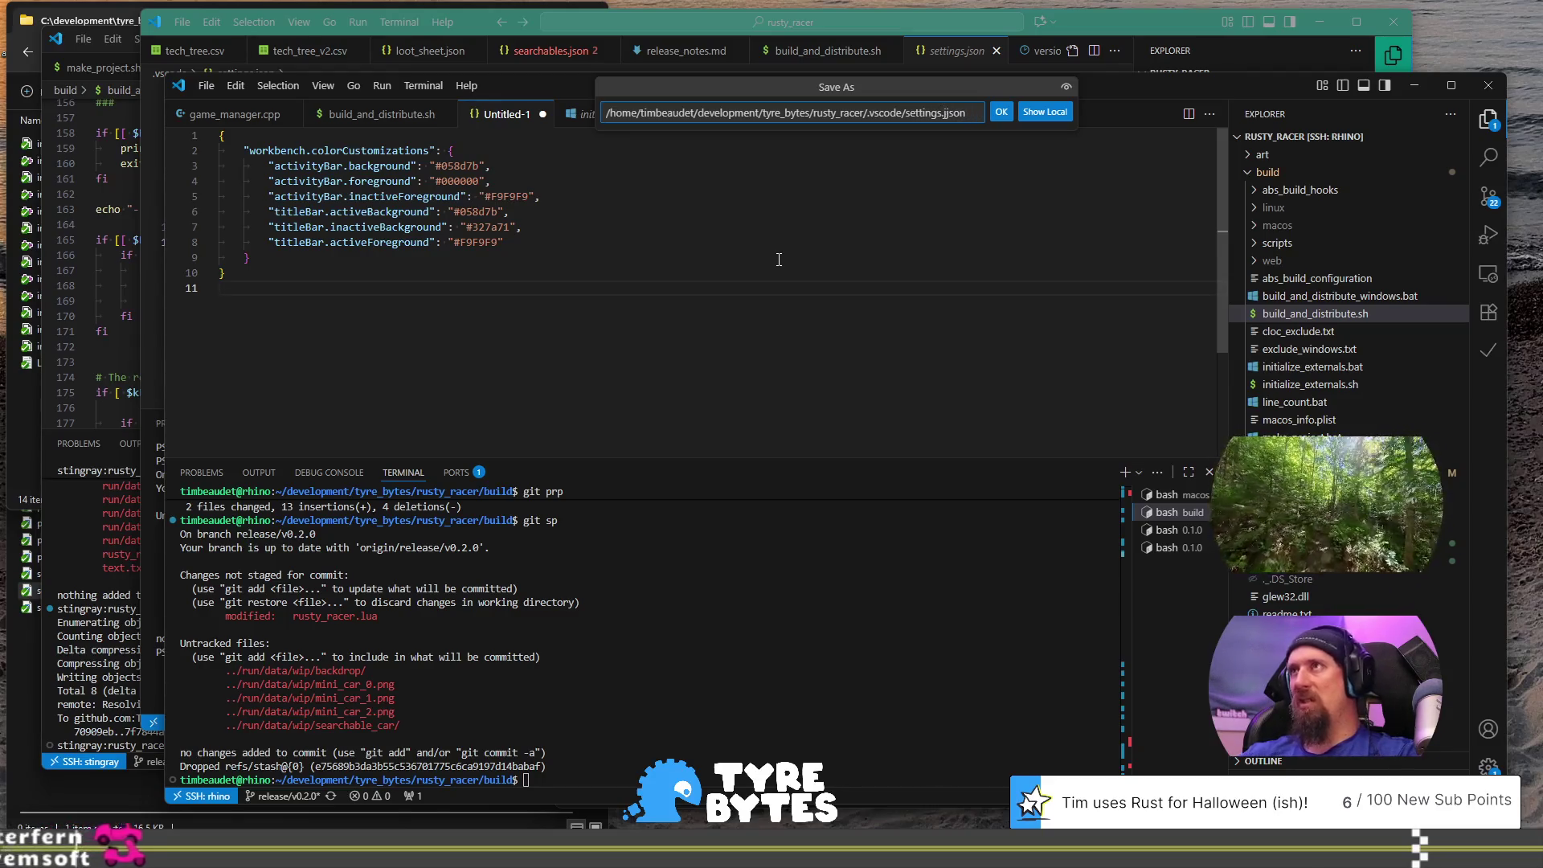
key(Return)
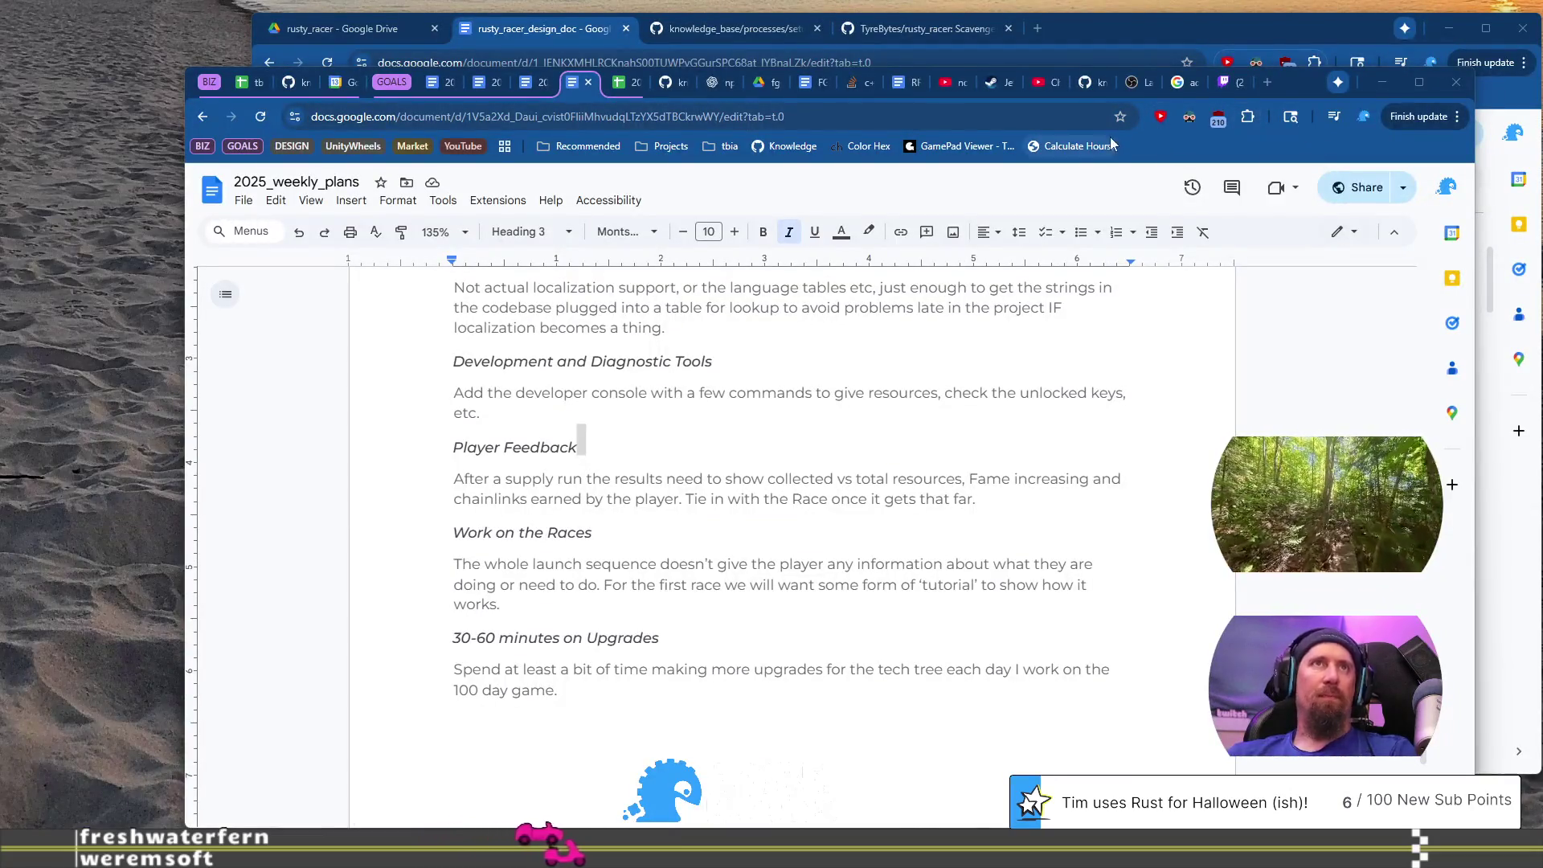
Step: Open Color Hex in a new tab, select the pink fd8684 code, then select the activityBar.background value
click(859, 147)
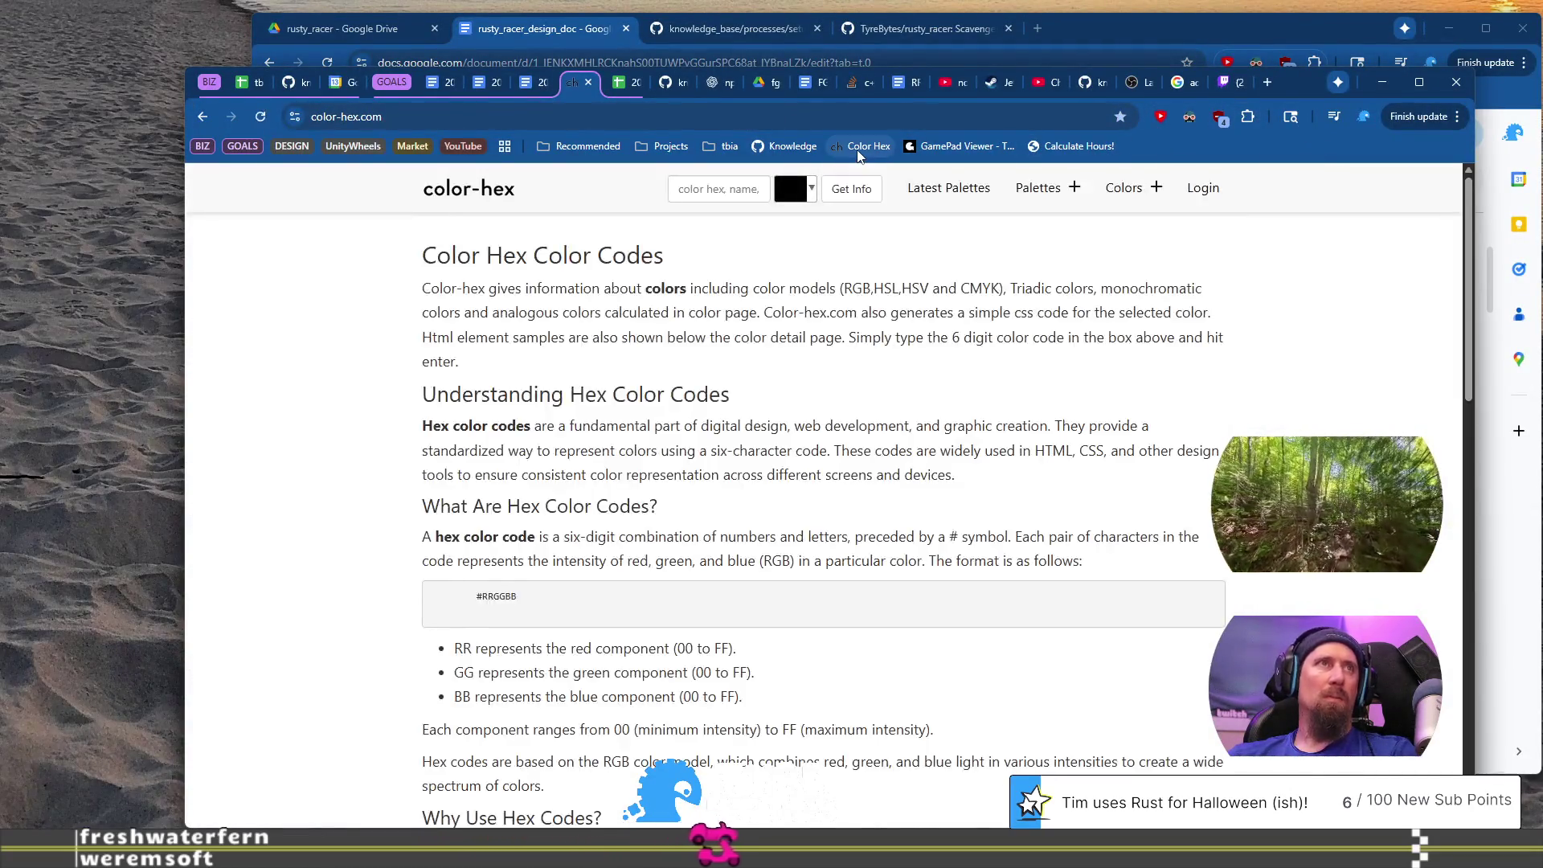
click(208, 121)
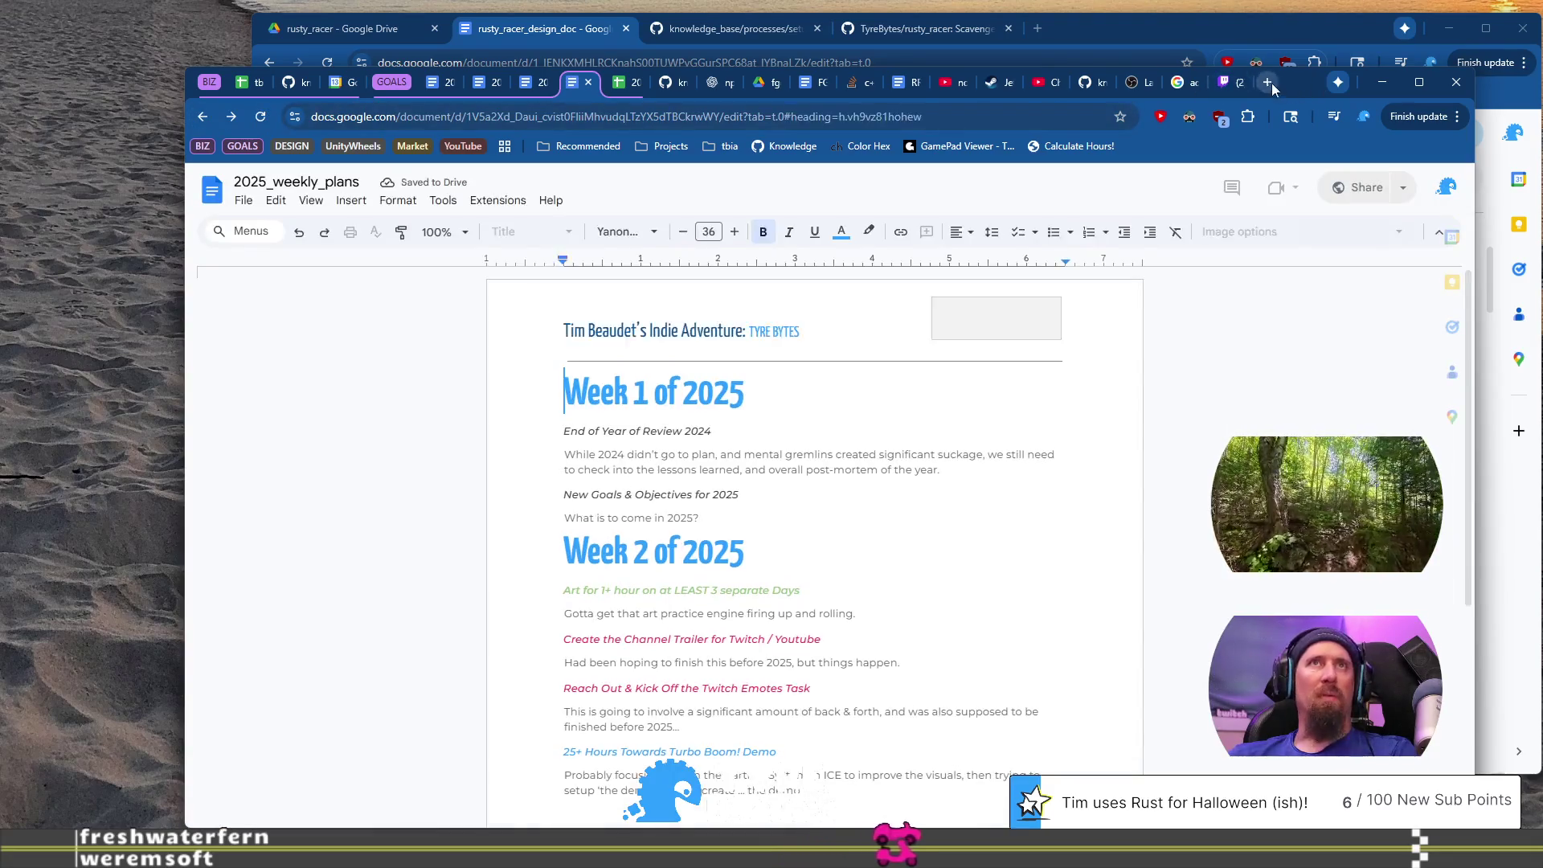
click(1268, 84)
click(866, 152)
scroll(572, 477, down, 15)
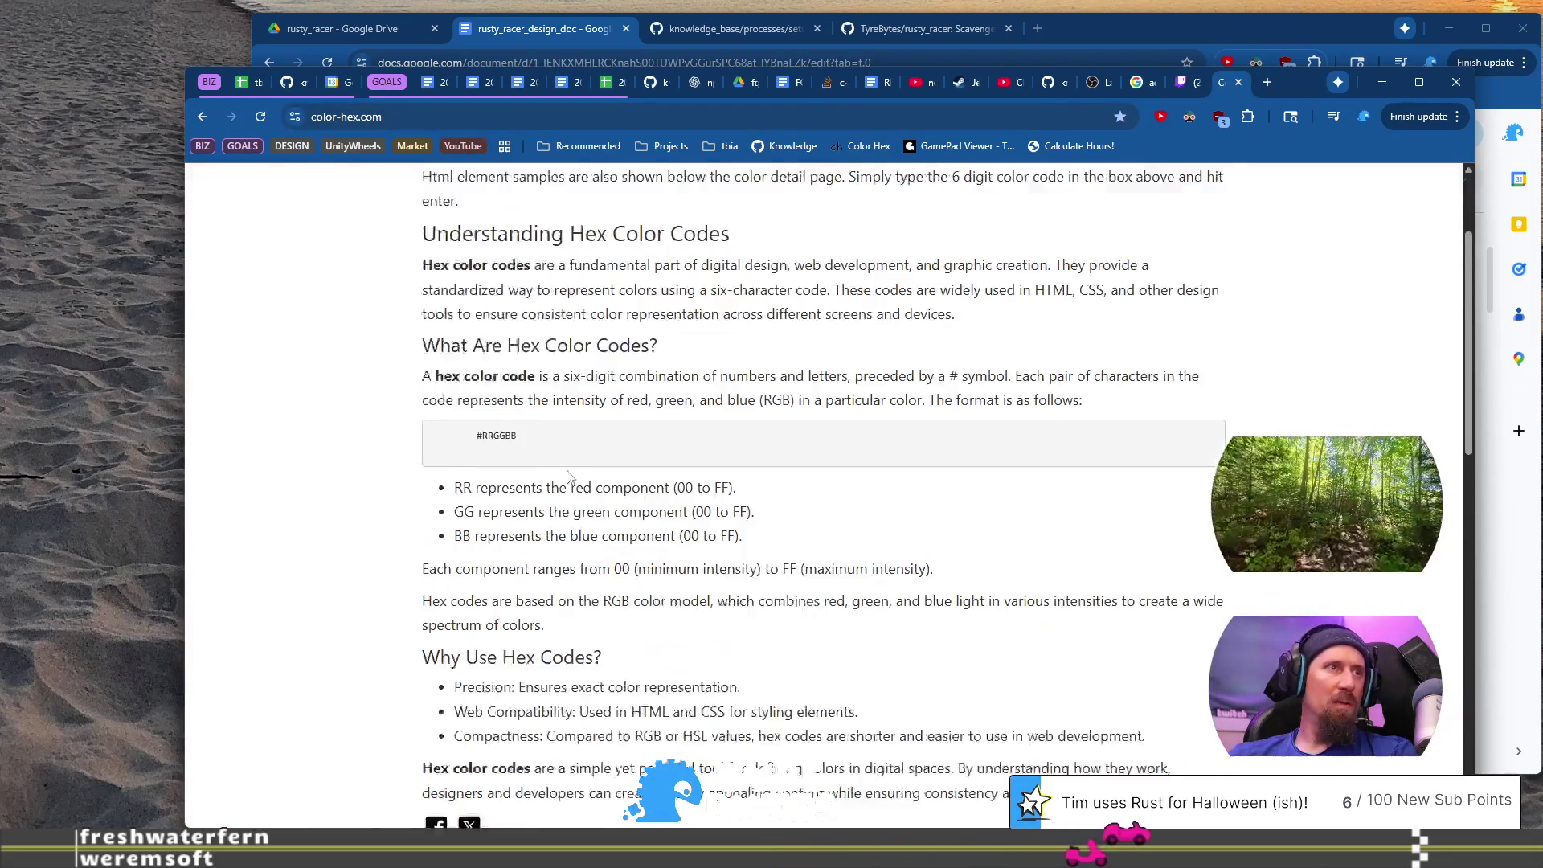
scroll(572, 477, down, 4)
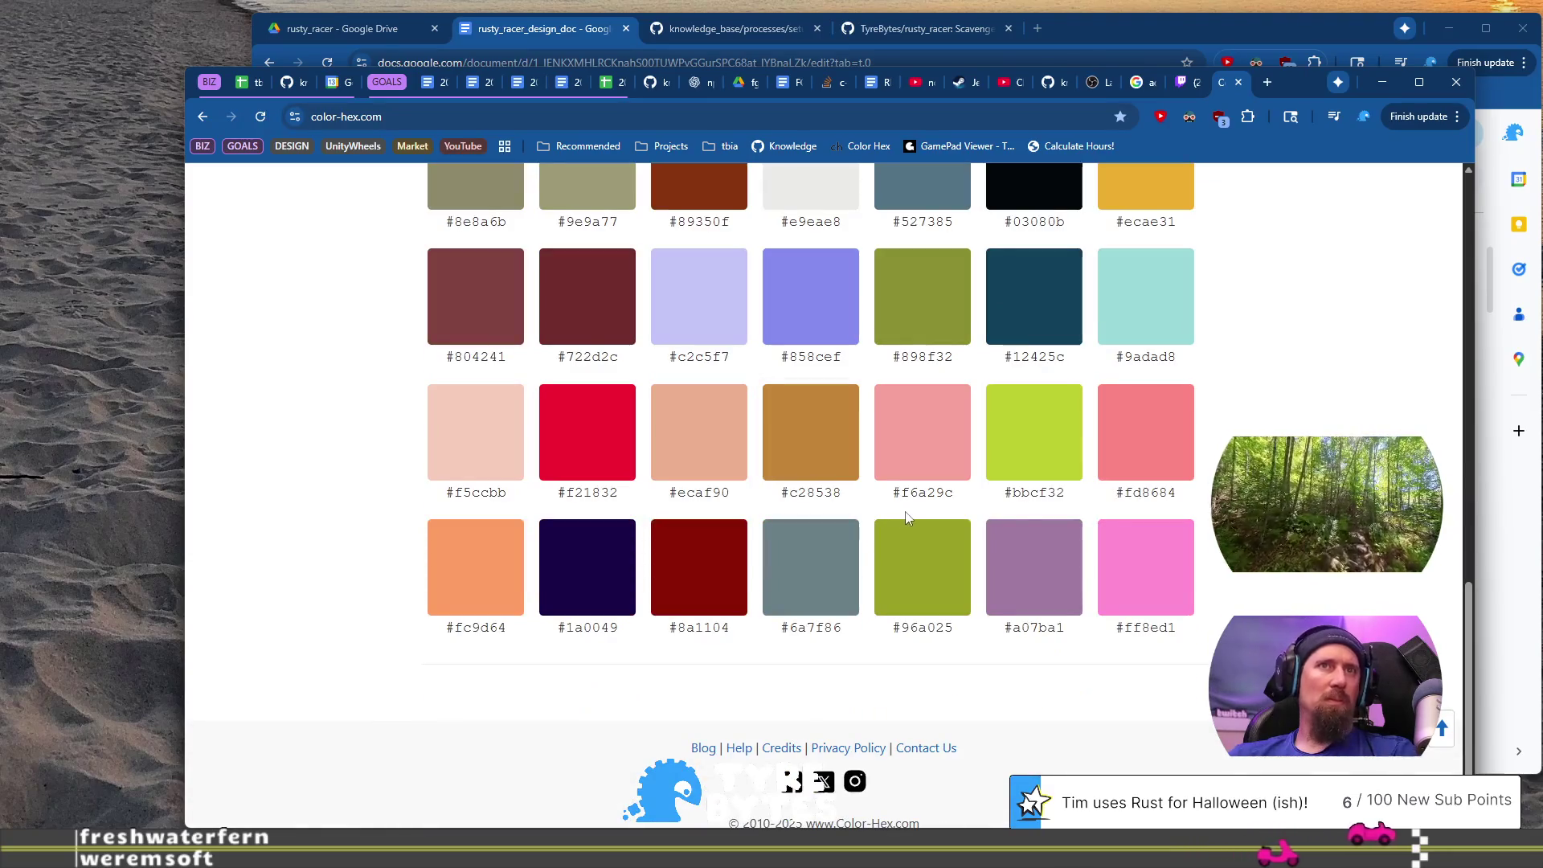
drag(1186, 494, 1122, 493)
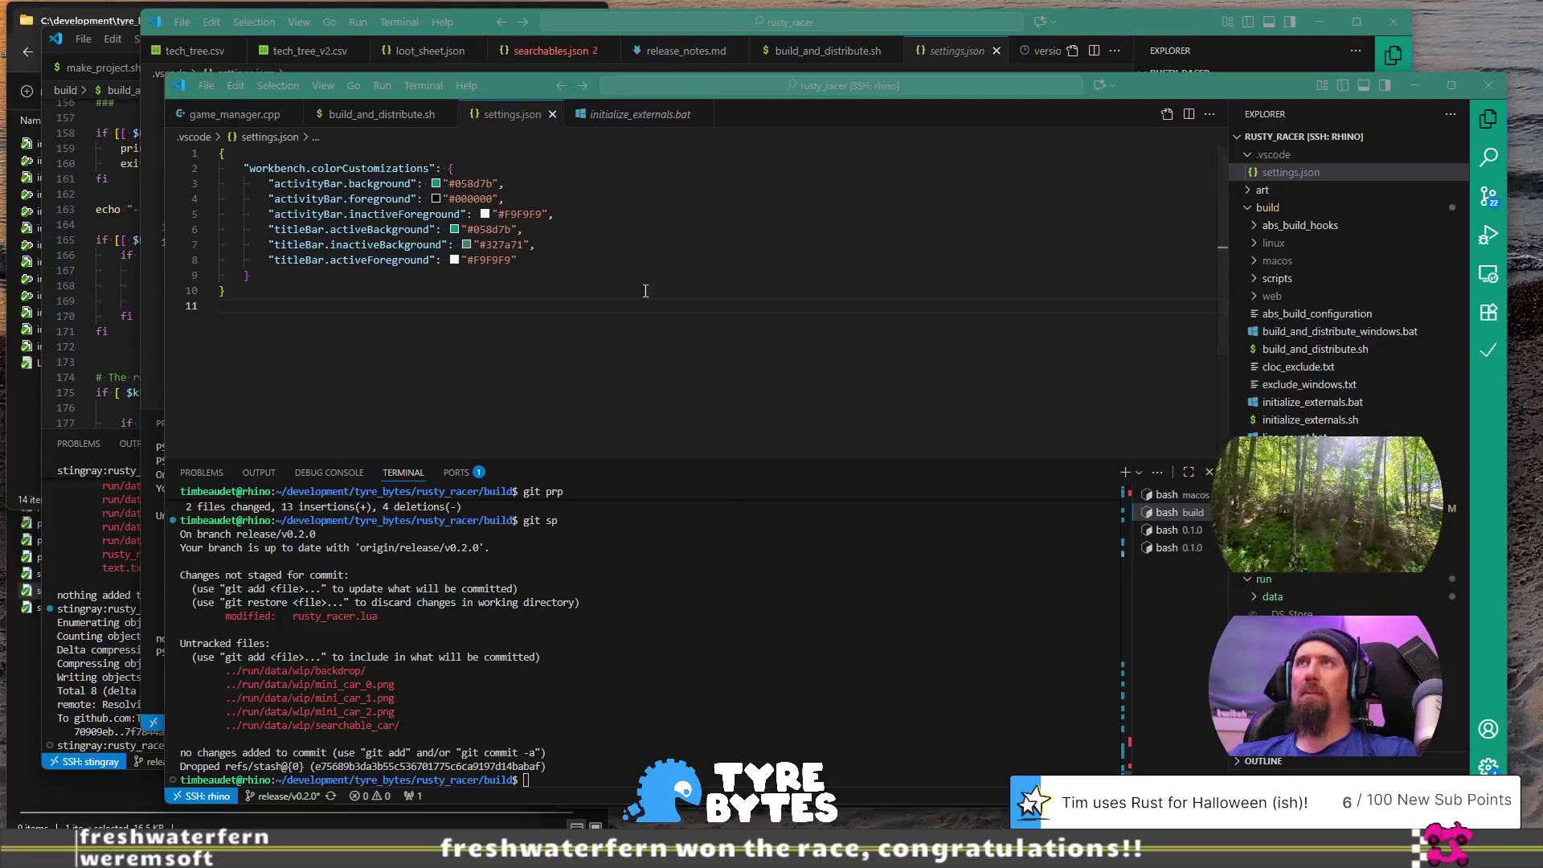
click(485, 183)
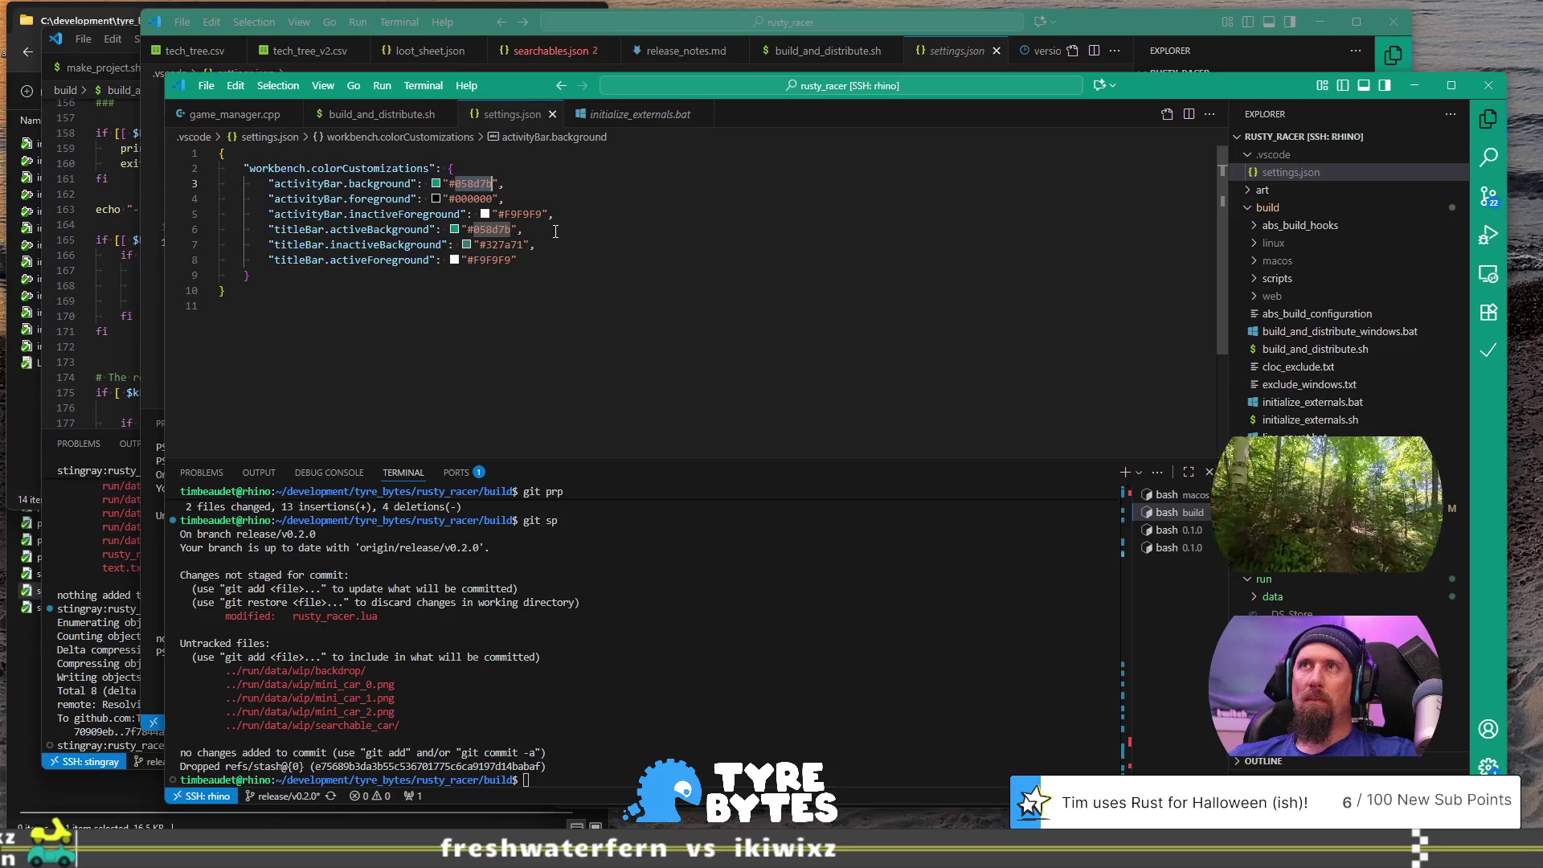
Step: Set the activity bar background to #fd8684 and copy the muted pink #cc908f from Color Hex
text(fd8684)
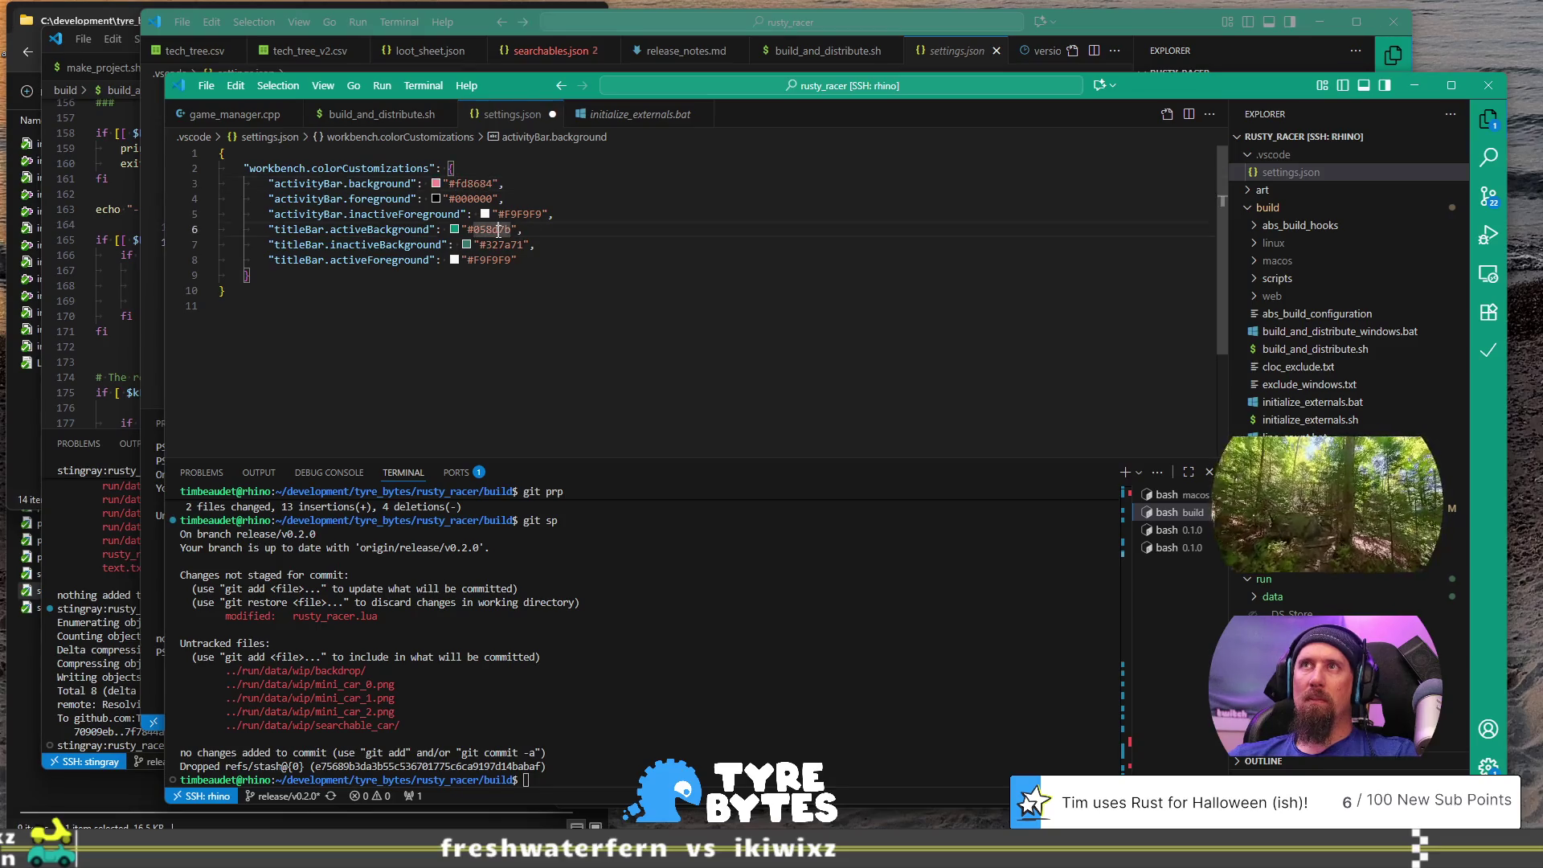
text(fd8684)
key(alt+Tab)
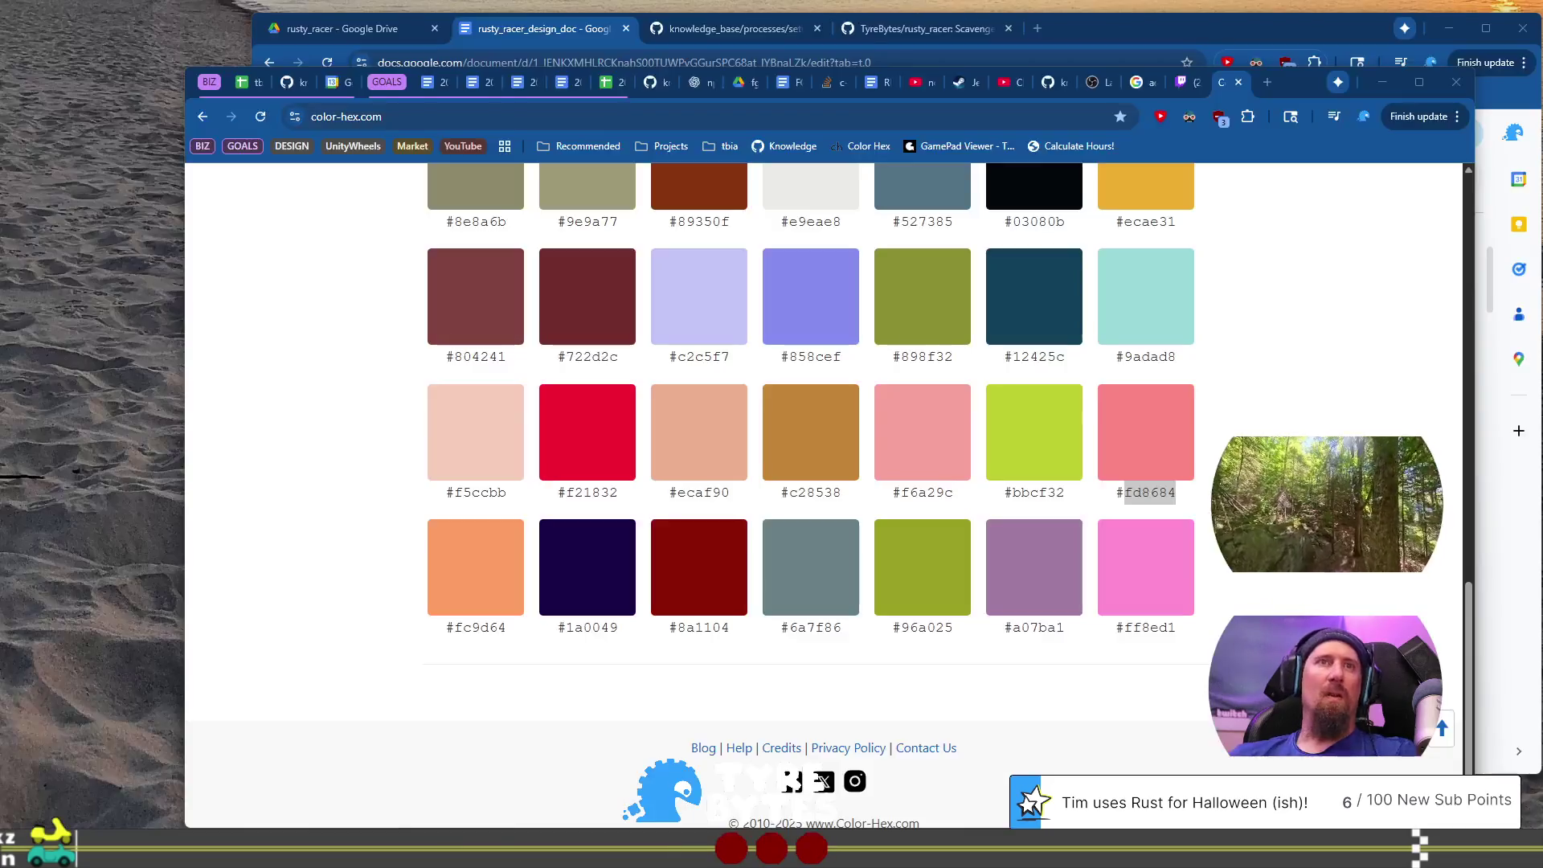
click(1152, 446)
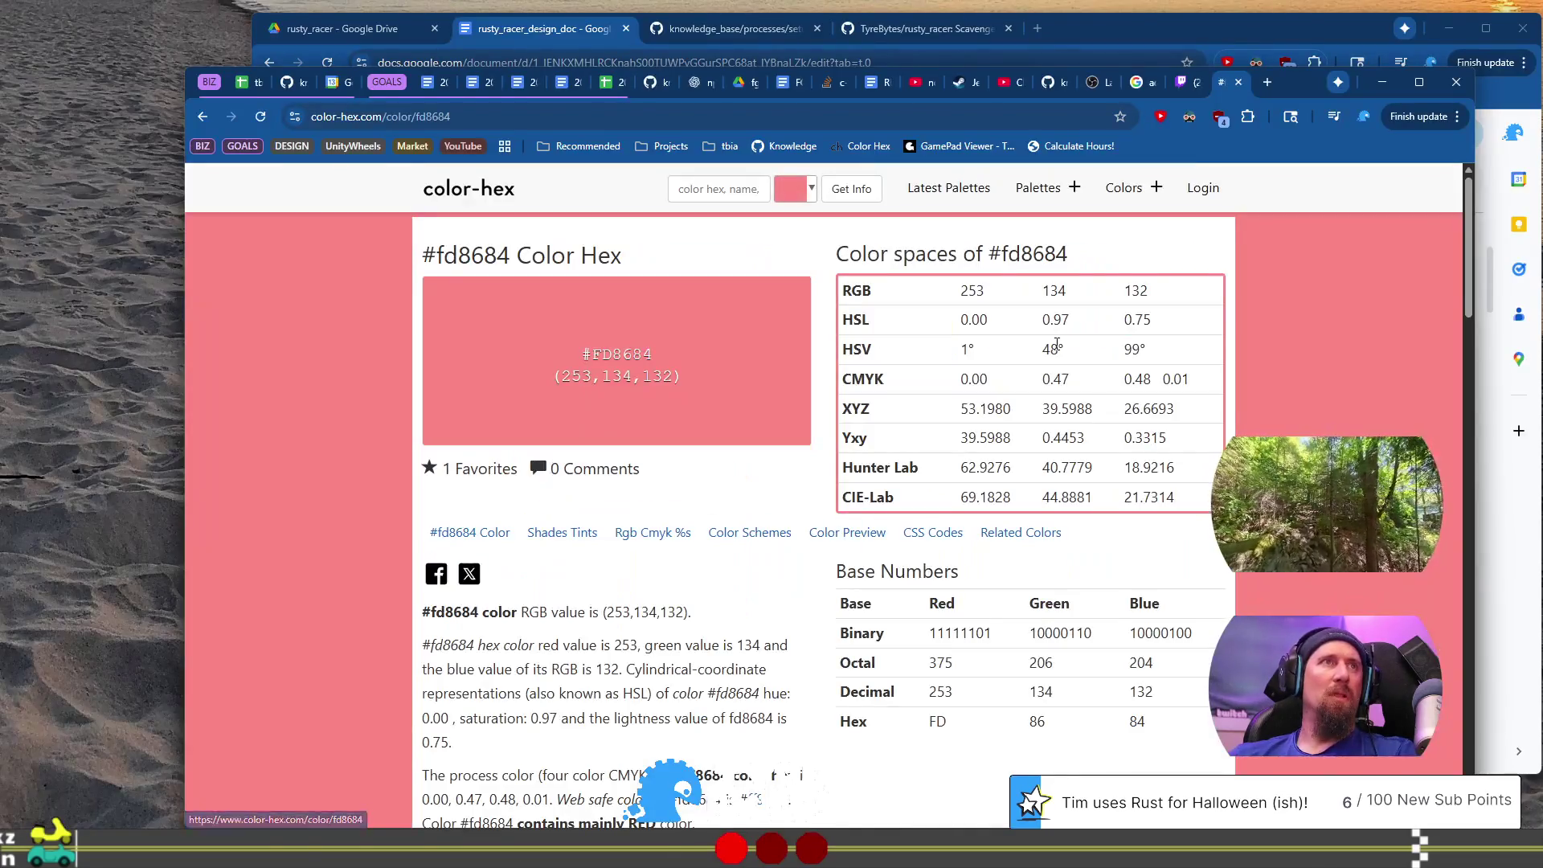
click(790, 190)
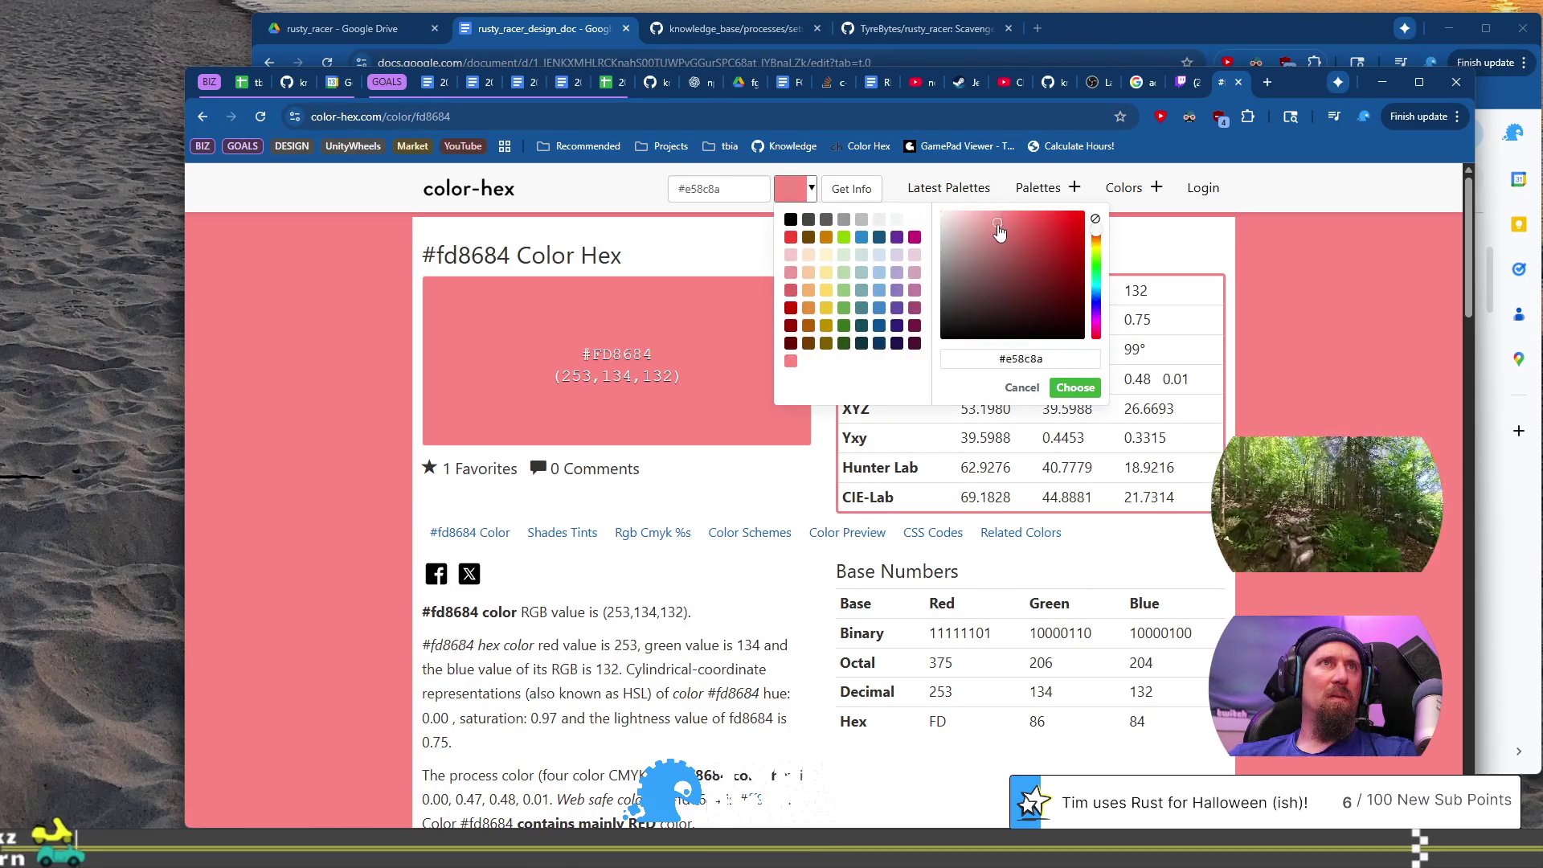
mouse_move(980, 239)
mouse_down()
mouse_move(1077, 238)
mouse_move(1068, 262)
mouse_move(986, 243)
mouse_up()
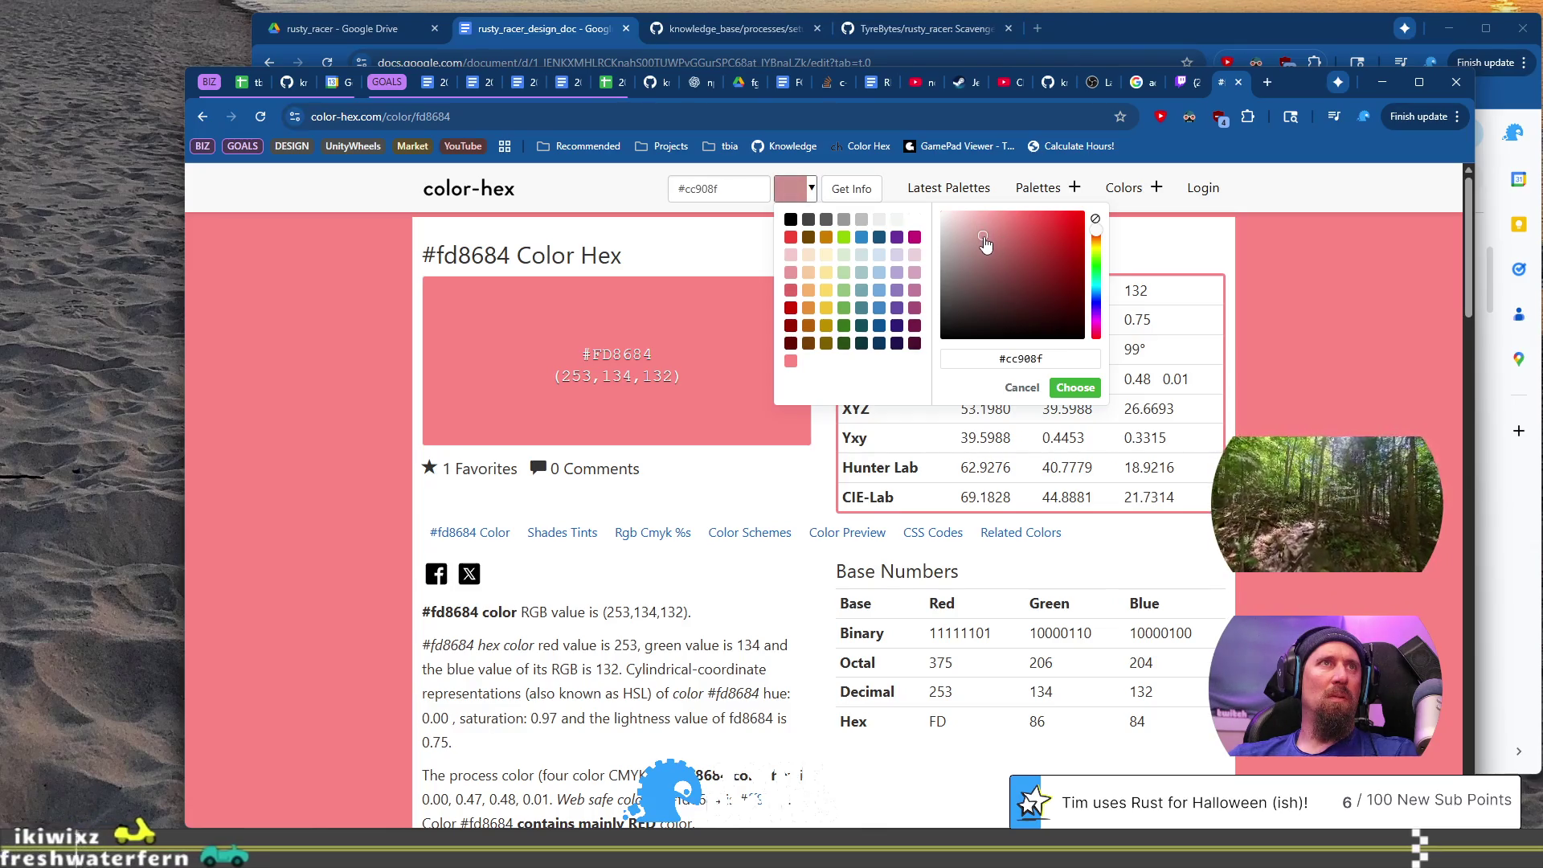
double_click(694, 193)
key(ctrl+c)
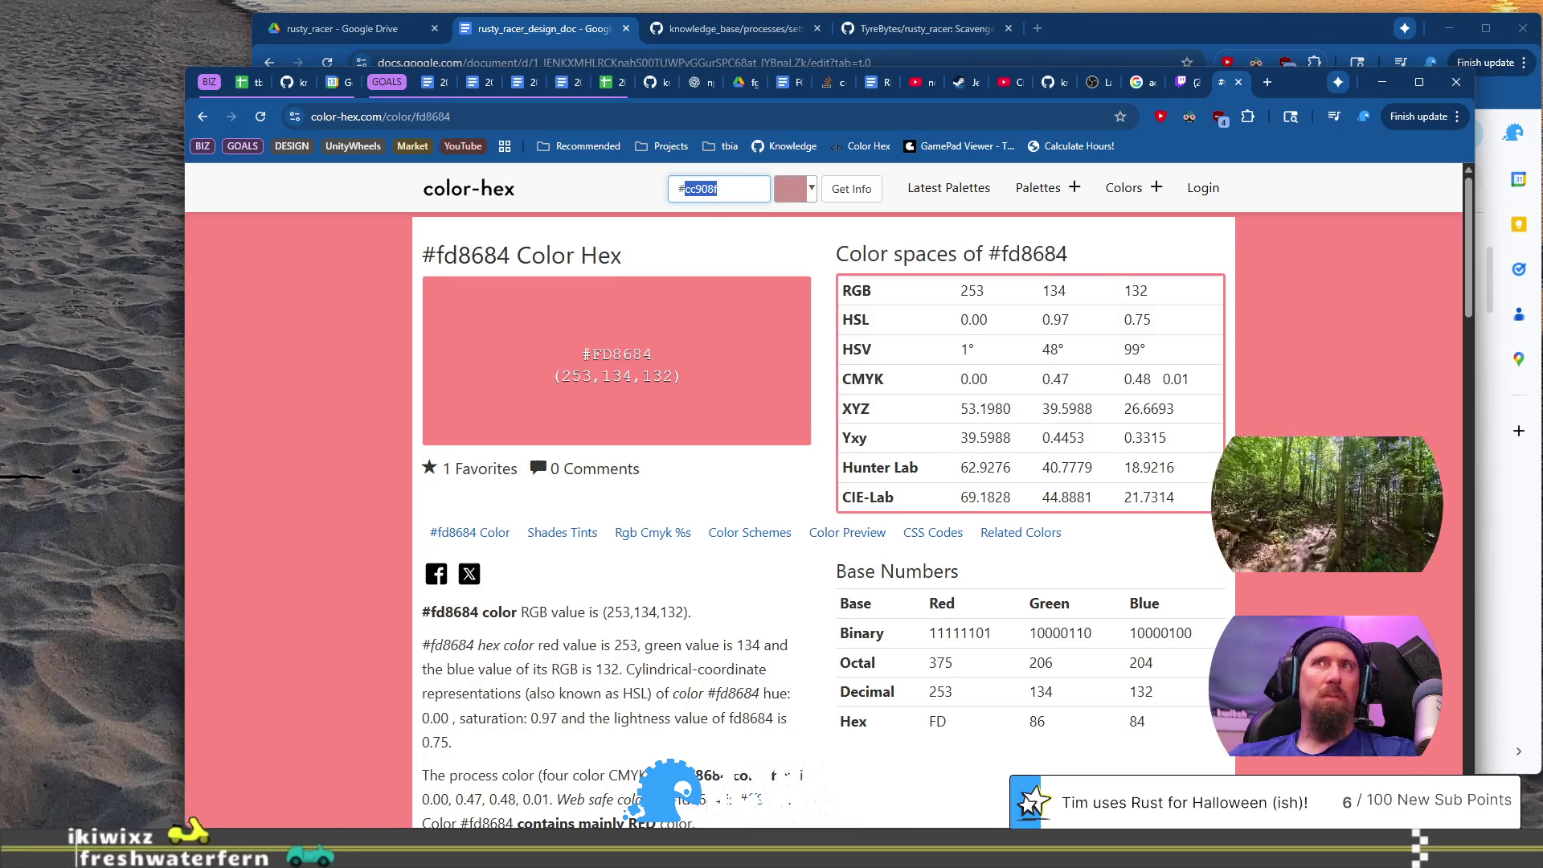
Step: Set titleBar.inactiveBackground to #cc908f and save settings.json
key(alt+Tab)
key(ctrl+v)
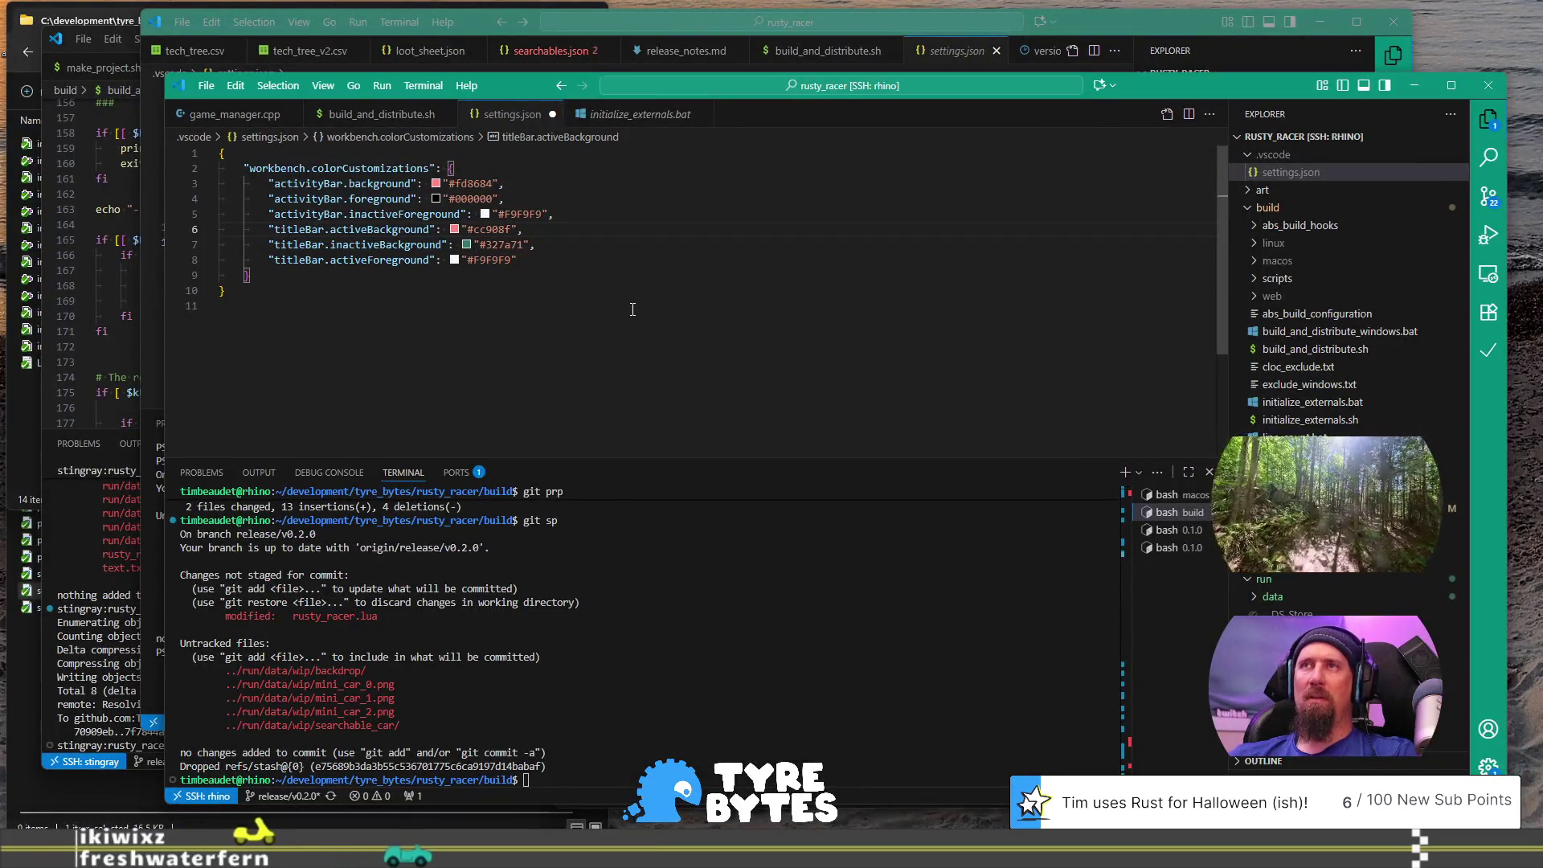
key(ctrl+z)
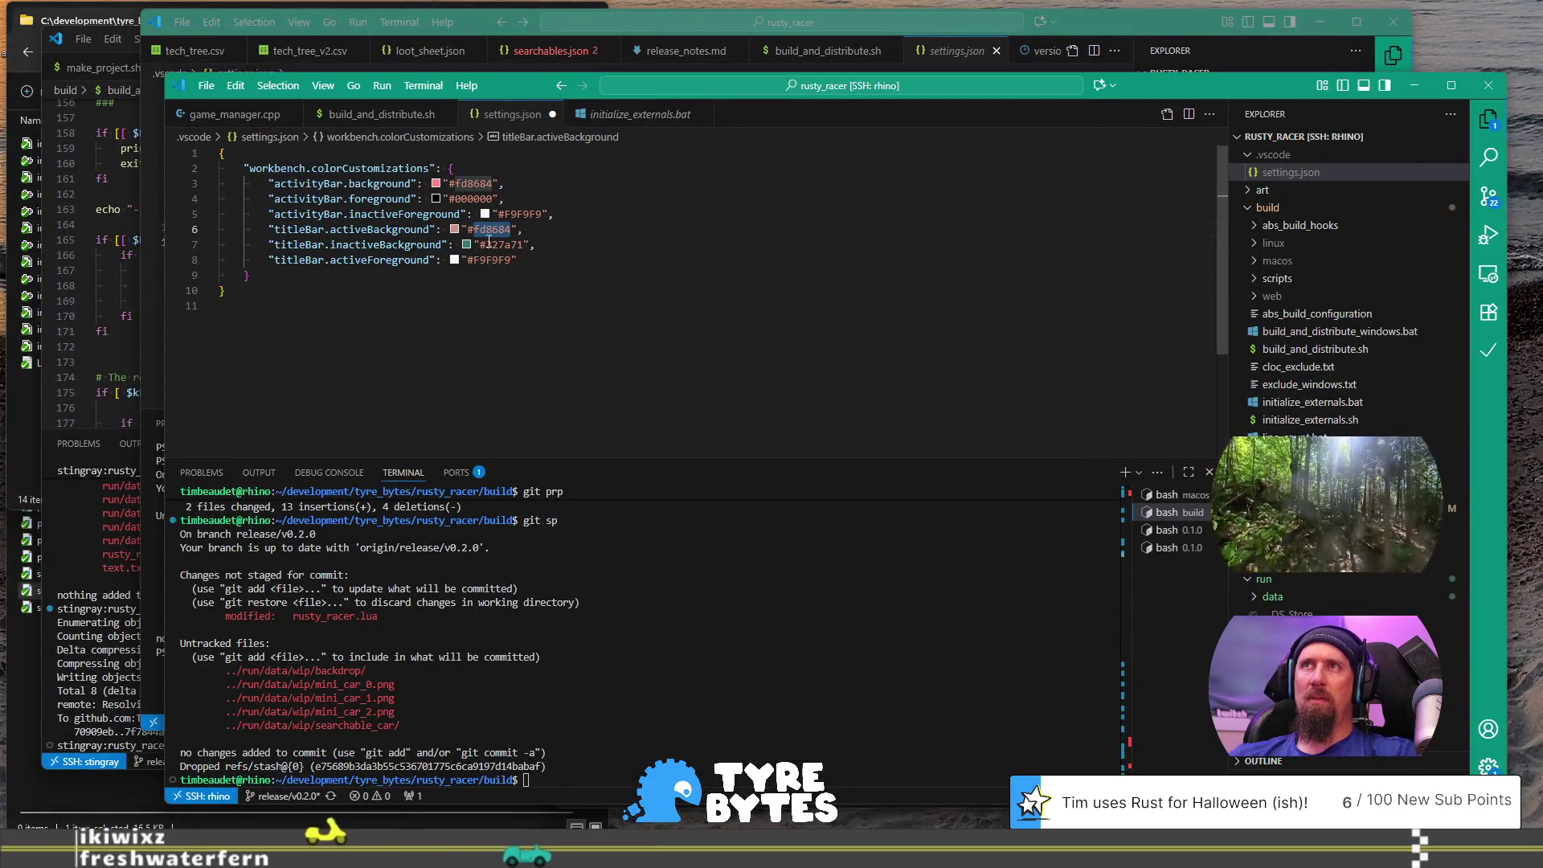
double_click(491, 244)
key(ctrl+v)
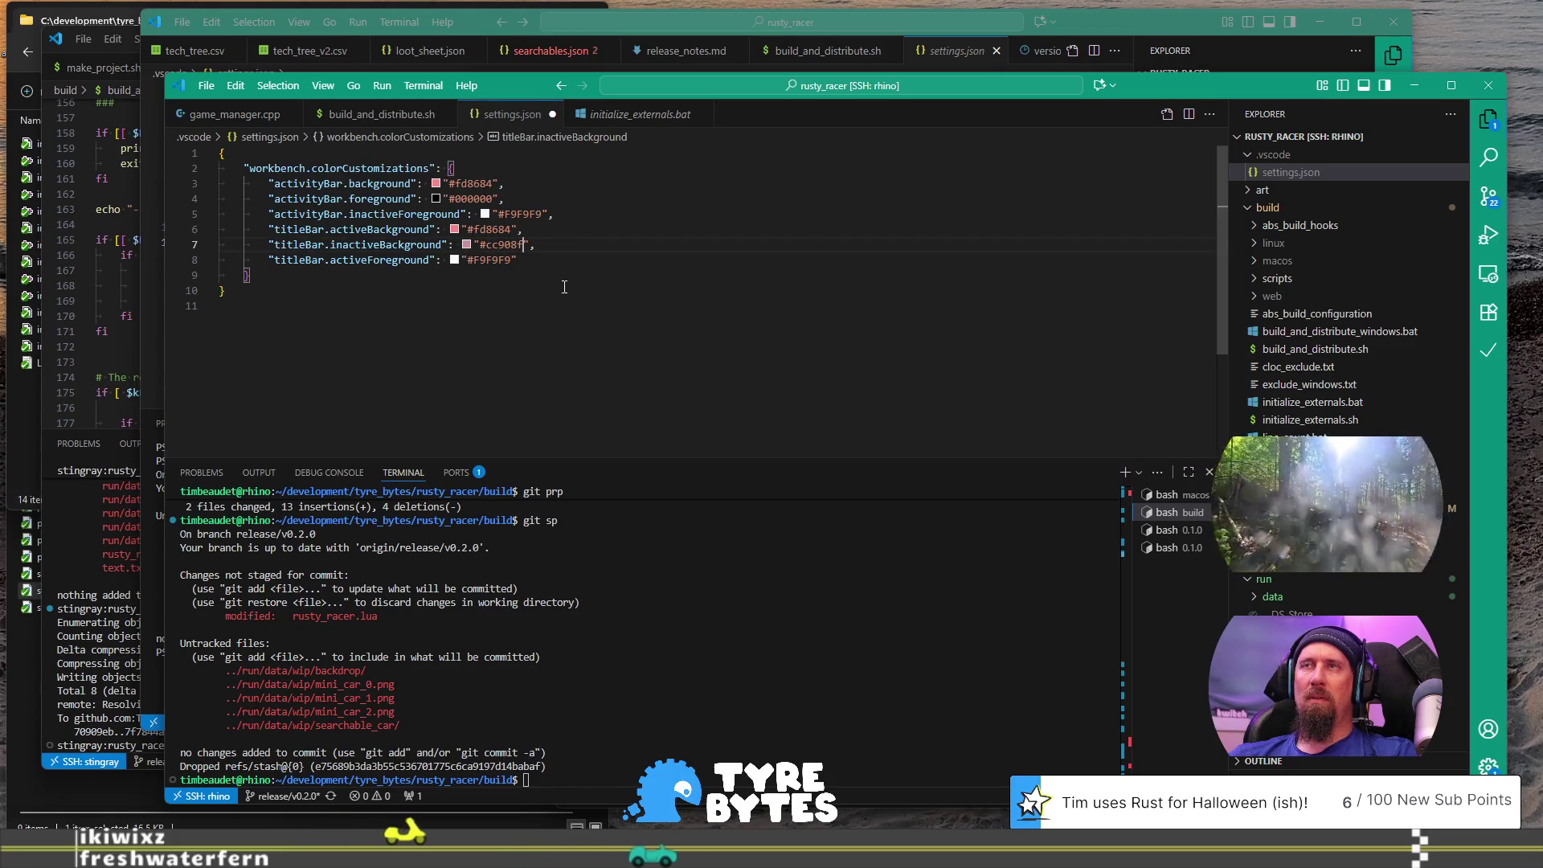
key(ctrl+s)
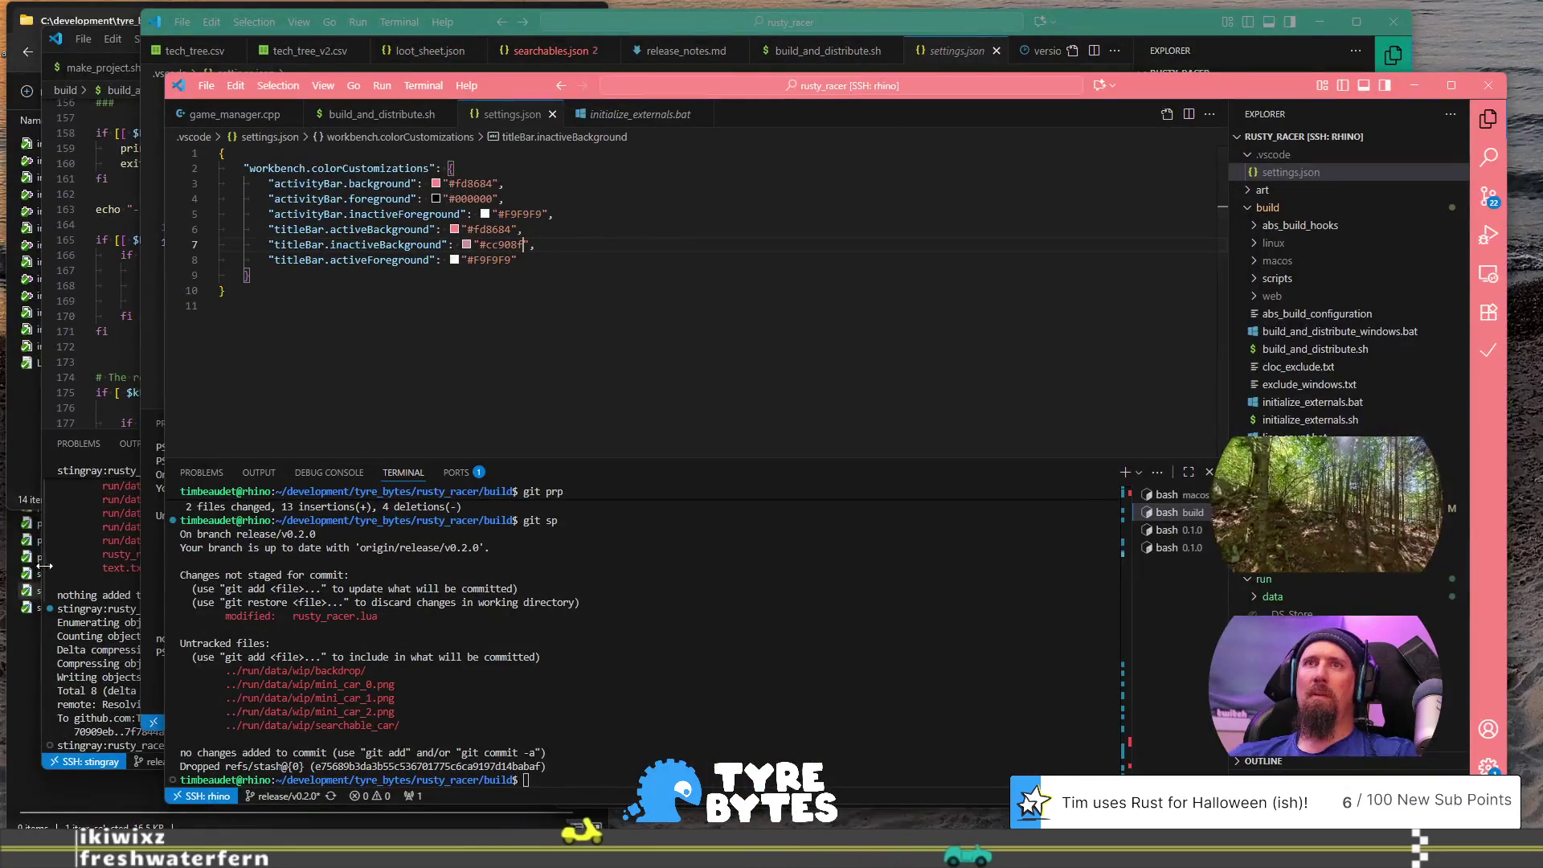
Step: Compare the pink remote window with other windows and close settings.json in the green window
click(26, 669)
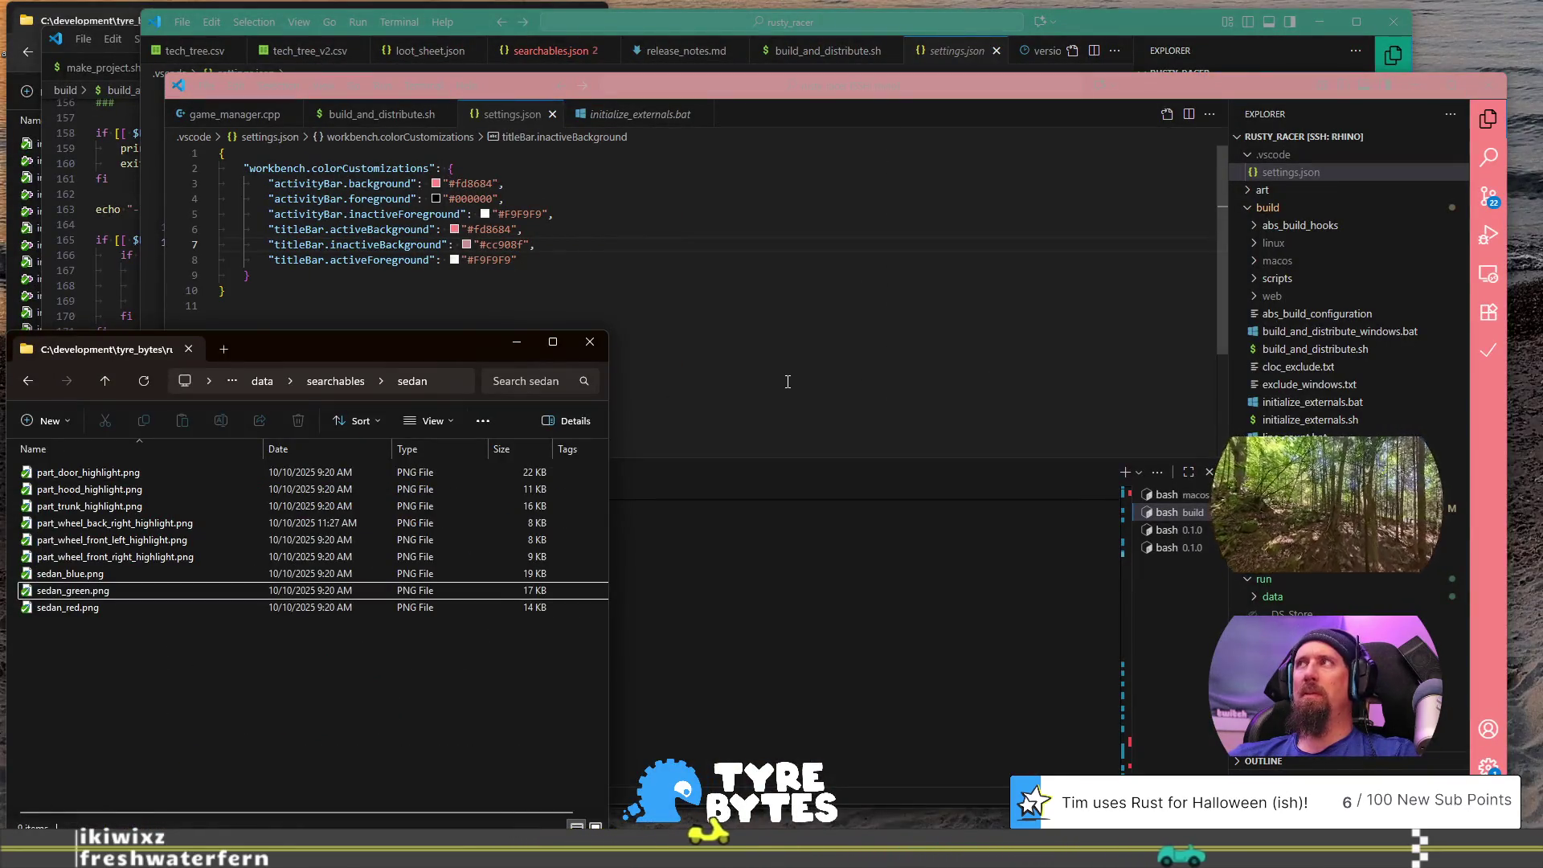
click(723, 385)
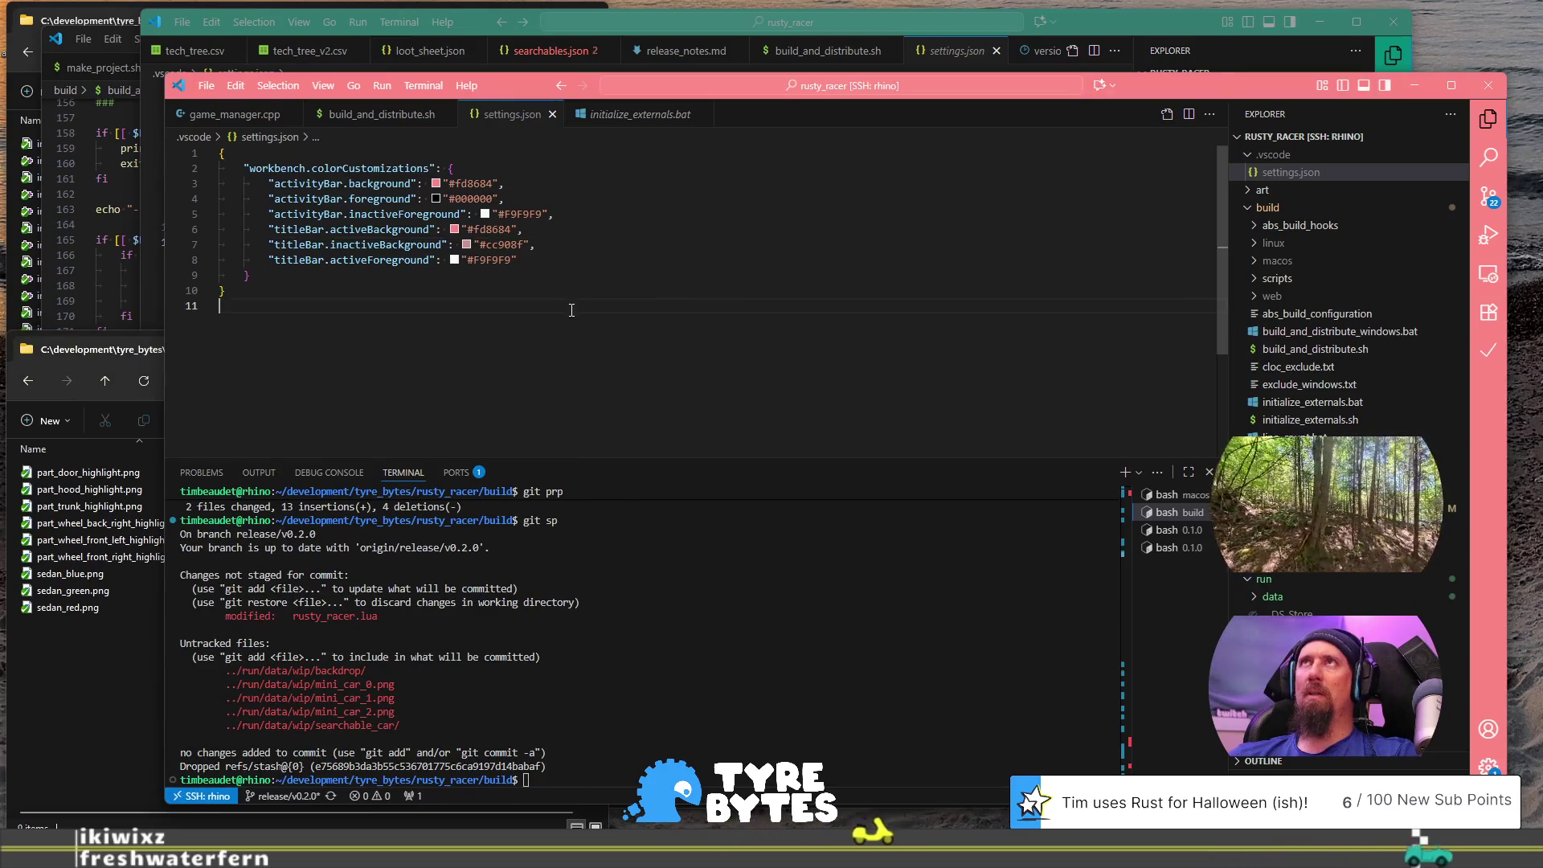
click(93, 671)
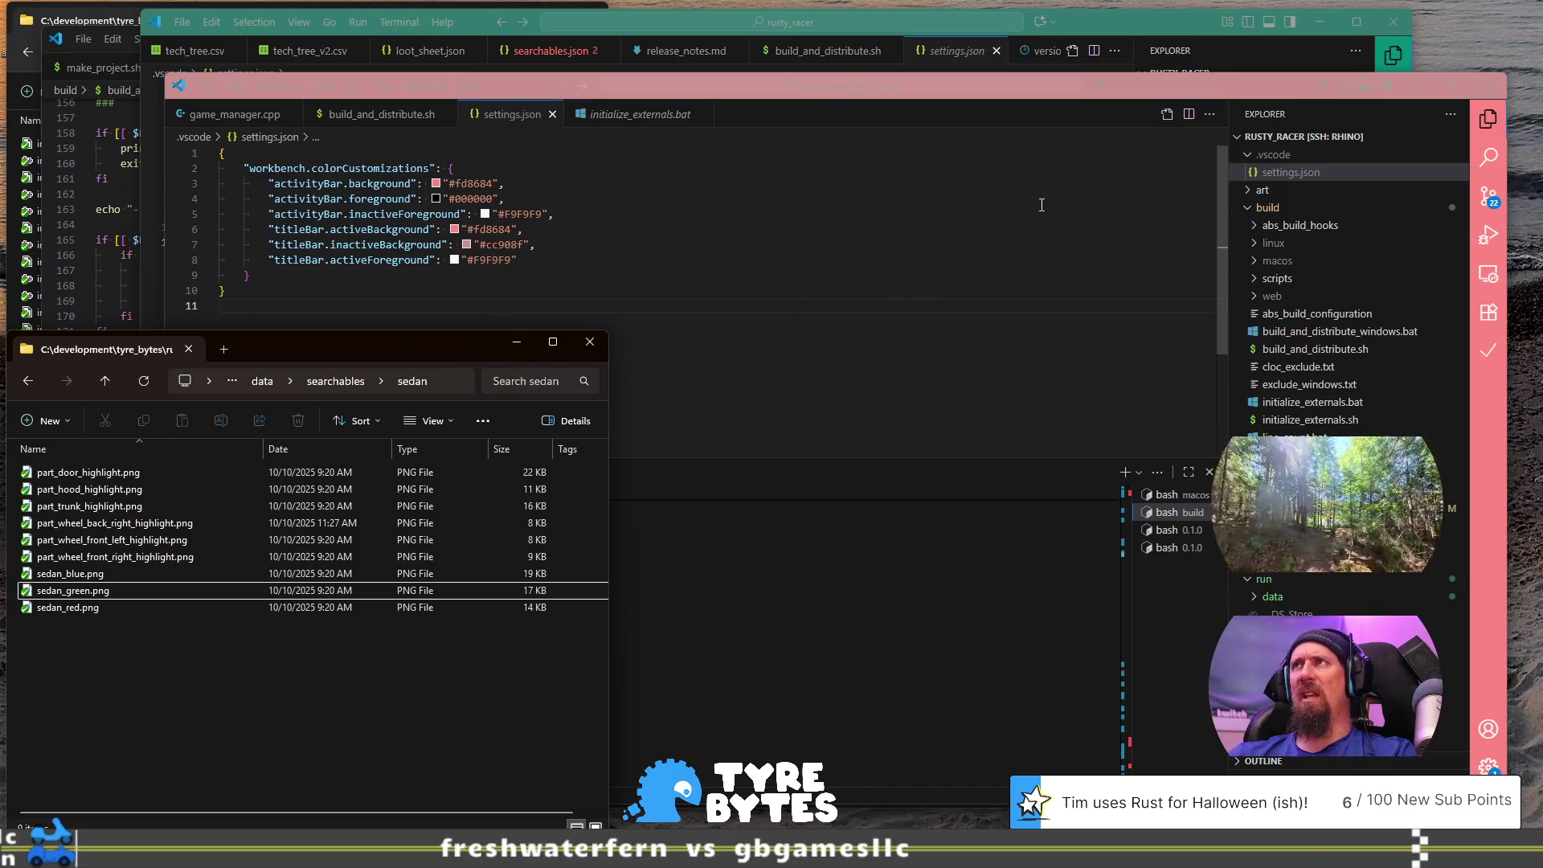
click(1158, 21)
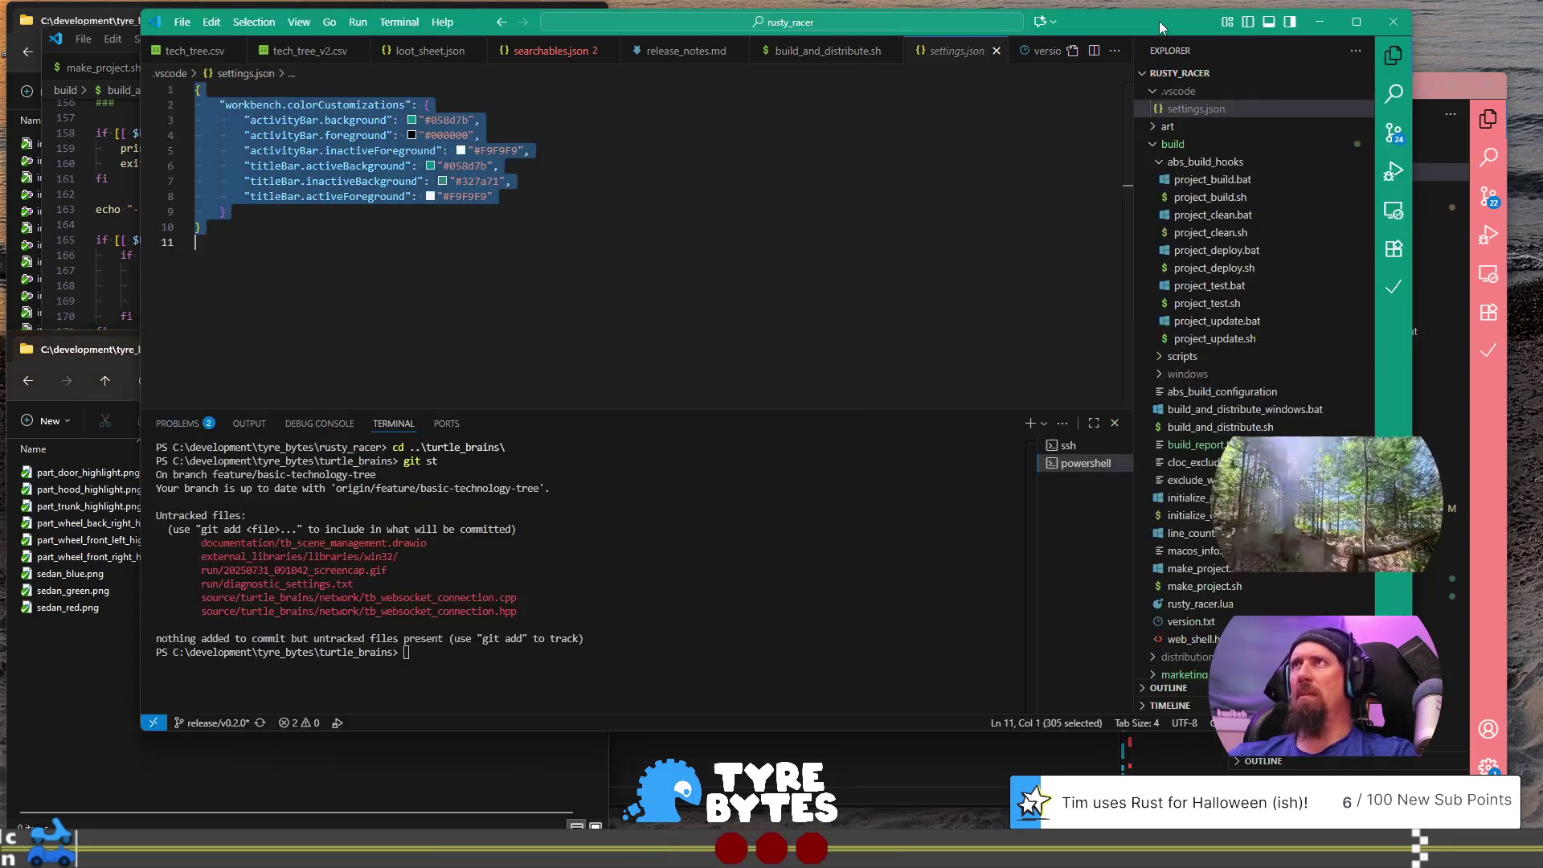
click(996, 51)
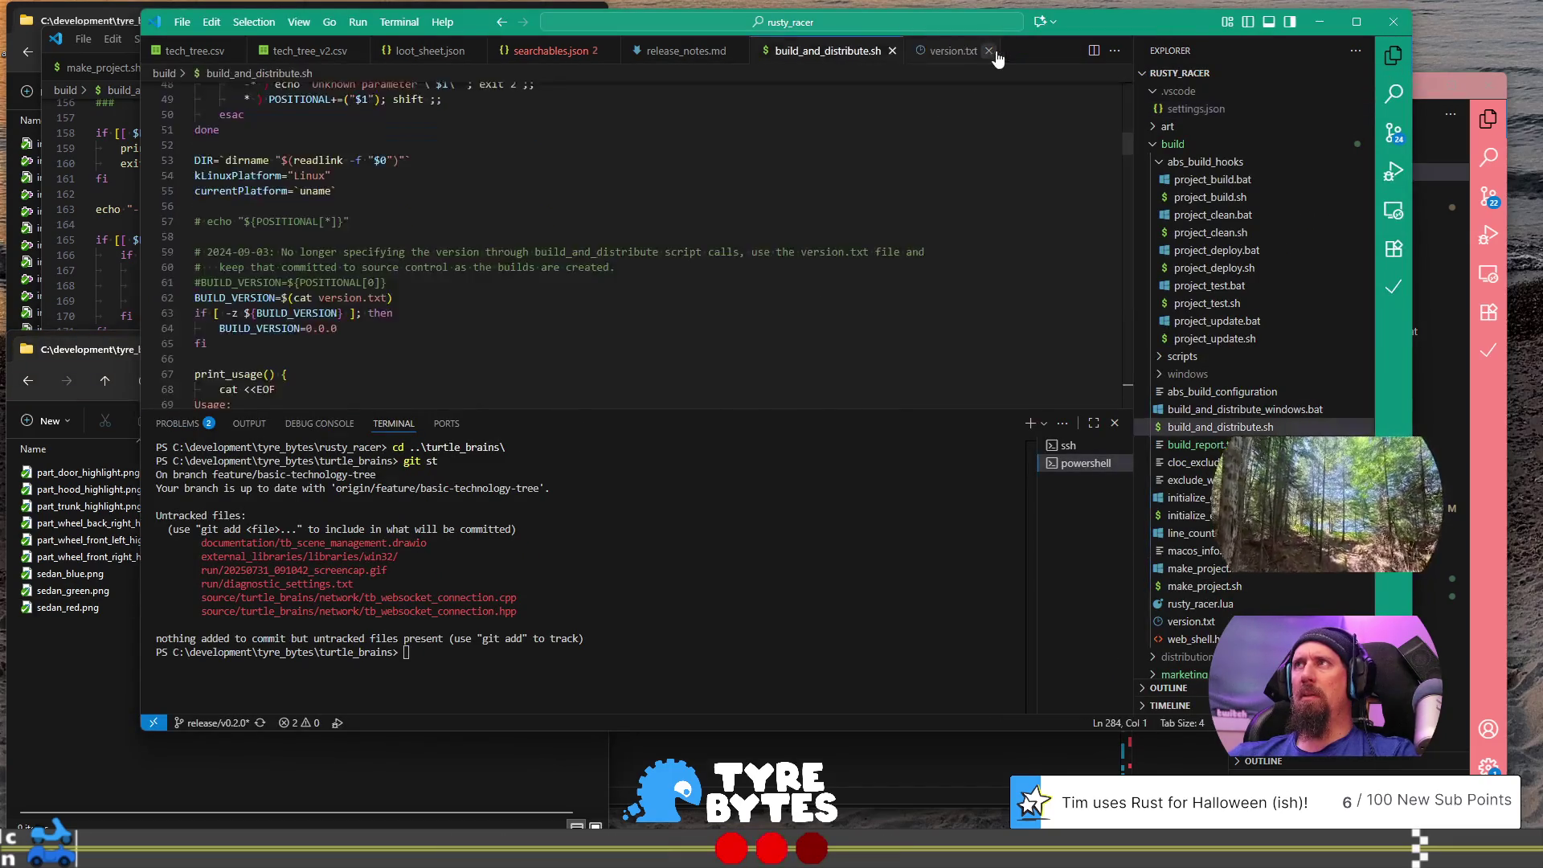
click(1504, 430)
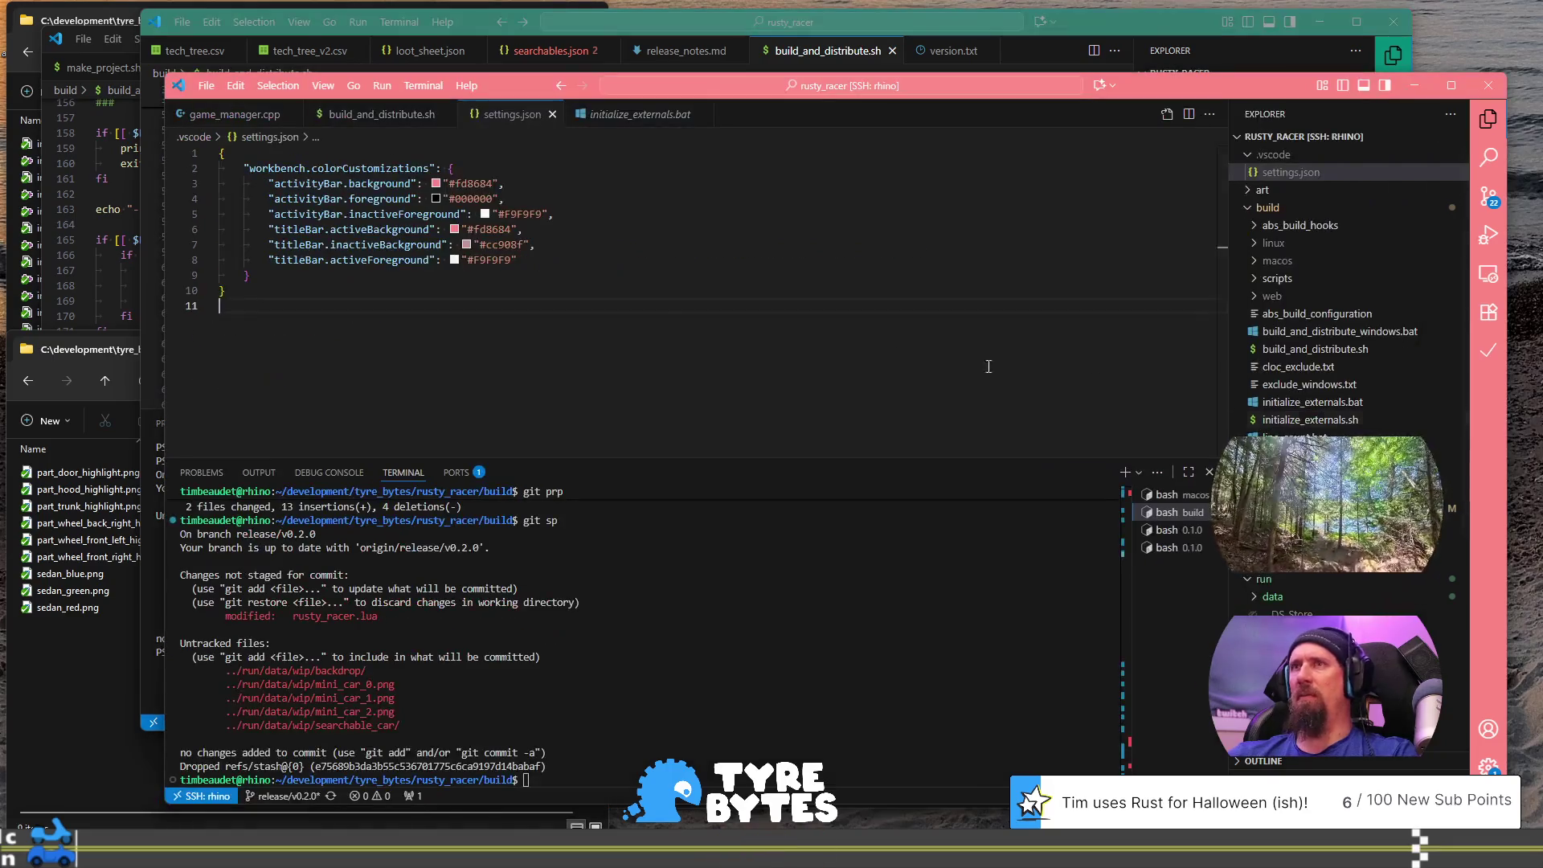
click(633, 257)
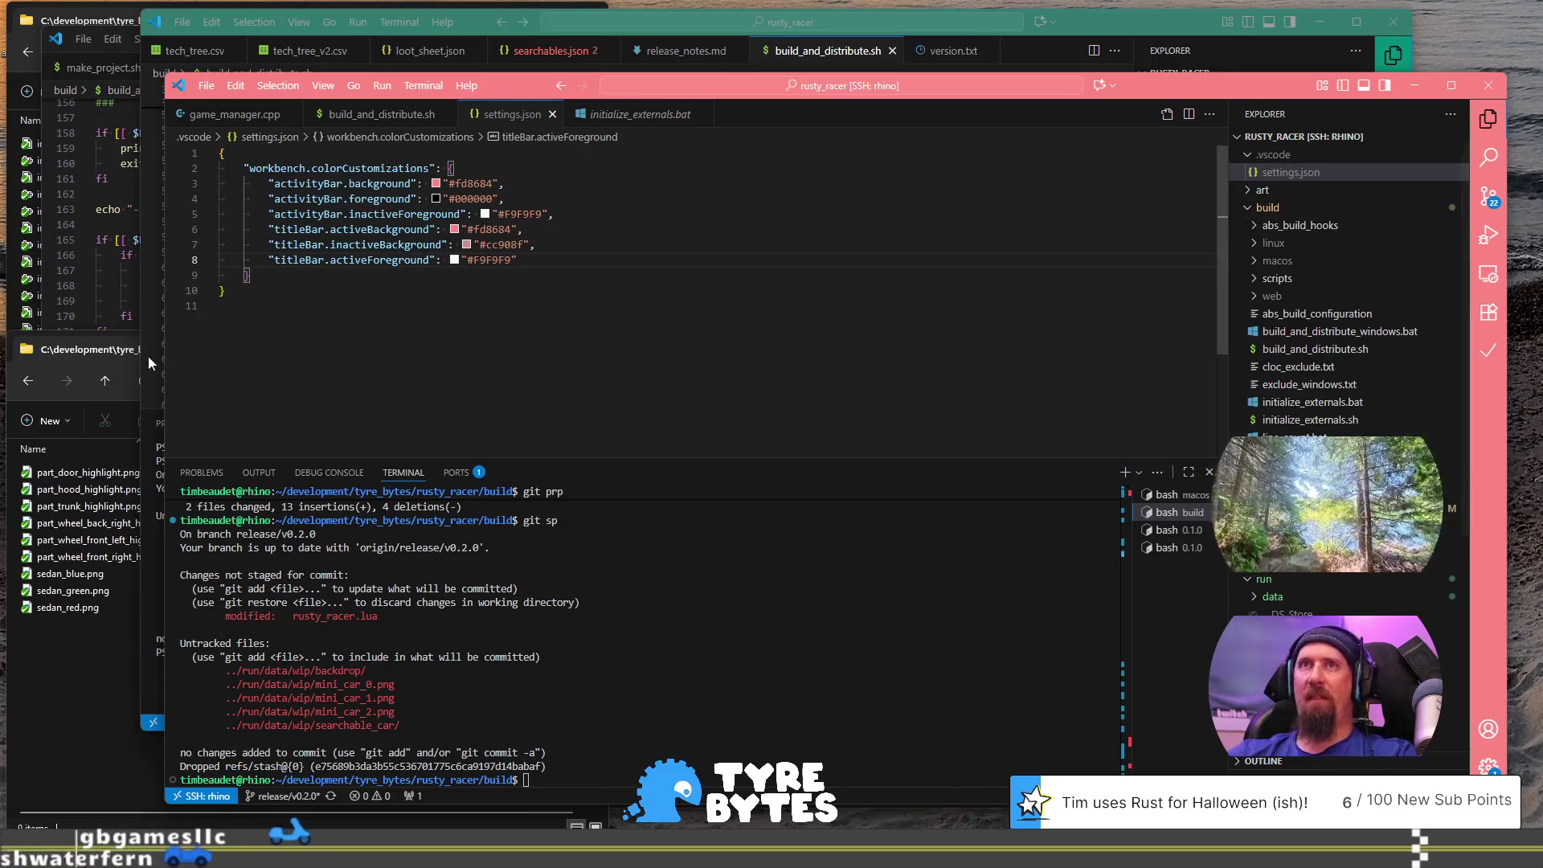
click(64, 633)
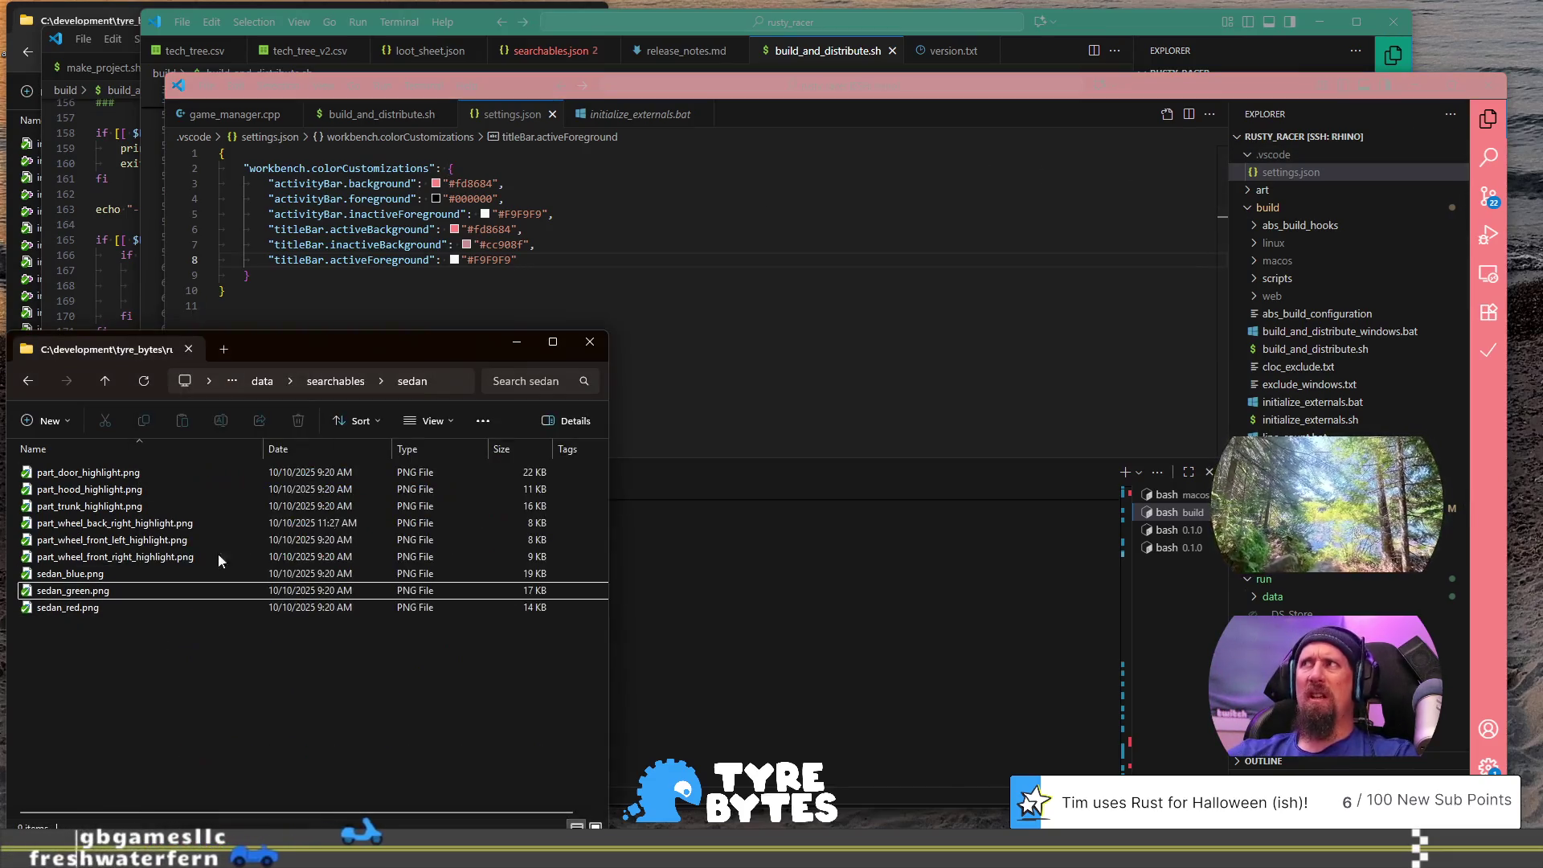
click(798, 299)
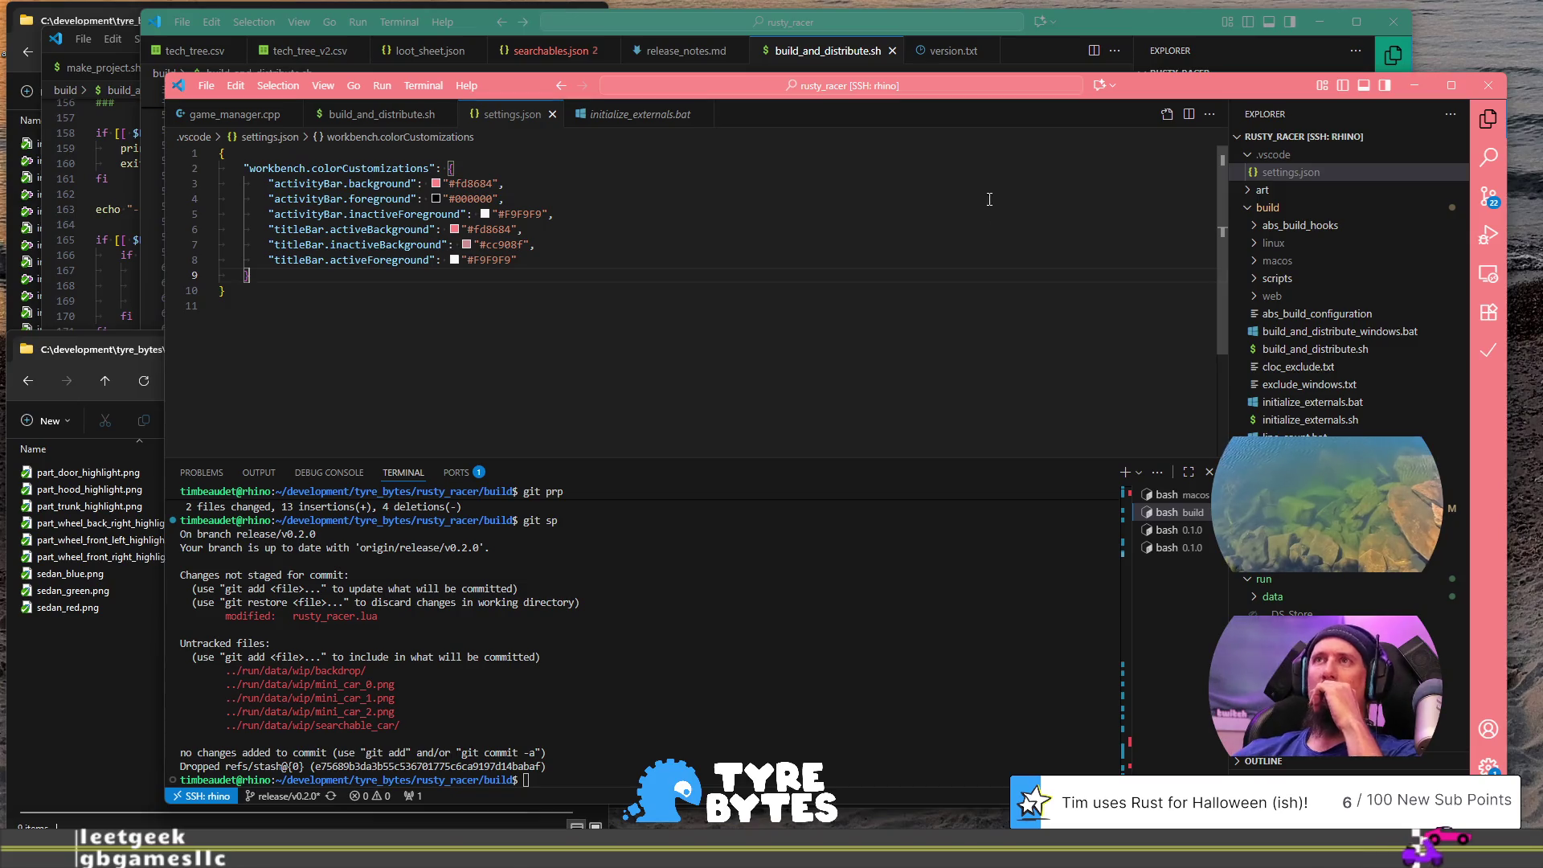
Step: Switch between the two rusty_racer editor windows
click(1141, 22)
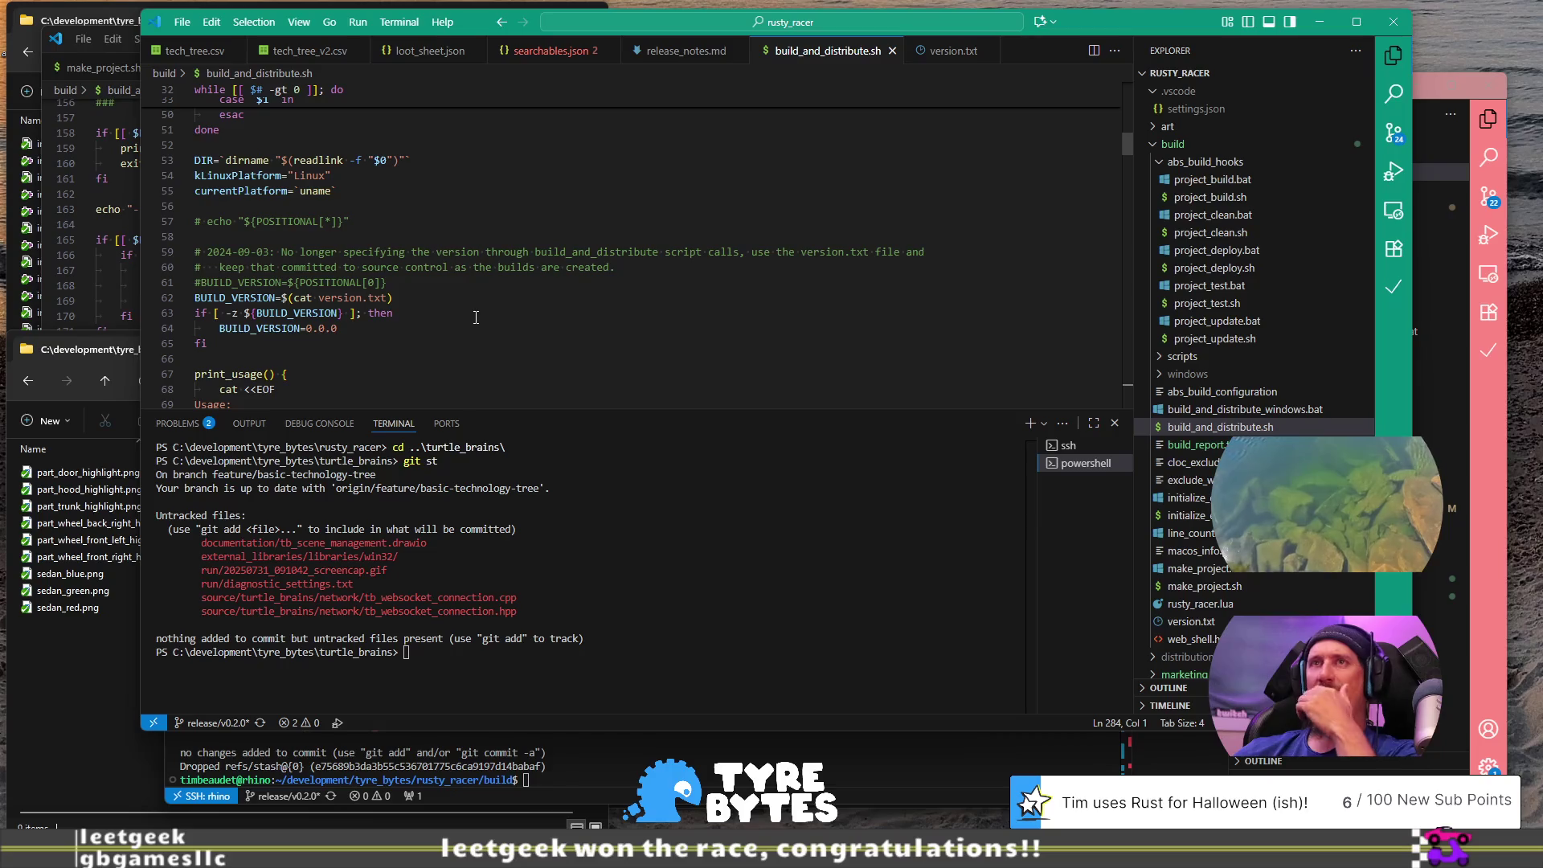
click(100, 186)
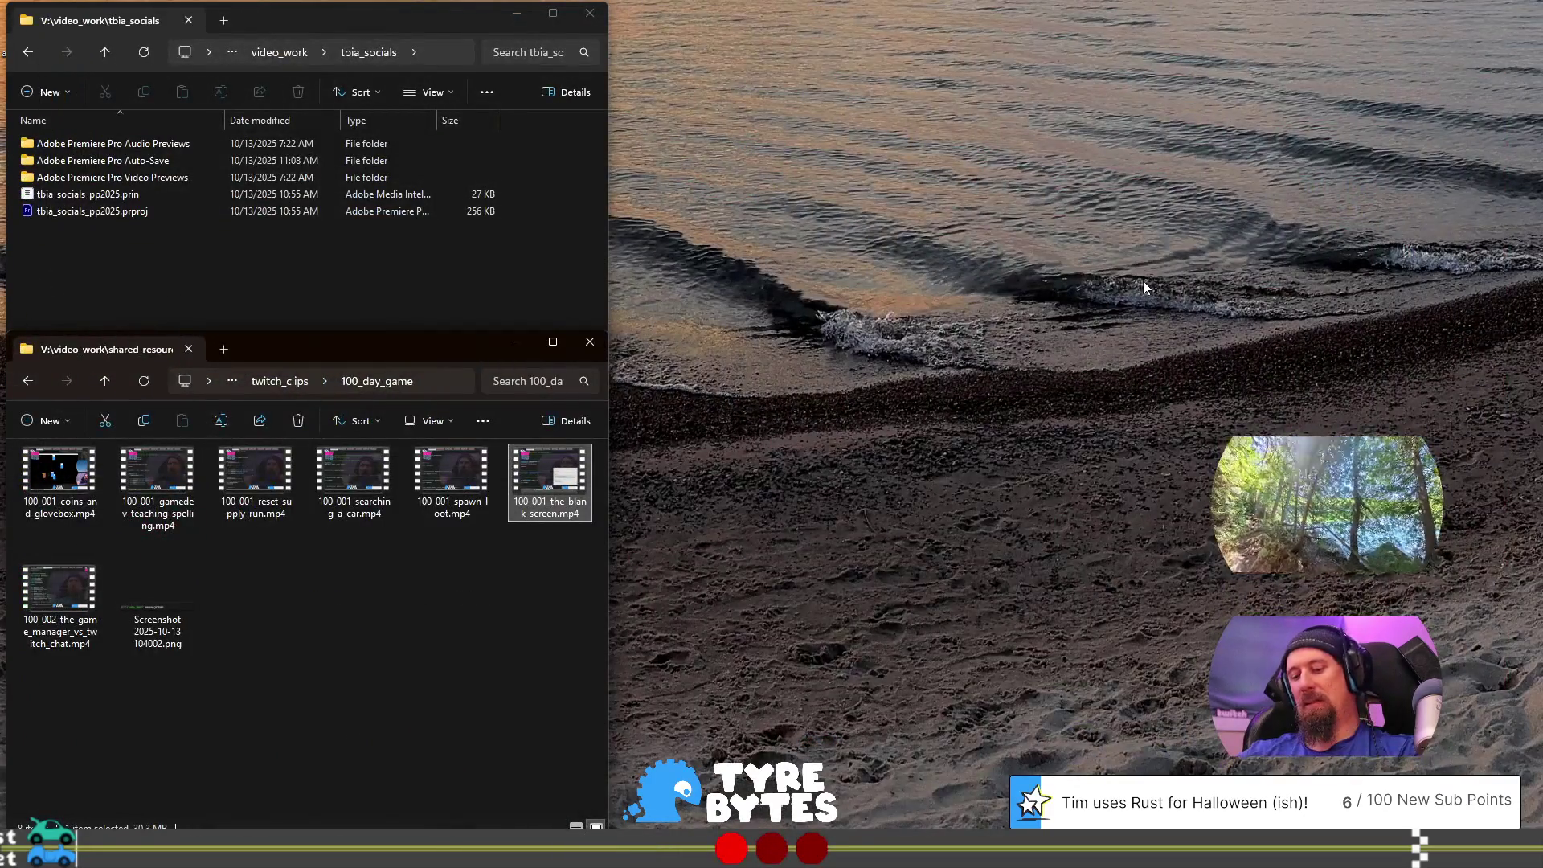
Step: Launch Adobe Premiere Pro 2025 from the Start search using 'pre'
key(super)
text(pre)
key(Return)
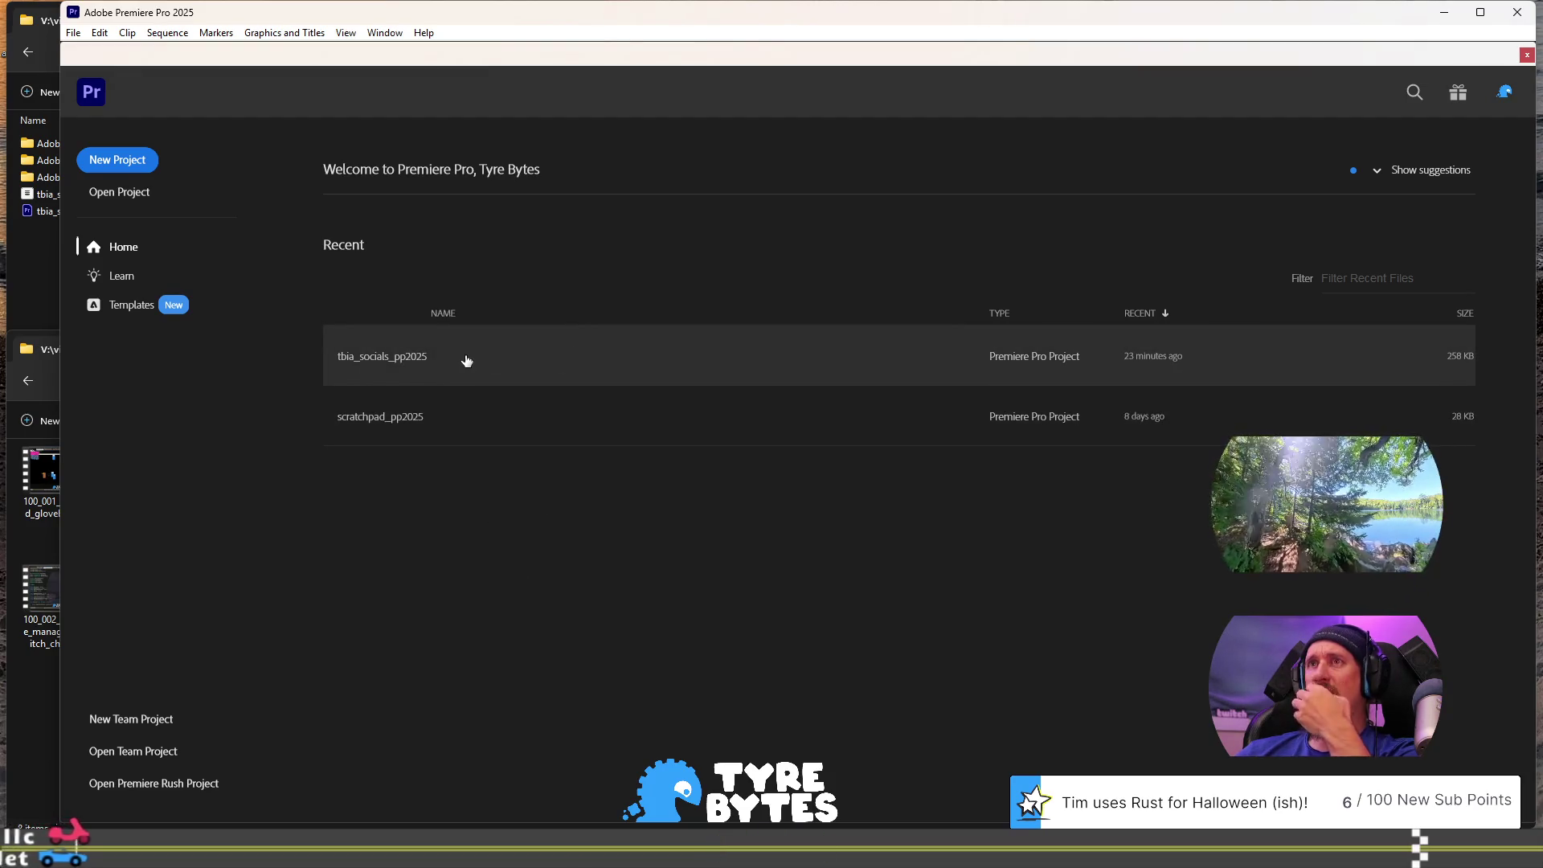
Step: Open tbia_socials_pp2025 from Recent and drag the timeline back to the start
click(466, 360)
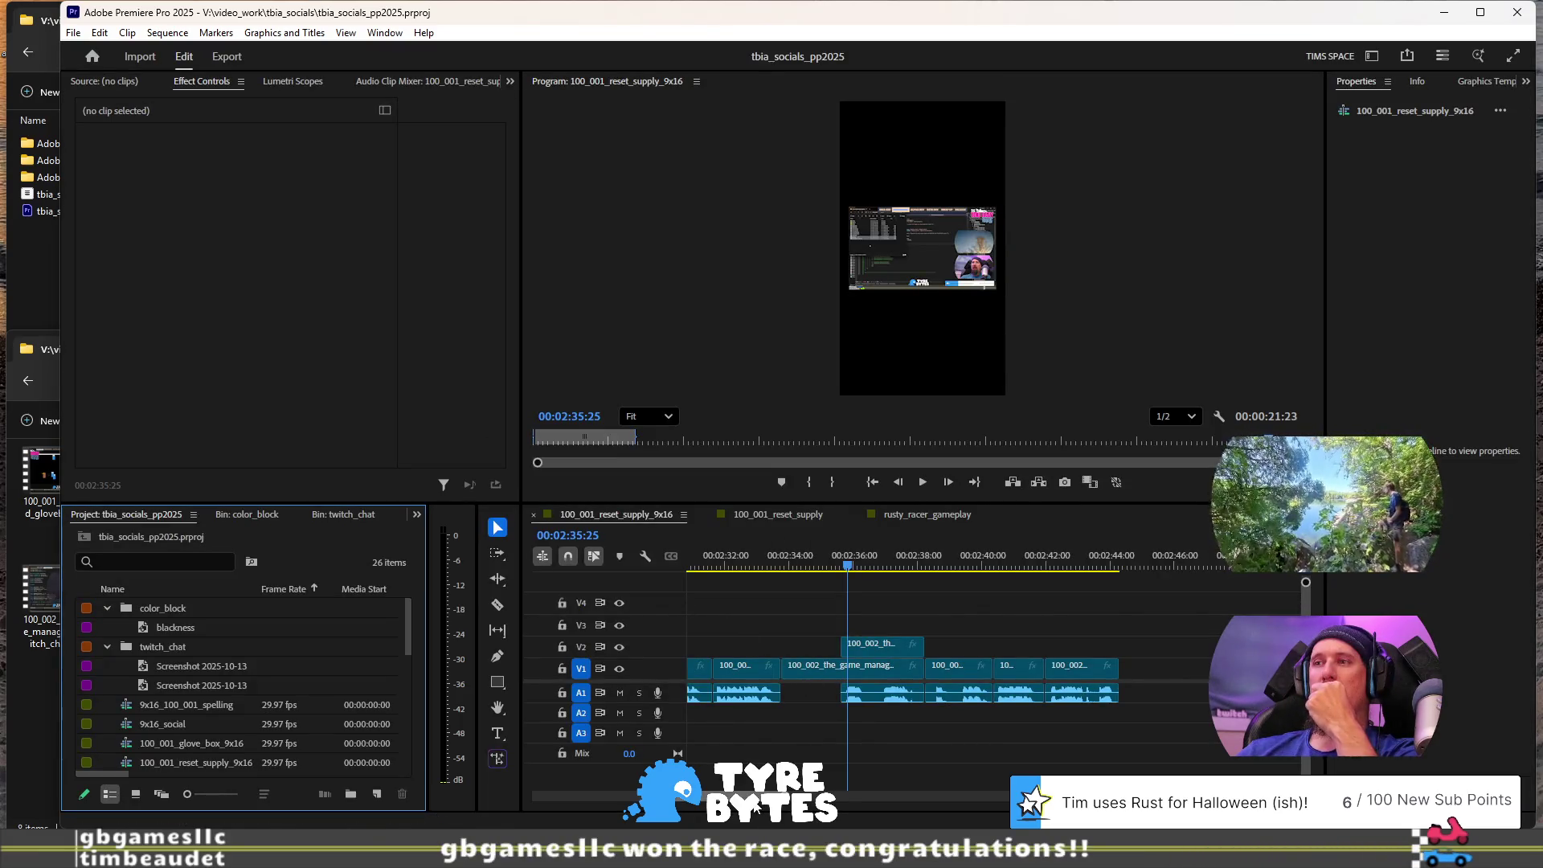
drag(616, 794, 575, 800)
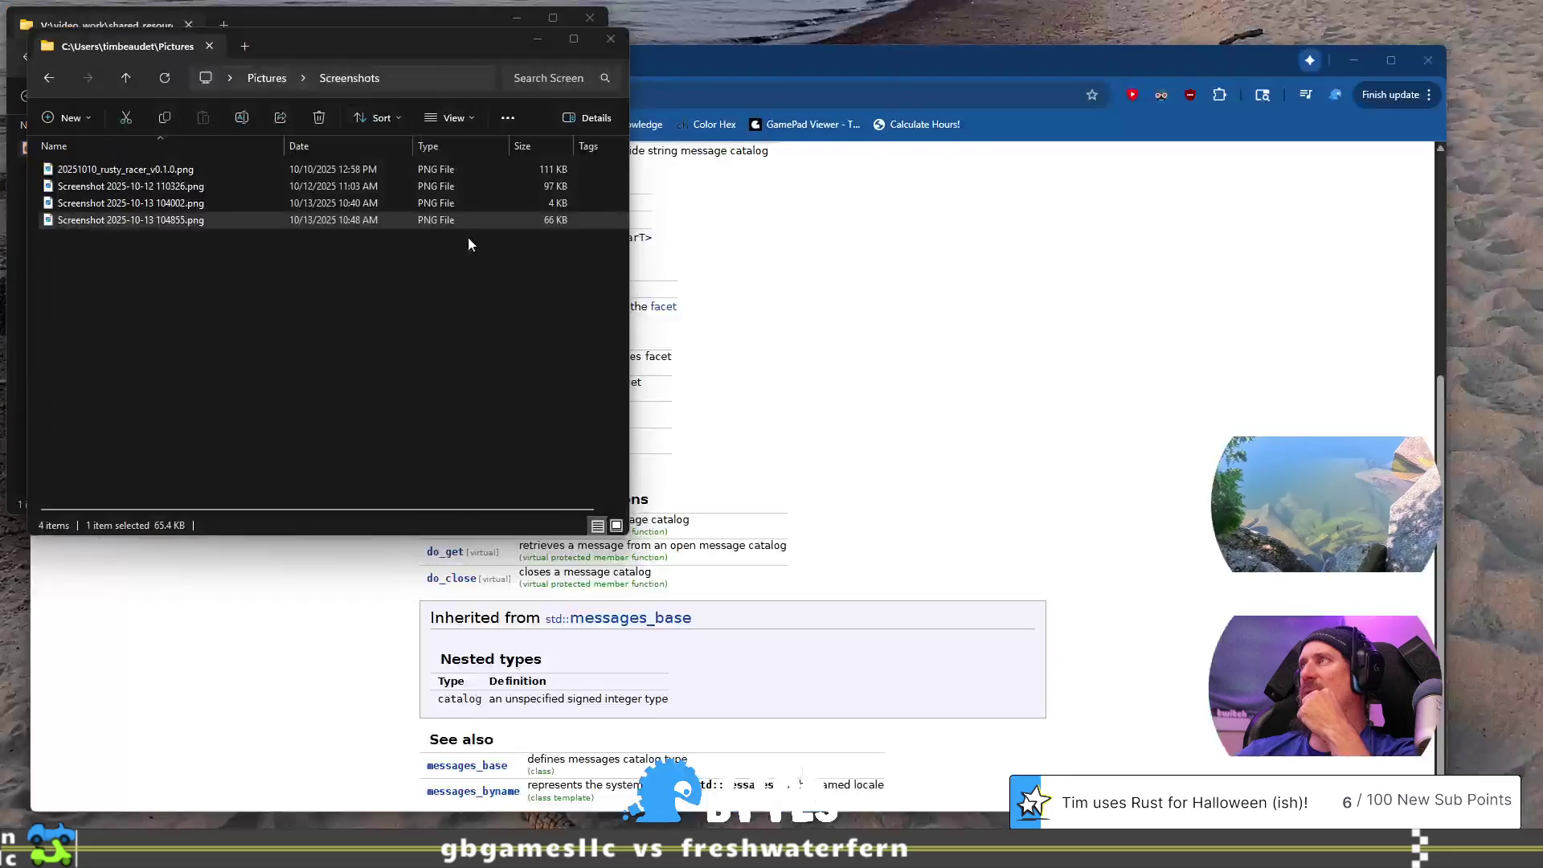
Step: Navigate the video clips window to Z:\videos\final_videos\tbia_socials
drag(394, 45, 687, 32)
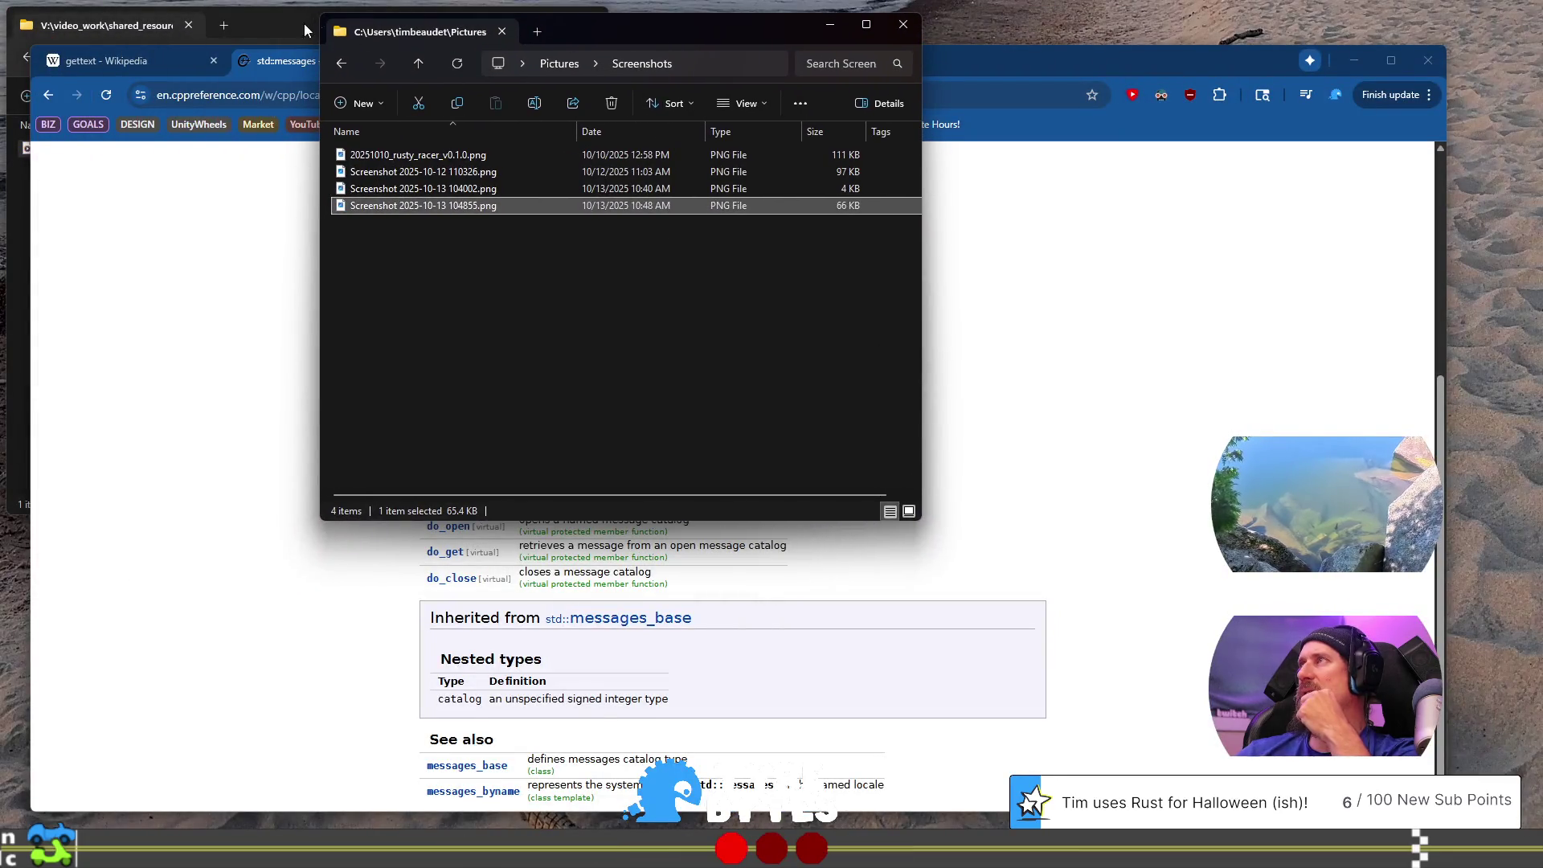
click(255, 23)
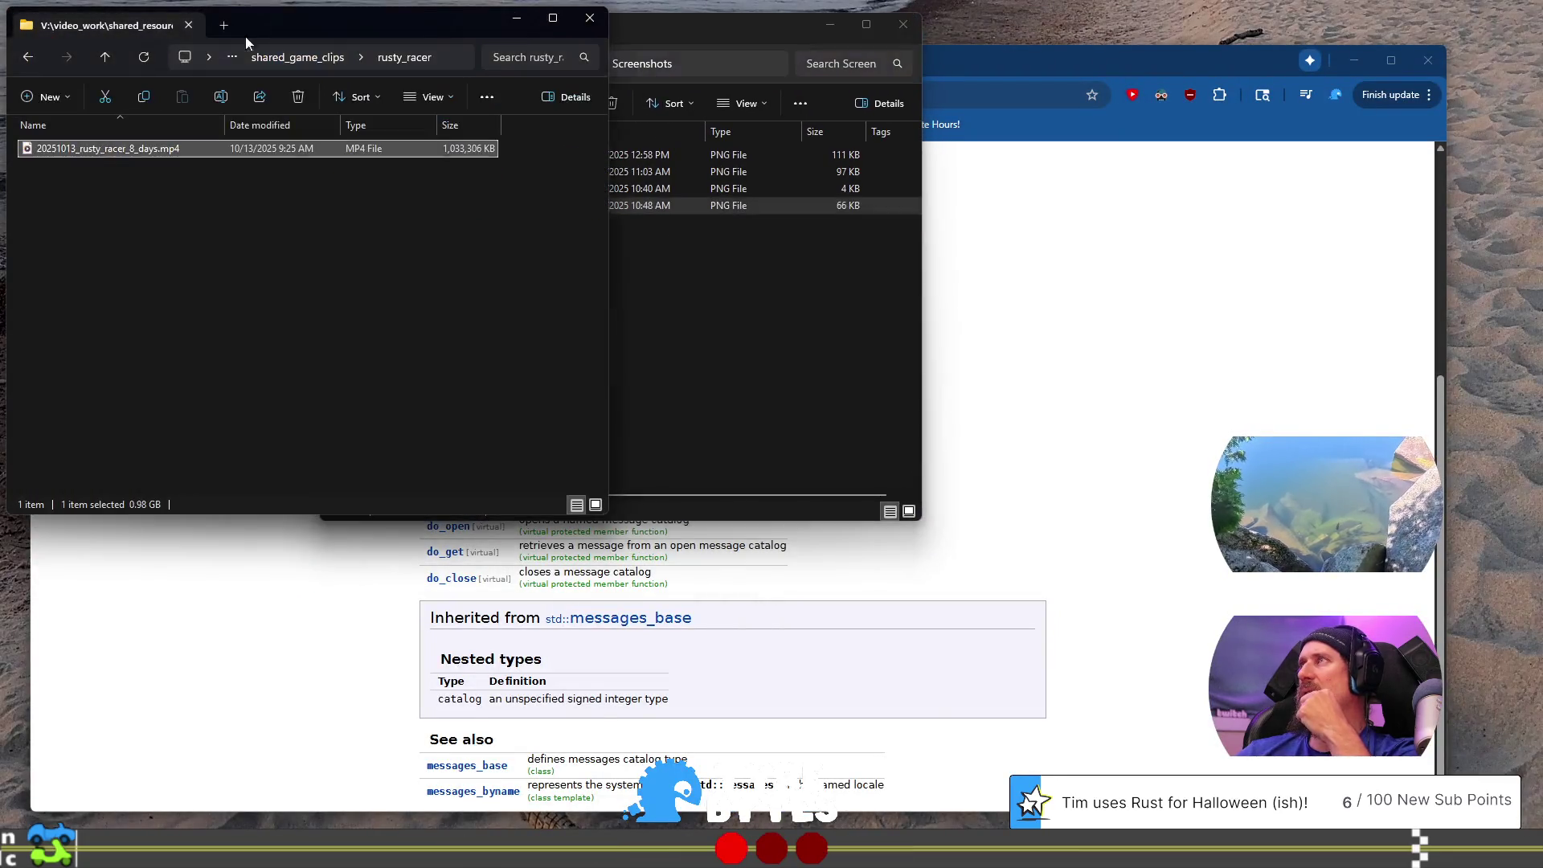
click(445, 58)
text(Z:\)
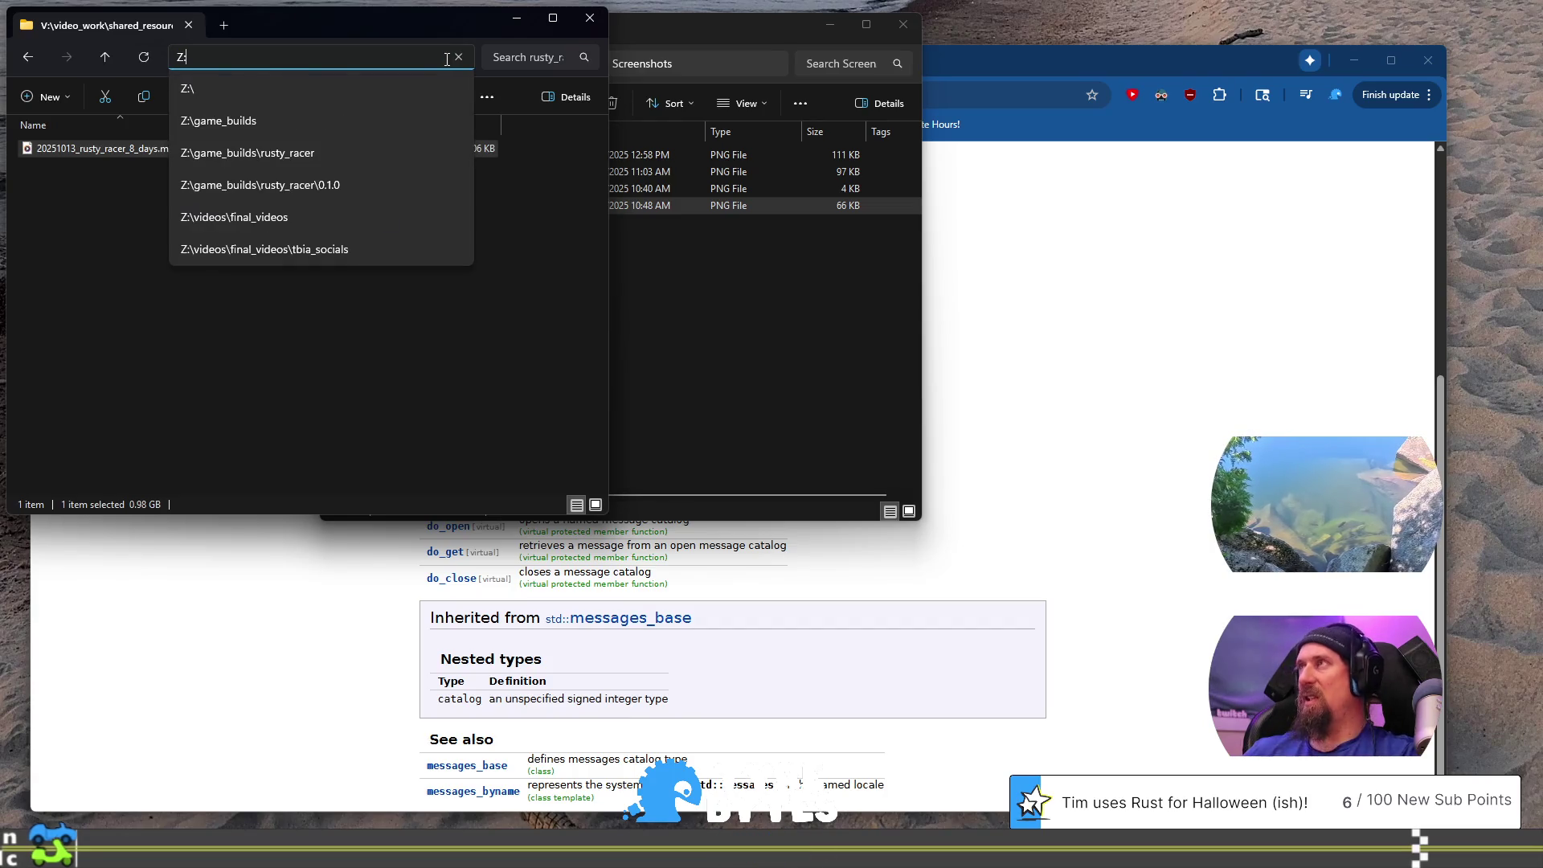
key(Down)
key(Down)
key(Down)
key(Return)
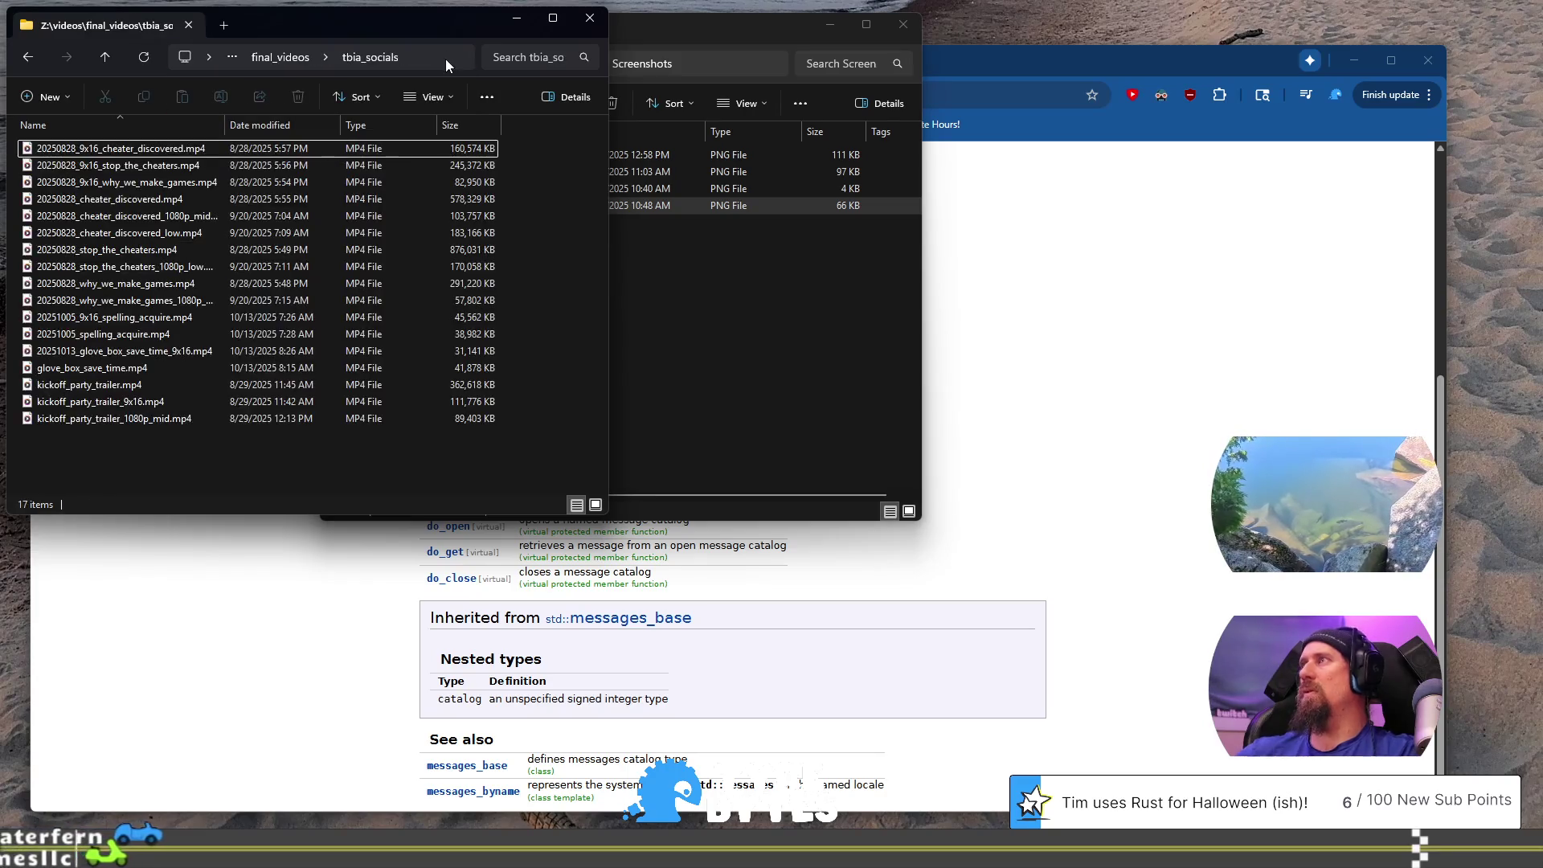
Step: Rename glove_box_save_time.mp4 to 20251013_glove_box_save_time.mp4 by adding a date prefix
click(139, 375)
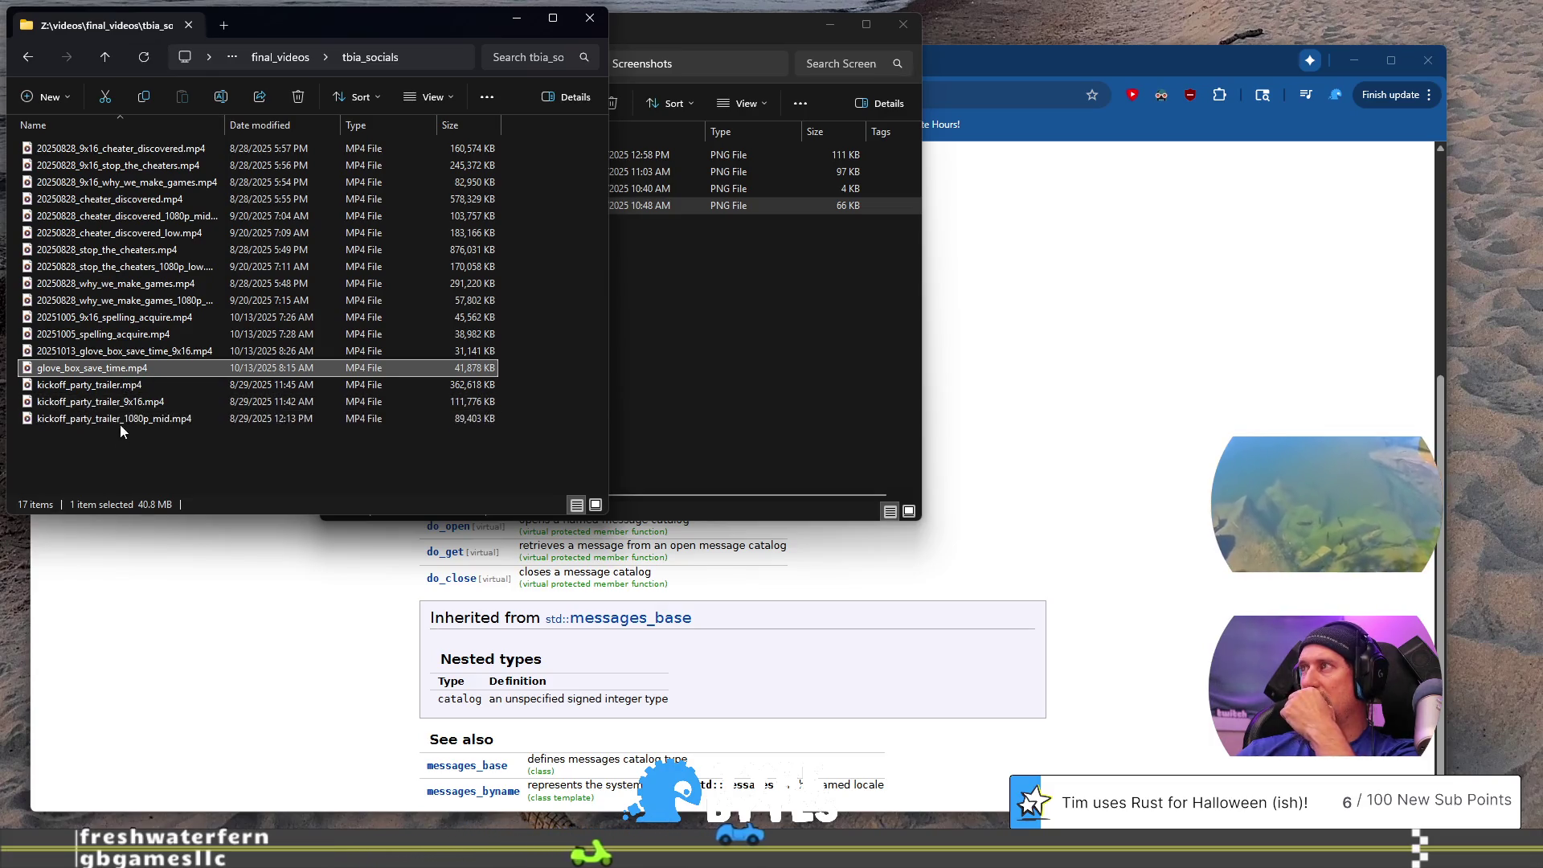
click(128, 370)
key(Home)
text(2021)
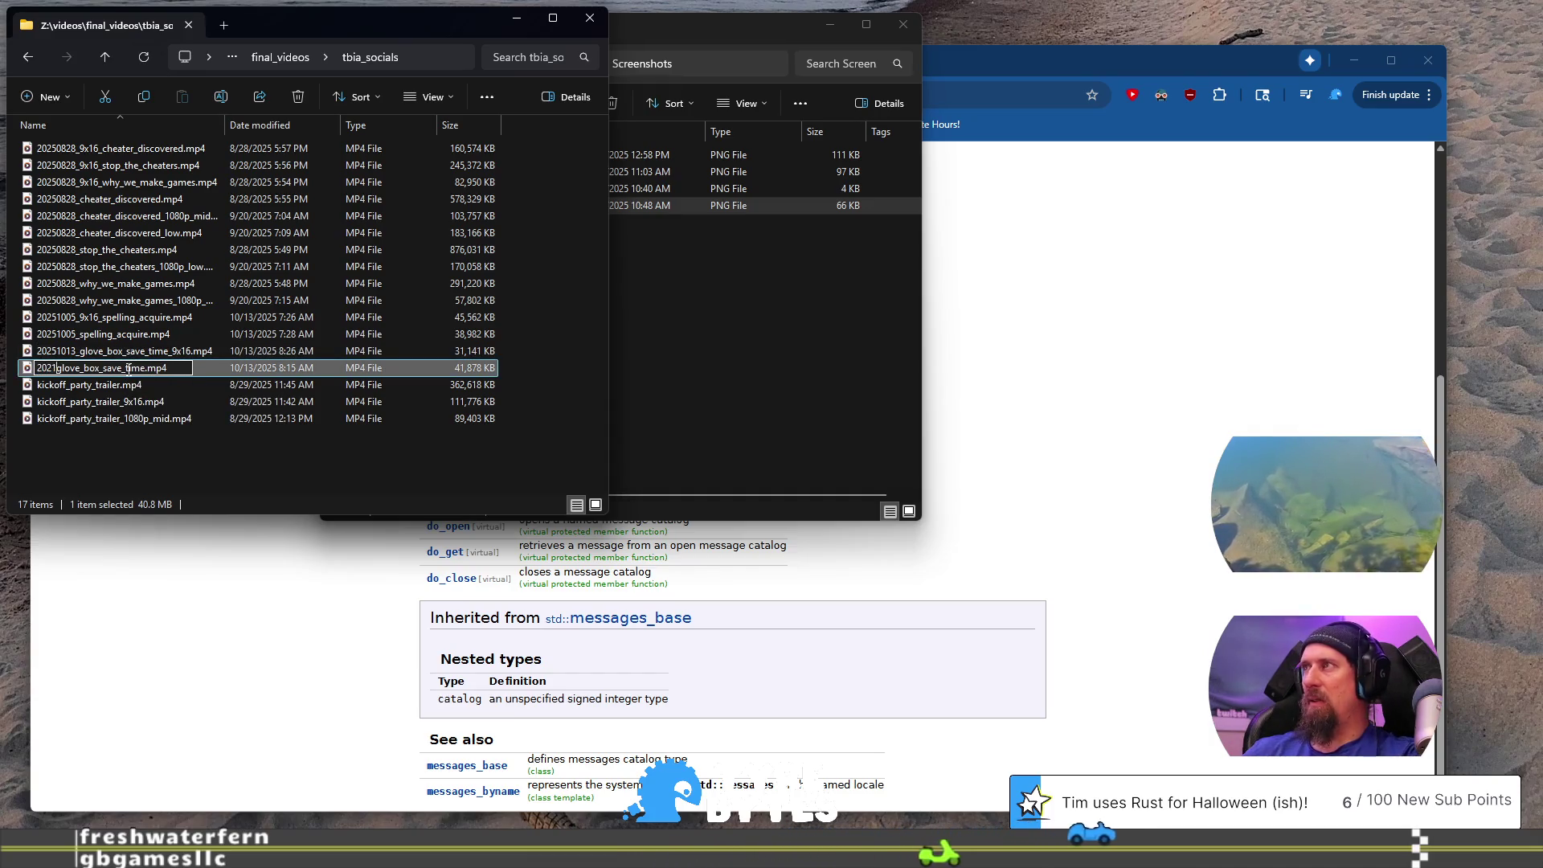
text(1013)
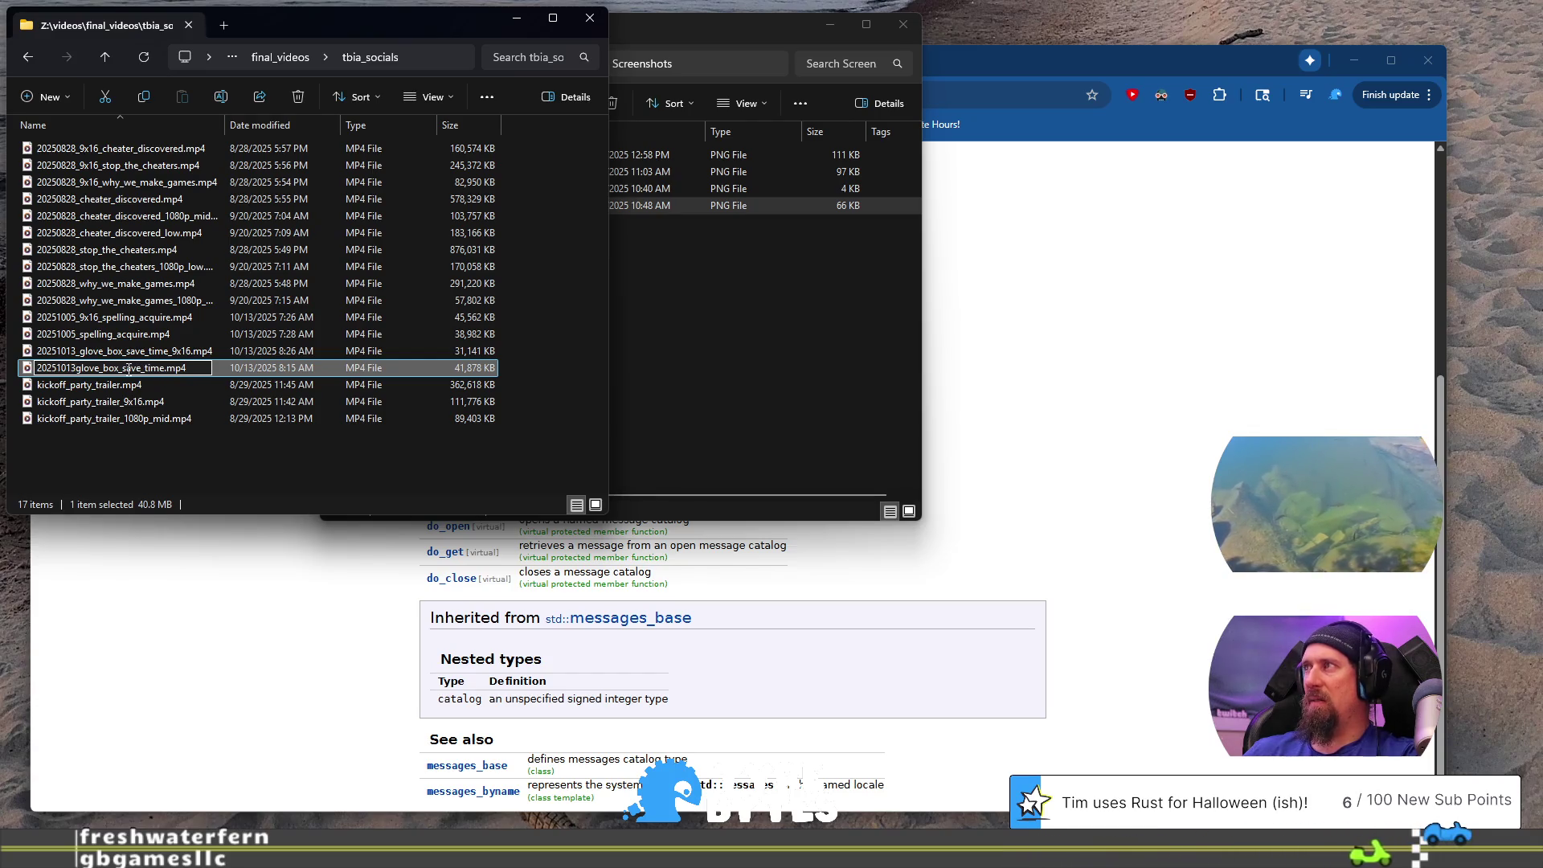
text(_)
key(Return)
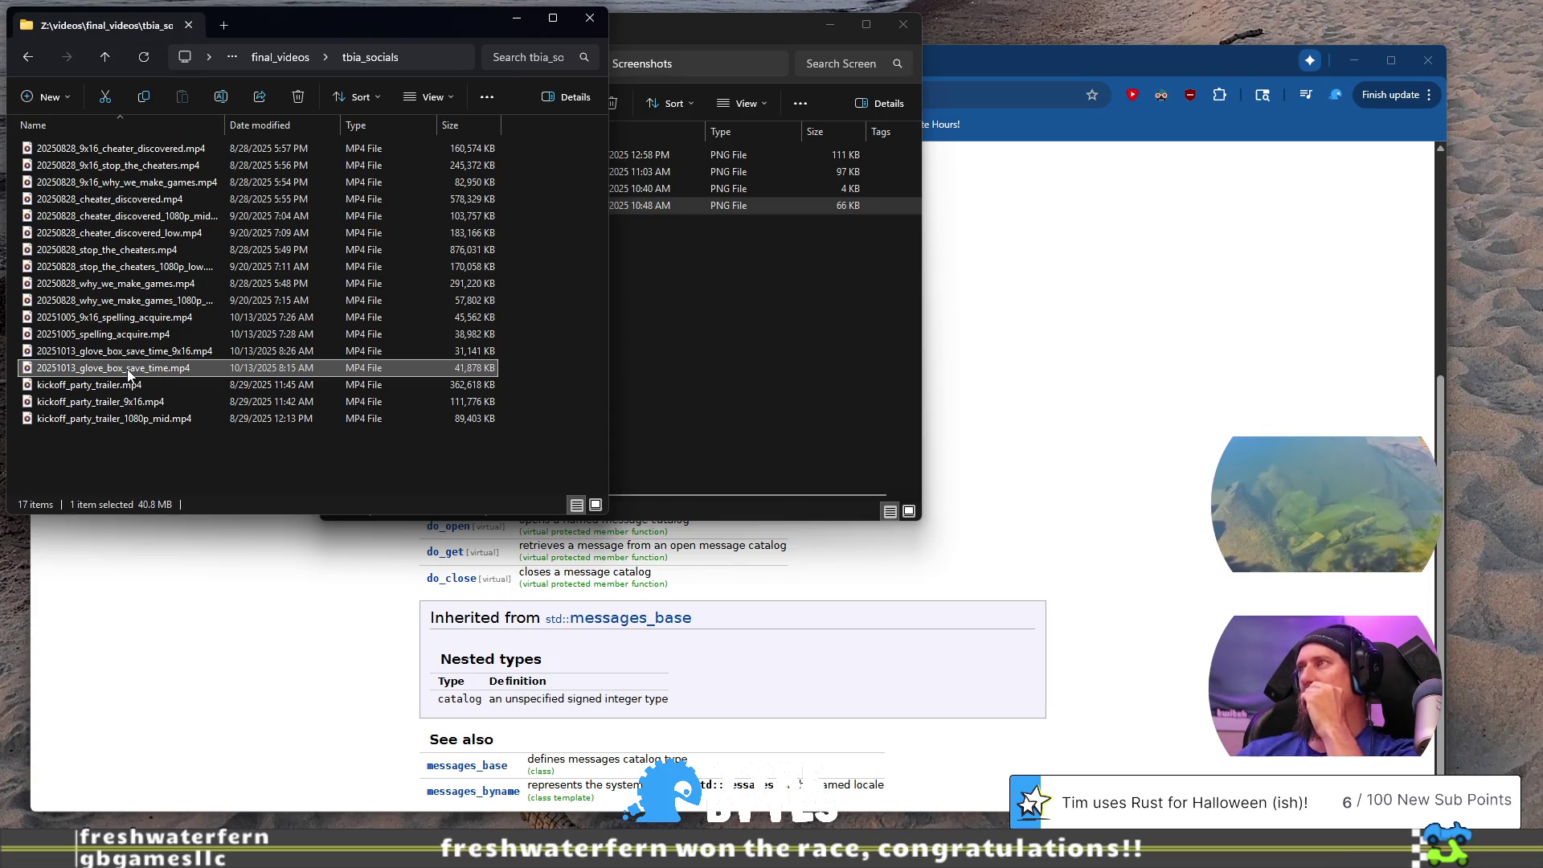
Step: Rename the spelling_acquire clip to 20251005_spelling_acquire_9x16.mp4 and play it
click(133, 324)
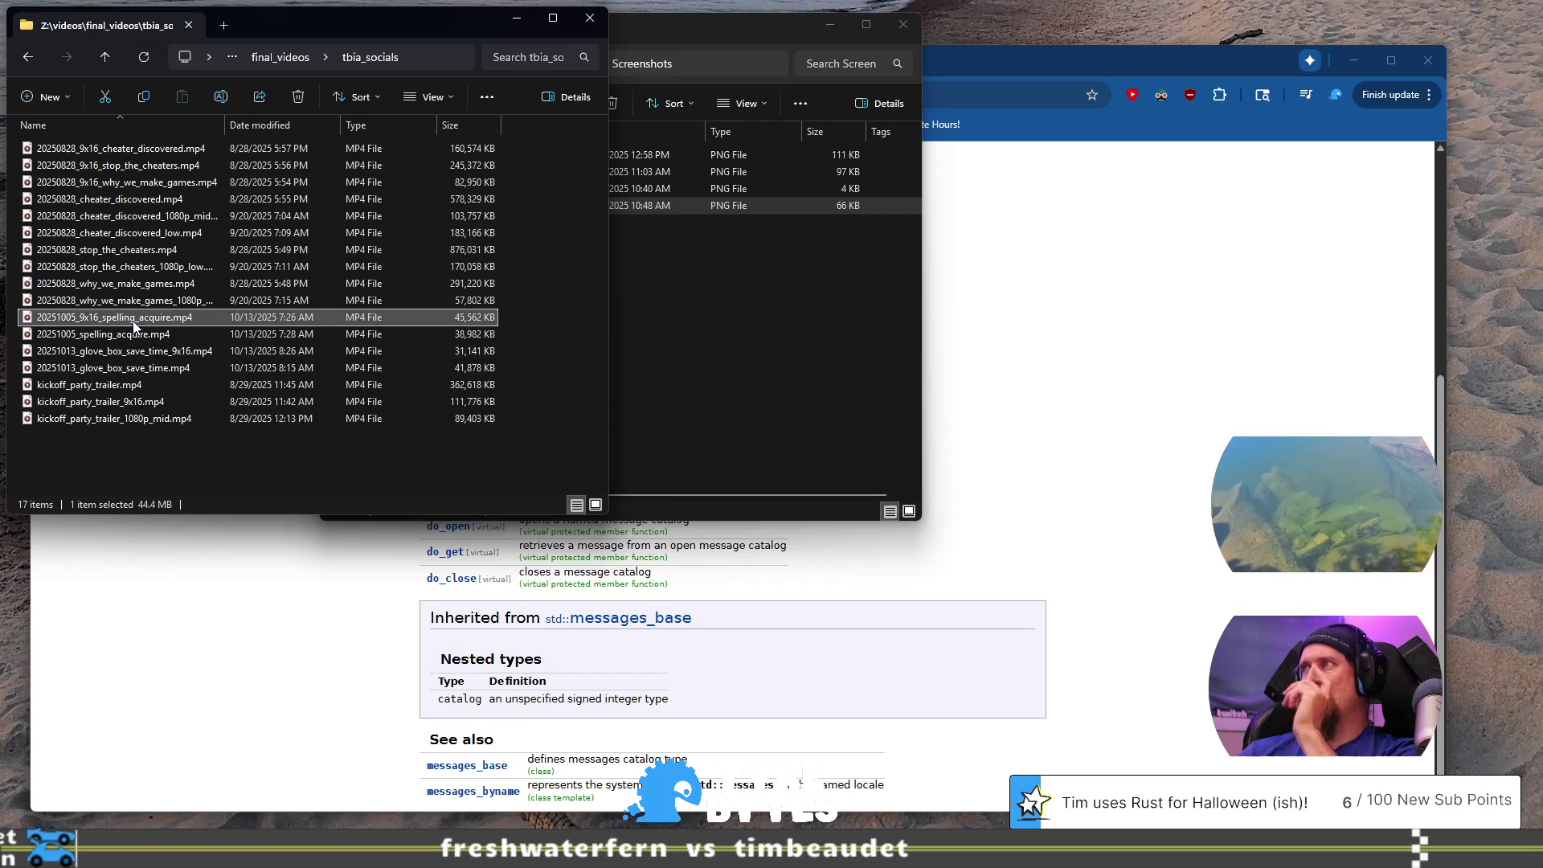
click(133, 322)
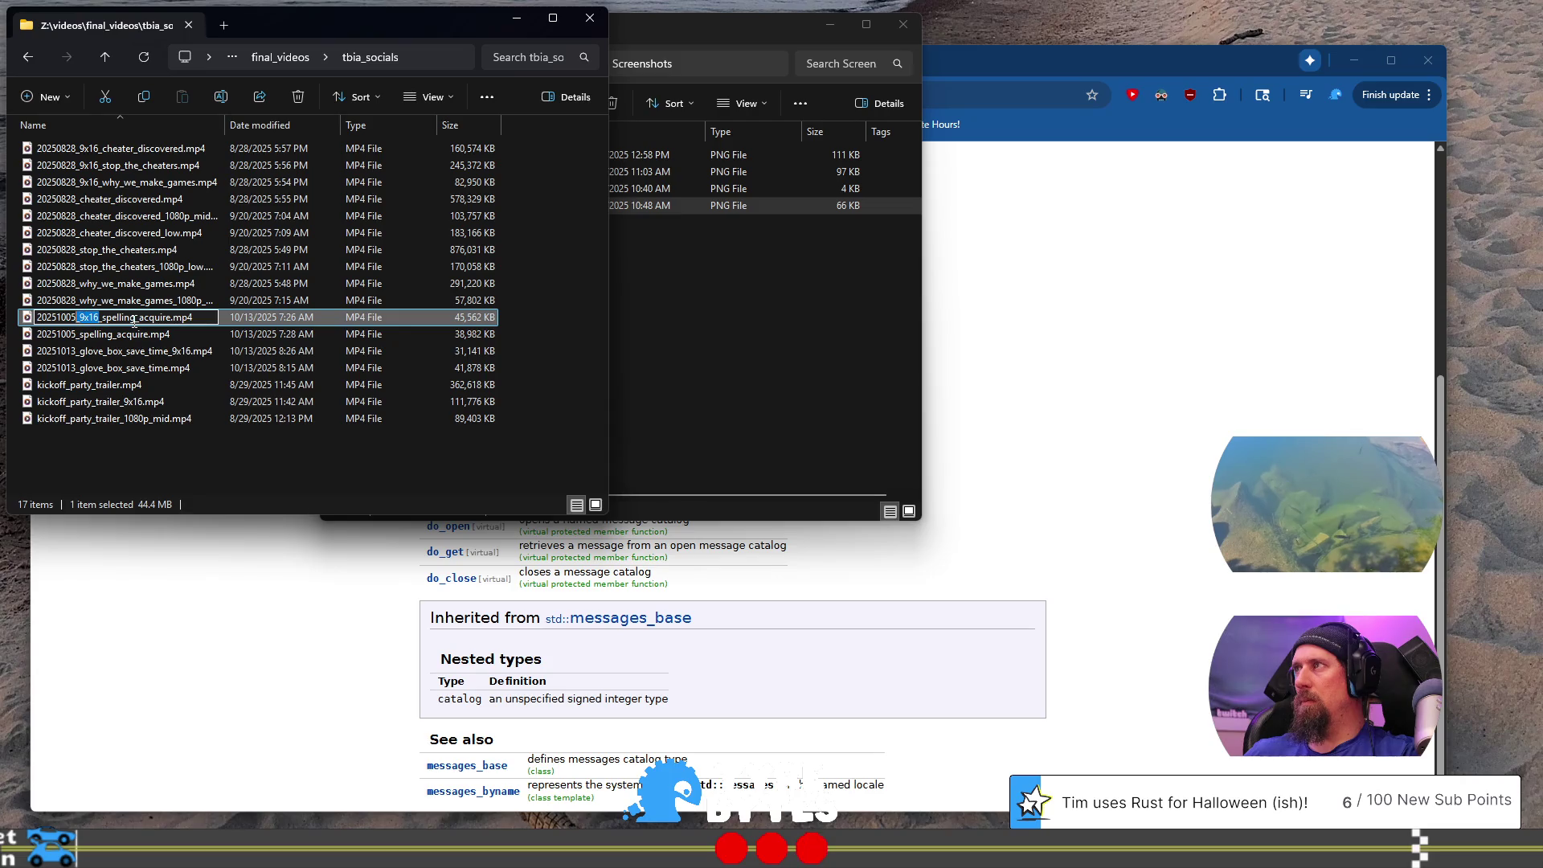
key(Delete)
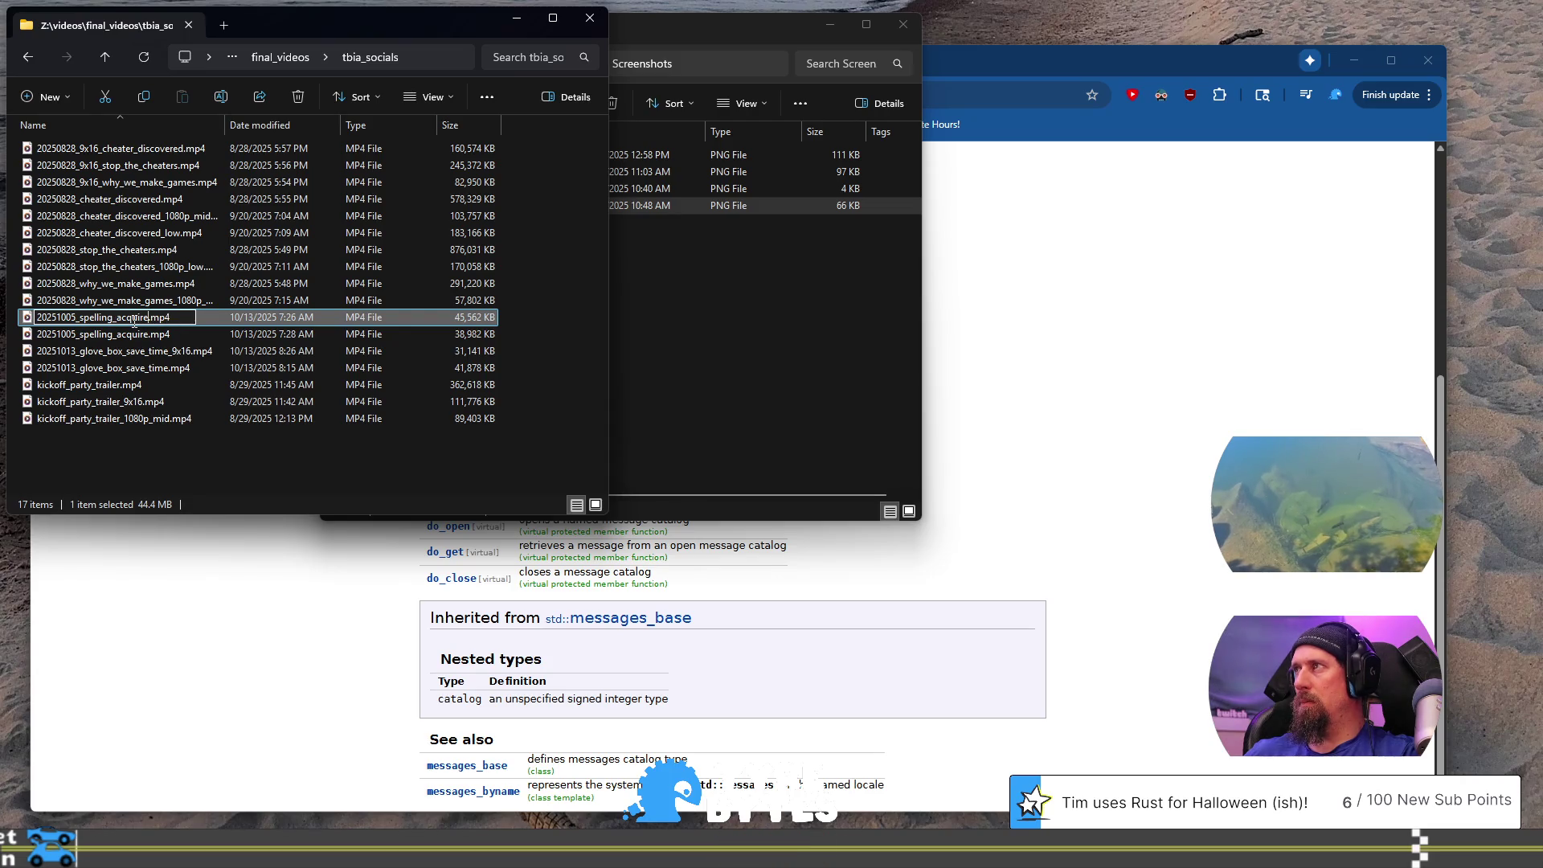
text(_9x16)
key(Return)
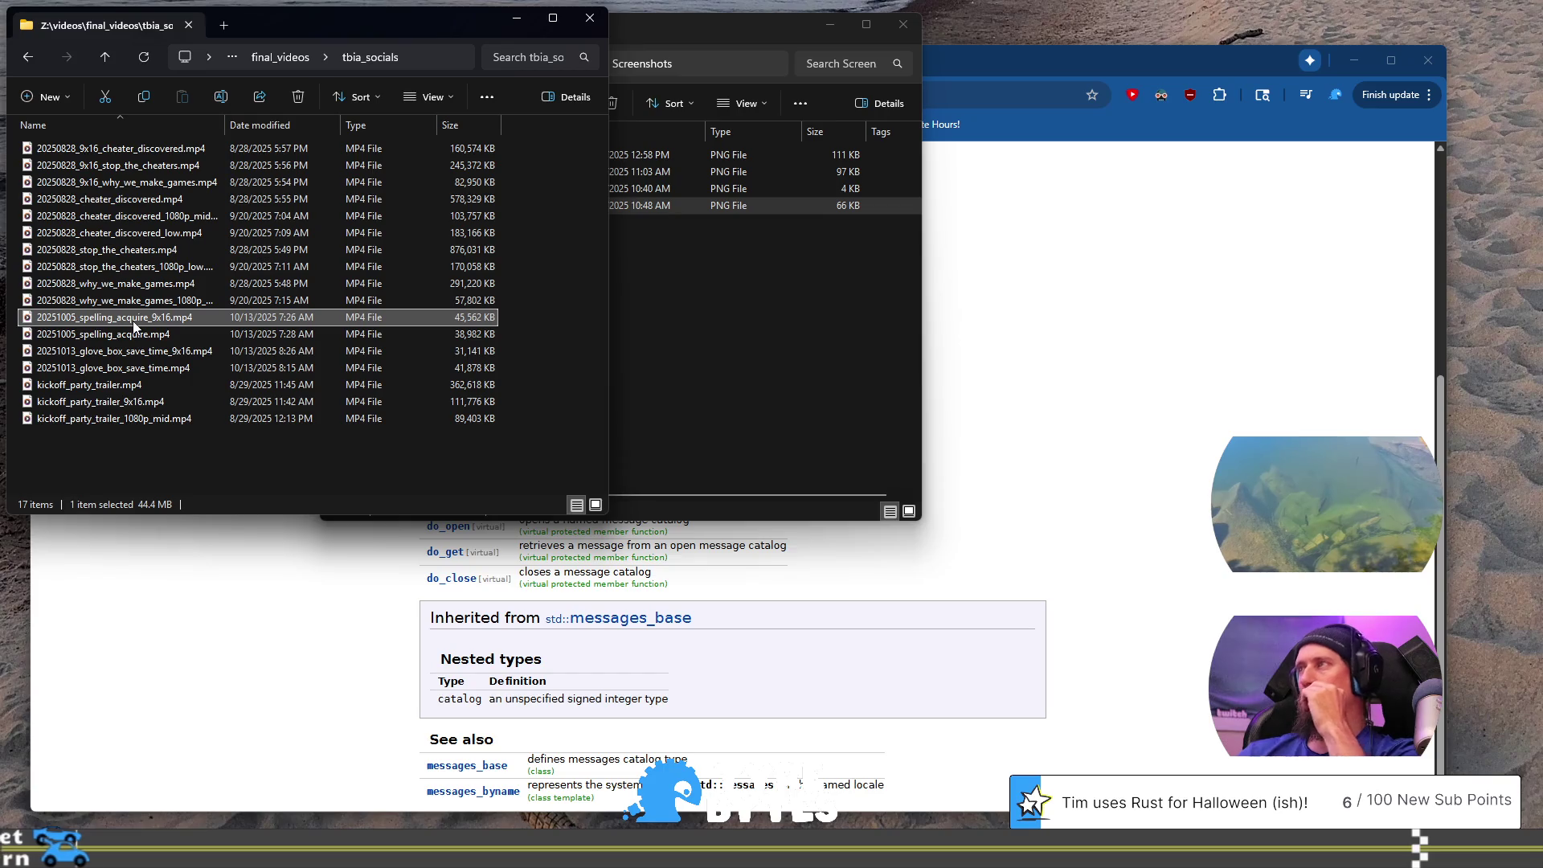
double_click(133, 325)
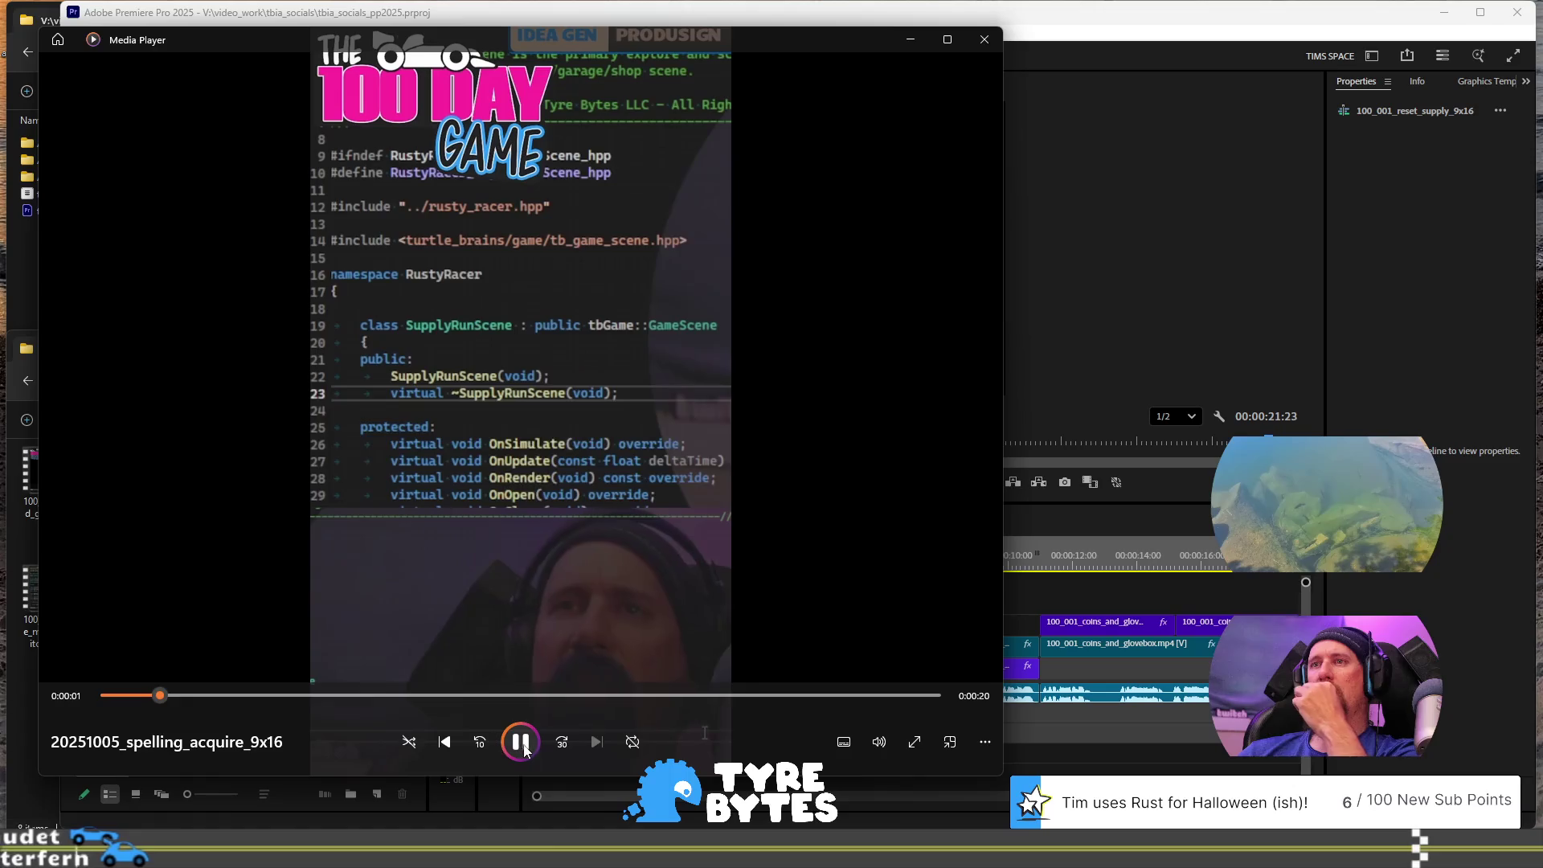
Step: Pause the spelling_acquire clip, close Media Player, and reopen the clip
click(522, 742)
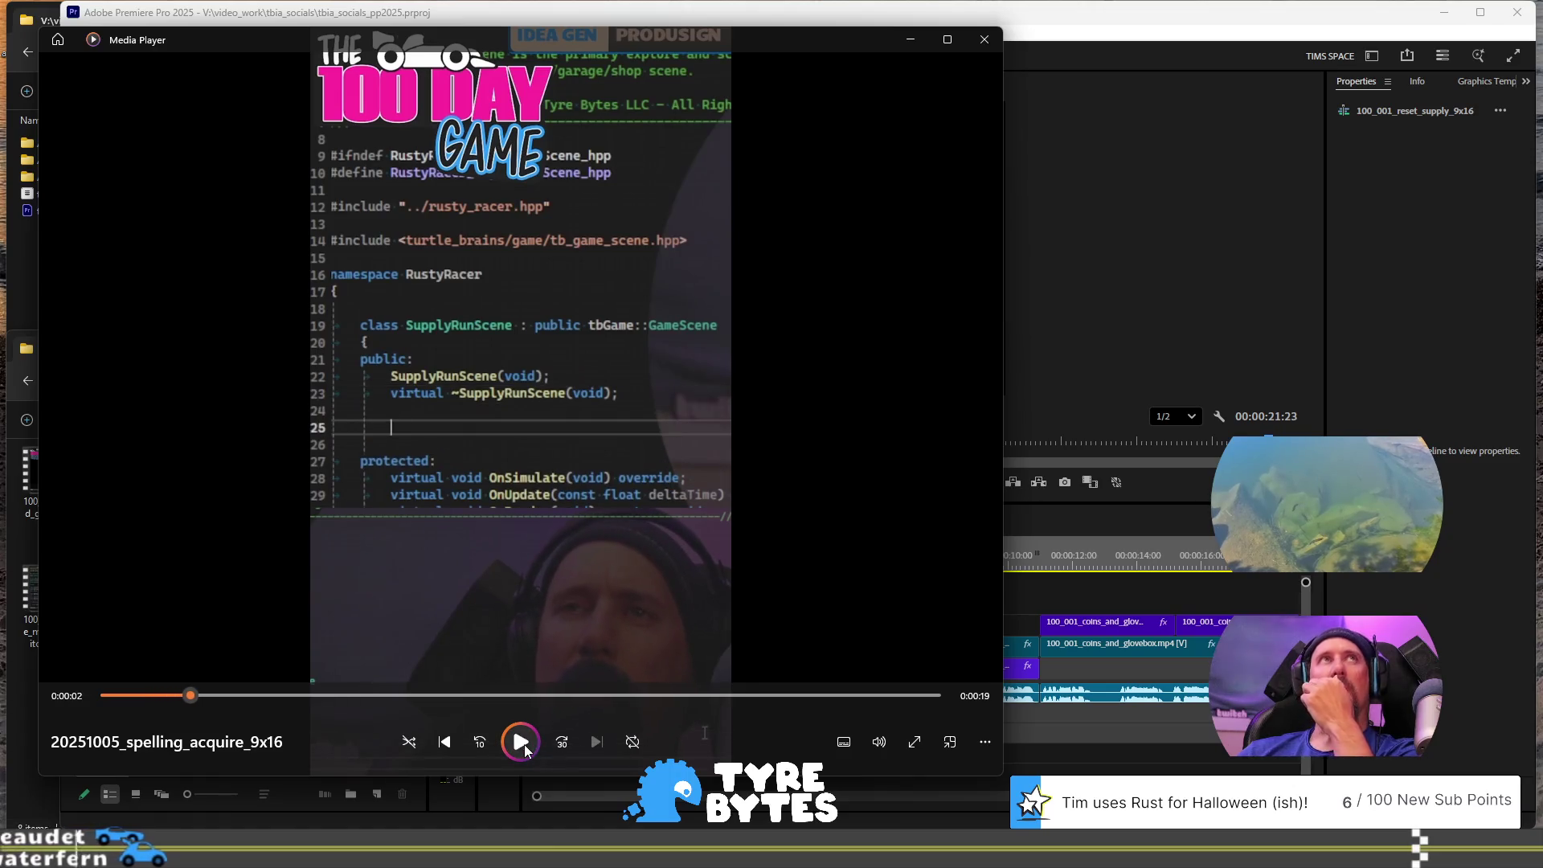
click(982, 41)
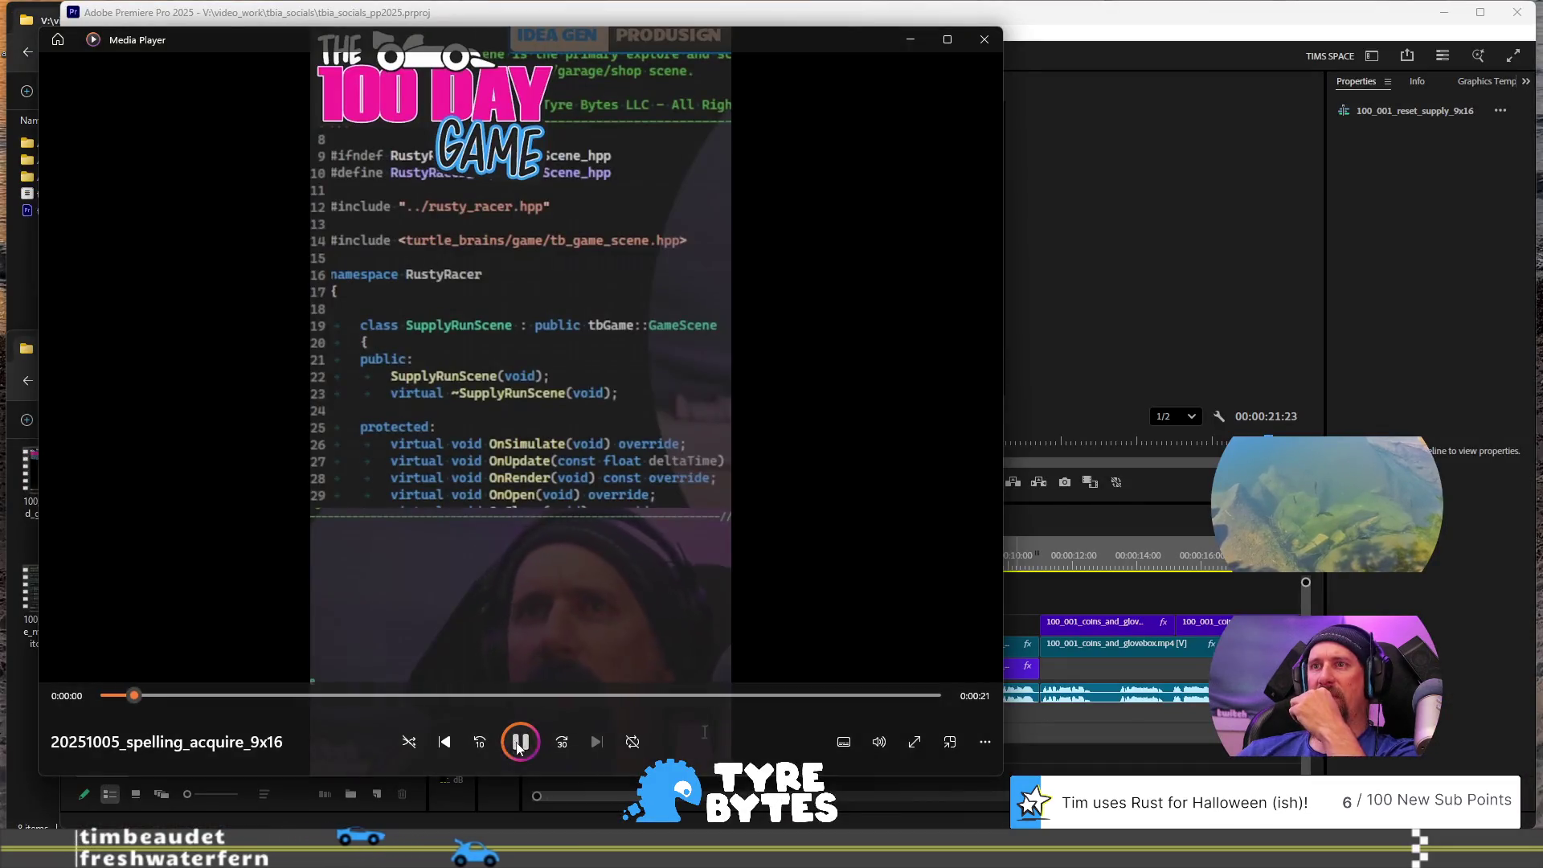
click(521, 741)
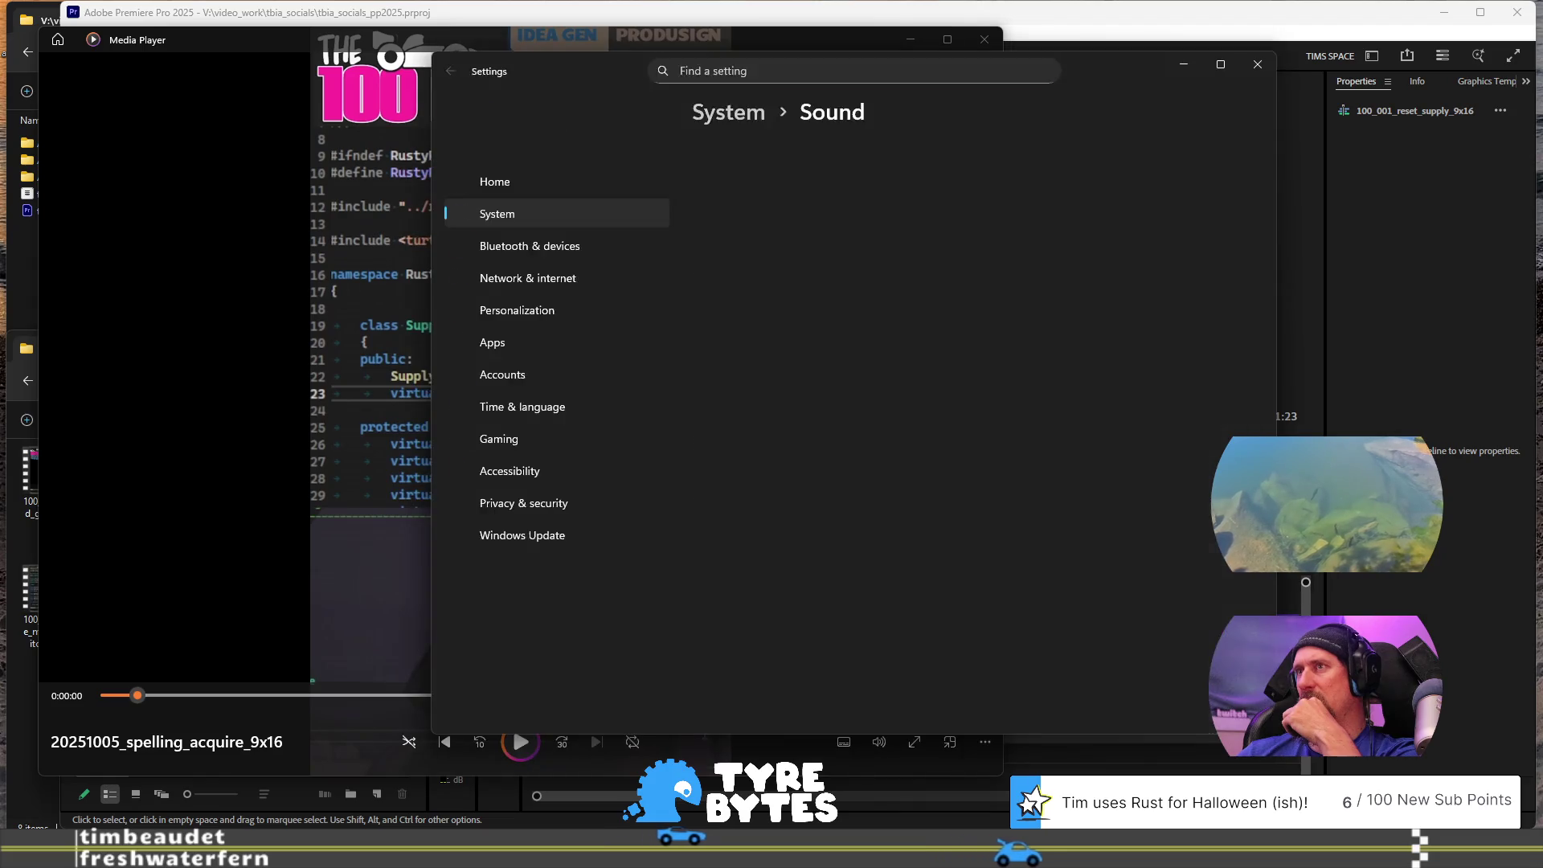
Step: Route Windows Media Player's output to CABLE Input (VB-Audio Virtual Cable) and replay the spelling_acquire clip
click(1264, 62)
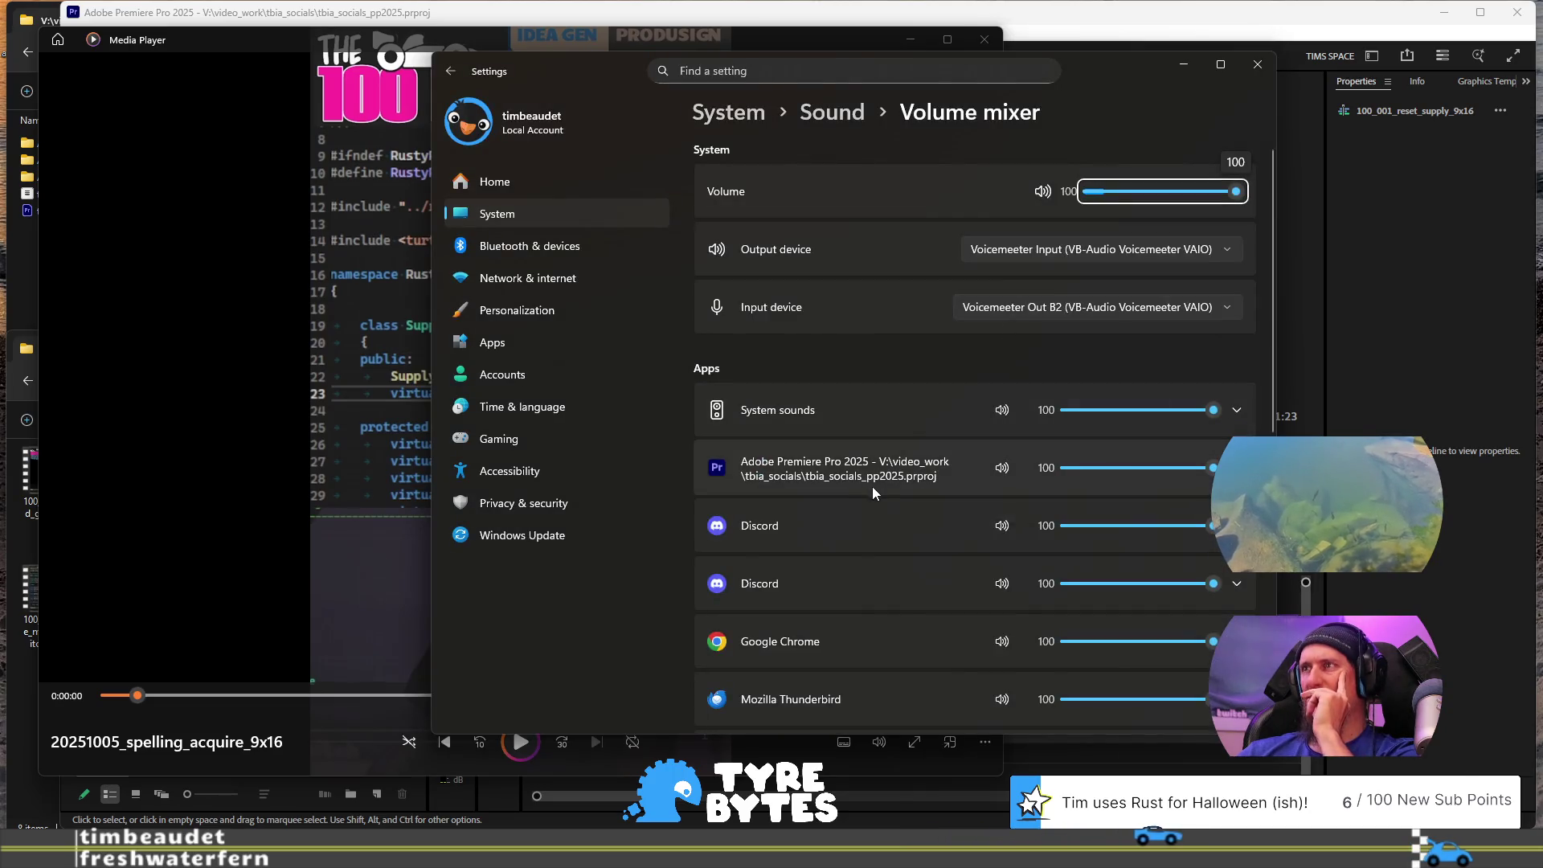
scroll(893, 518, down, 5)
scroll(895, 519, down, 3)
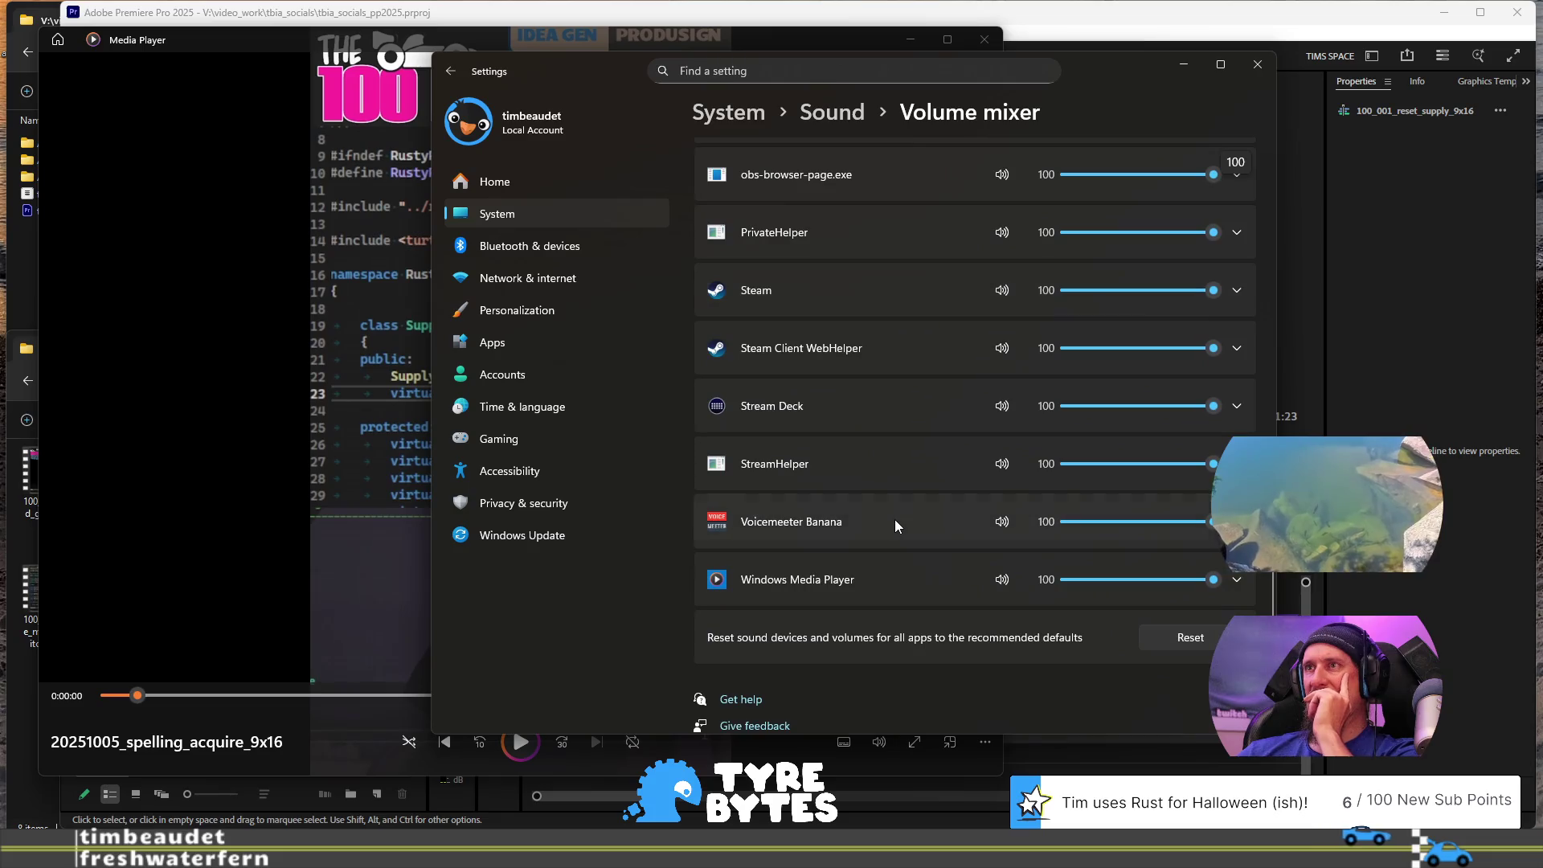
click(1239, 581)
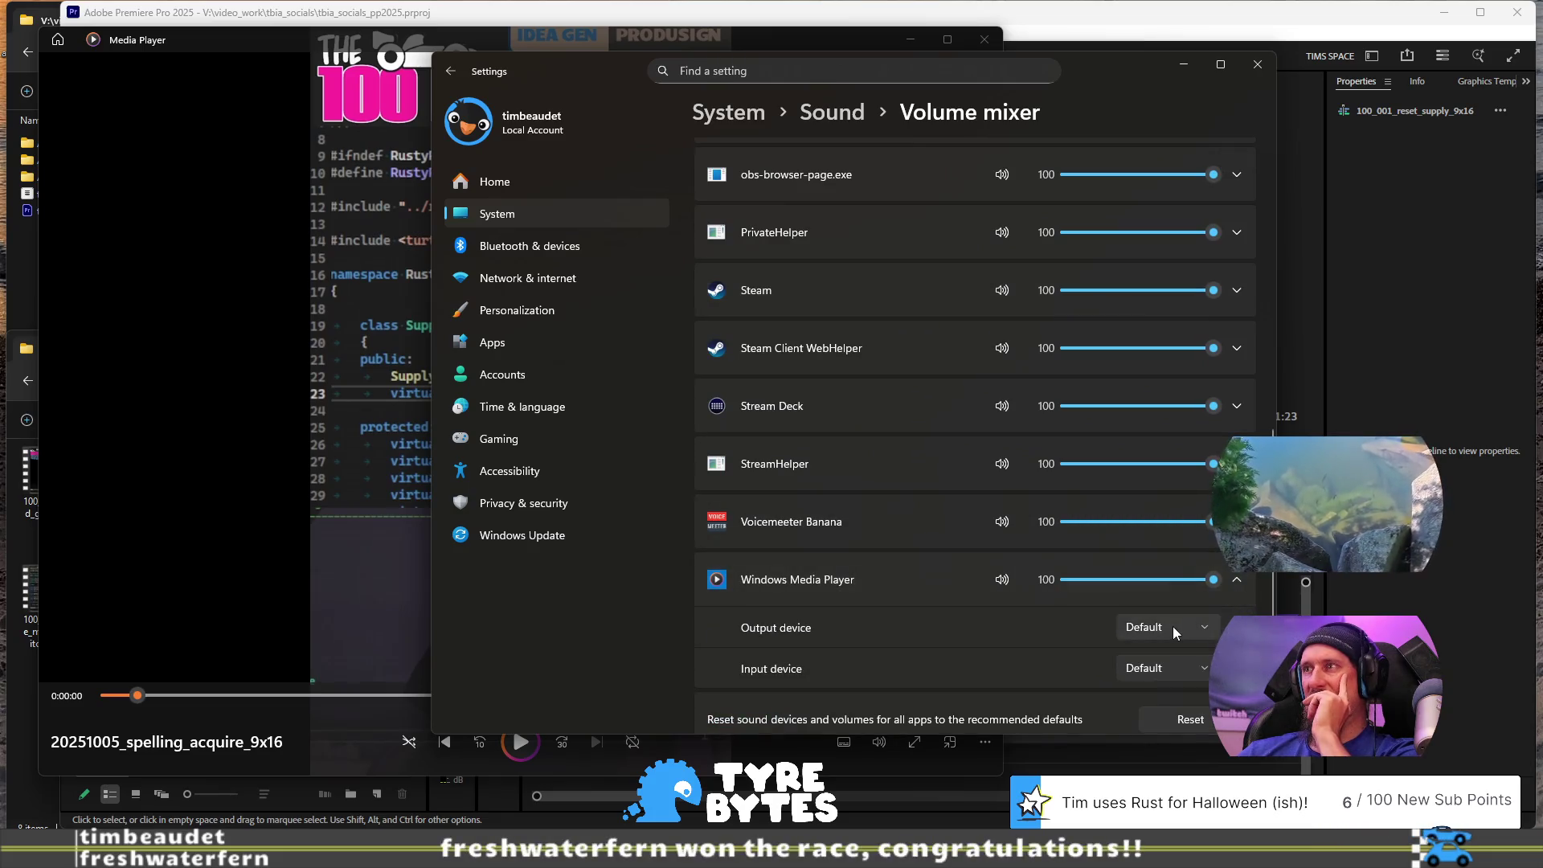
click(1173, 625)
click(1155, 627)
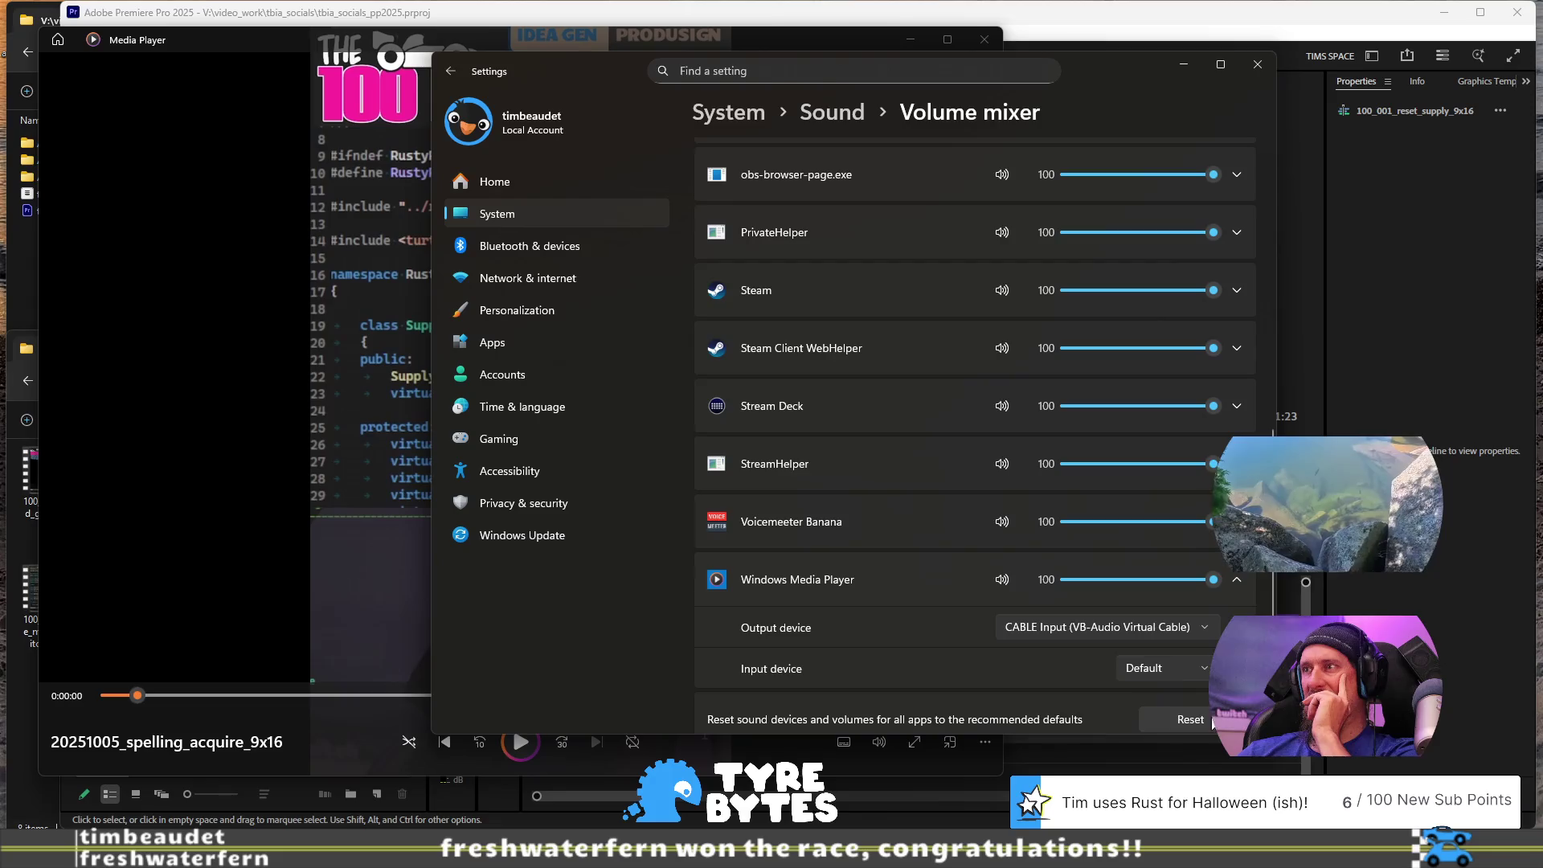
click(1258, 64)
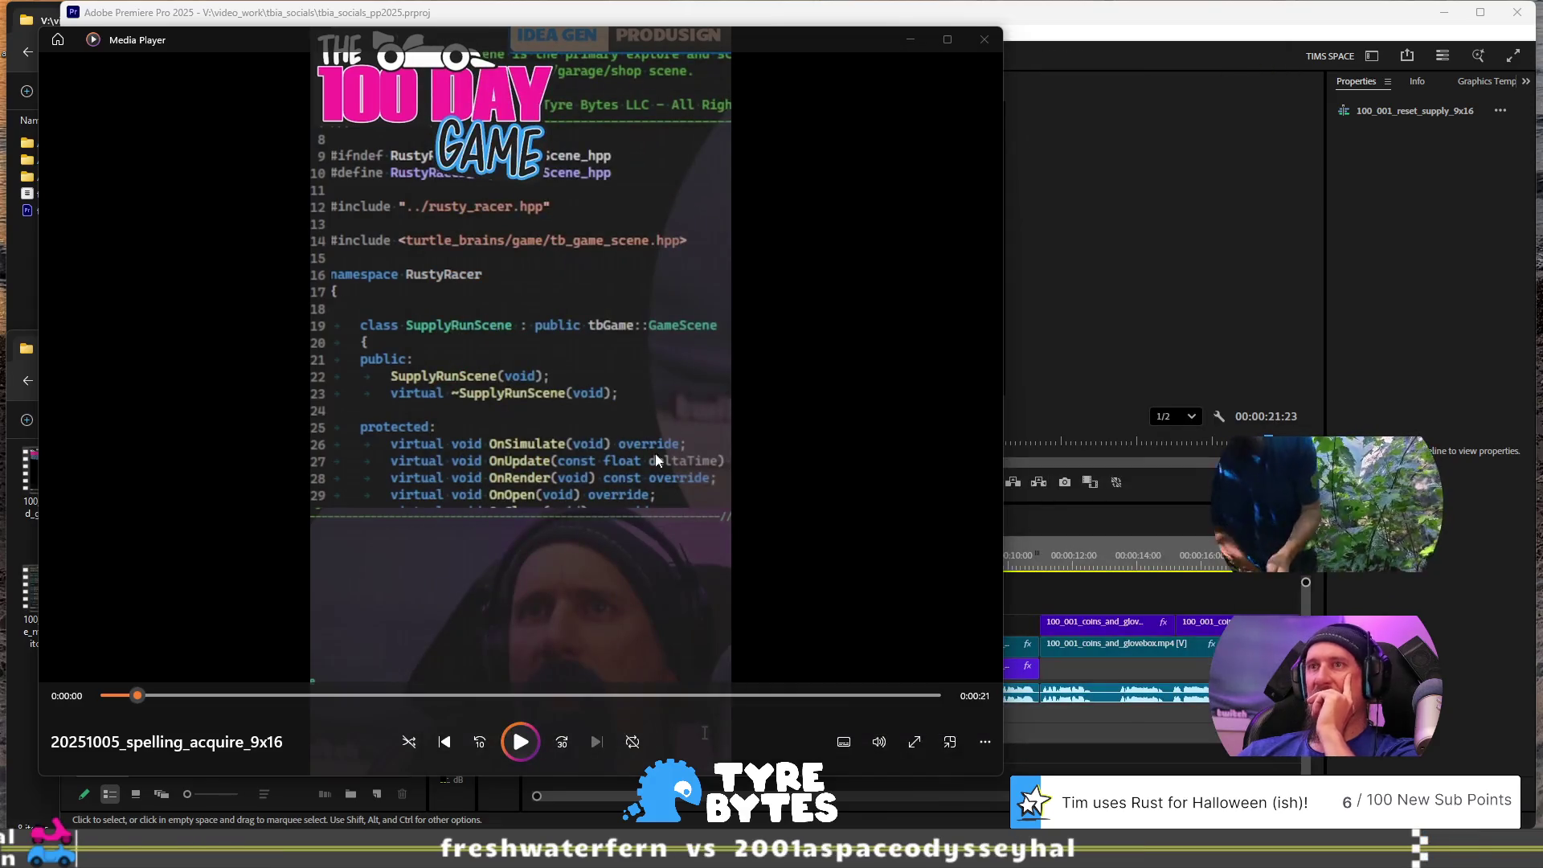
click(522, 742)
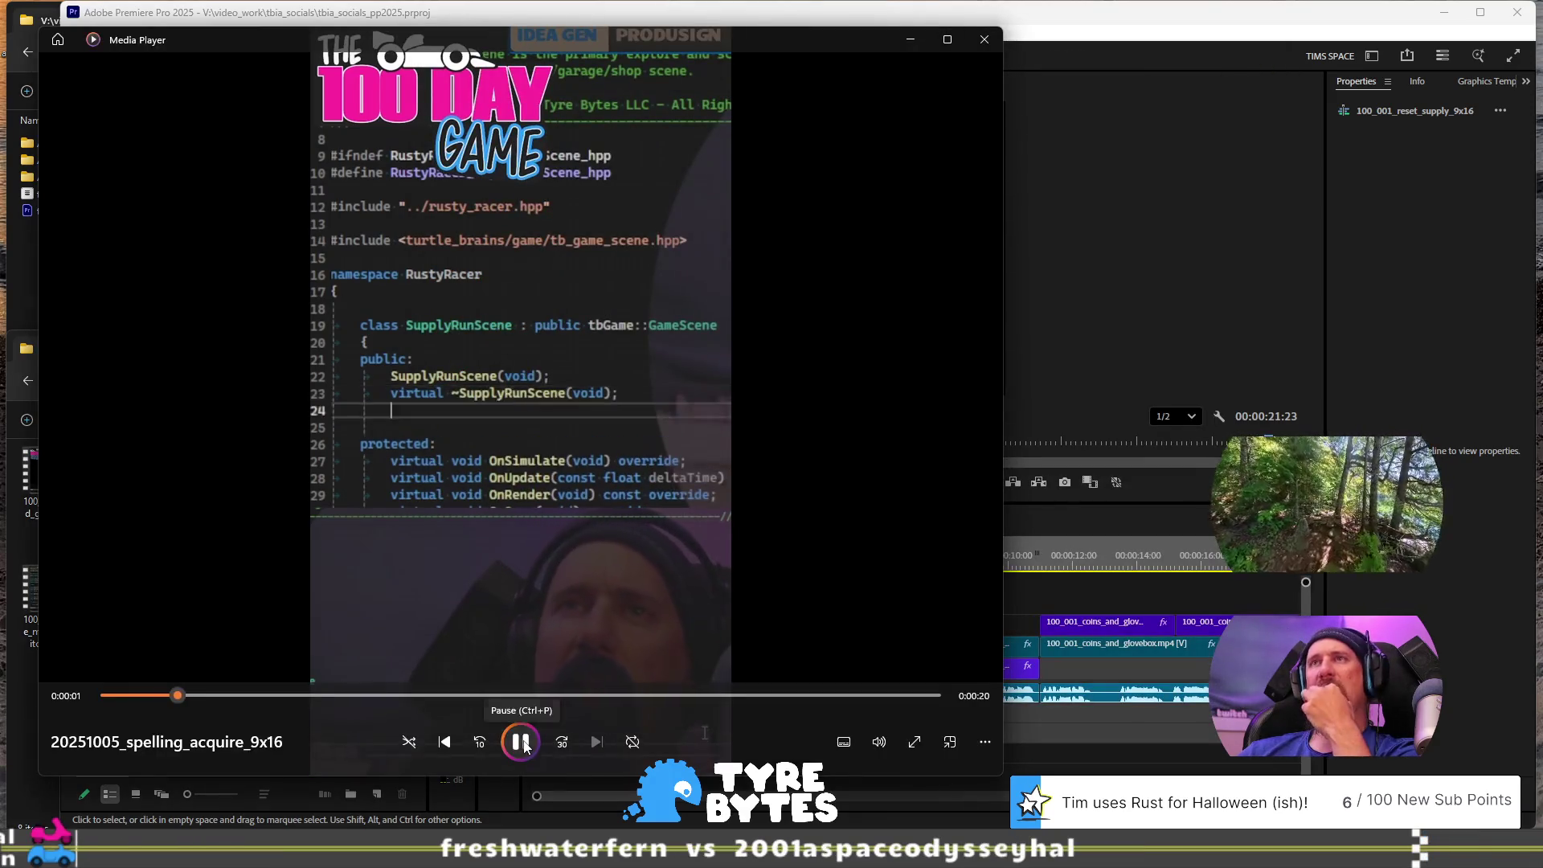
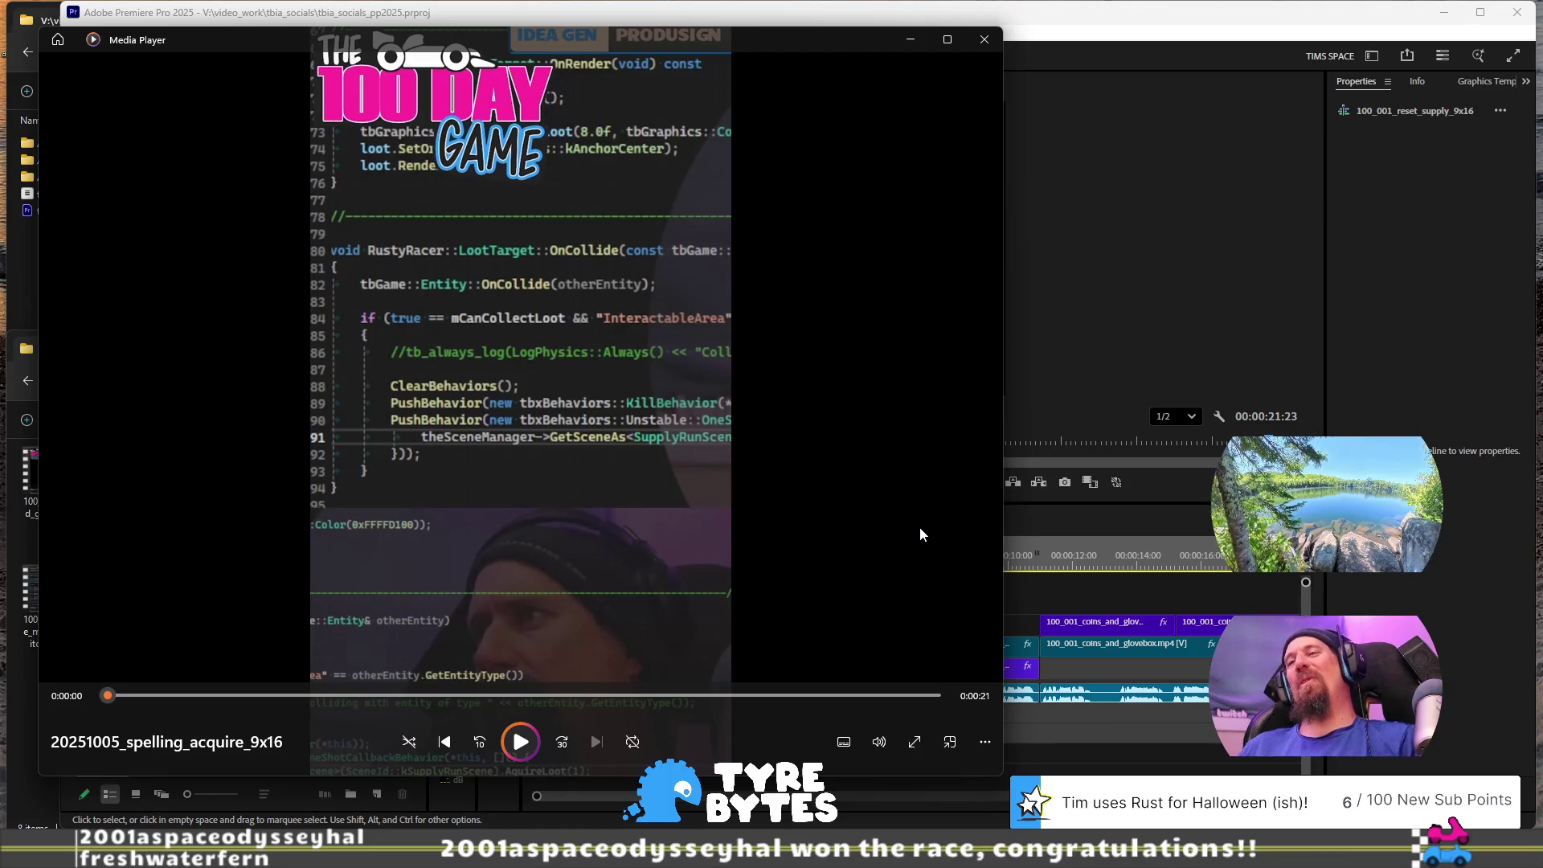
Step: Scrub the spelling_acquire 9x16 clip near its end at 0:00:19, then close Media Player and minimize Premiere
click(927, 695)
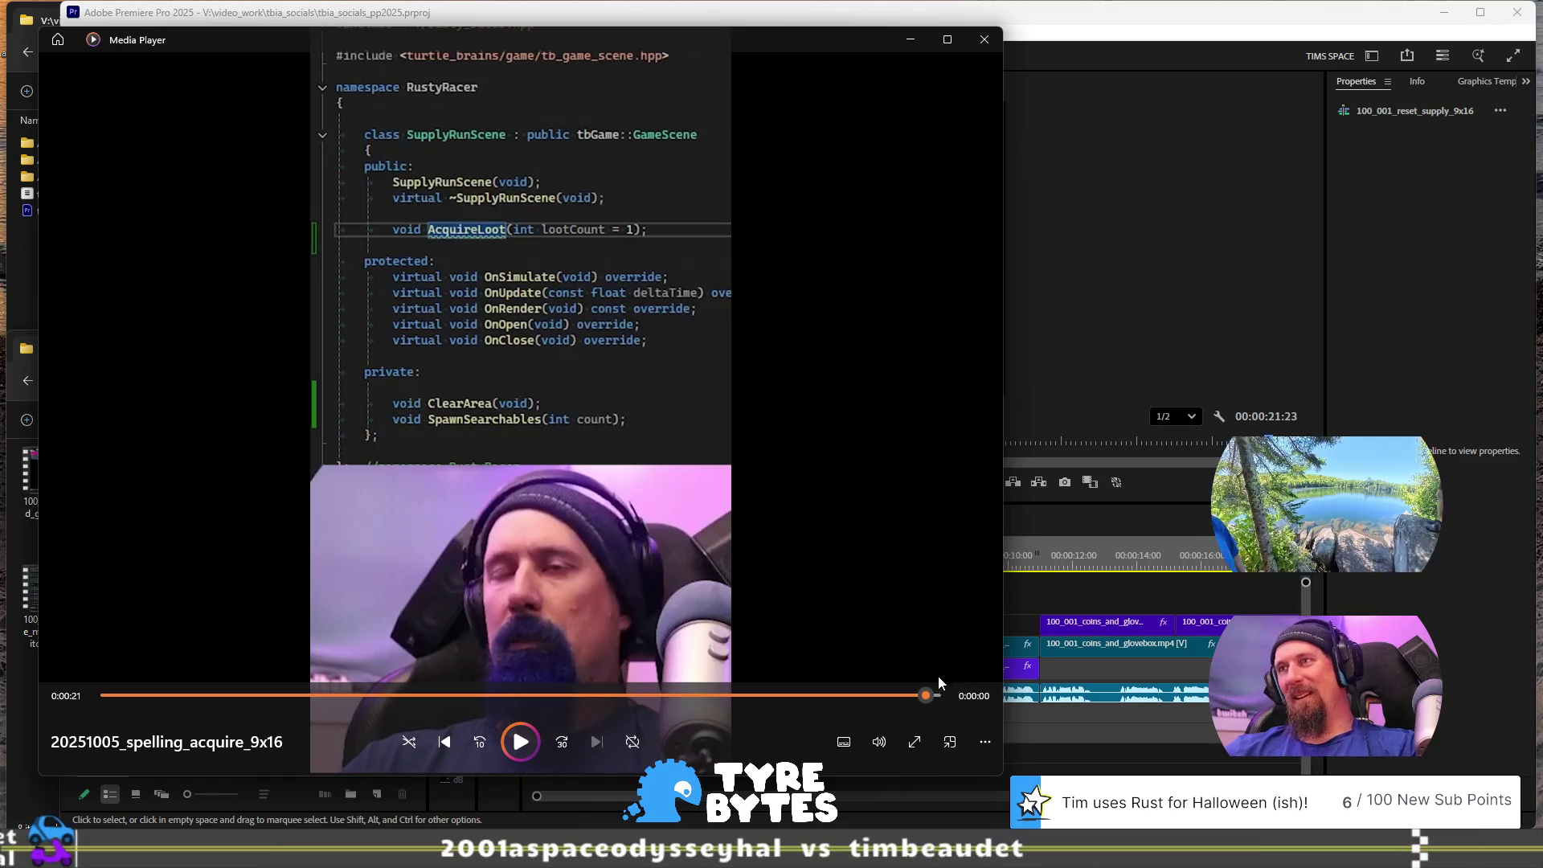
mouse_move(935, 697)
mouse_down()
mouse_move(852, 695)
mouse_move(906, 692)
mouse_up()
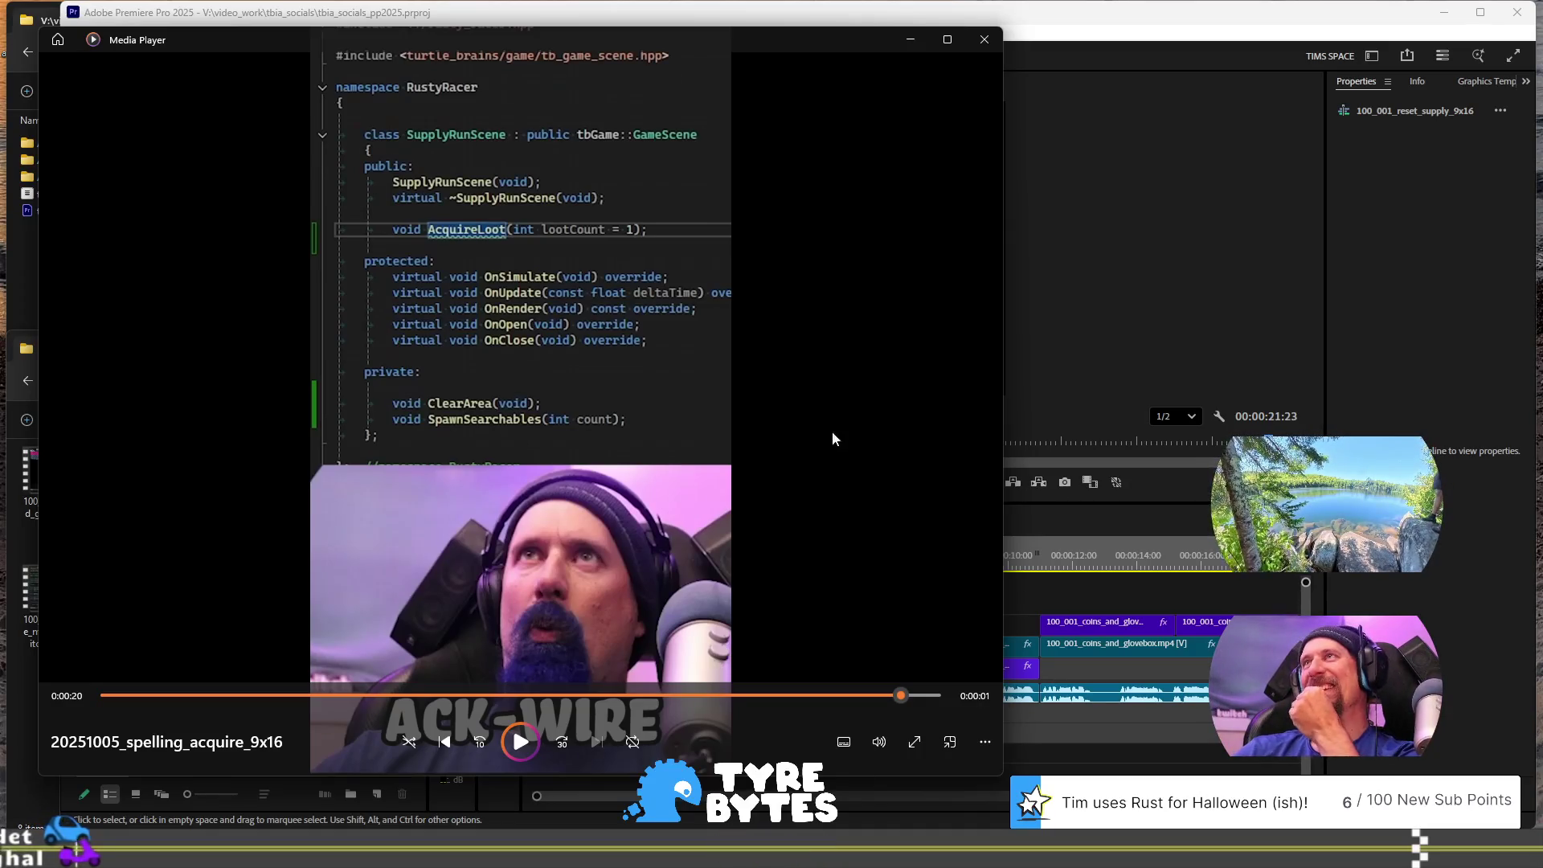
click(985, 39)
click(1444, 13)
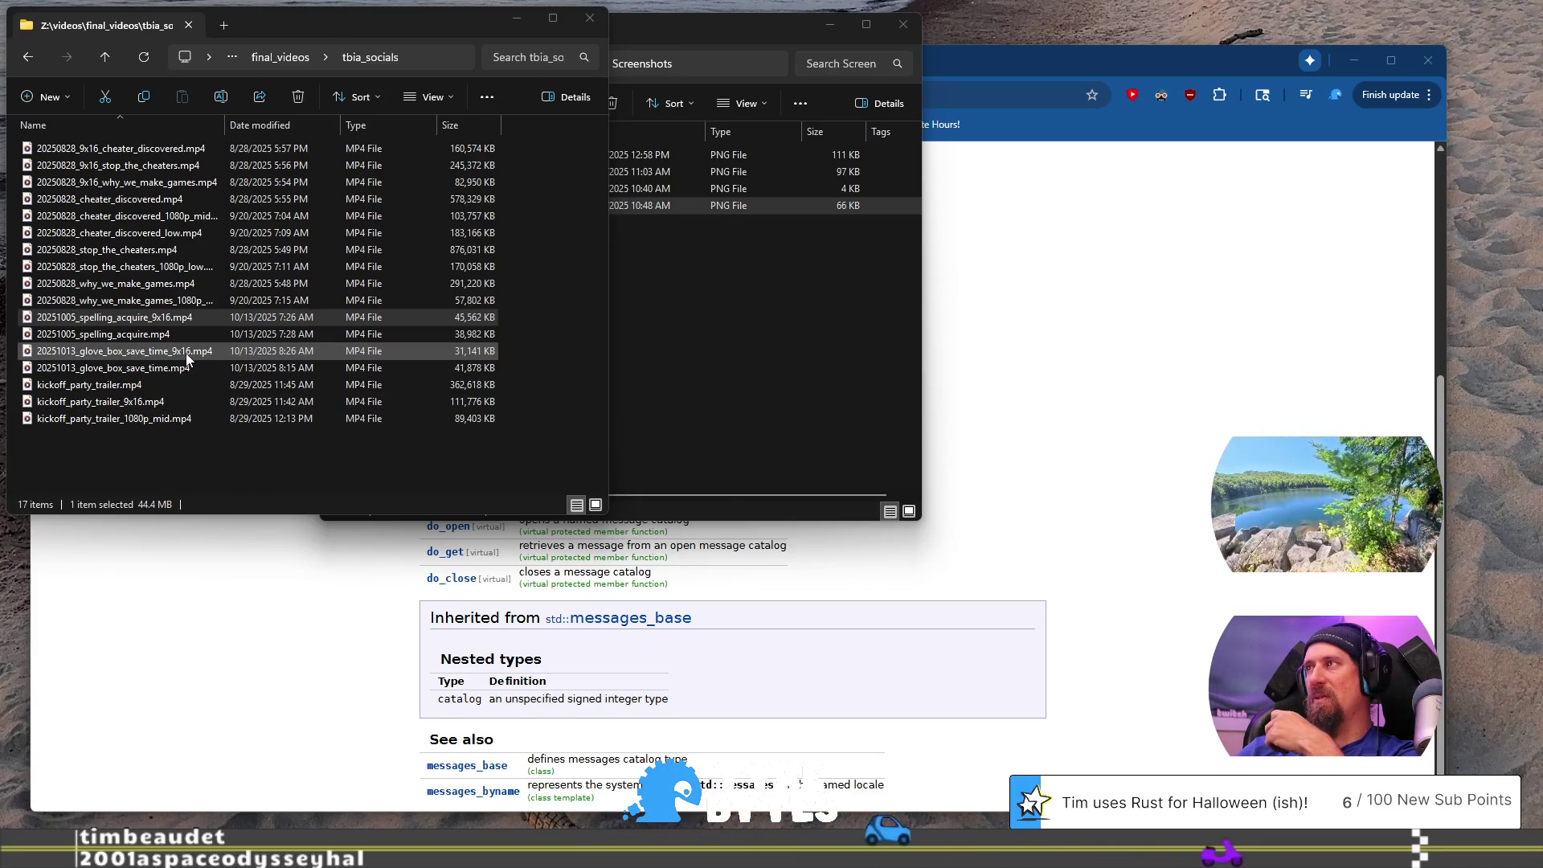
Step: Play 20251013_glove_box_save_time_9x16.mp4 to its end in Media Player, then close the player
double_click(186, 354)
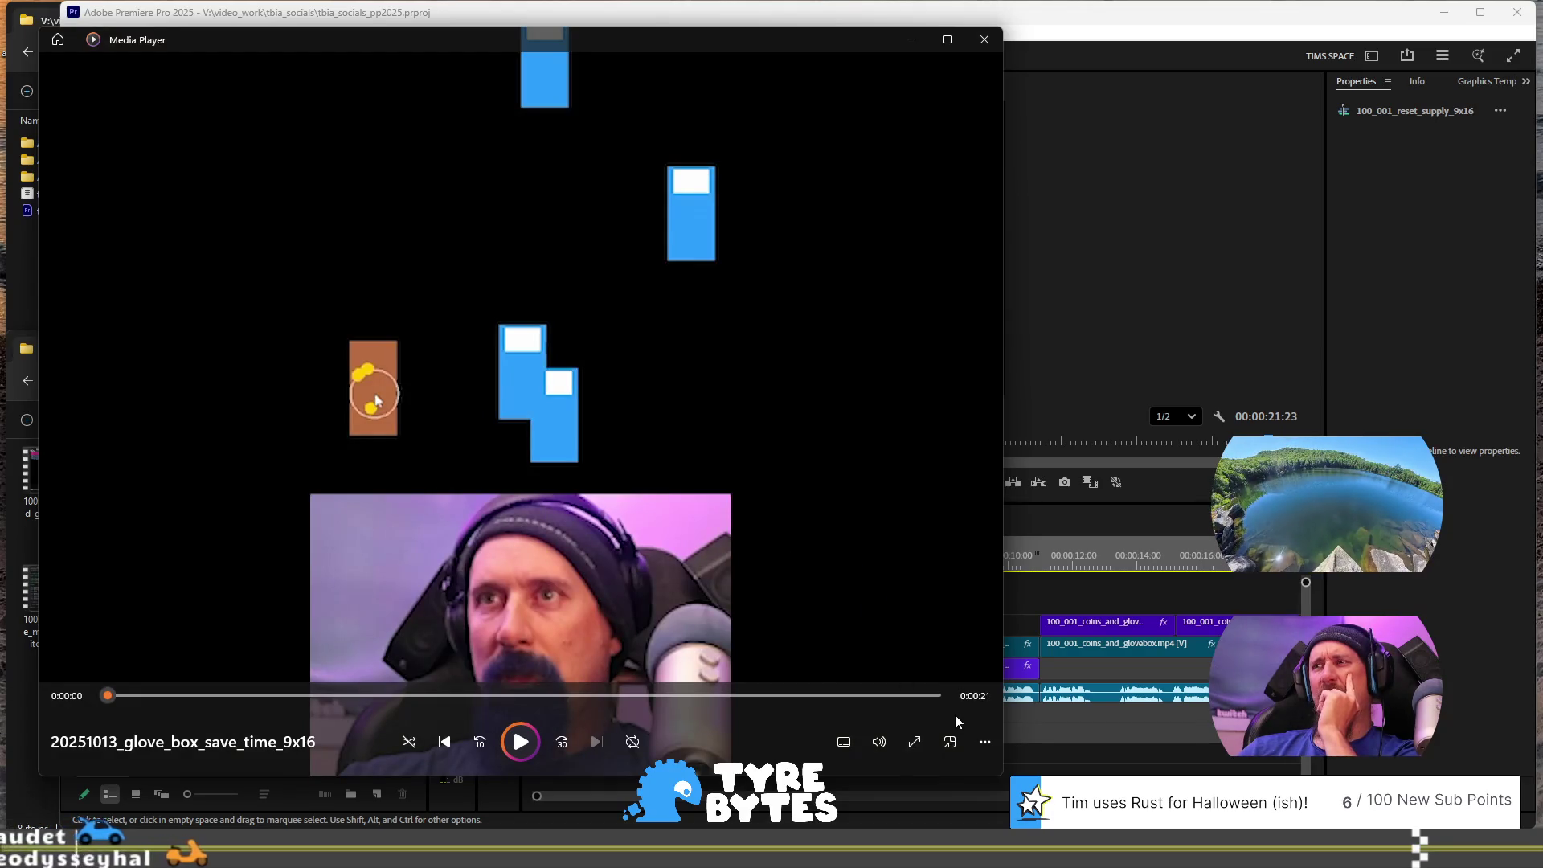
click(928, 696)
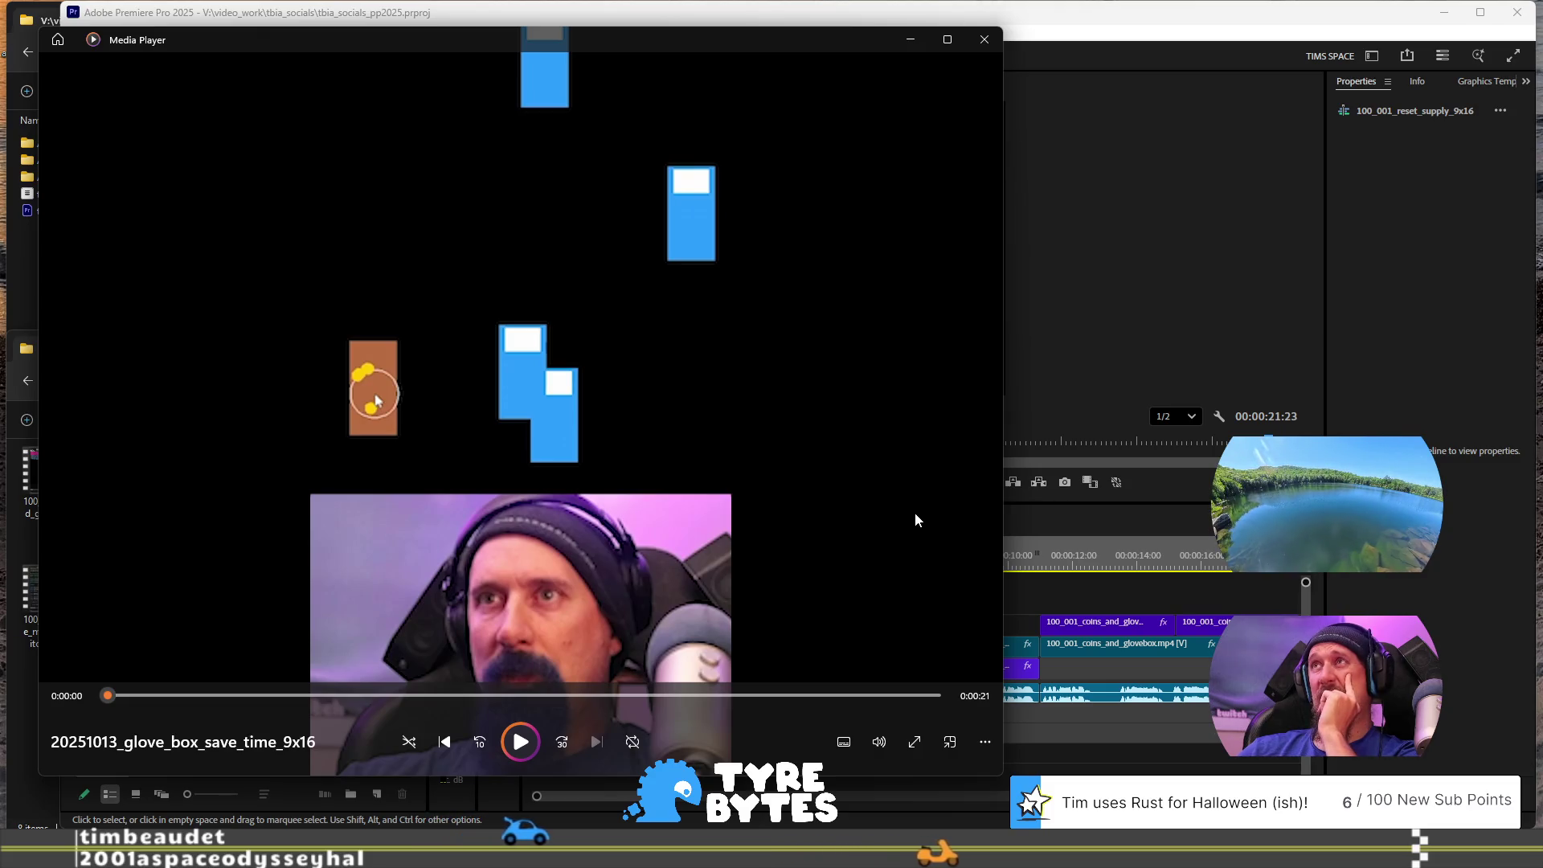
click(986, 39)
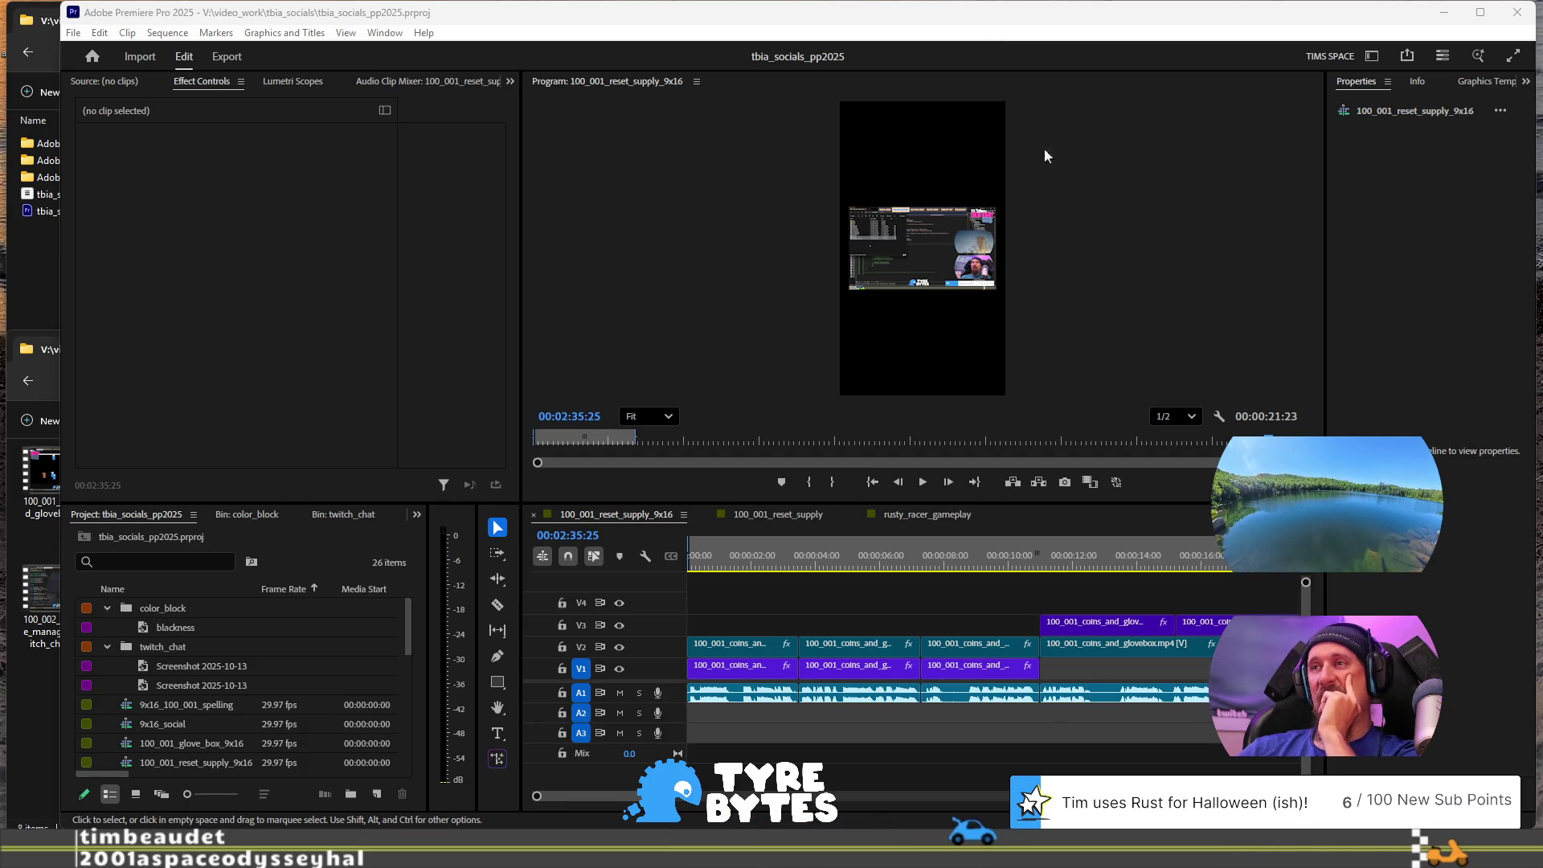
Step: Inspect the effects on the V2 clip at 00:00:02:04 and the V3 clip at 00:00:12:14
click(761, 647)
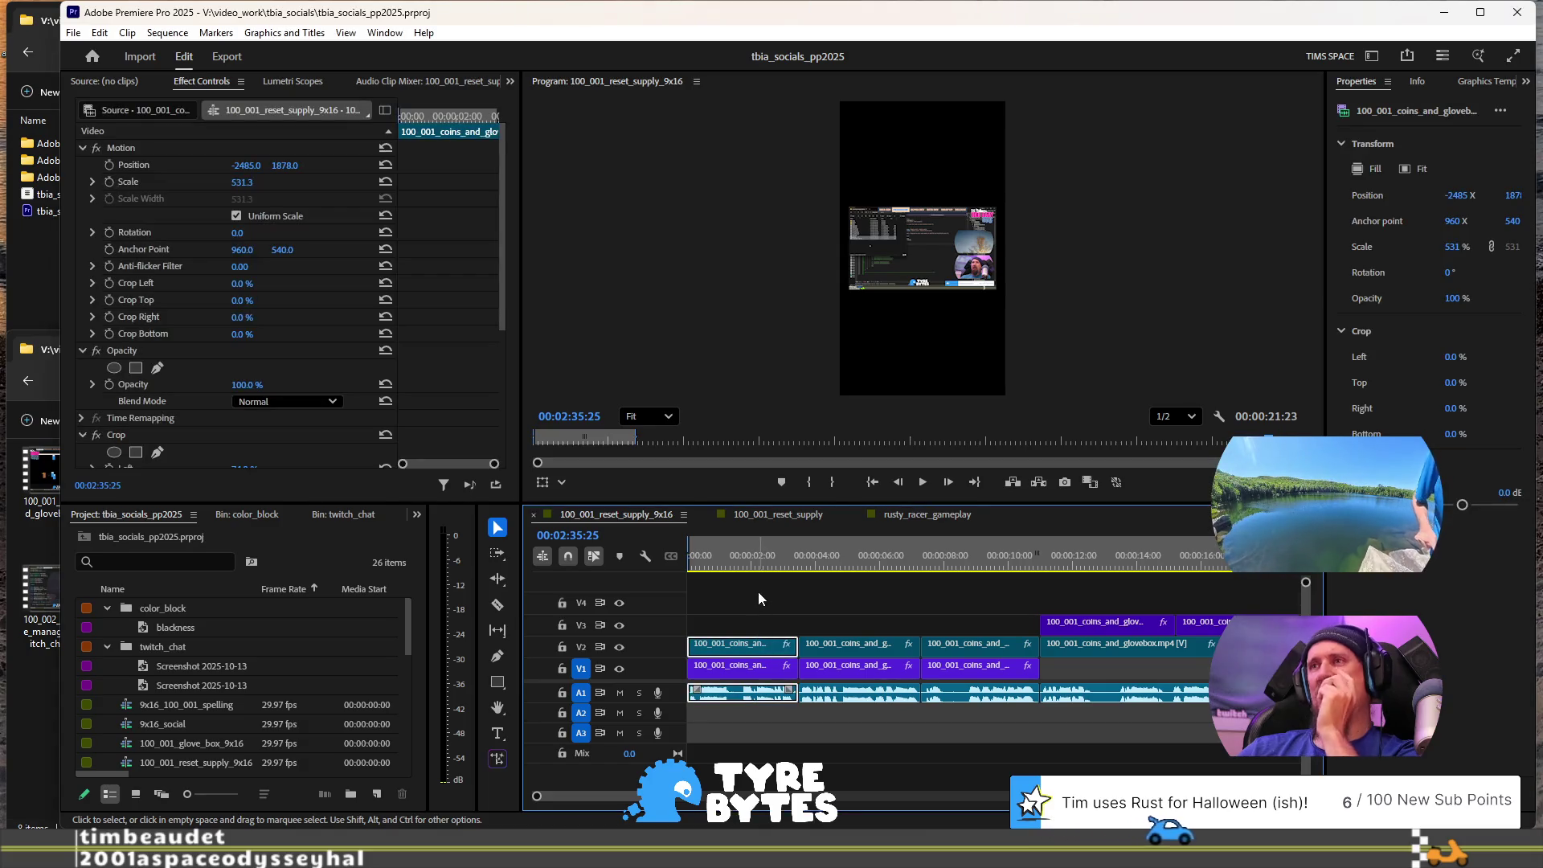
click(758, 563)
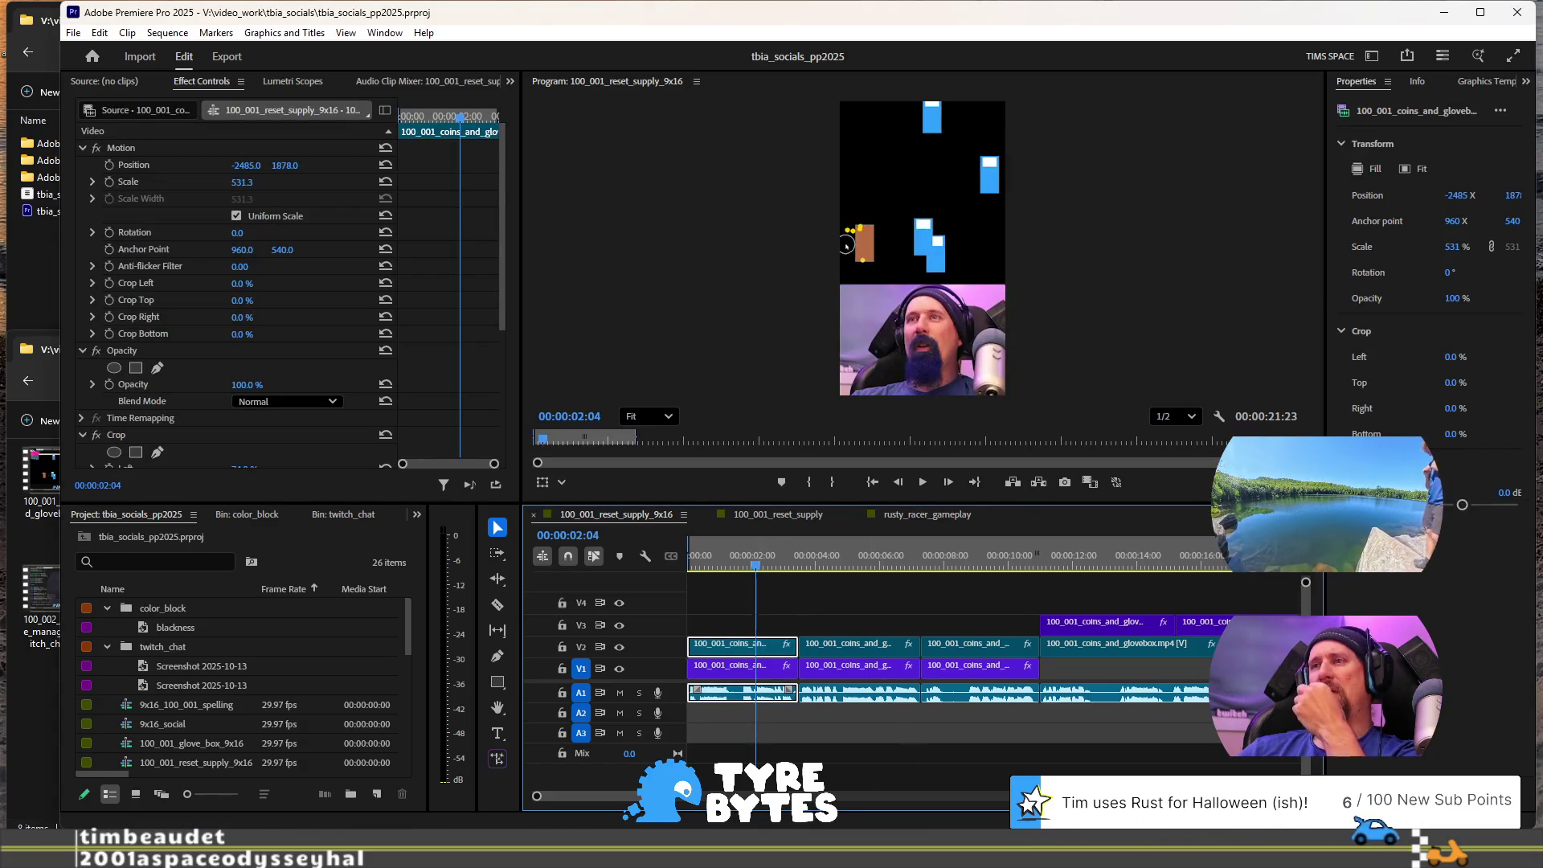
click(1087, 564)
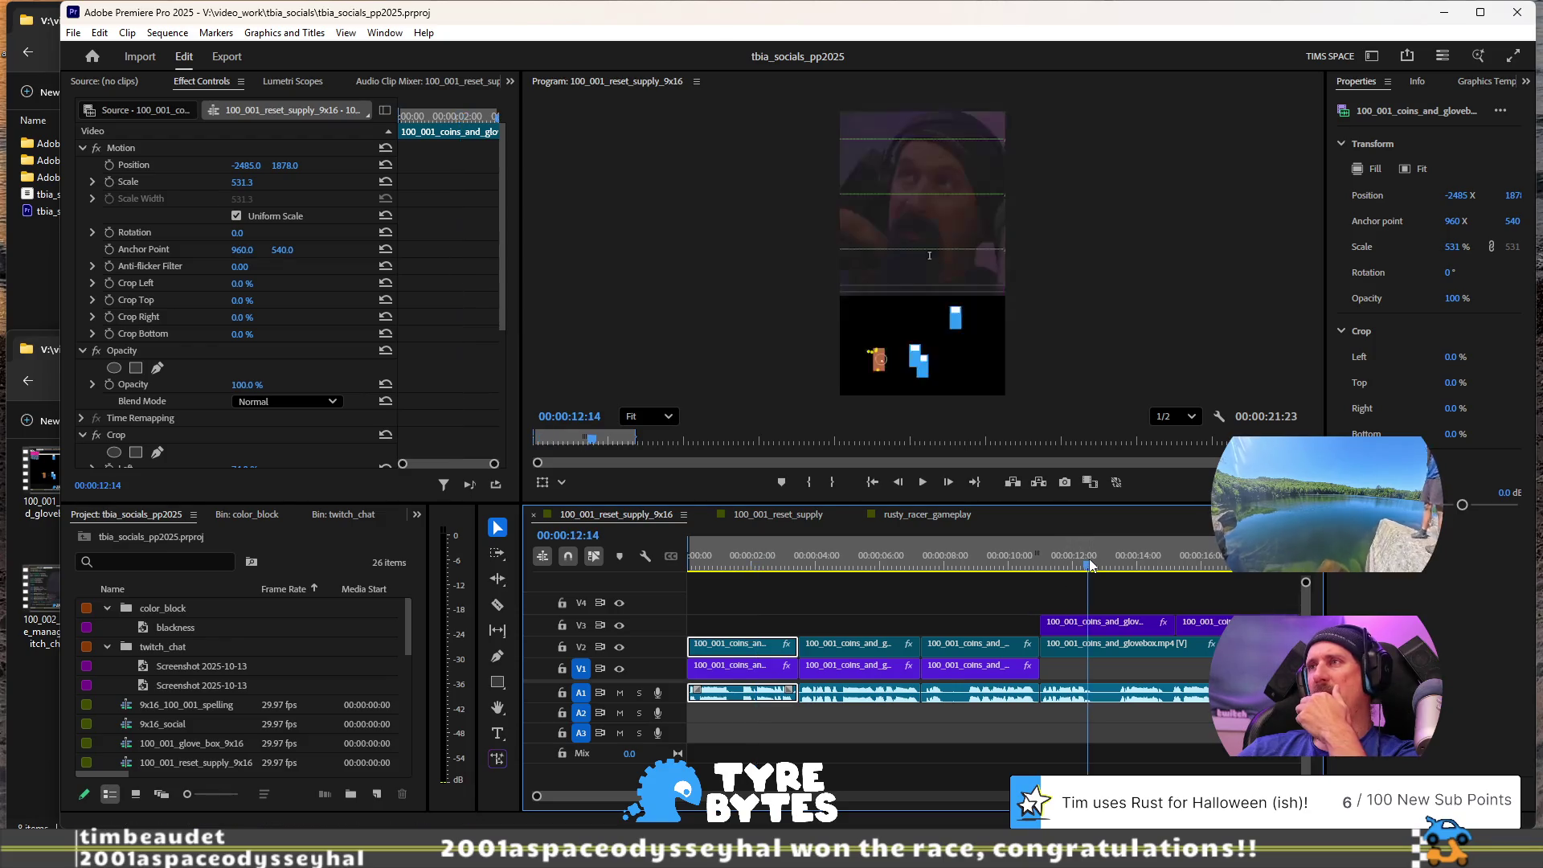
click(1109, 621)
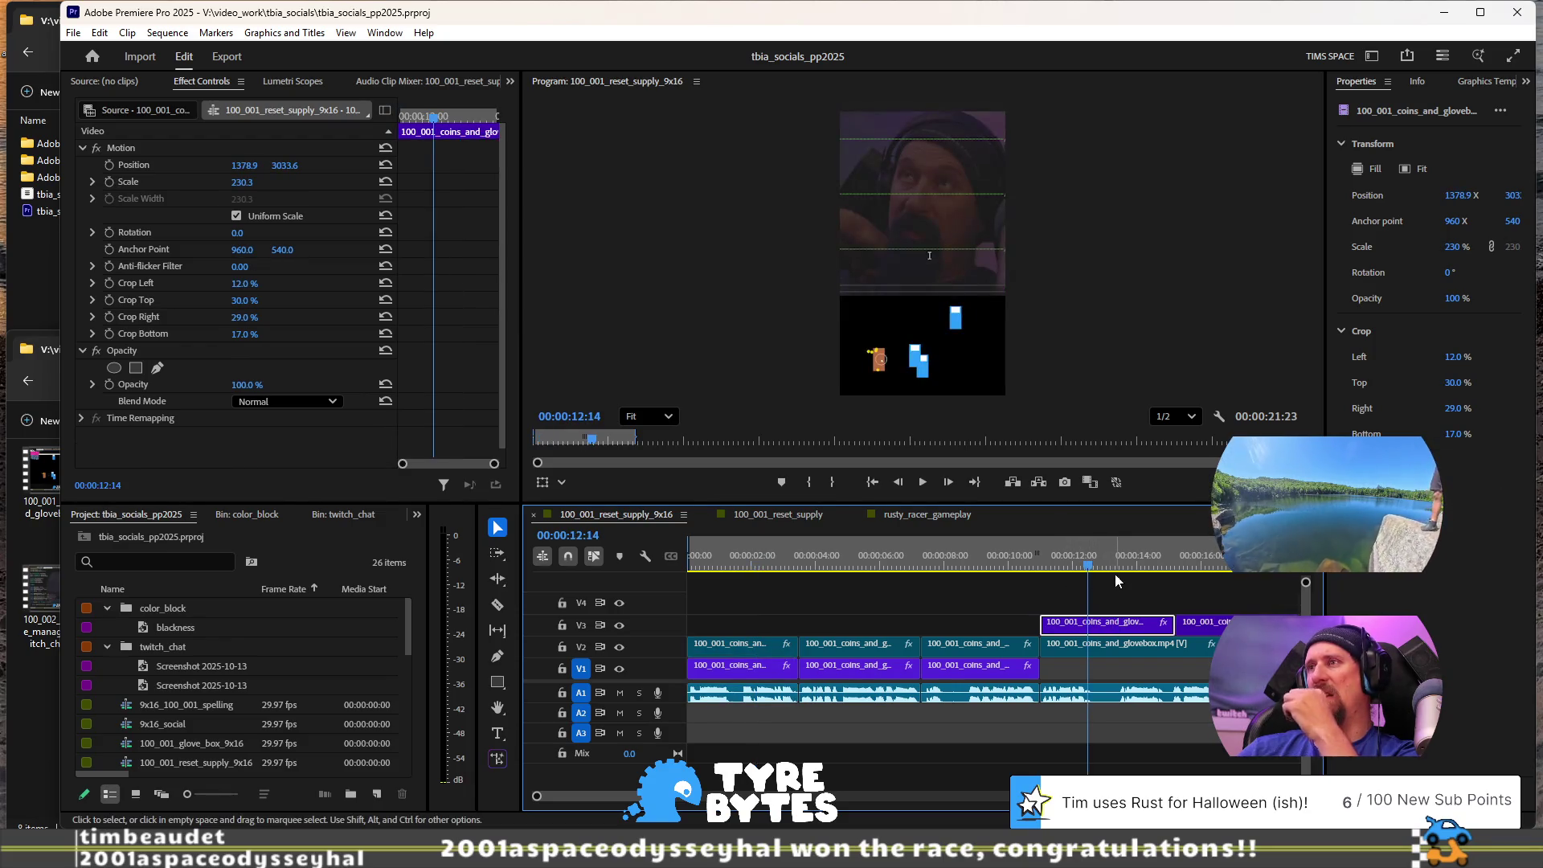
Step: Check the other sequences, then return to 100_001_reset_supply_9x16 and park the playhead at 00:02:04:07
click(772, 514)
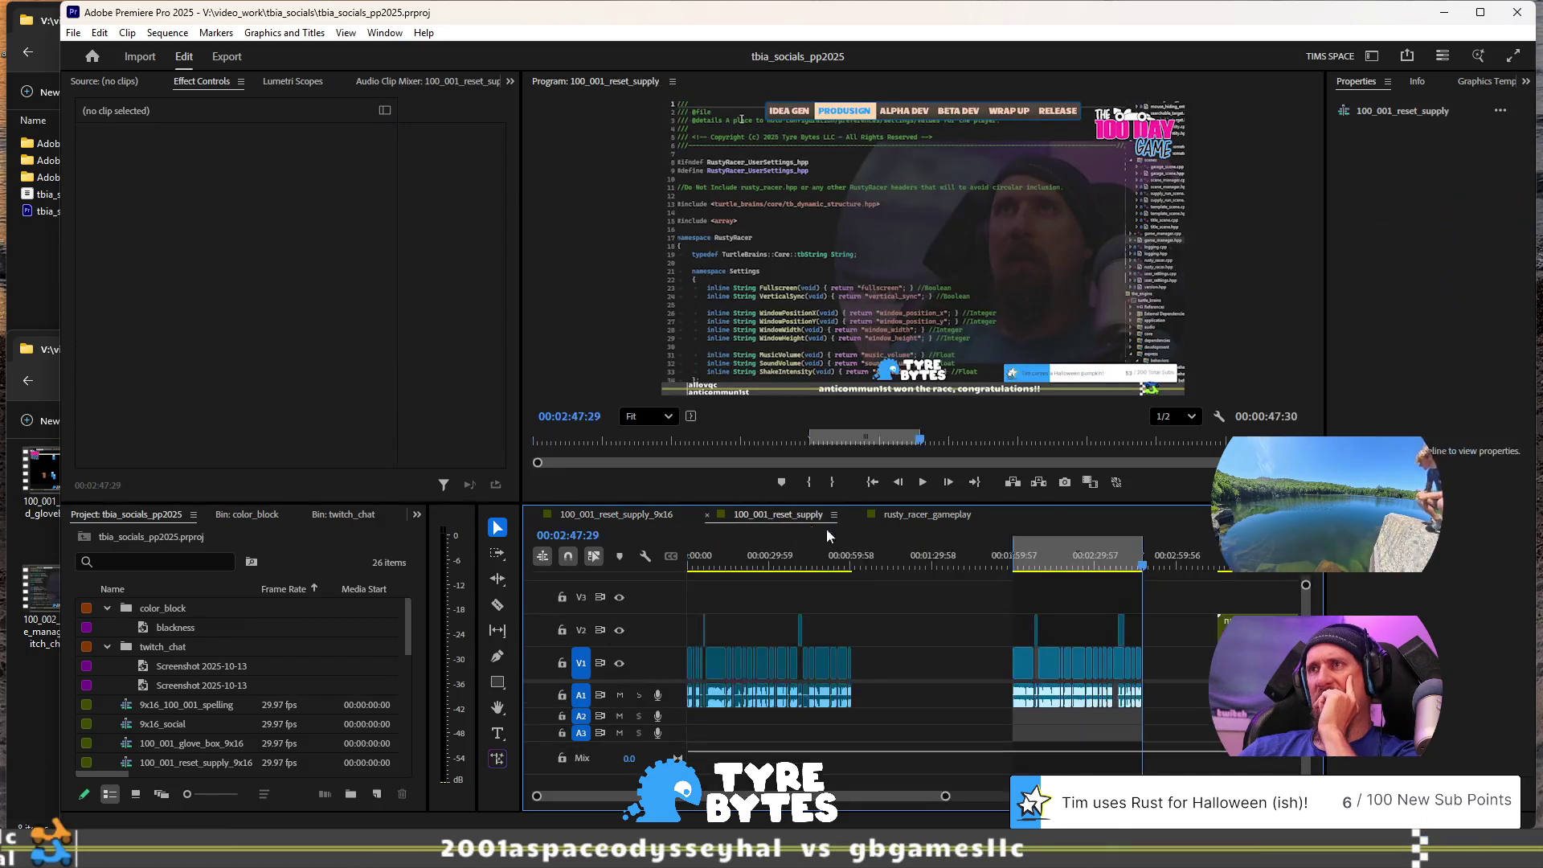
click(1022, 566)
click(911, 515)
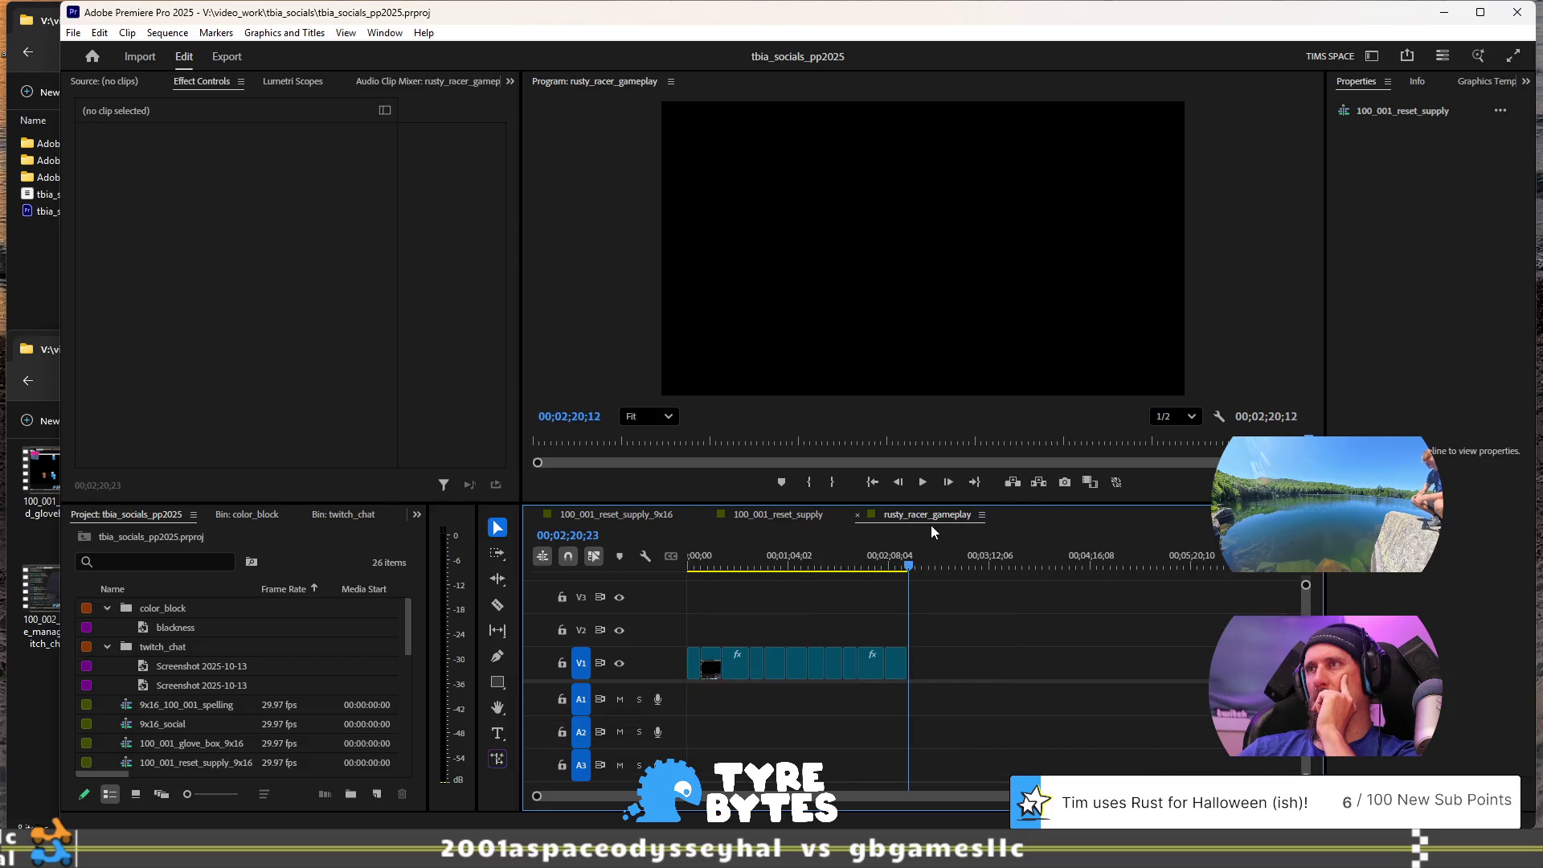
click(773, 514)
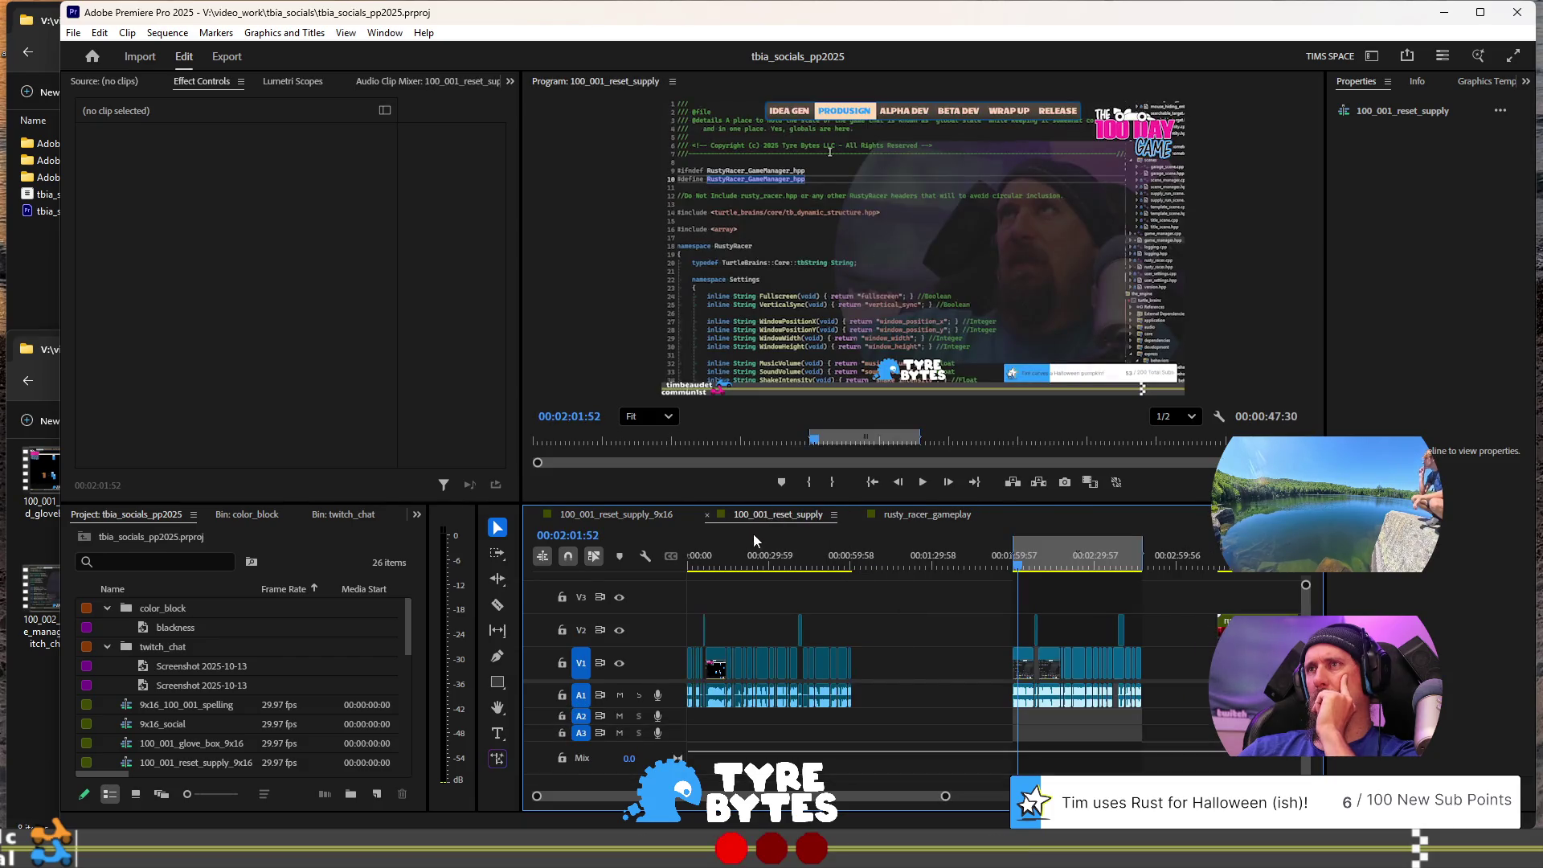
click(634, 514)
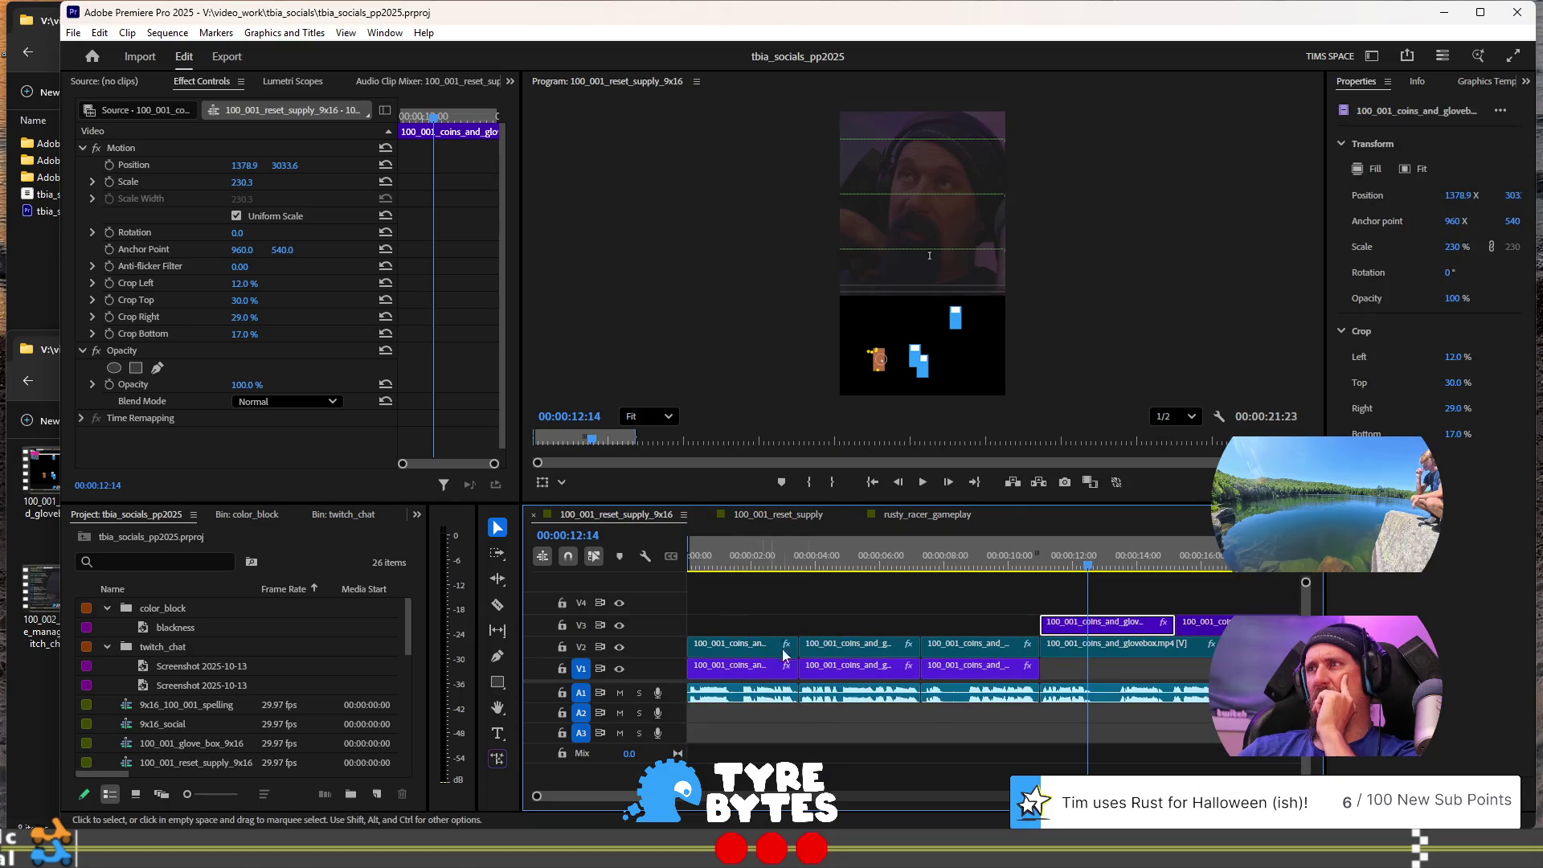
scroll(847, 695, down, 8)
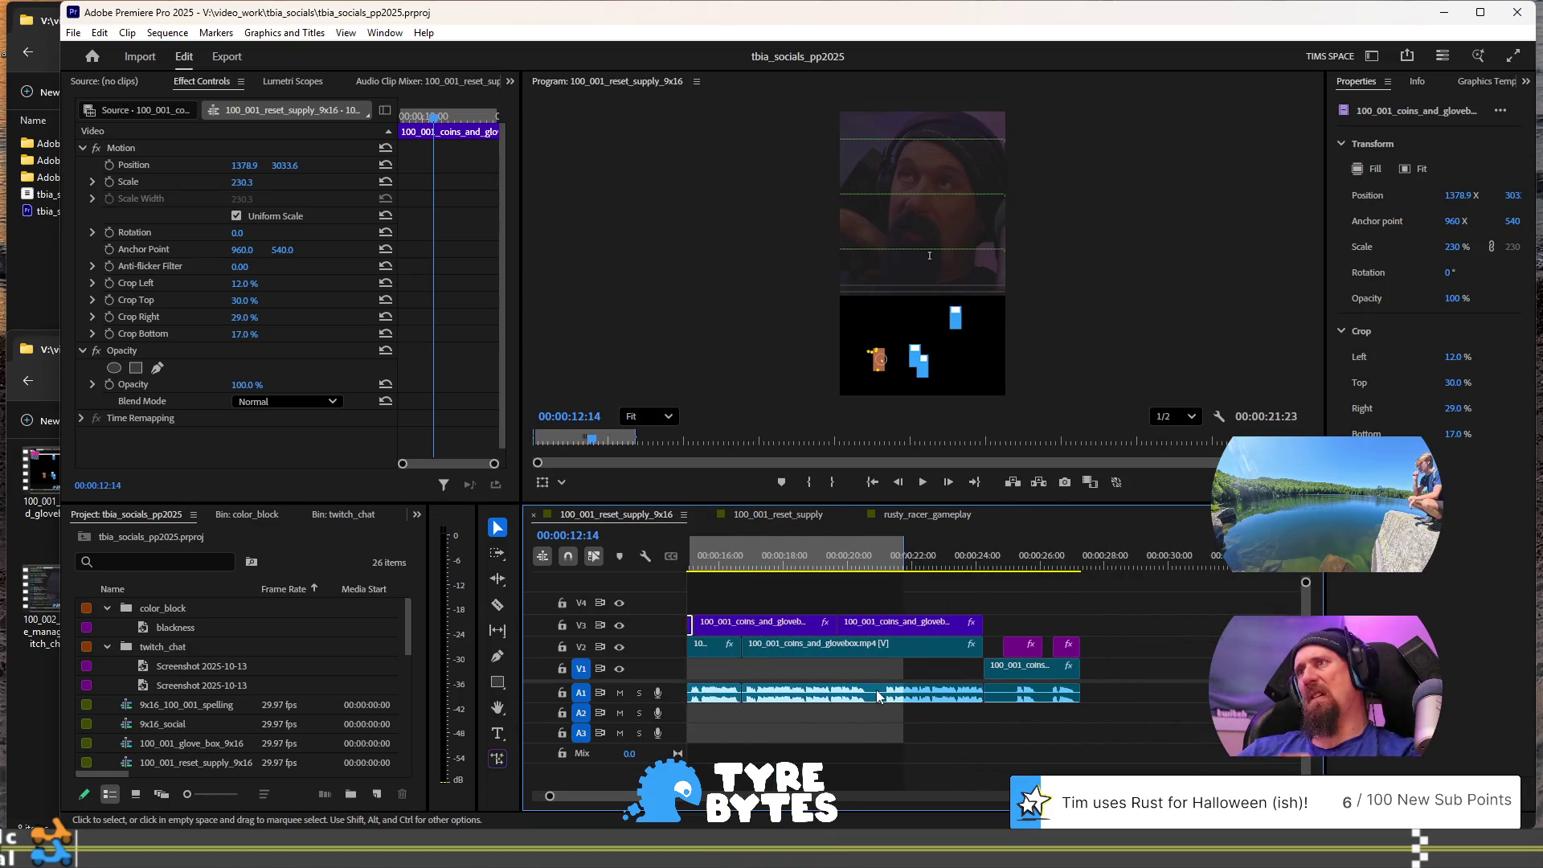
scroll(871, 691, down, 10)
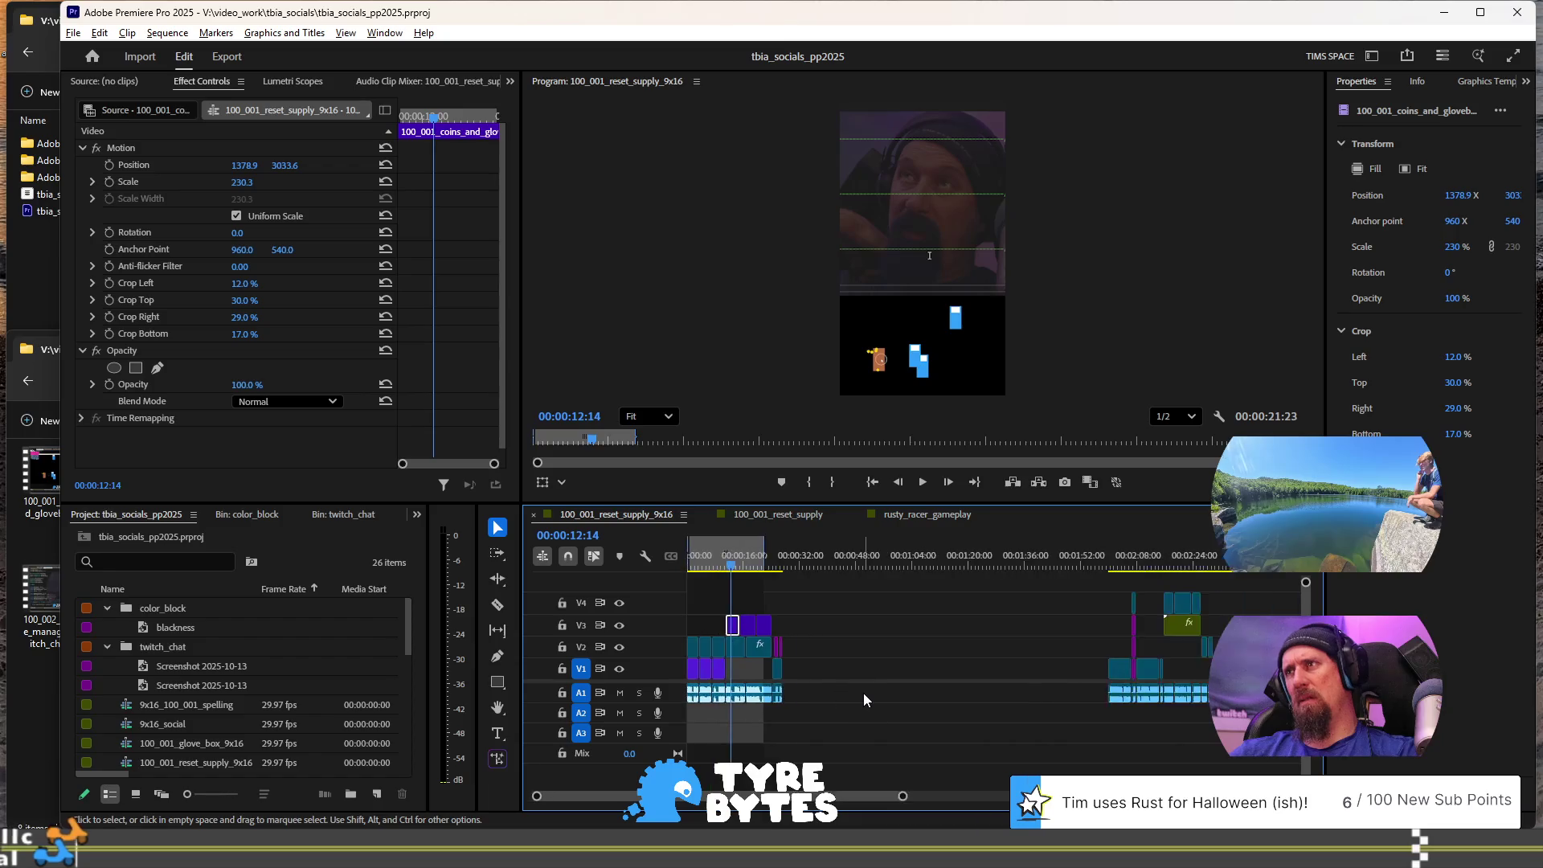
scroll(863, 693, down, 4)
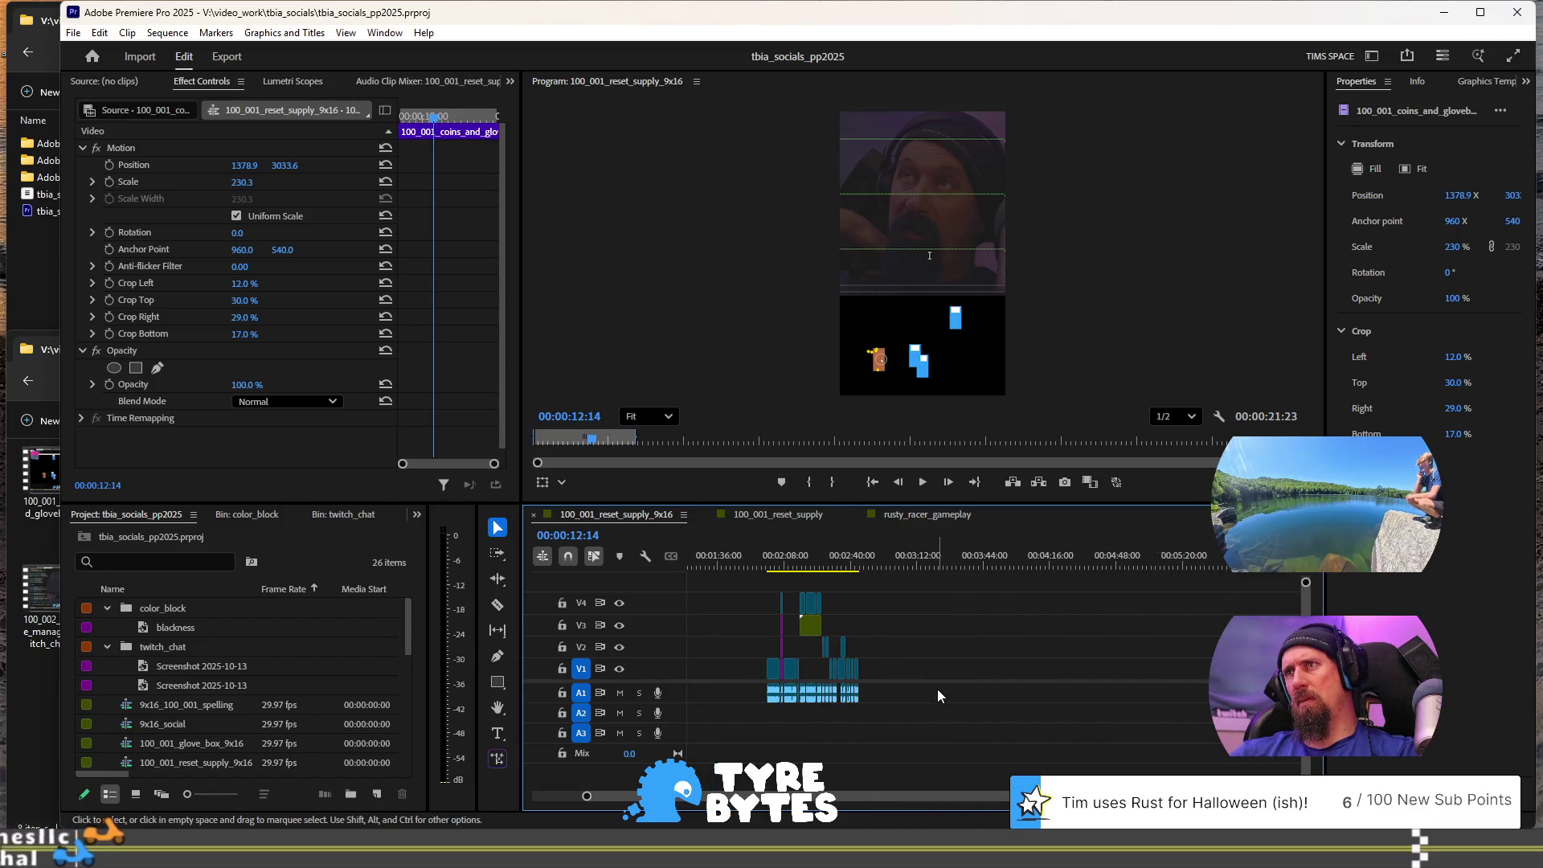
scroll(893, 686, up, 8)
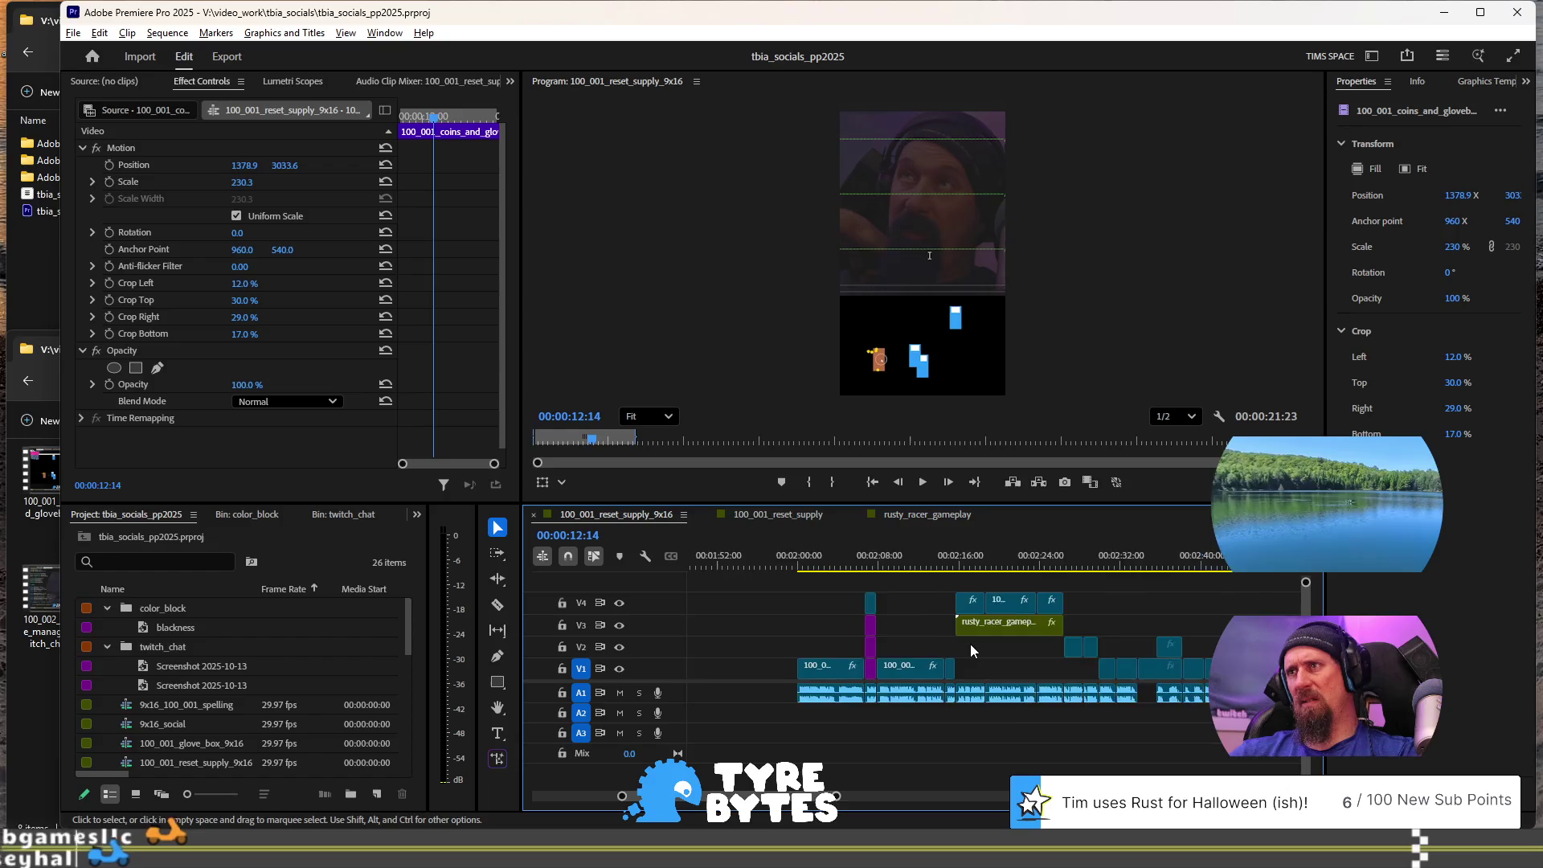
click(726, 550)
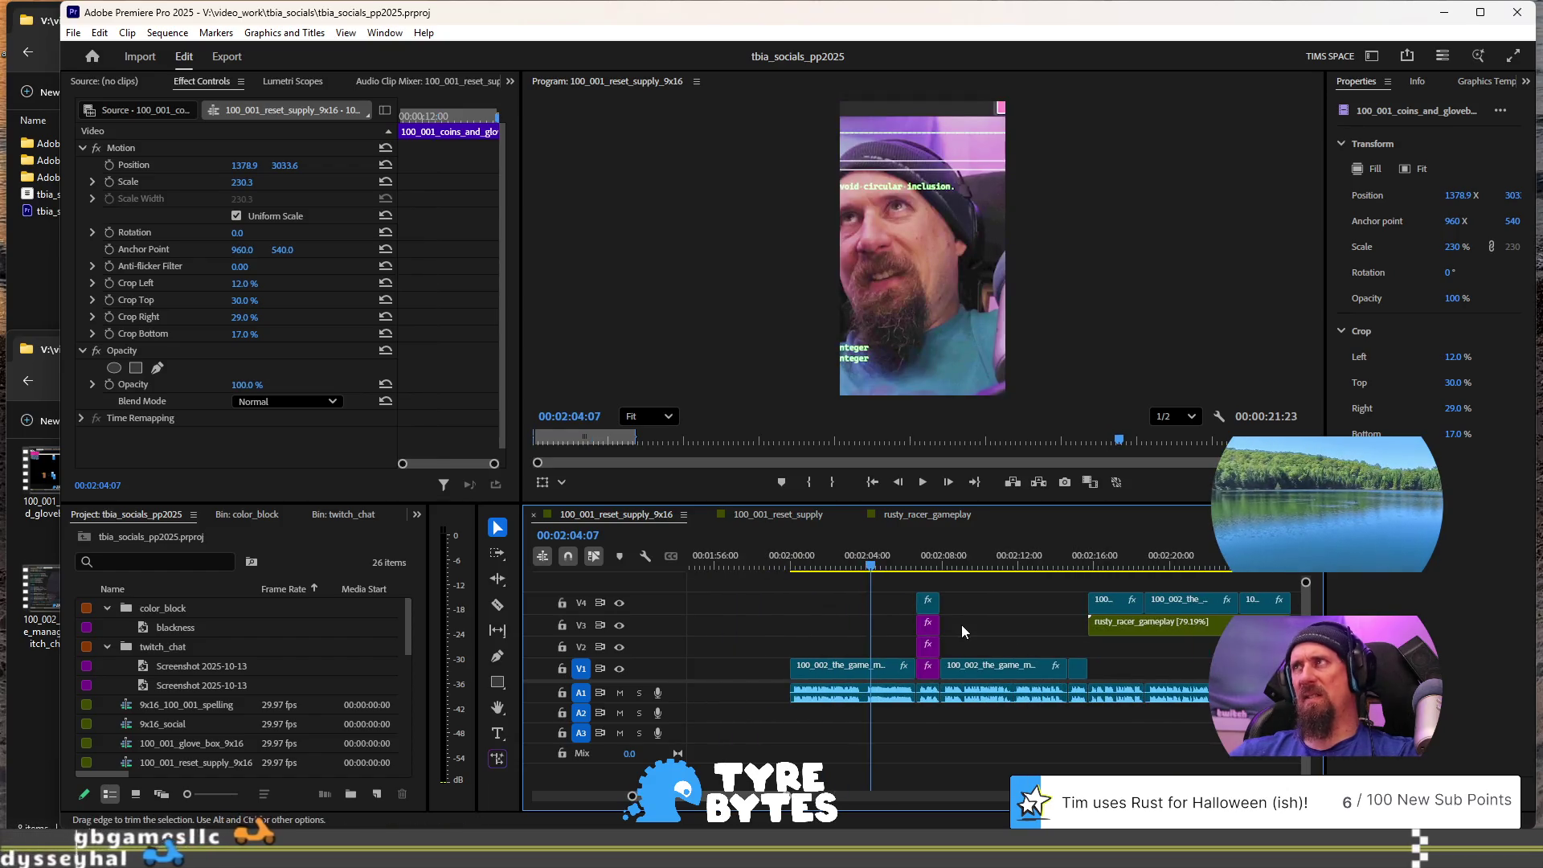
Step: Copy the 100_002 facecam clip and its Lumetri Color effect
right_click(835, 664)
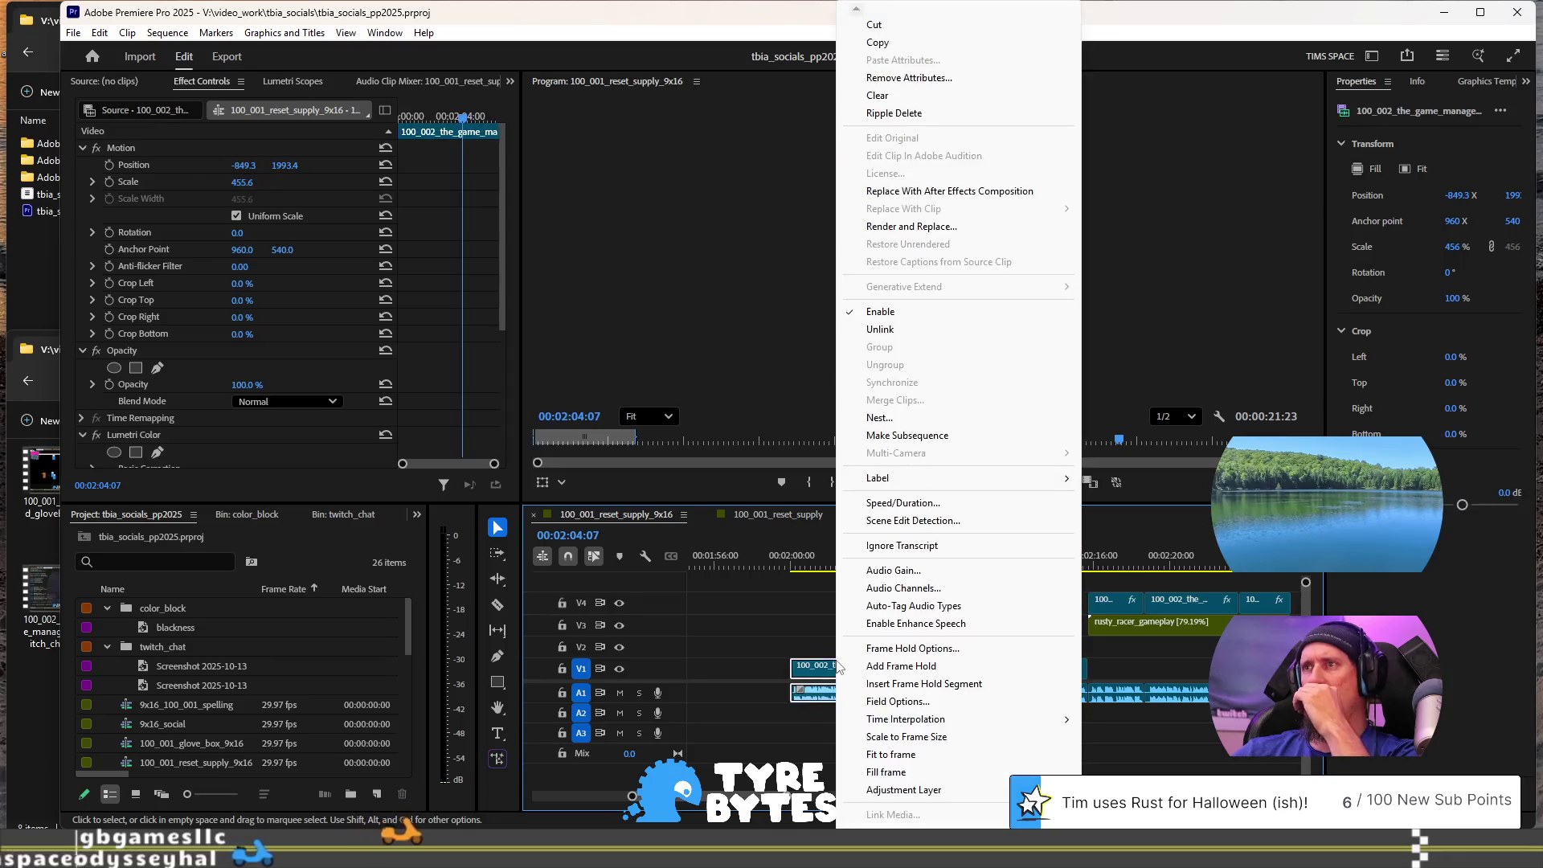
click(933, 45)
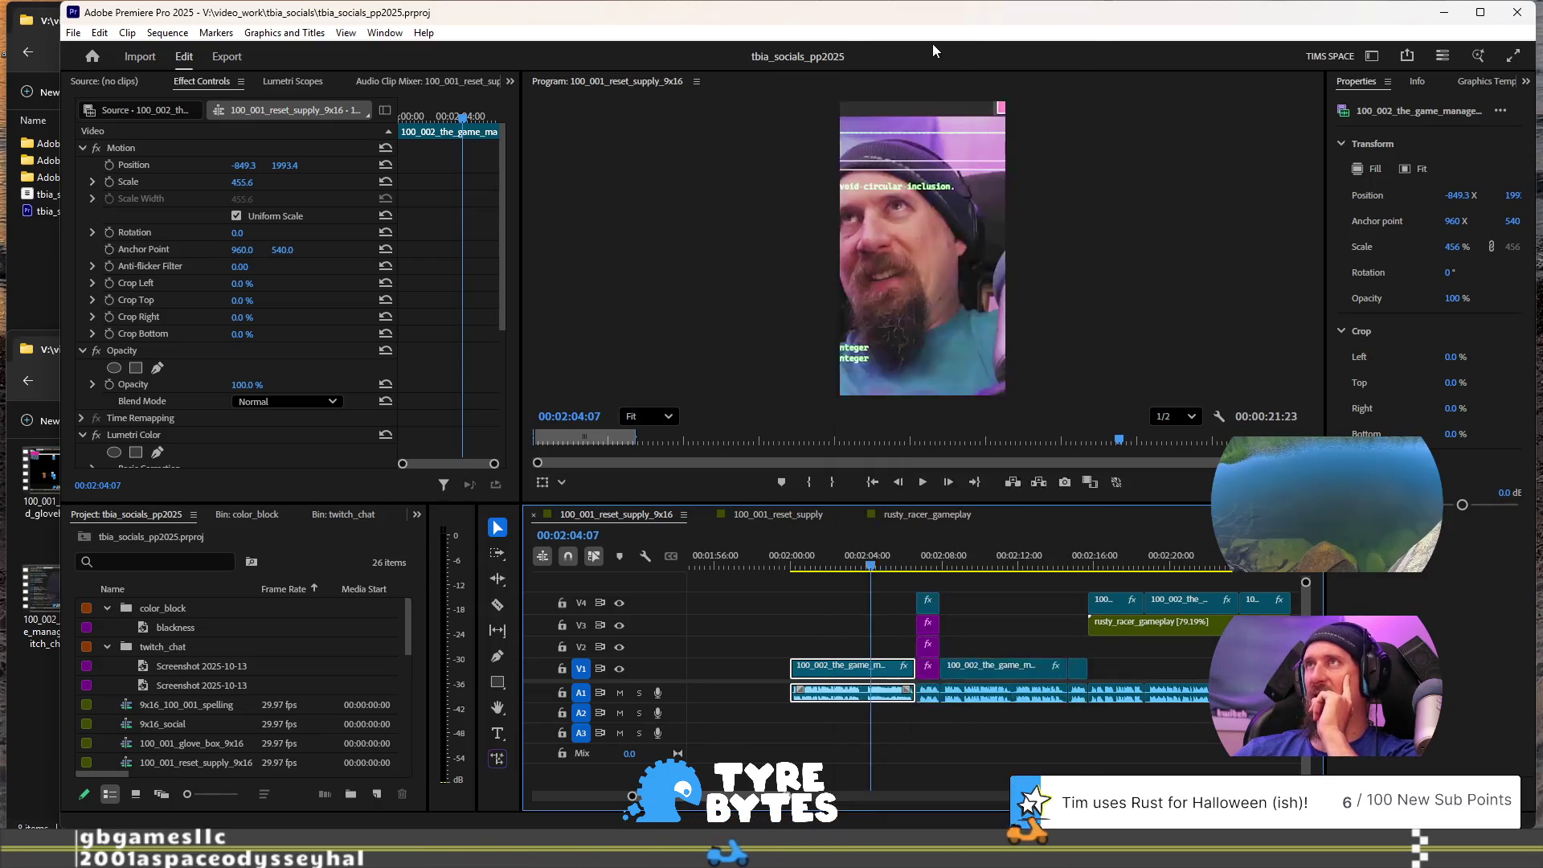
scroll(200, 729, down, 3)
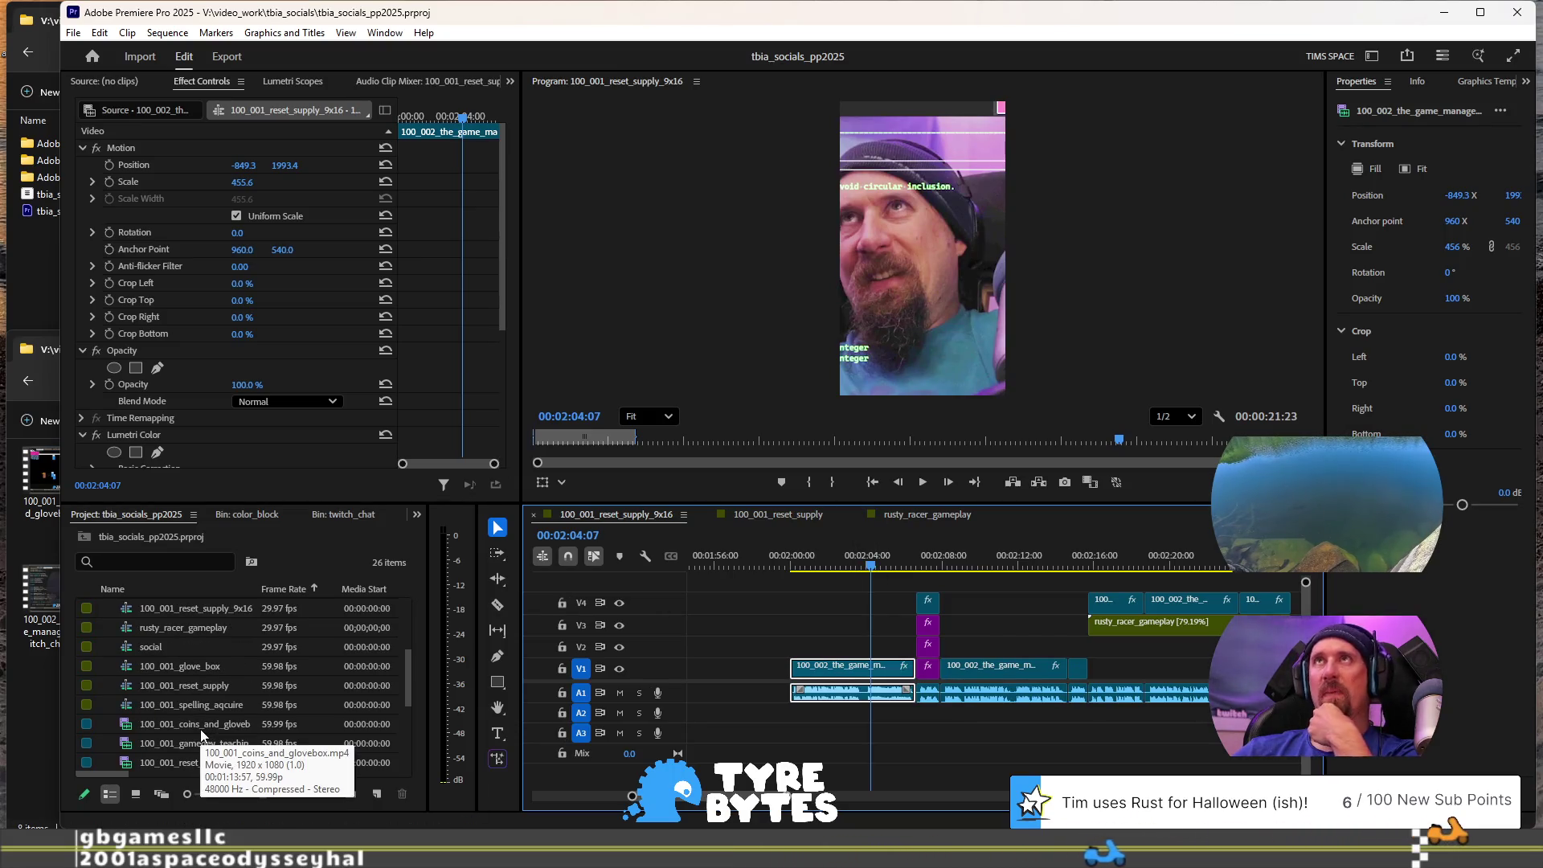
scroll(353, 672, down, 1)
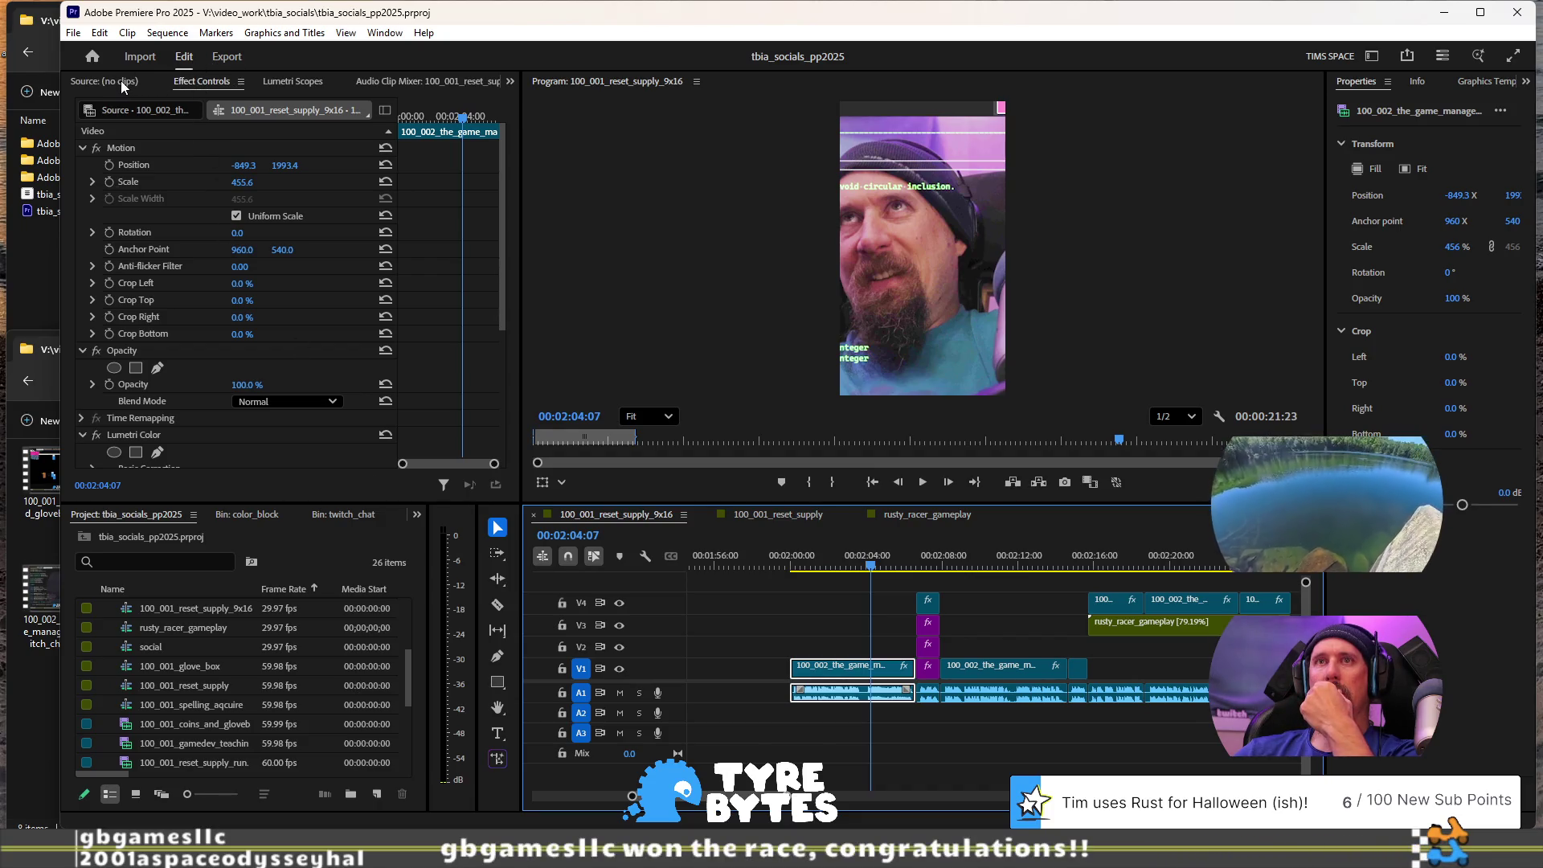
scroll(129, 434, down, 3)
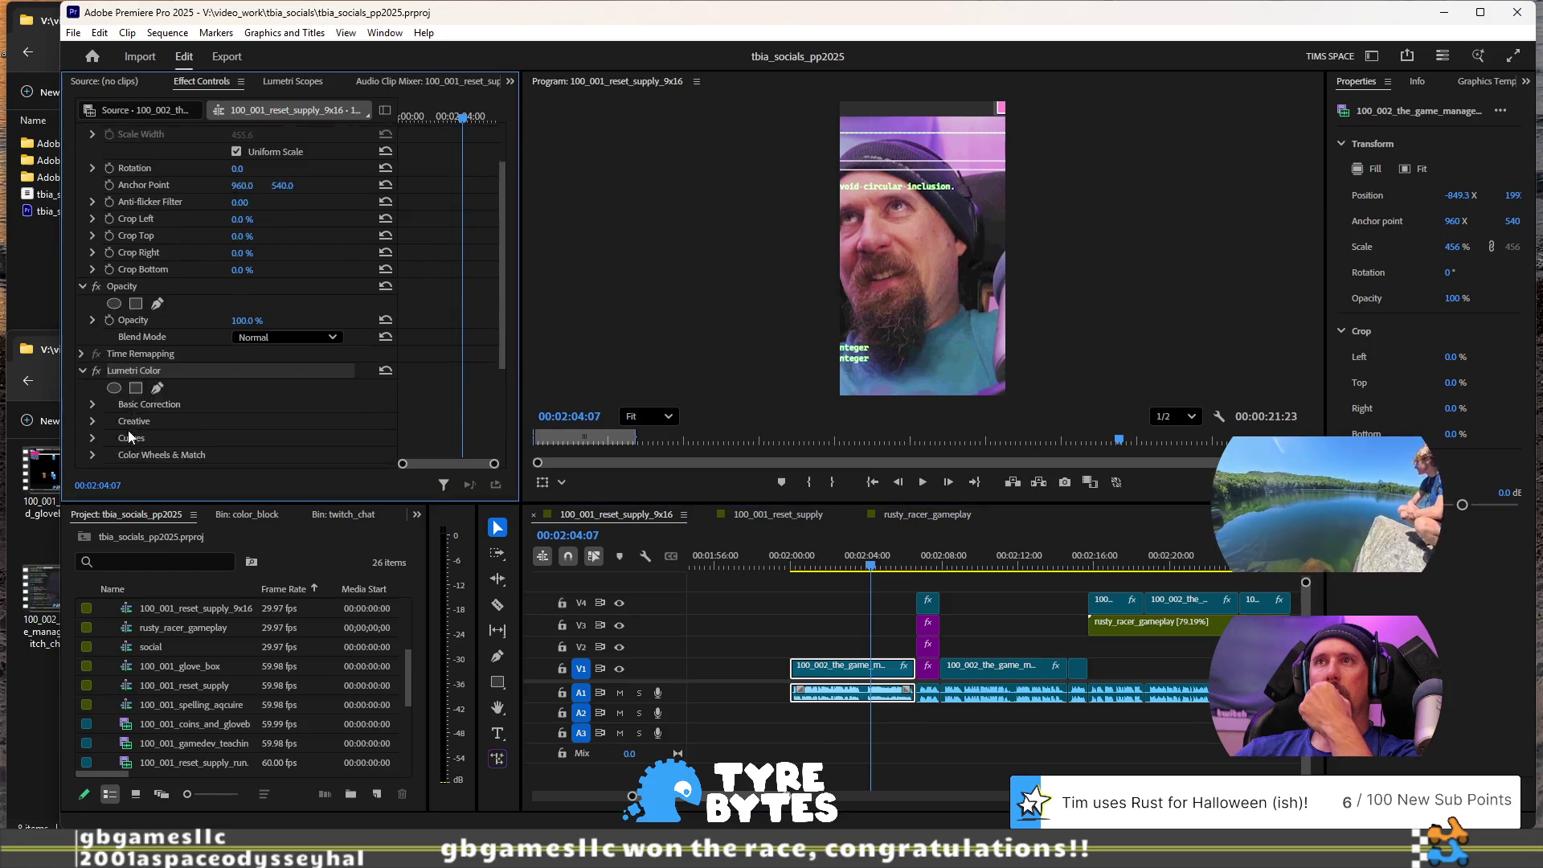
scroll(134, 417, down, 1)
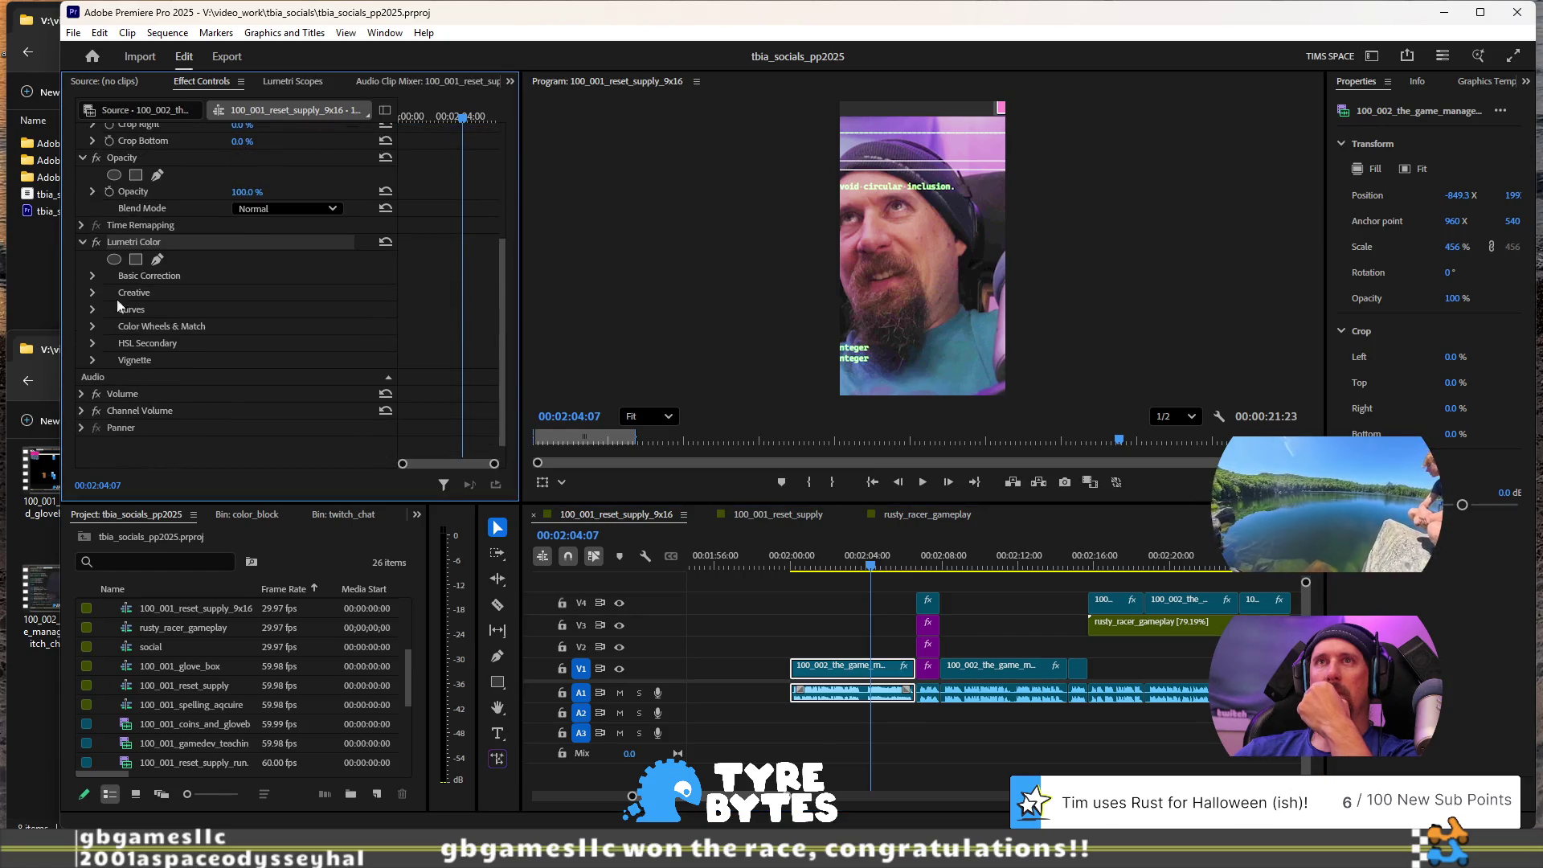
right_click(124, 242)
click(176, 319)
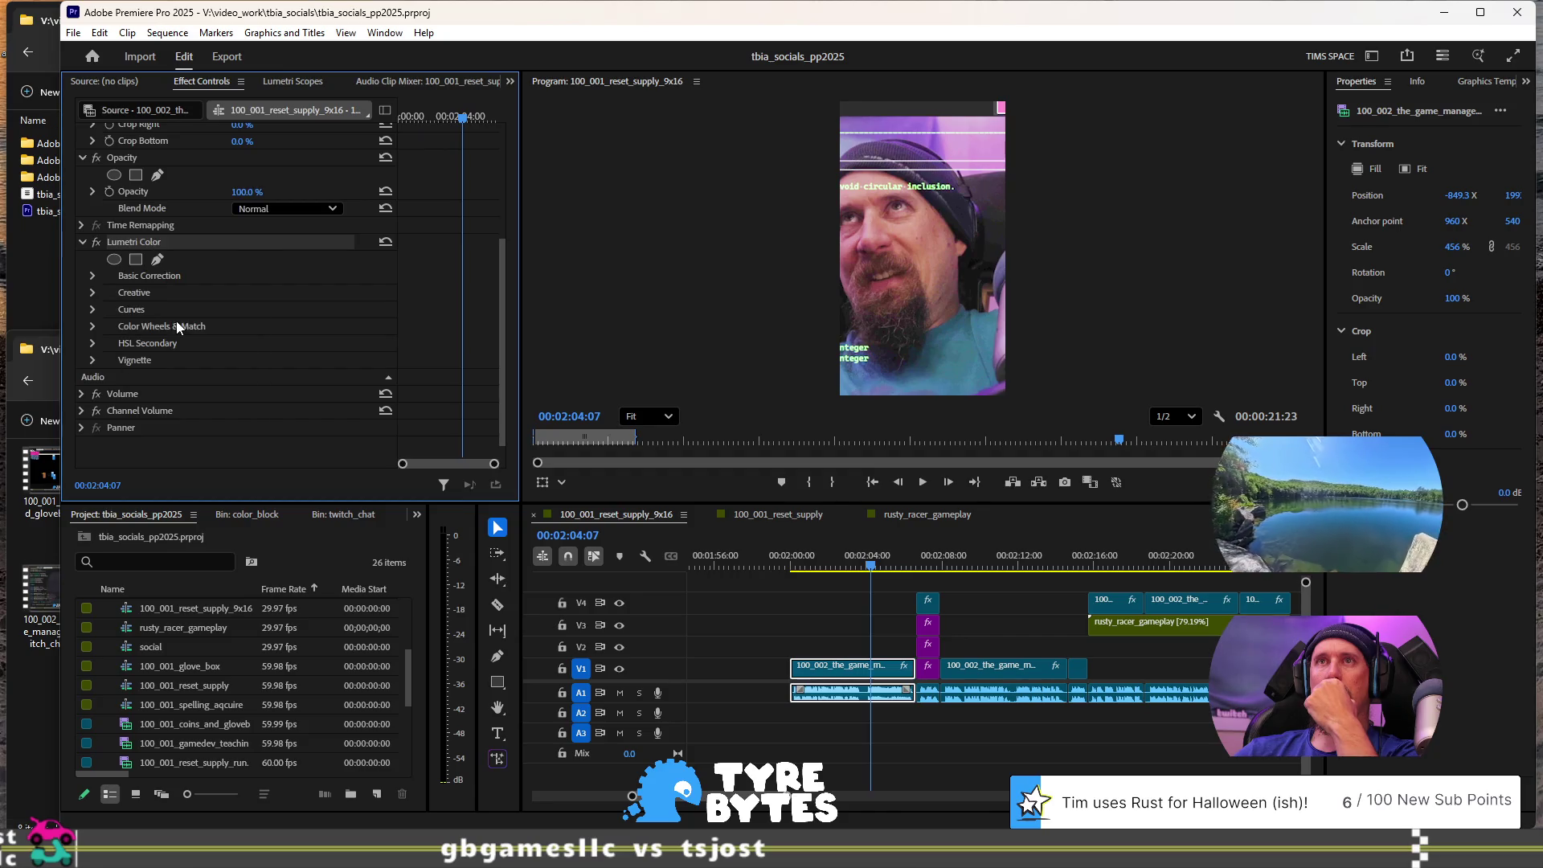
Step: Open the 100_001_glove_box sequence from the Project panel
scroll(137, 723, down, 5)
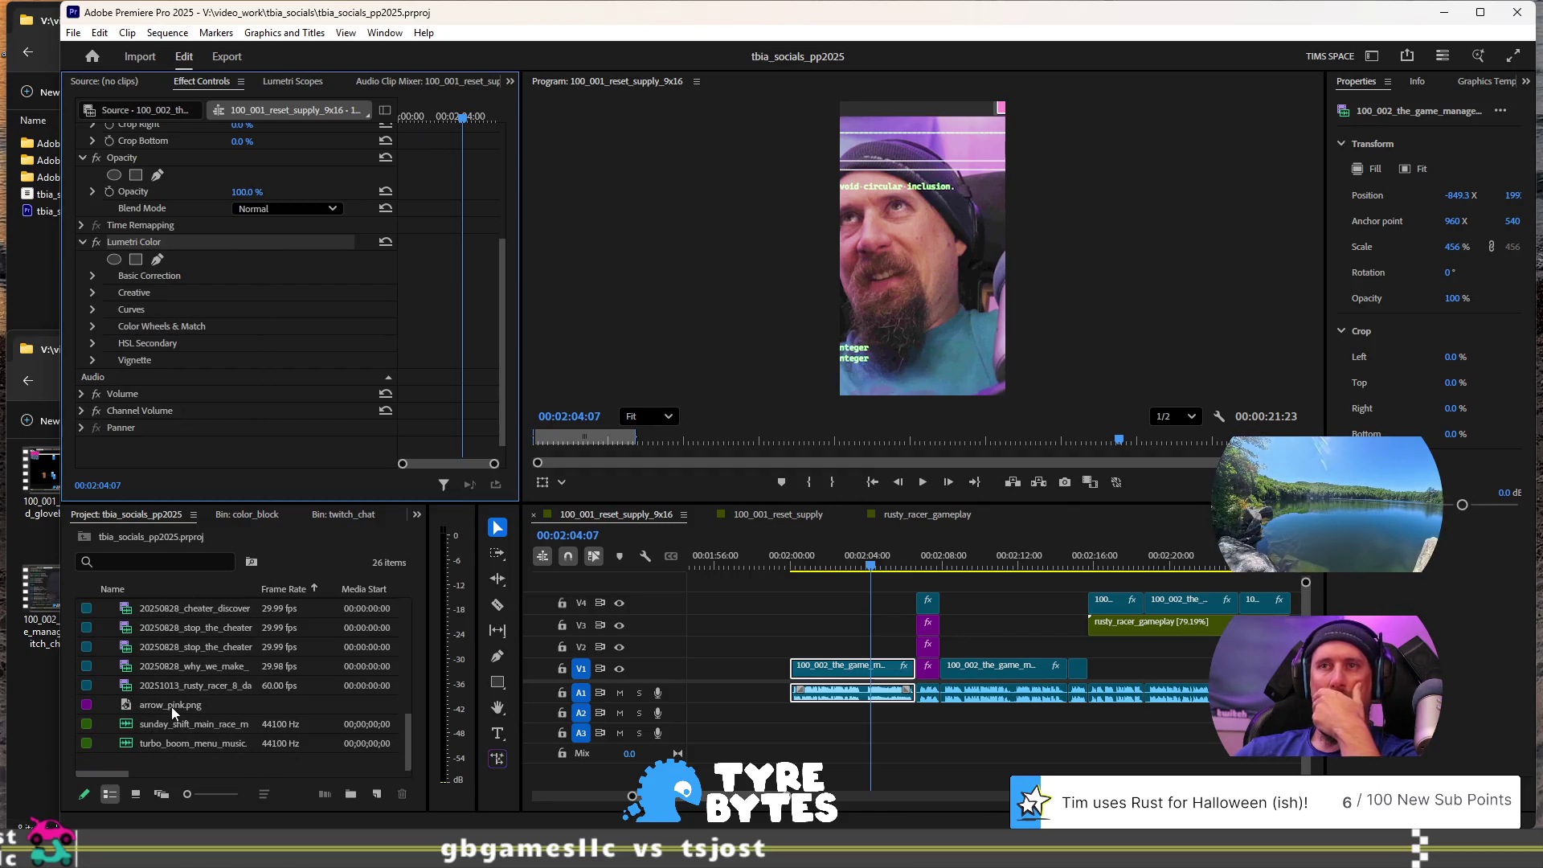
scroll(190, 712, up, 5)
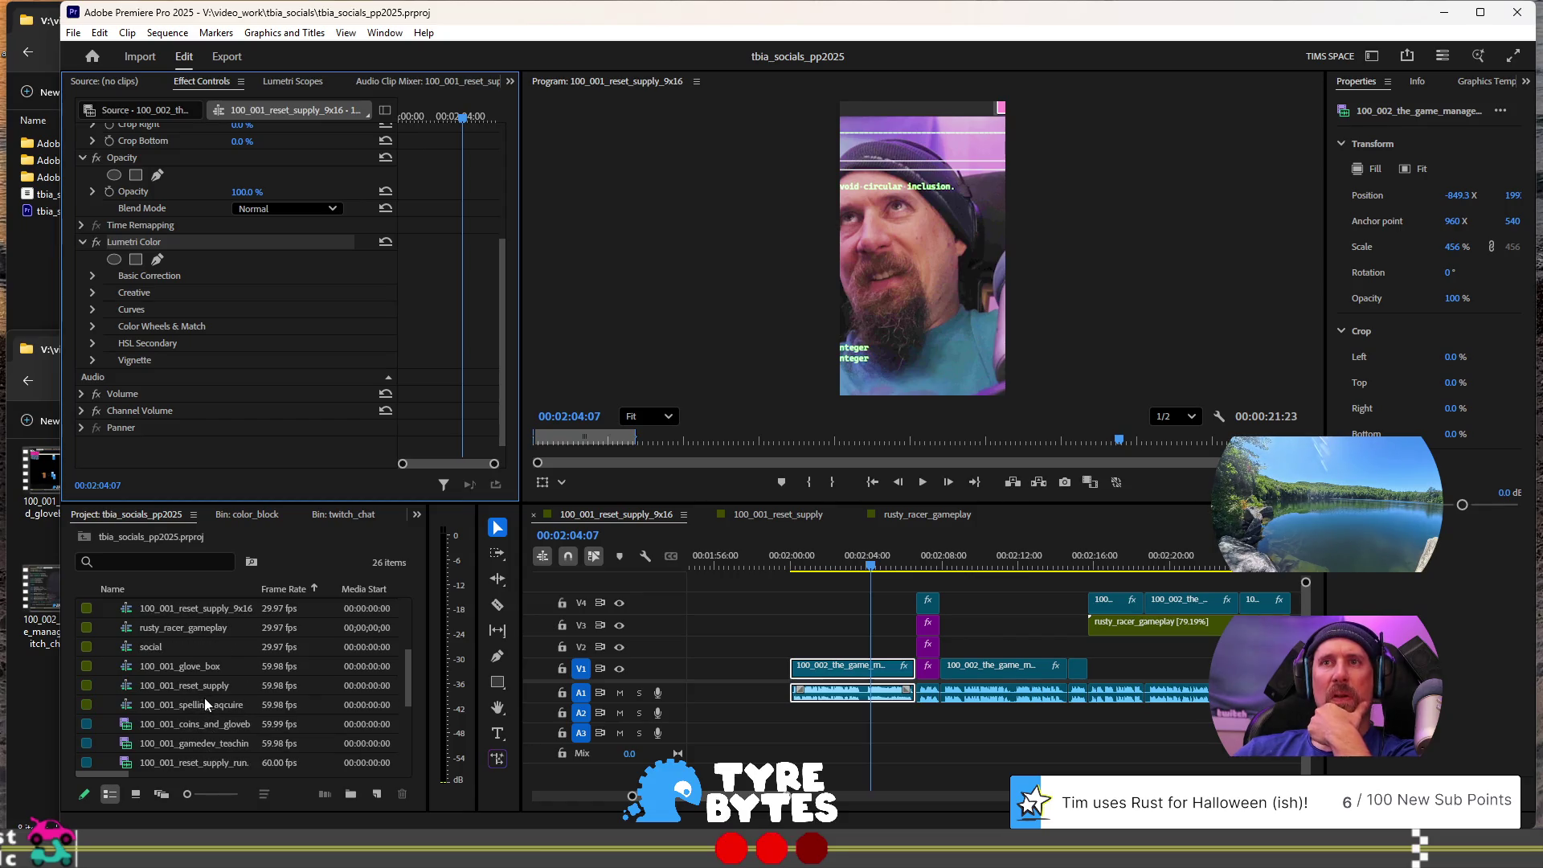
double_click(196, 665)
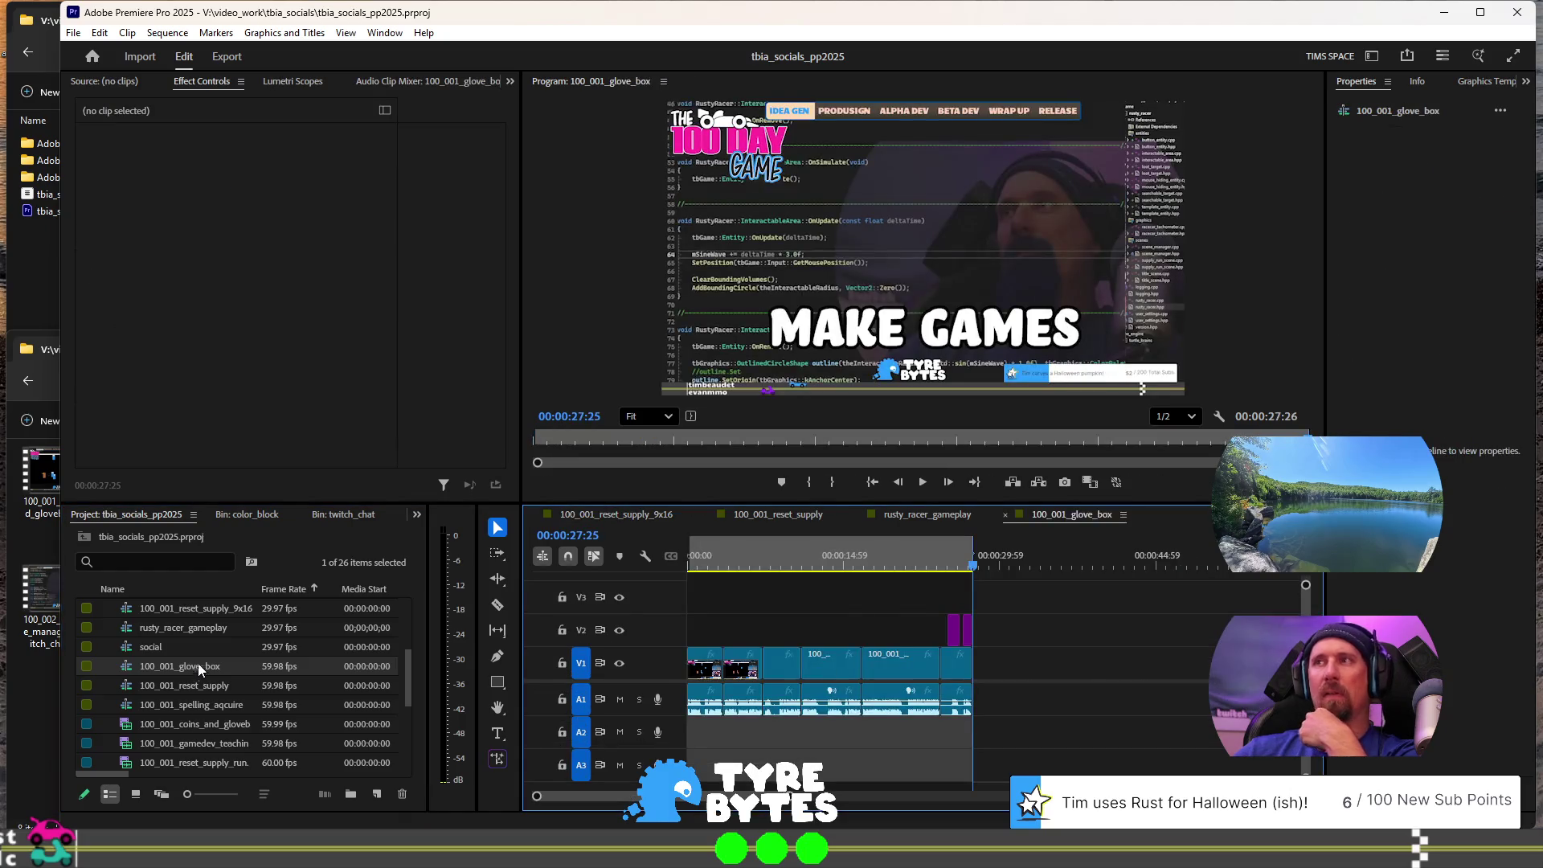
Step: Select the V1 and A1 clips around 00:00:12:07 in the glove_box sequence
click(876, 554)
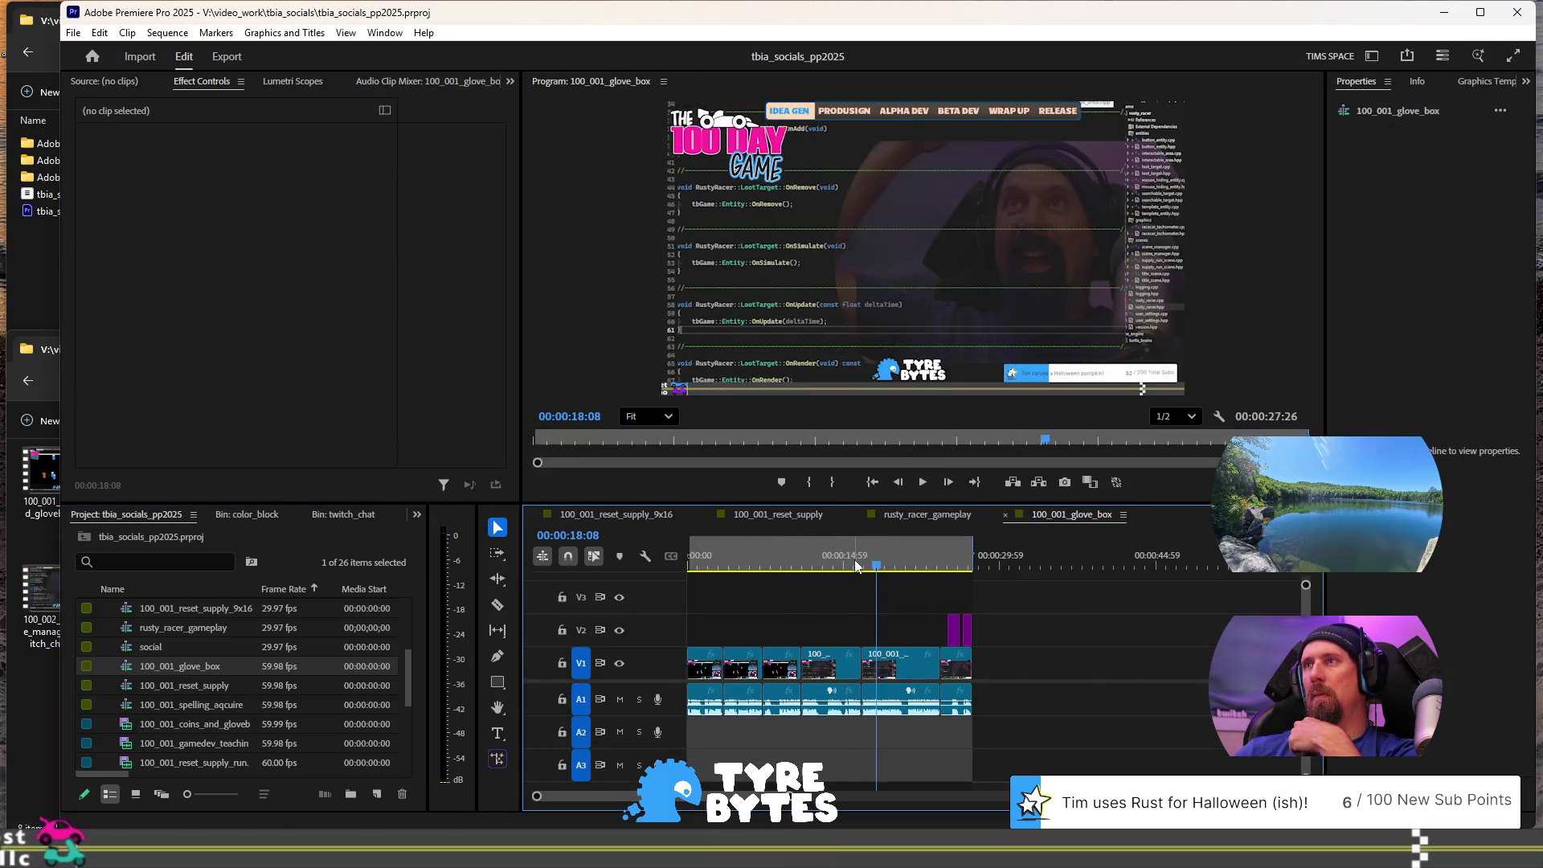
click(775, 556)
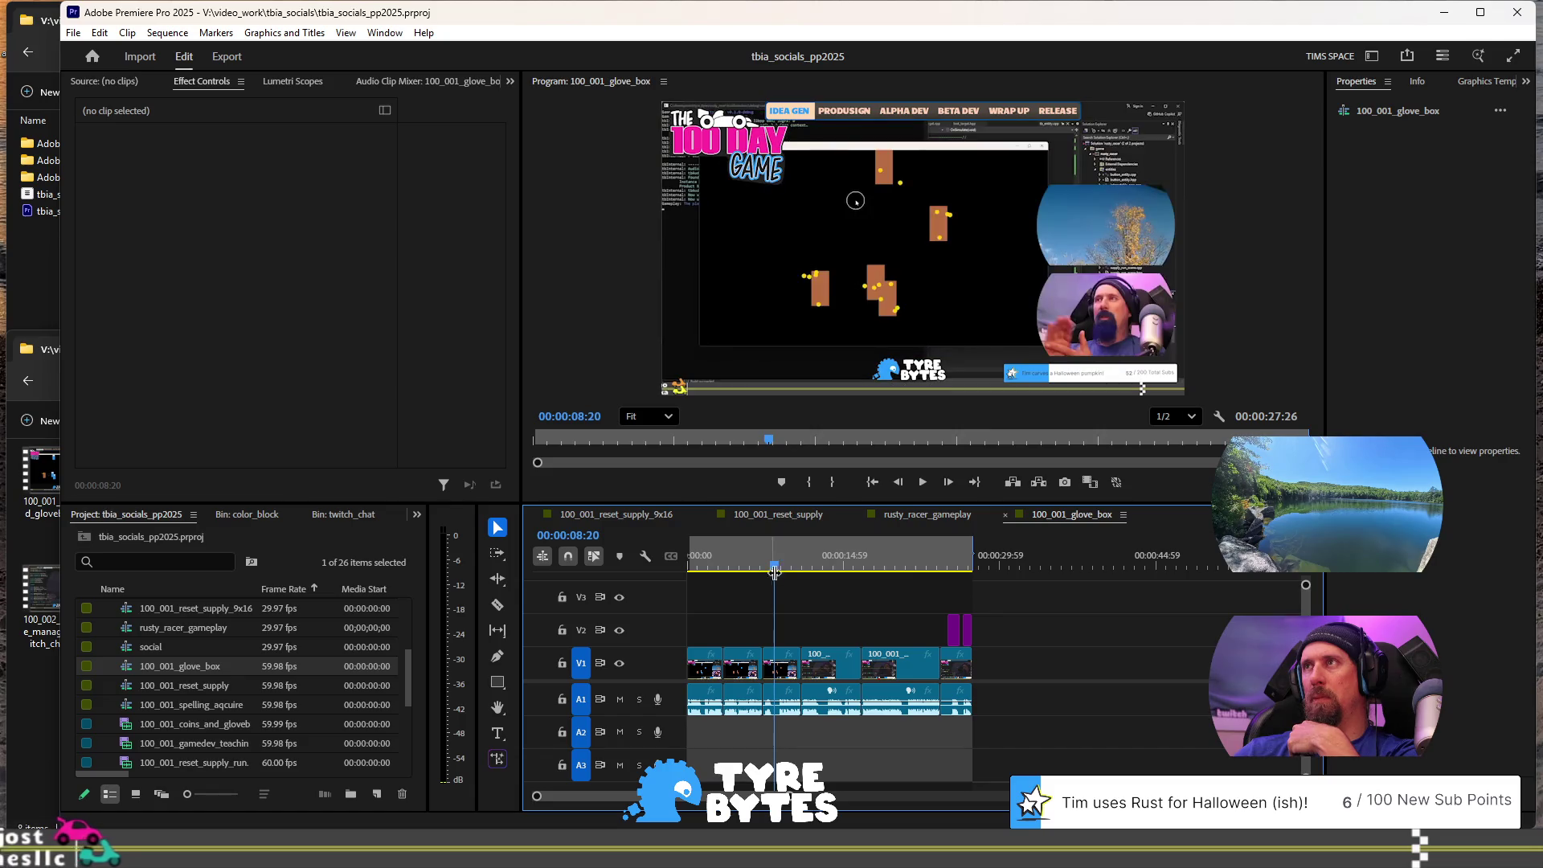
click(813, 562)
click(835, 665)
shift+click(890, 673)
shift+click(956, 665)
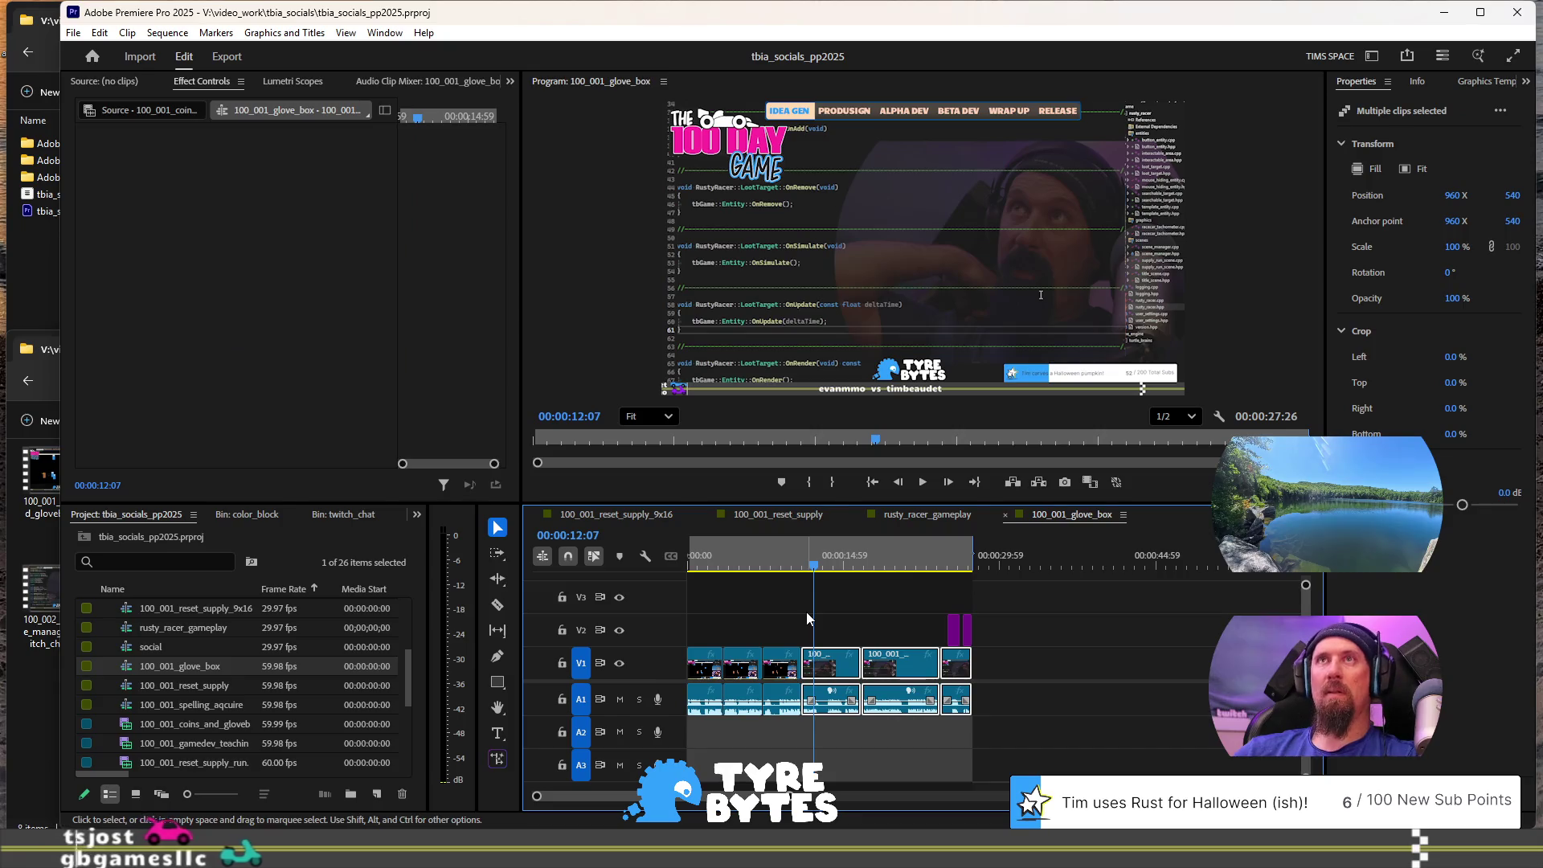
Step: Paste the copied Lumetri Color onto the clip and preview it back to 00:00:13:12
right_click(888, 665)
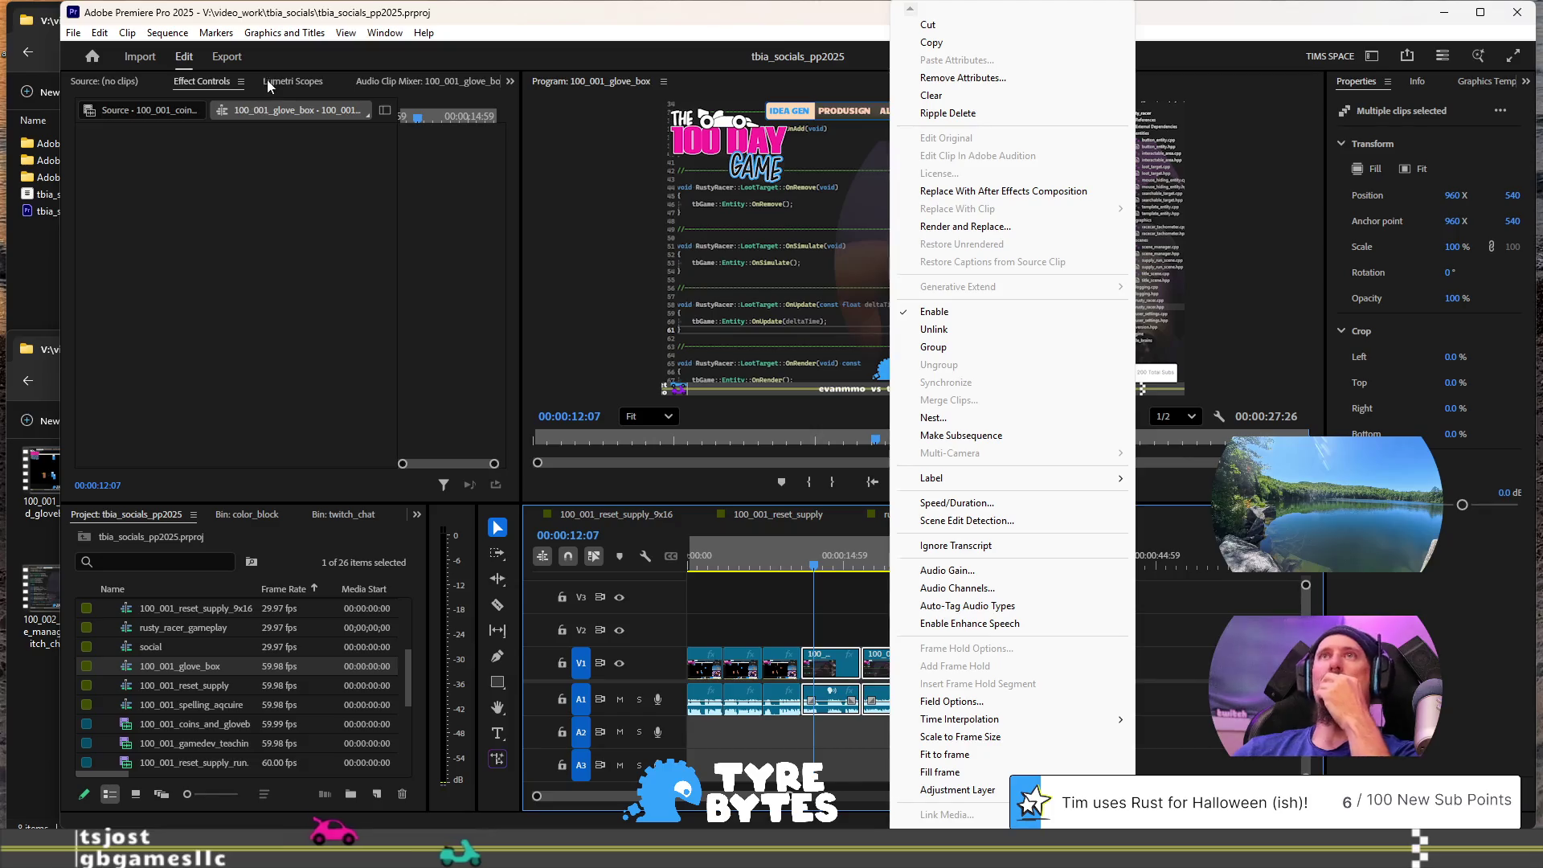
click(199, 84)
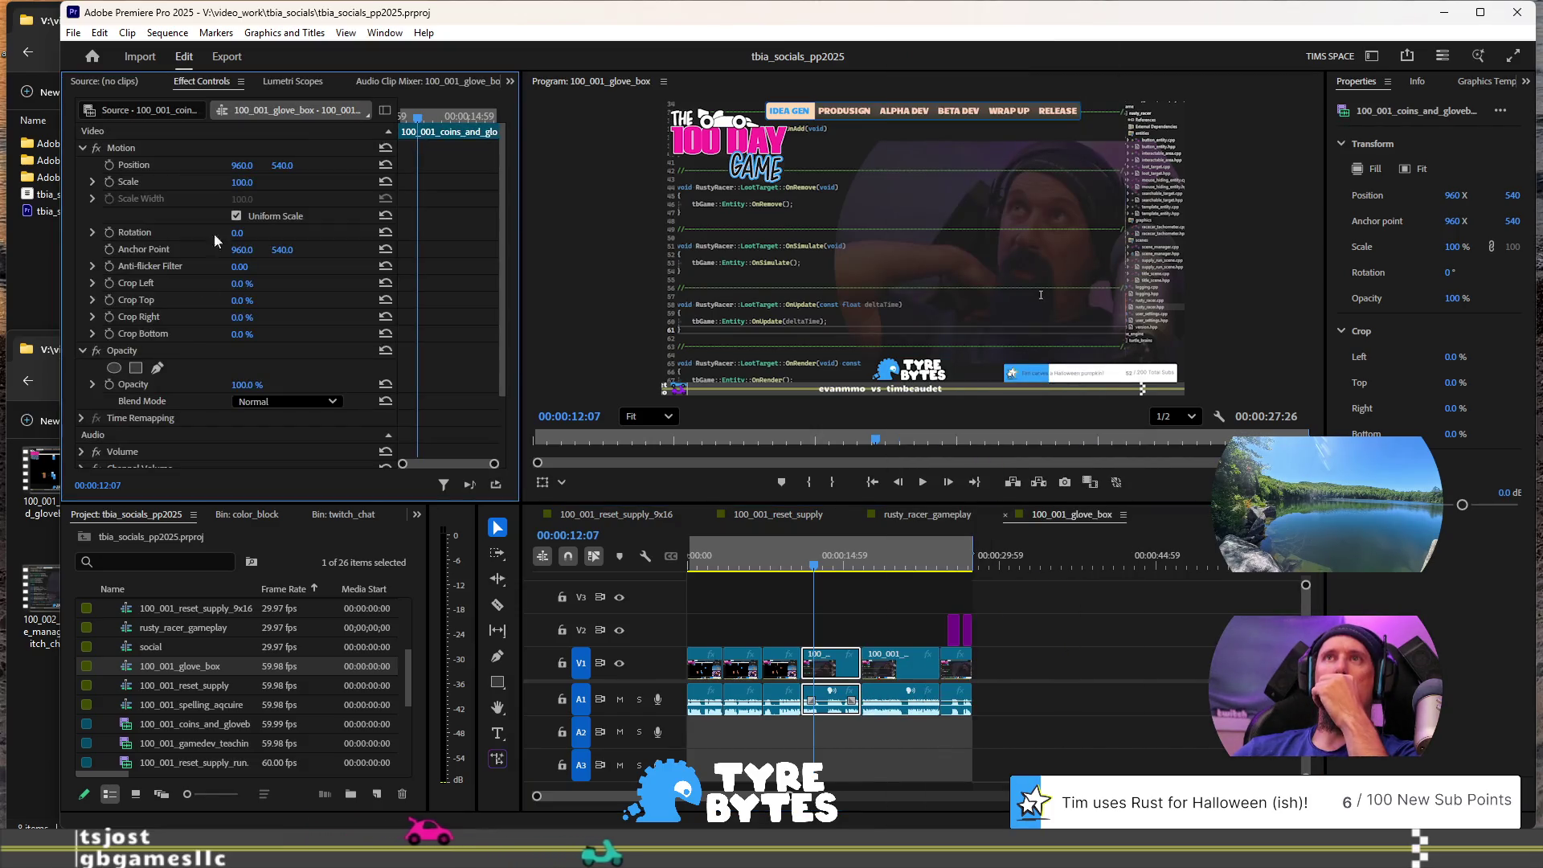
scroll(146, 421, down, 2)
right_click(132, 421)
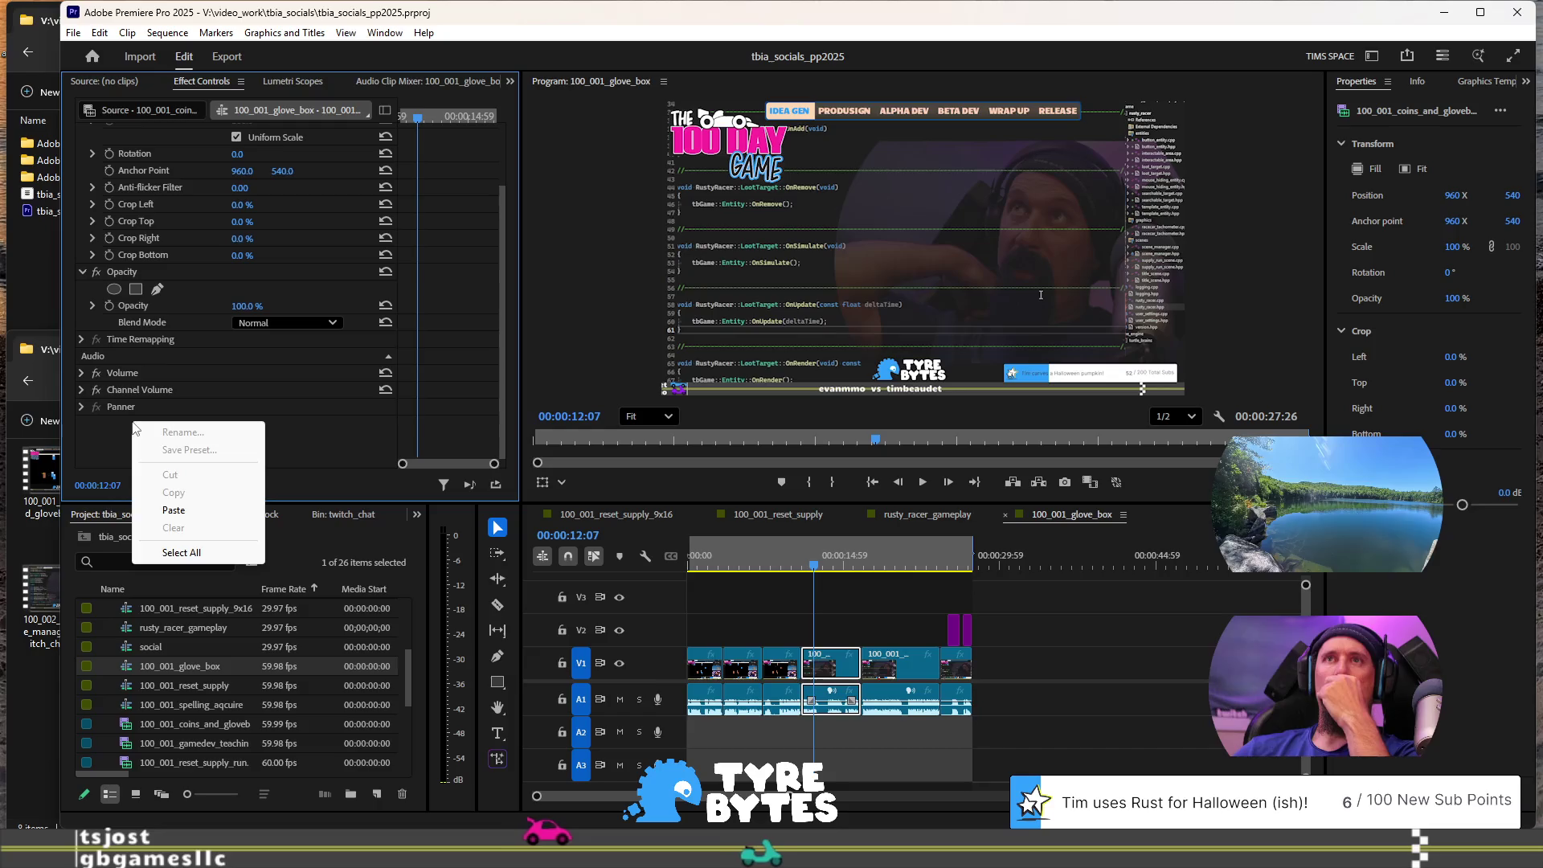
click(226, 508)
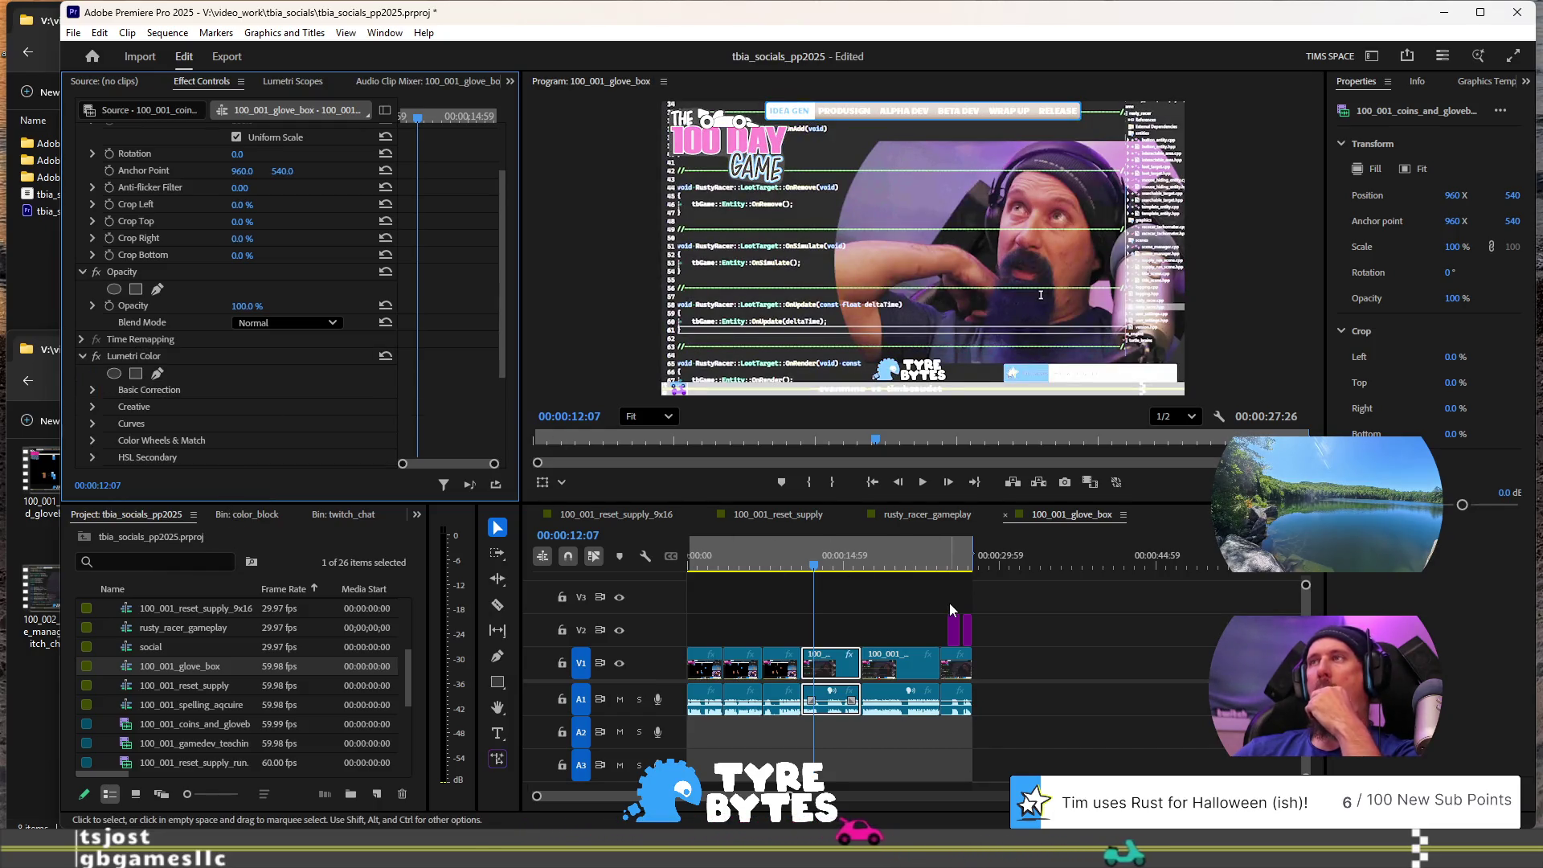
key(space)
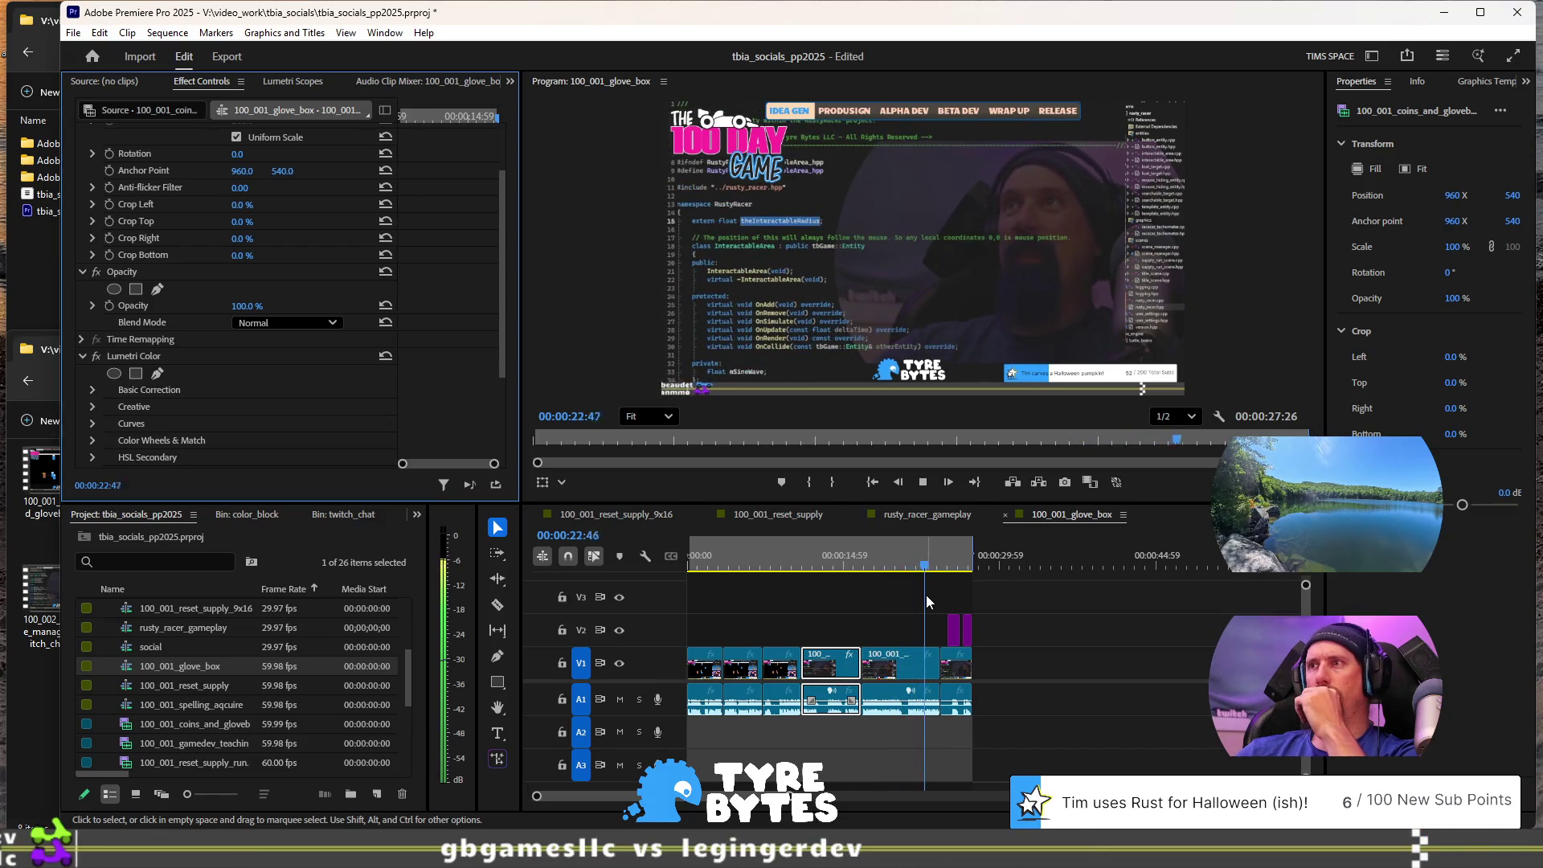
click(827, 565)
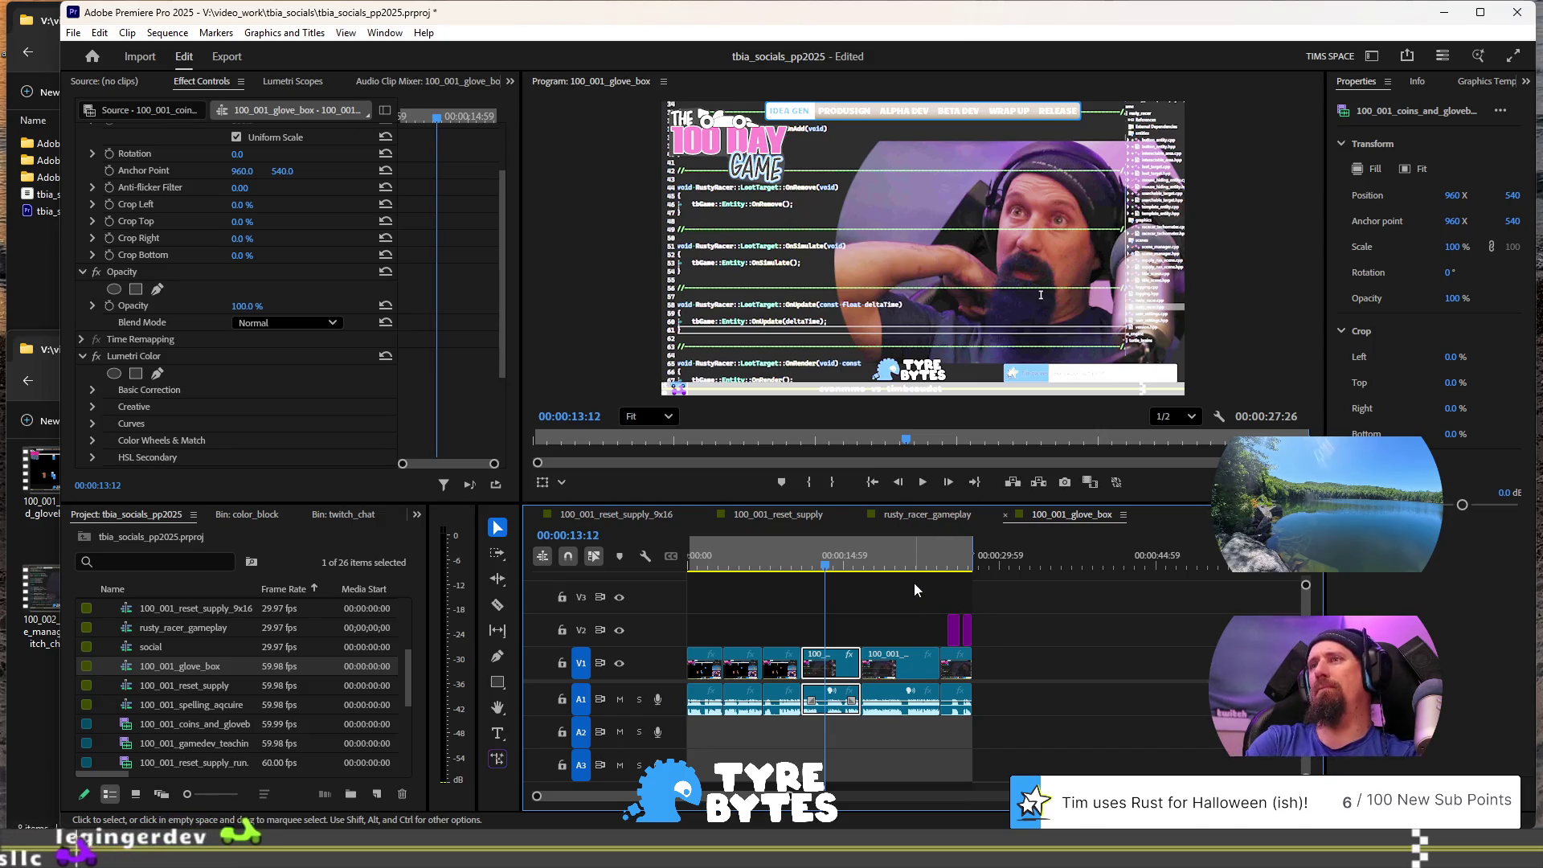
Step: Undo the pasted Lumetri Color and open the 100_001_glove_box_9x16 sequence
key(ctrl+z)
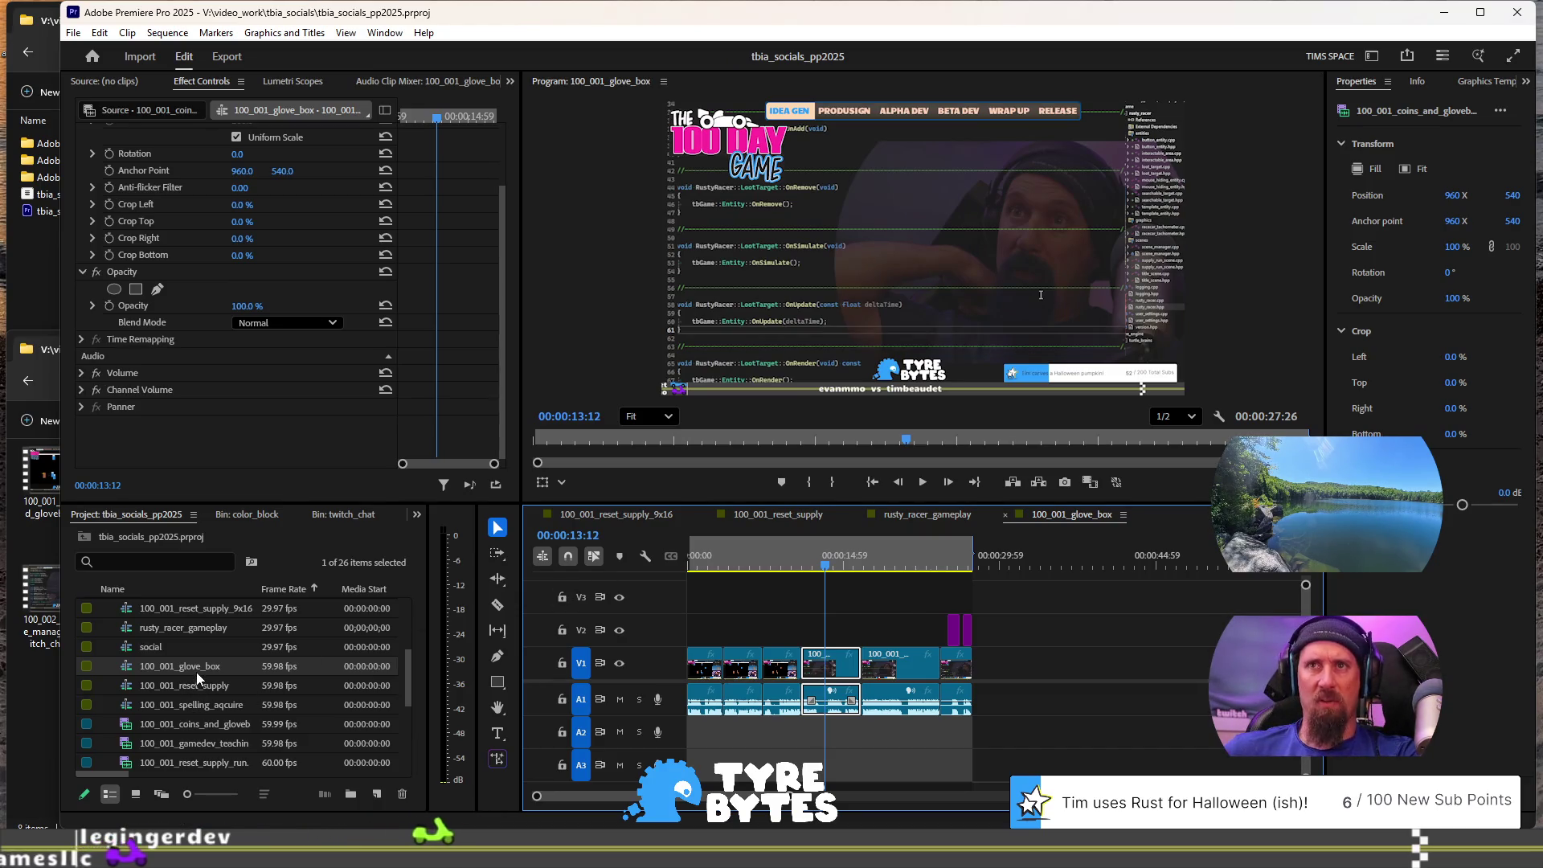
scroll(196, 674, up, 1)
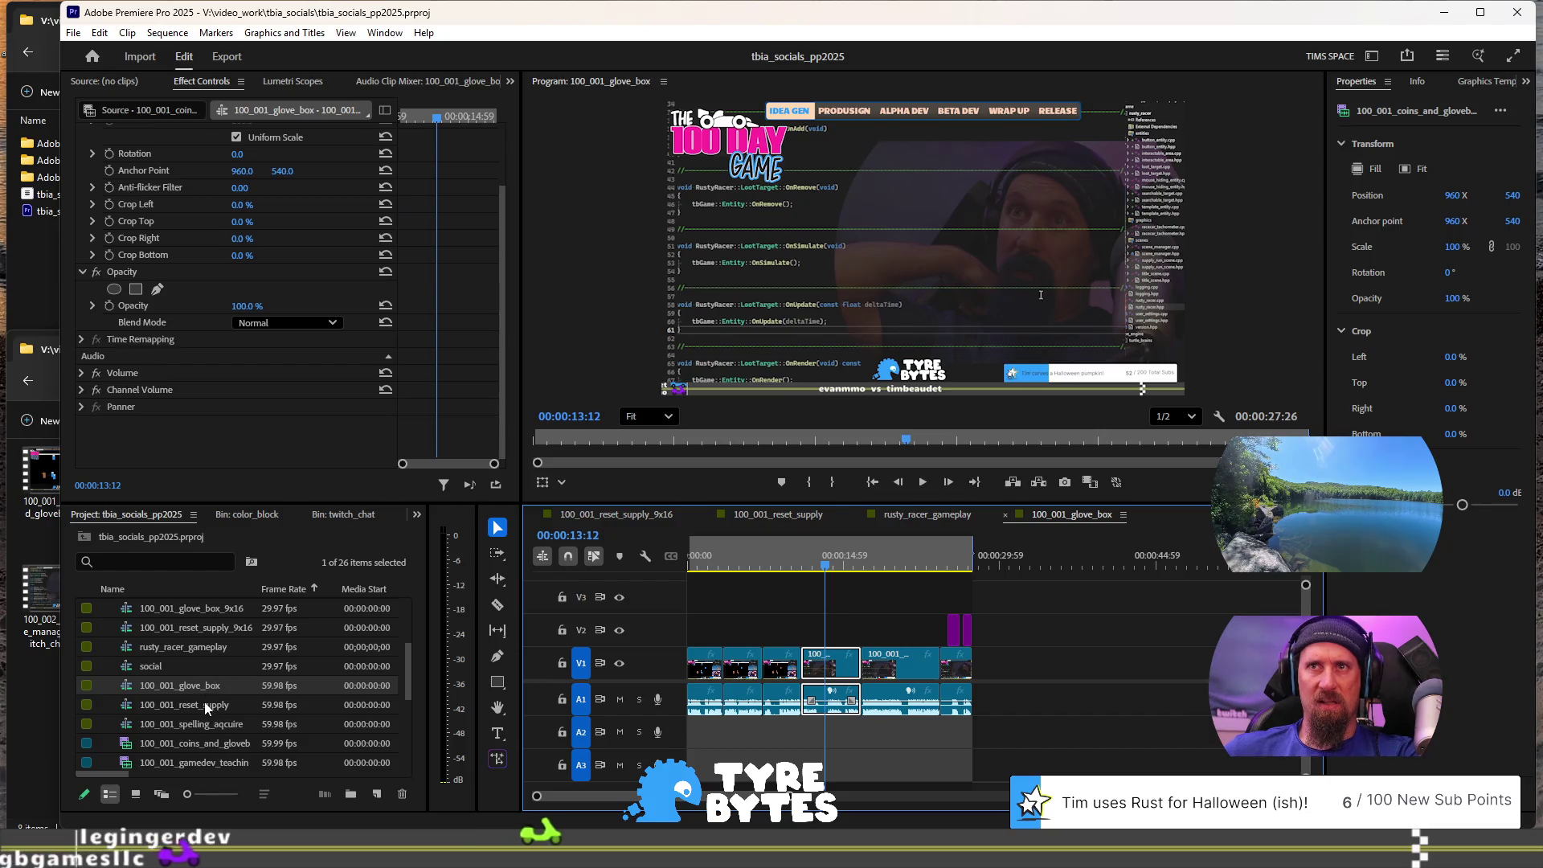
double_click(214, 611)
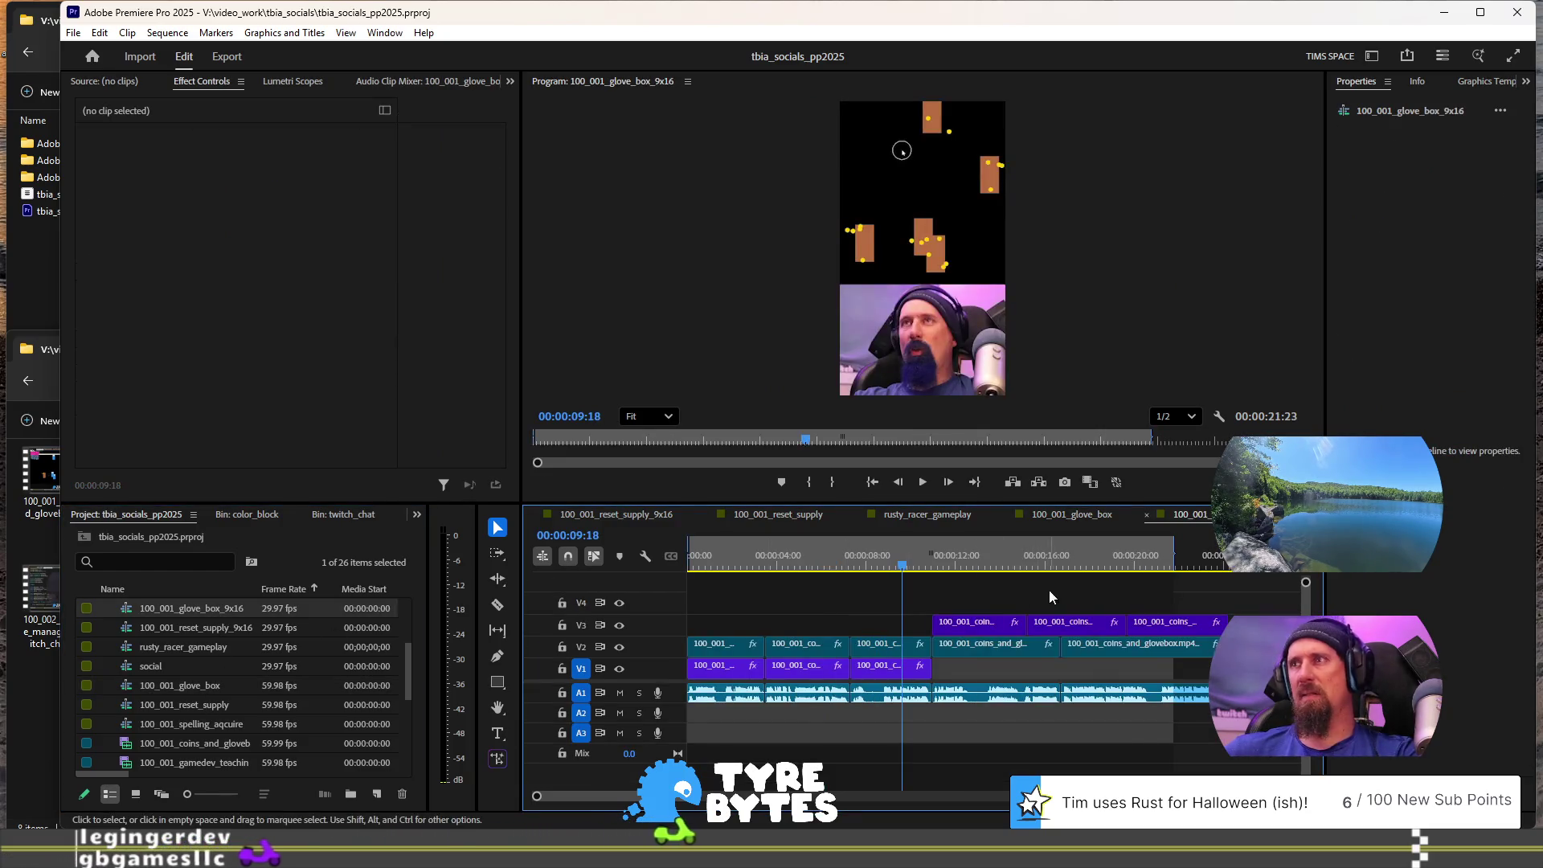
Step: Paste the Lumetri Color grade onto the final V1 facecam clip at 00:00:25:05
scroll(1005, 602, right, 2)
click(880, 667)
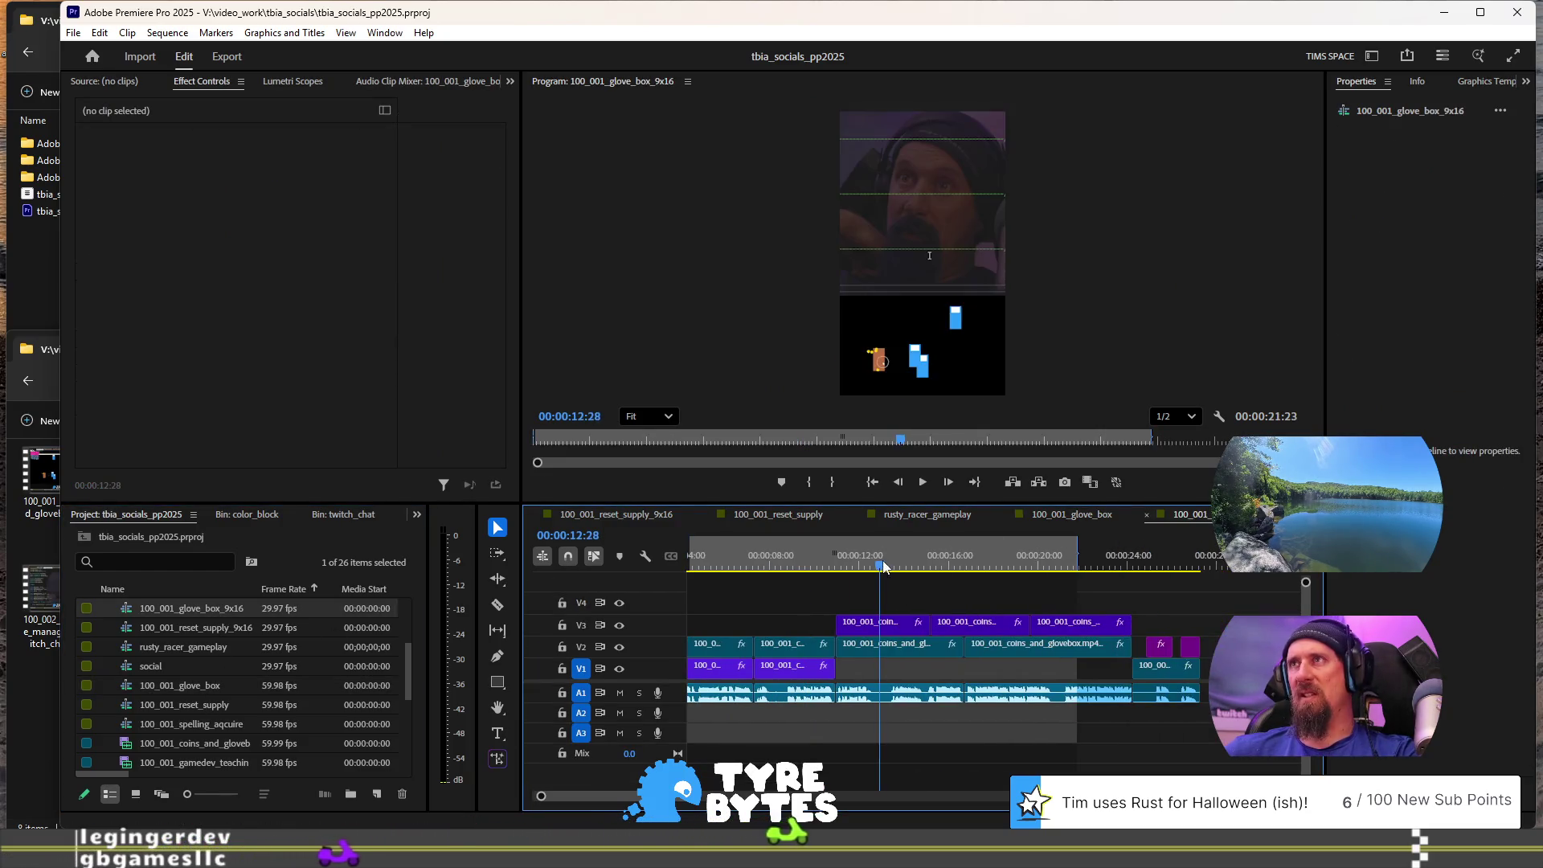
click(888, 645)
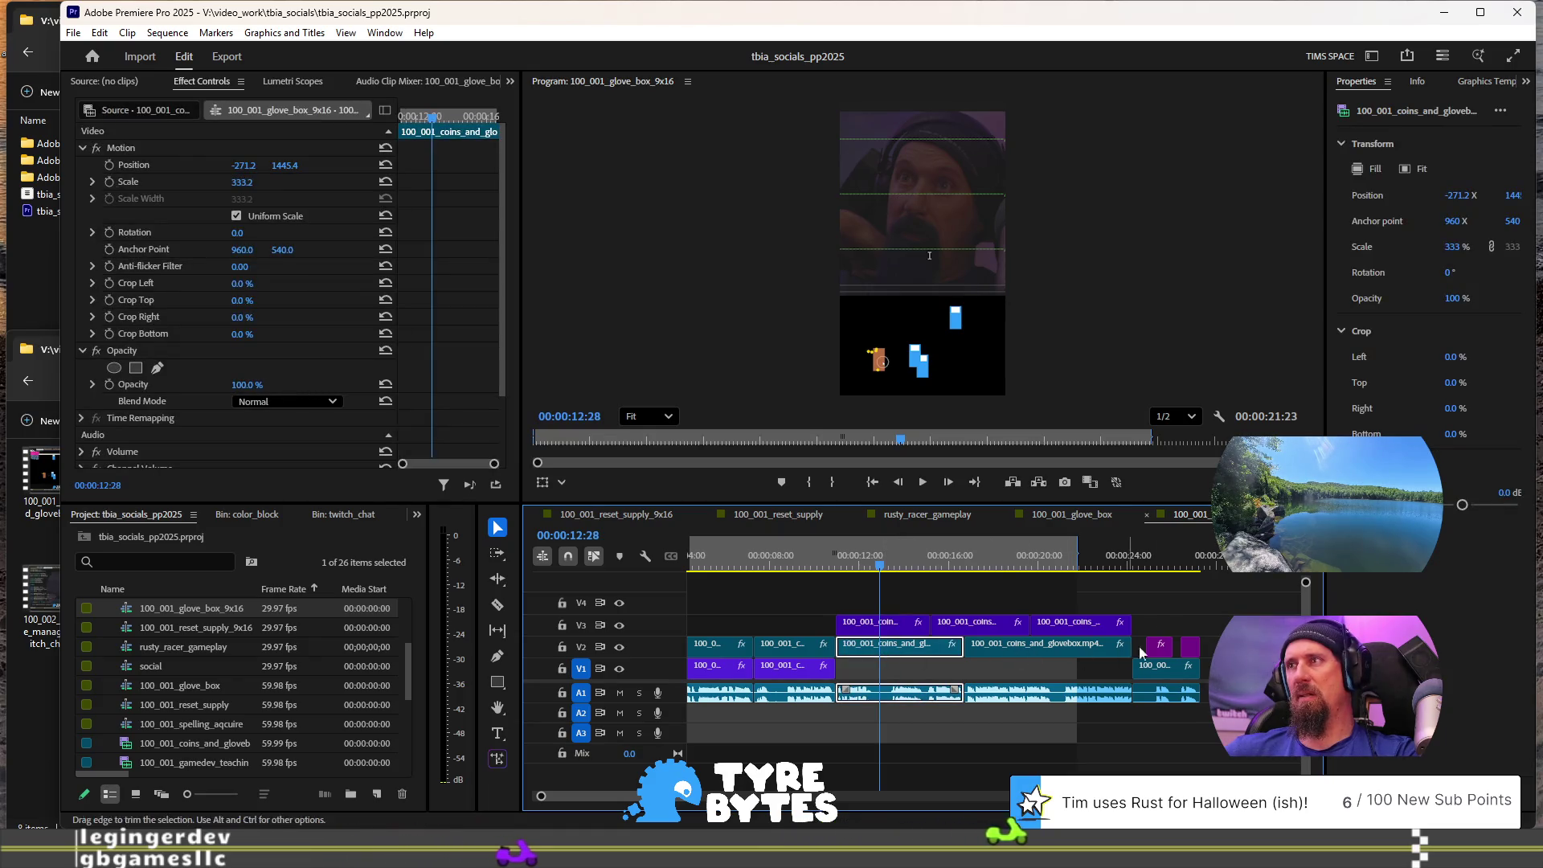
click(1153, 560)
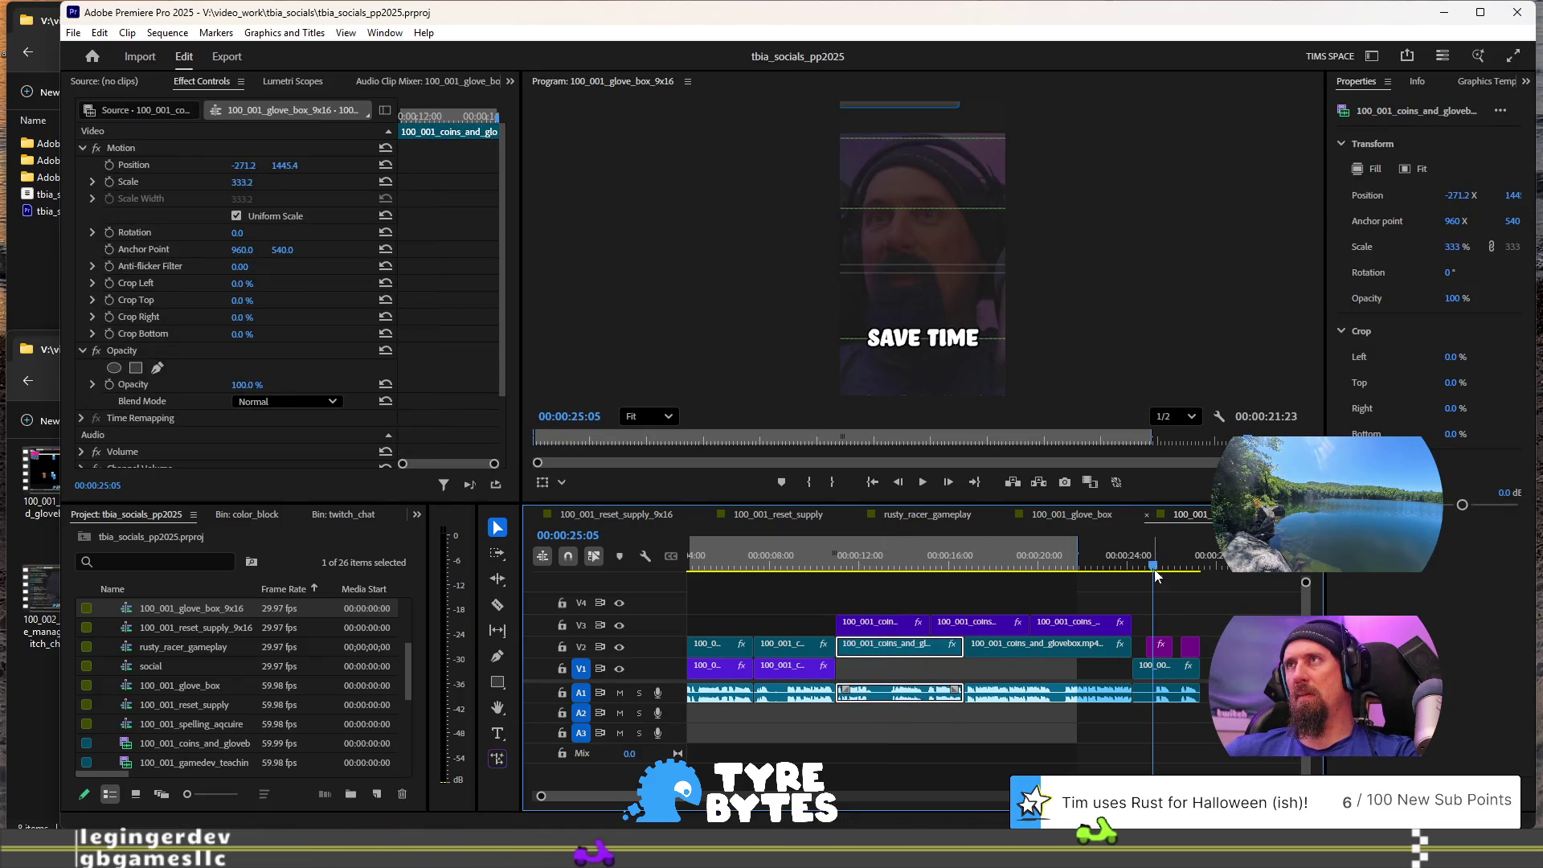
click(1163, 670)
scroll(230, 418, down, 2)
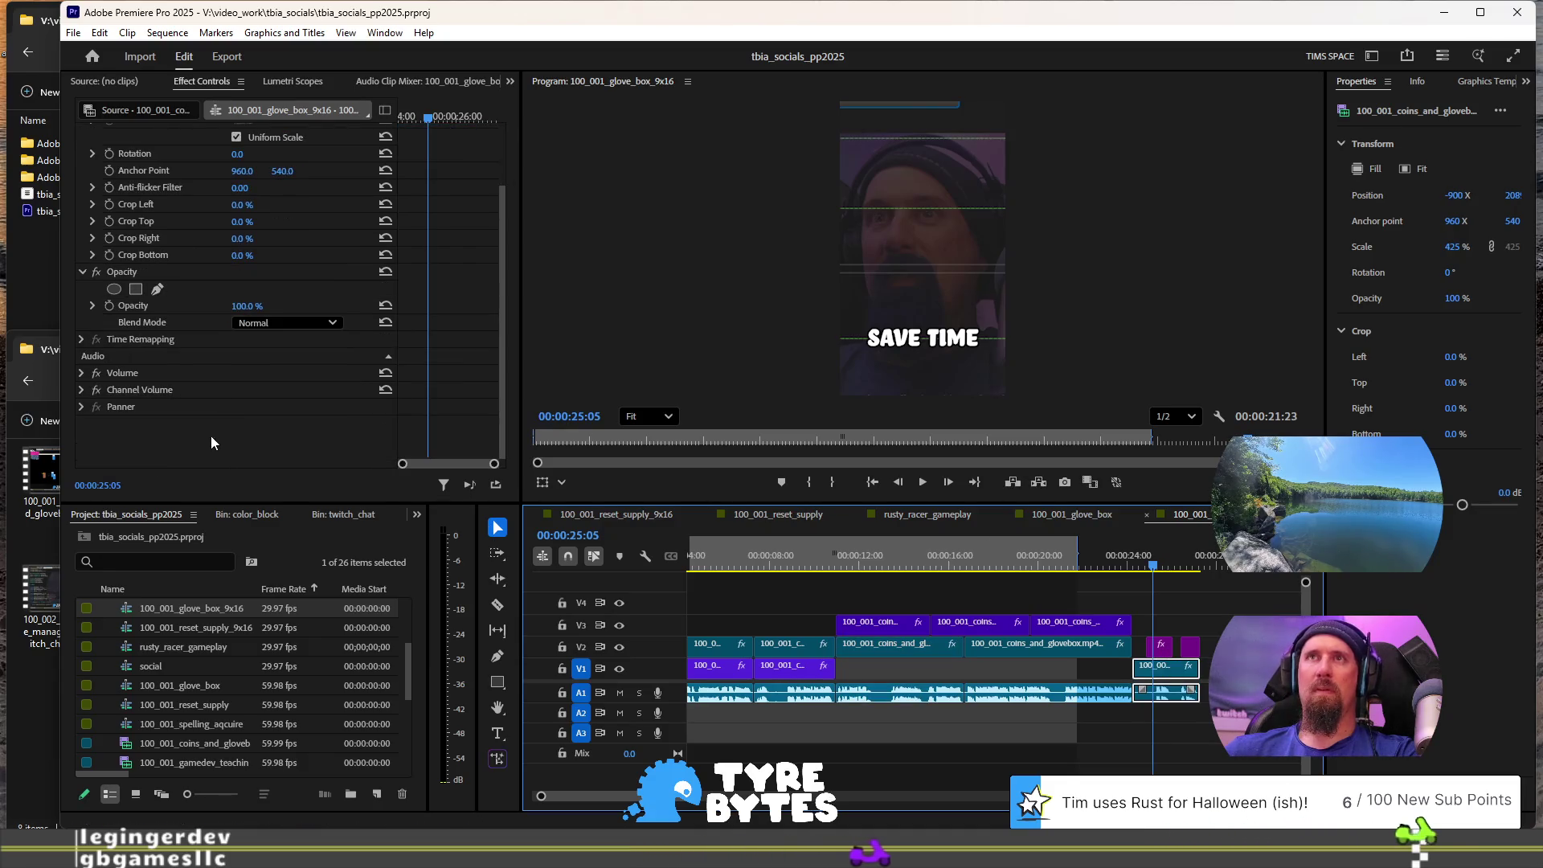
right_click(210, 447)
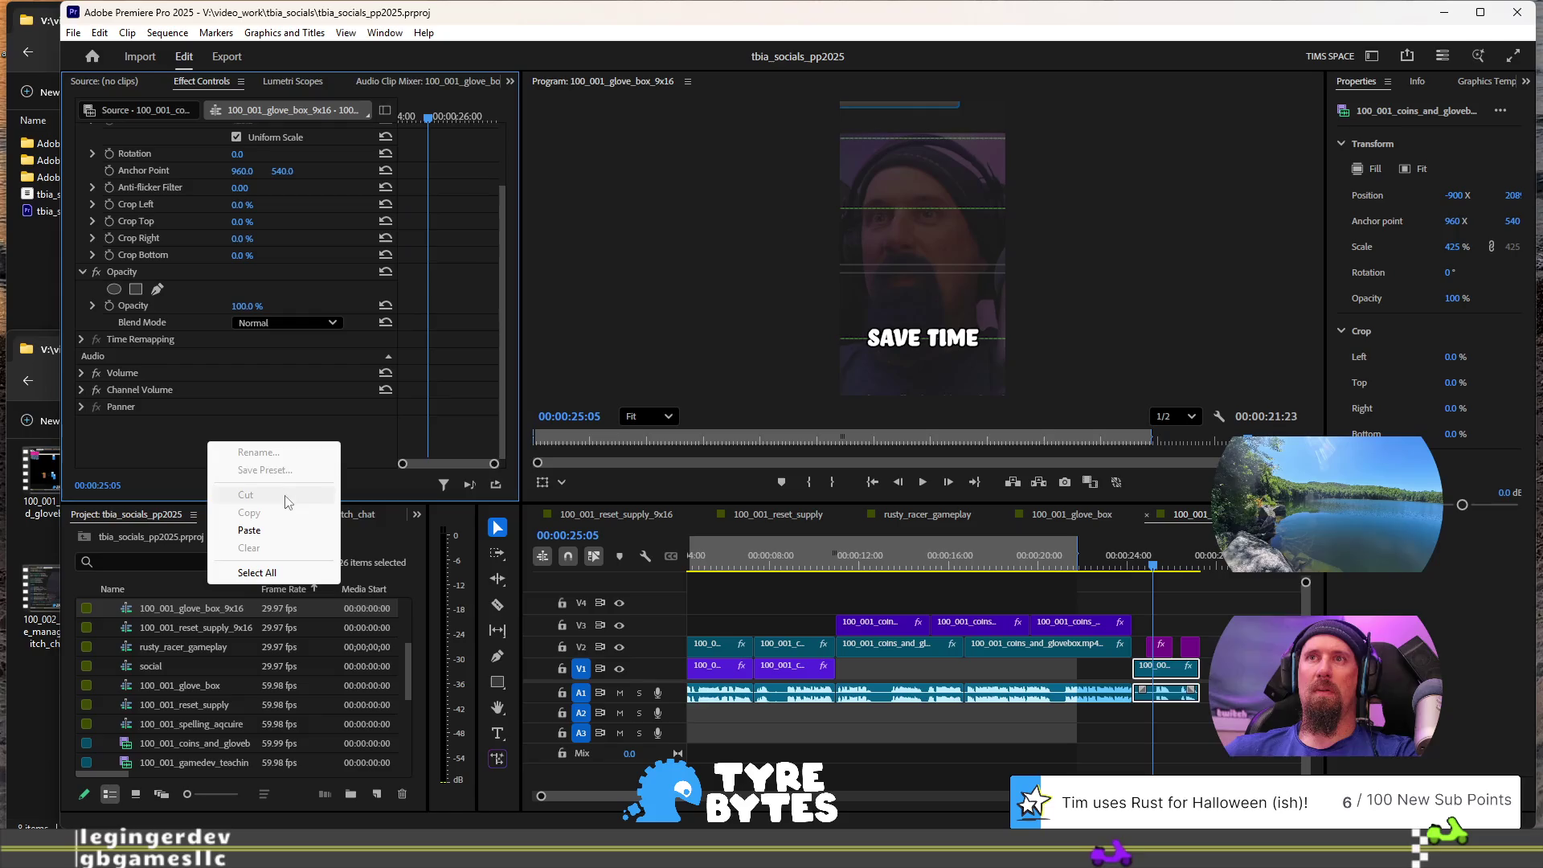
click(250, 530)
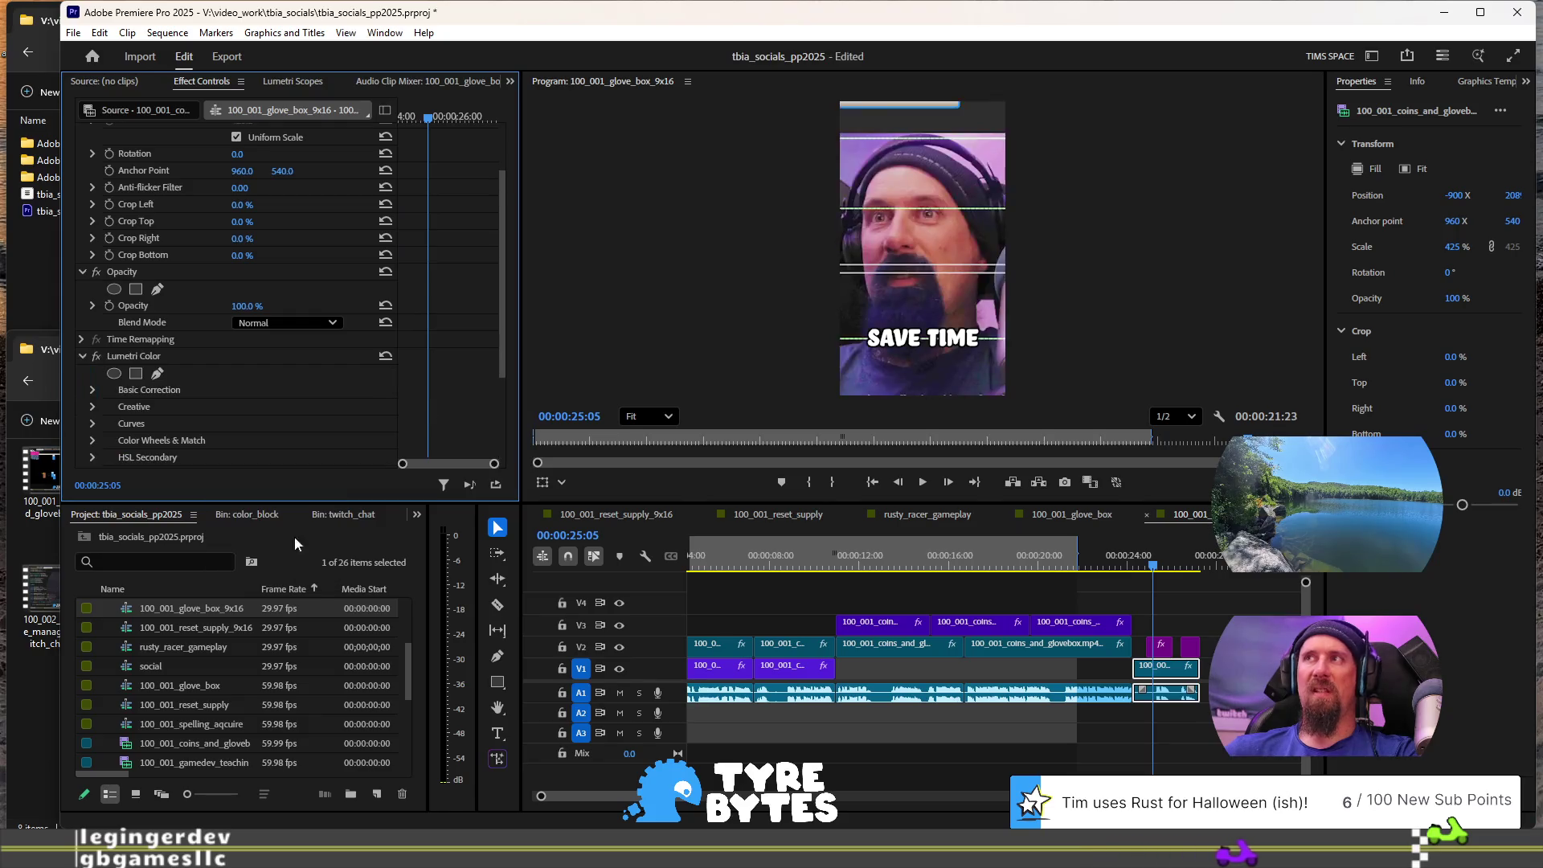
Step: Paste the Lumetri Color grade onto the V2 coins_and_glovebox clip at 00:00:21:15
click(1072, 562)
click(1076, 646)
scroll(171, 440, down, 3)
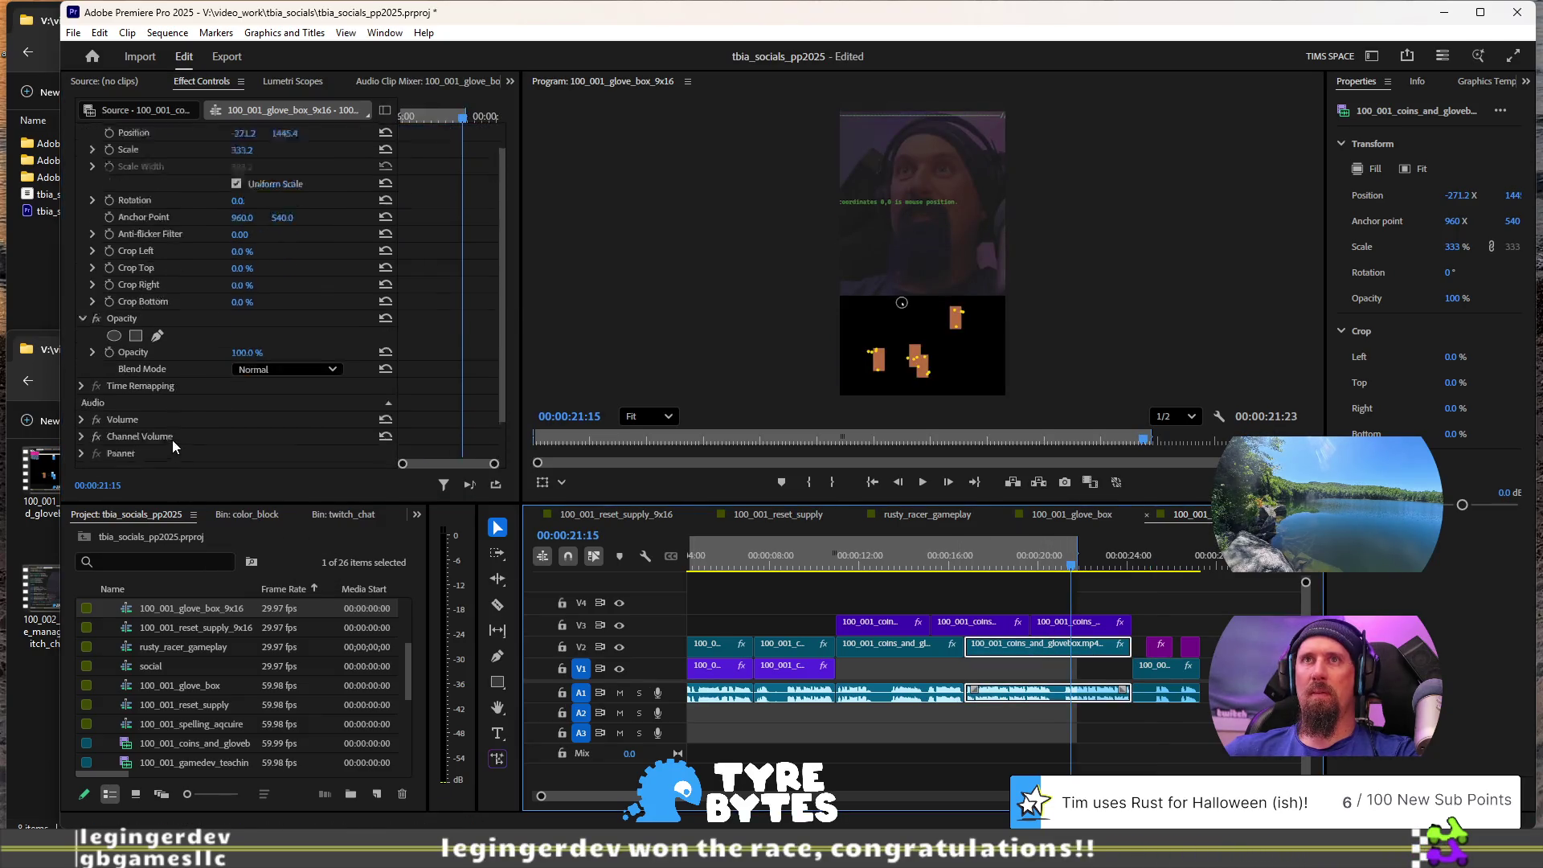
right_click(177, 437)
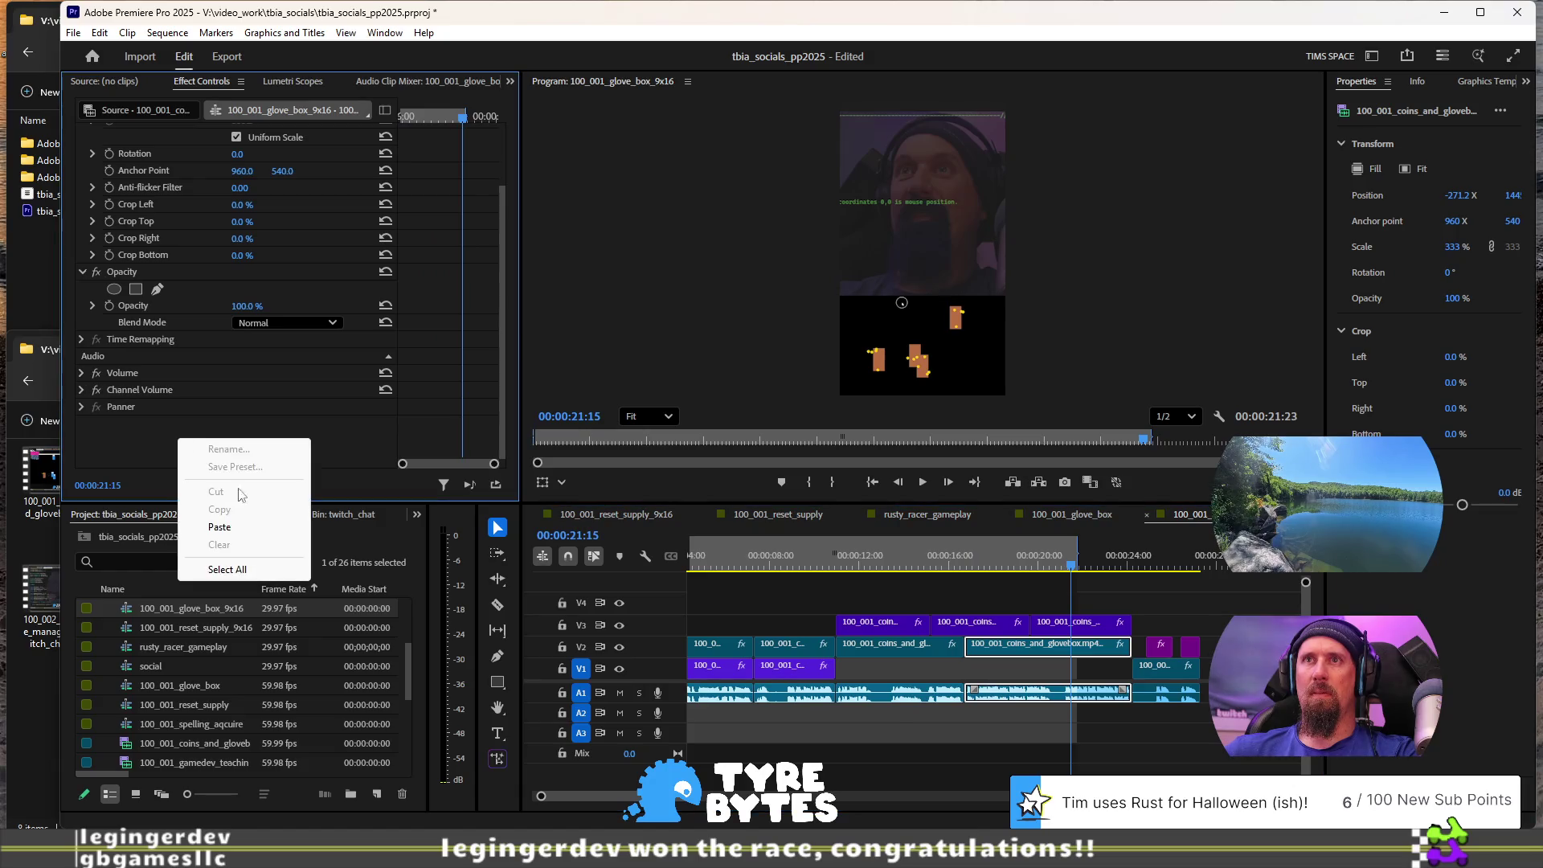
click(251, 528)
Step: Paste the grade onto the V2 facecam clip at 00:00:13:23, then return to 100_001_glove_box
click(893, 521)
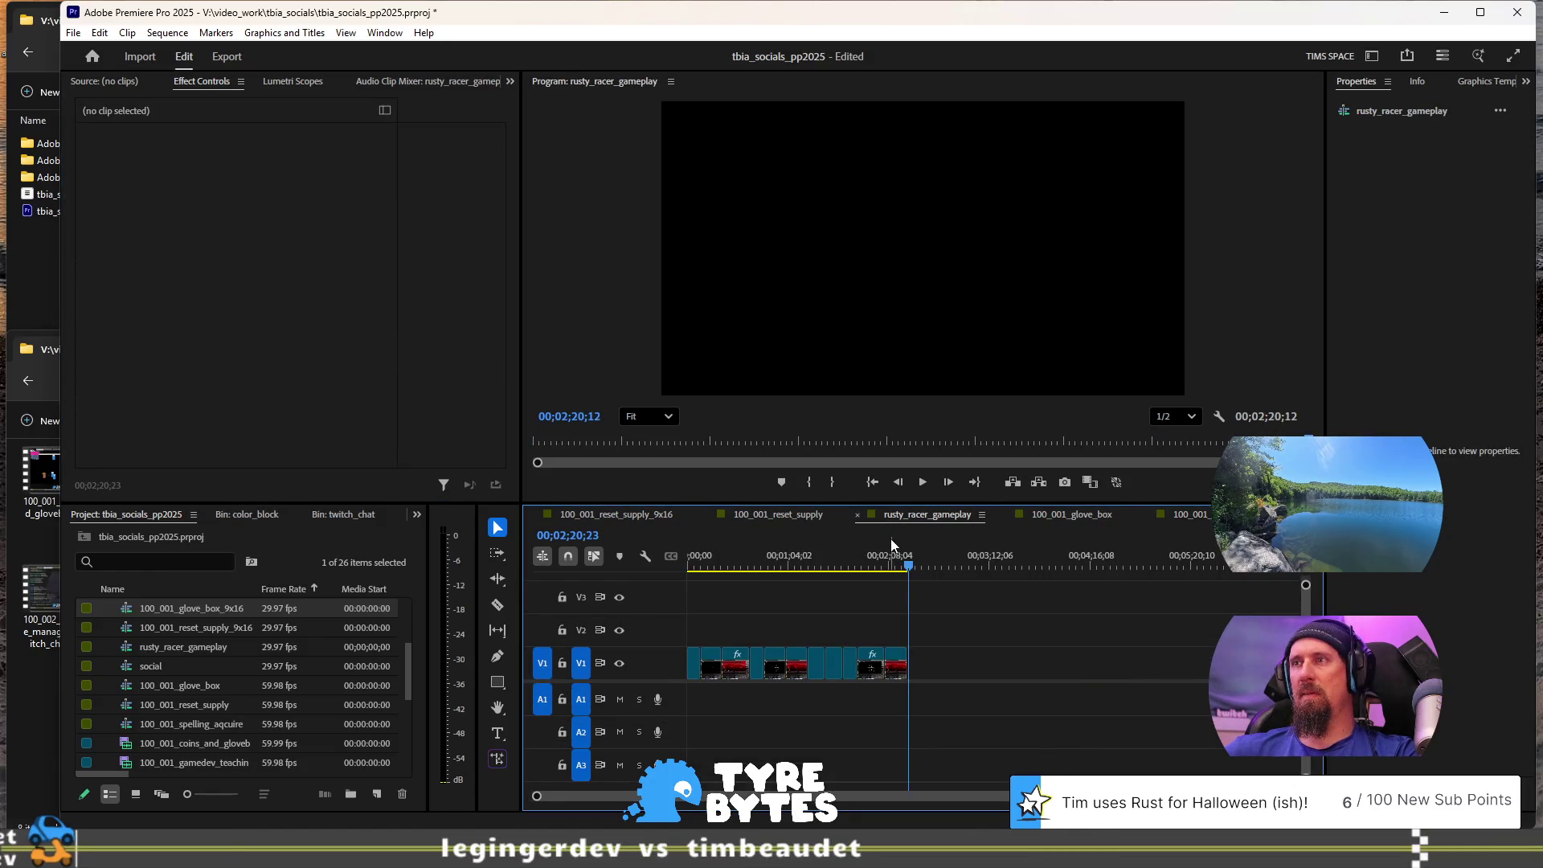
click(1189, 515)
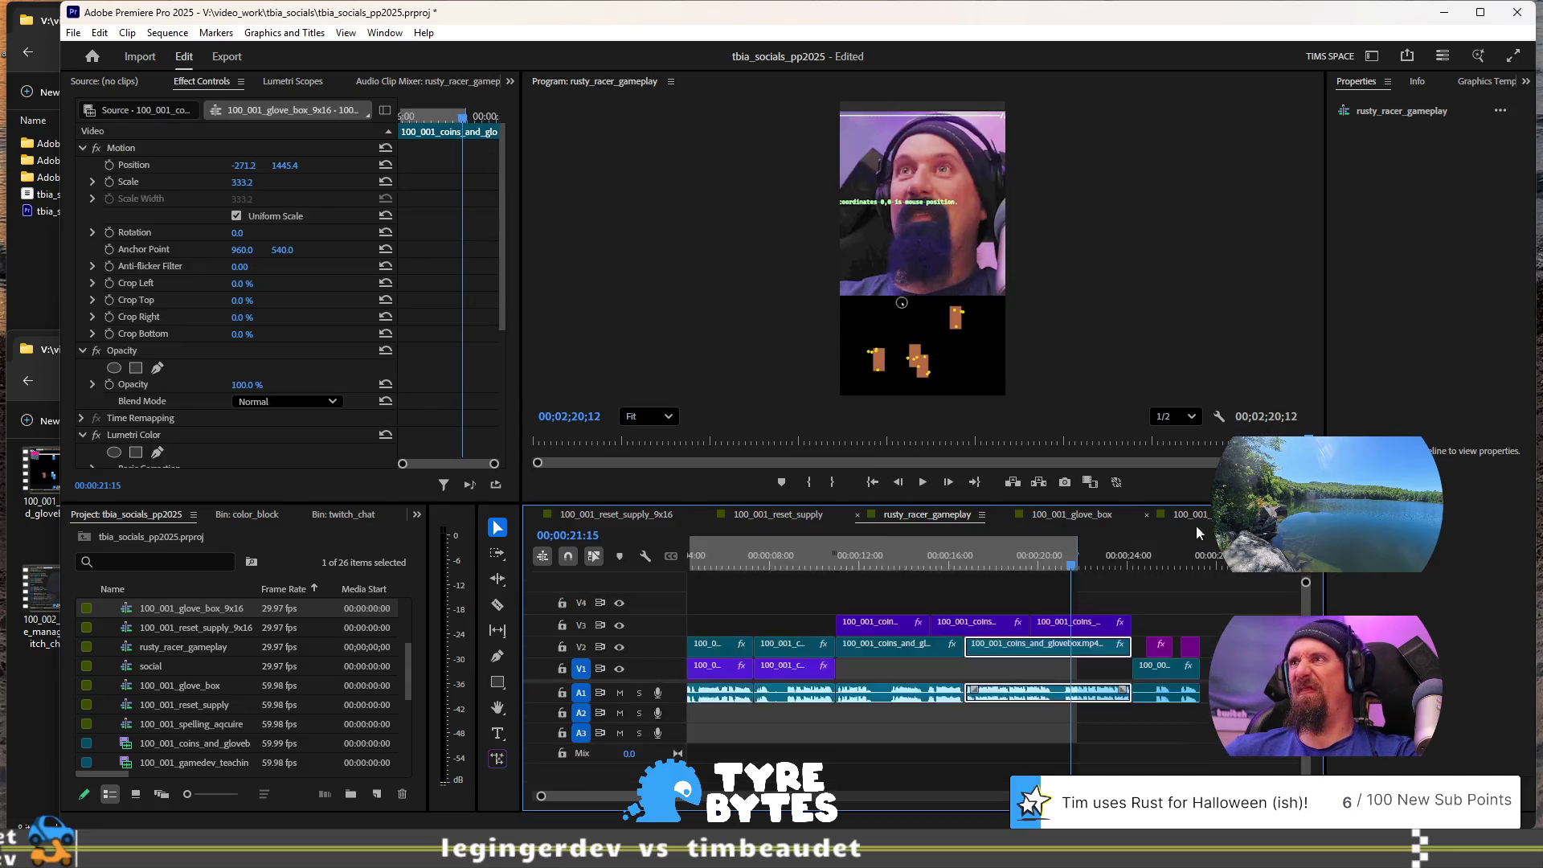
click(900, 562)
click(912, 655)
scroll(266, 446, down, 2)
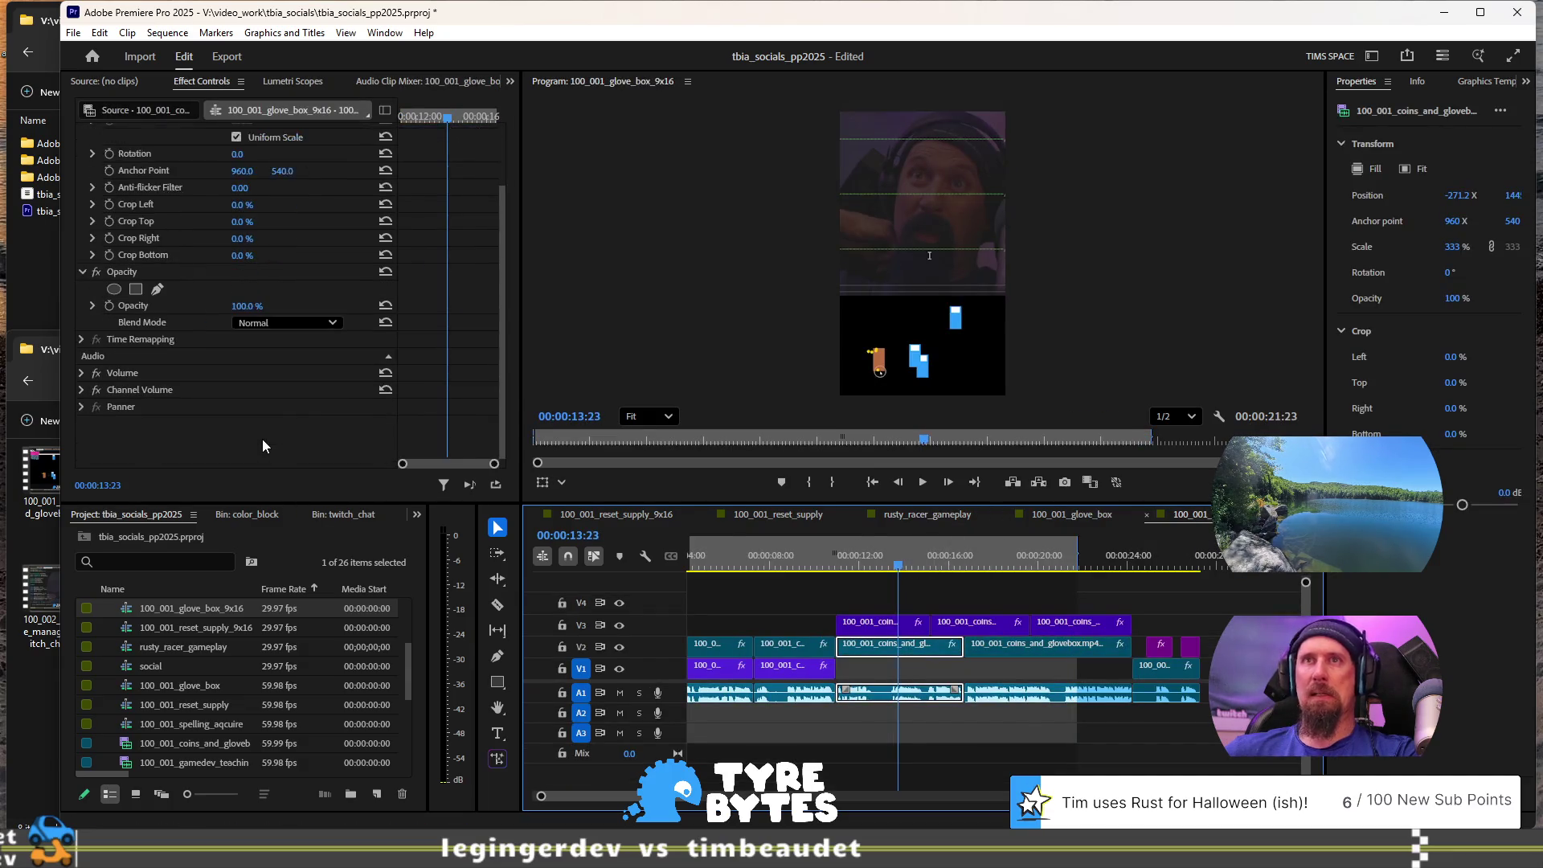
right_click(265, 446)
click(304, 527)
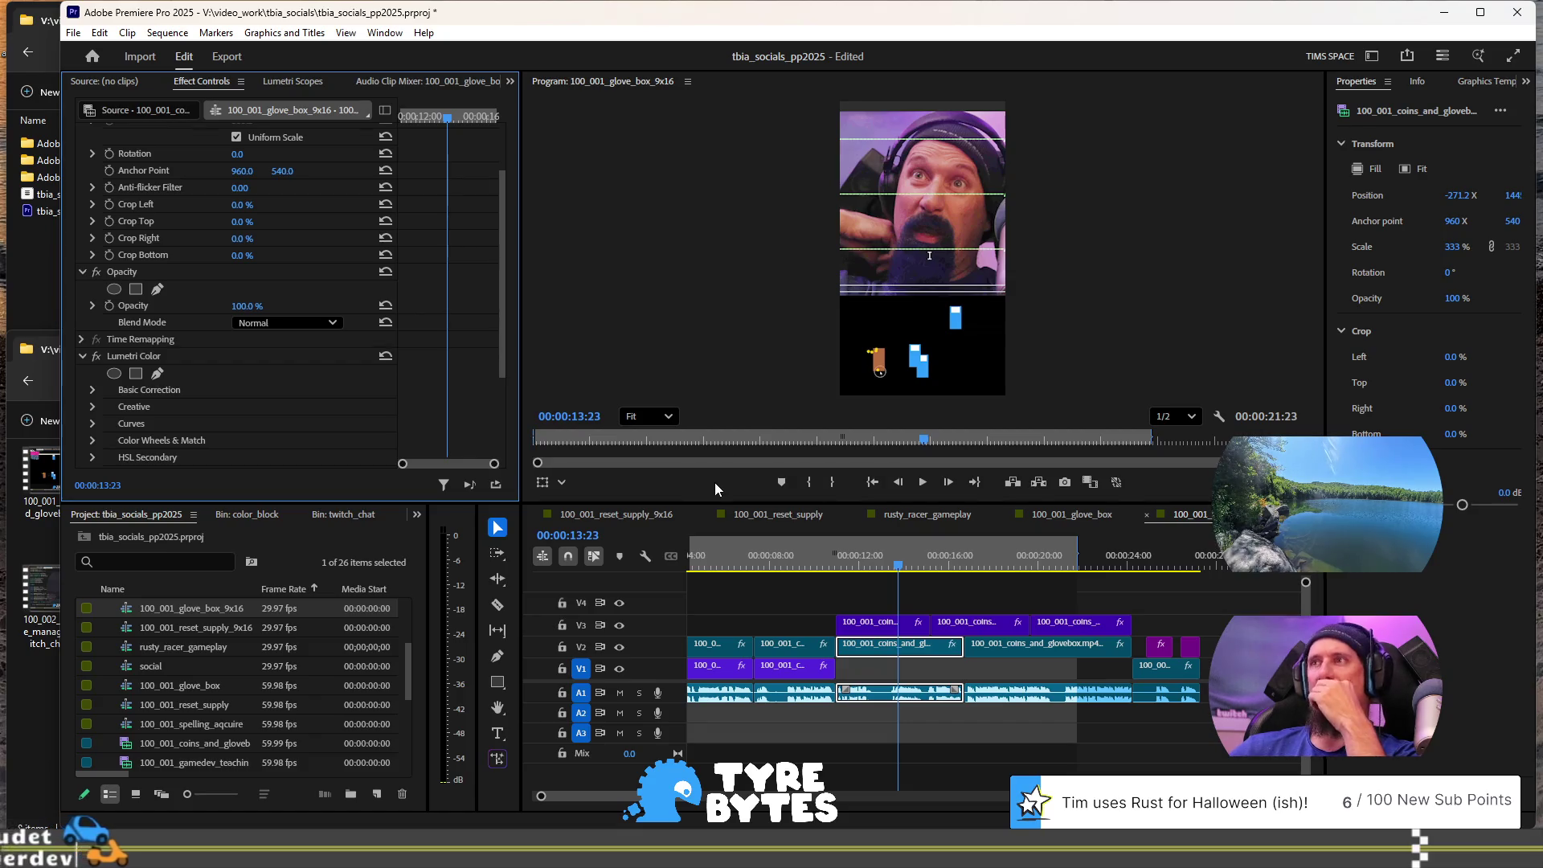
click(1065, 516)
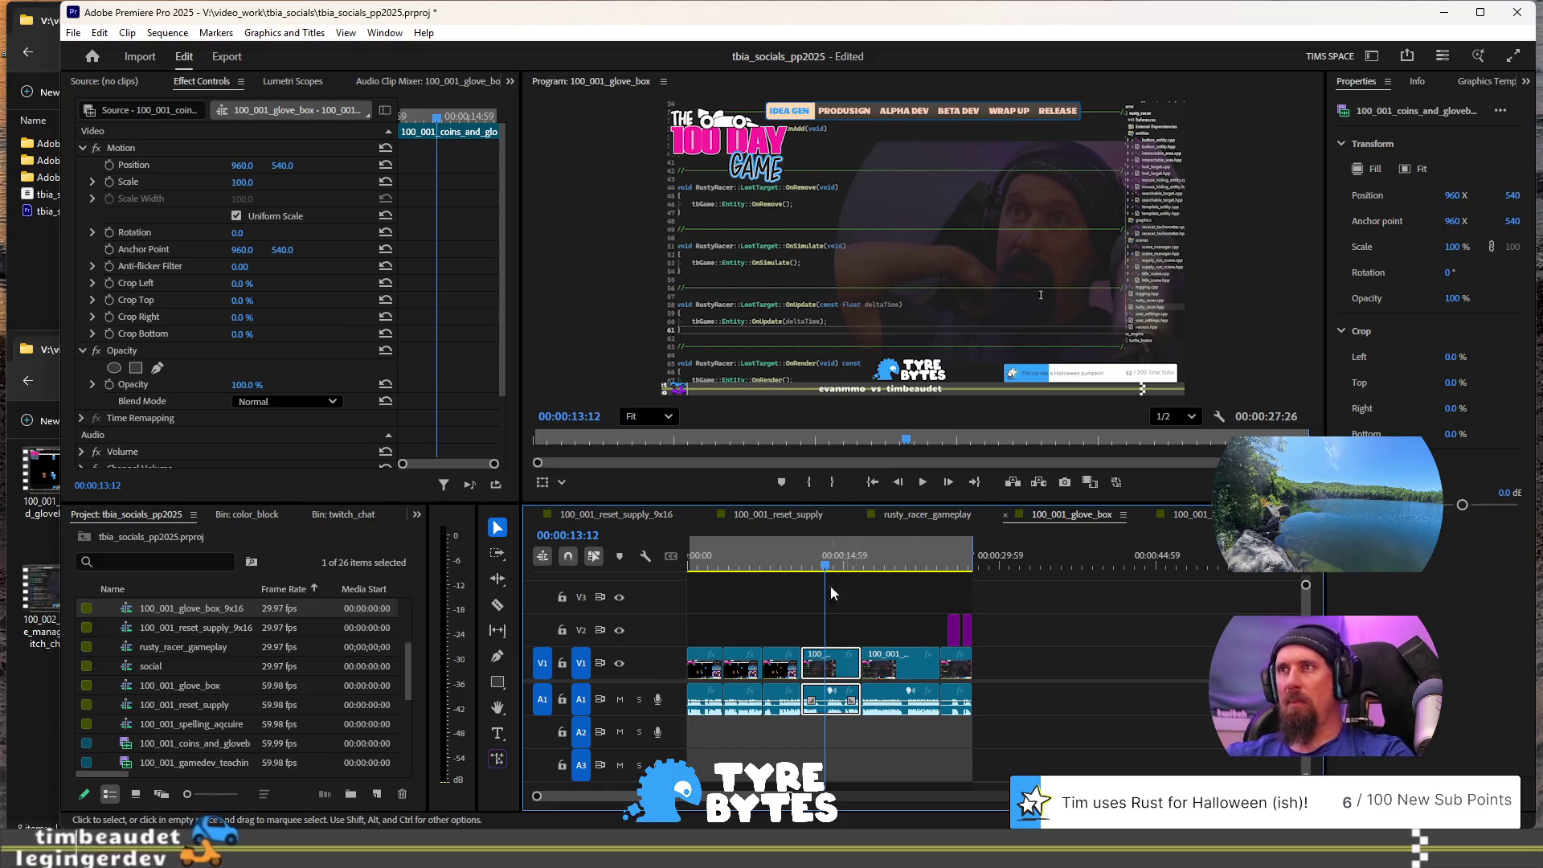
Step: Paste Lumetri Color and confine it to an ellipse mask over the face, expansion 73.7
scroll(223, 435, down, 3)
right_click(262, 435)
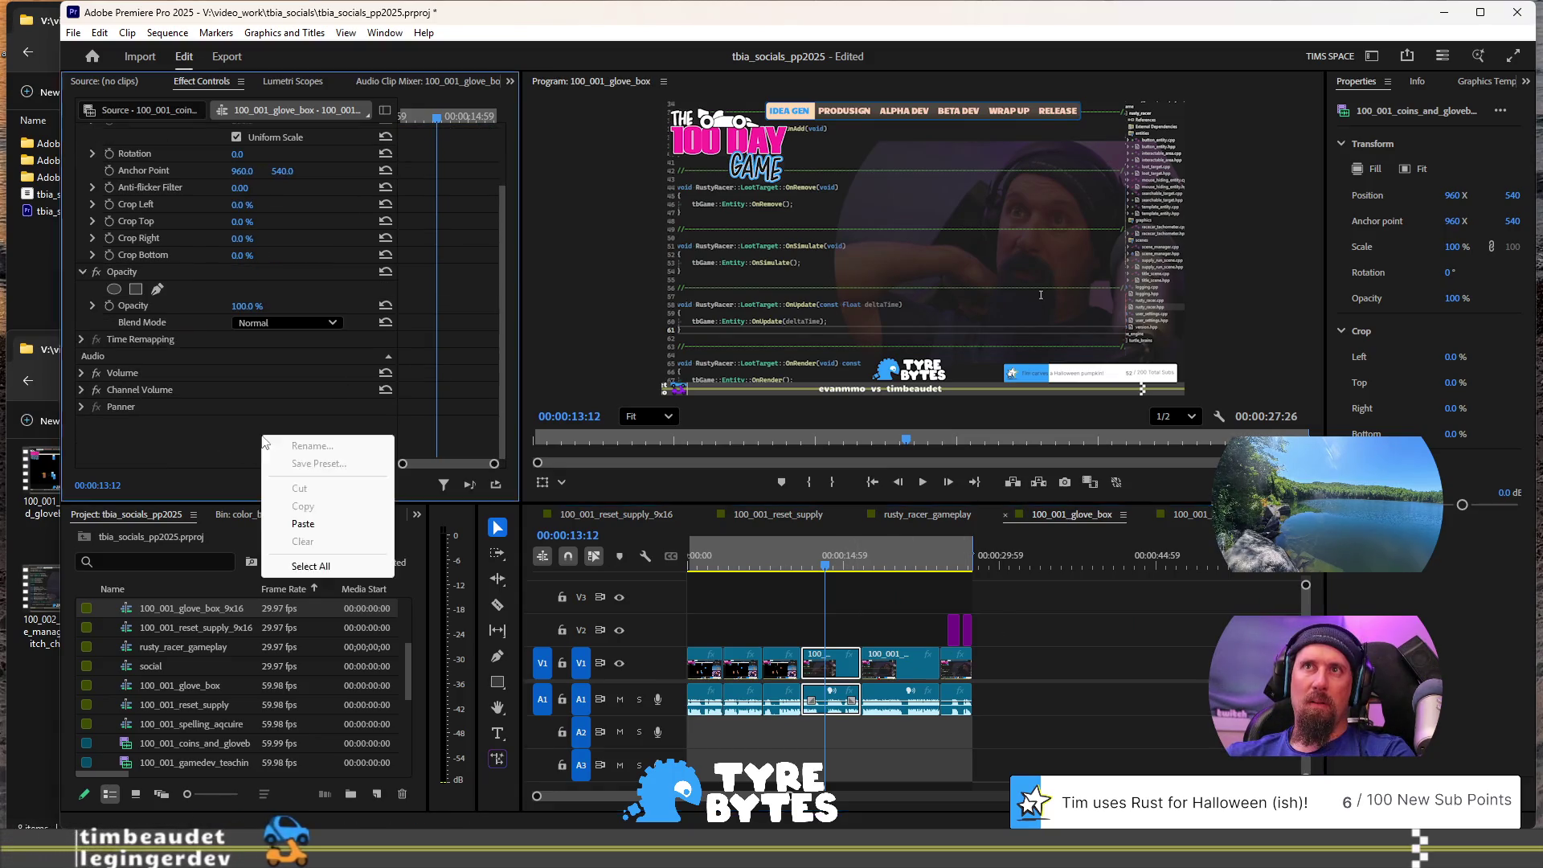
click(303, 523)
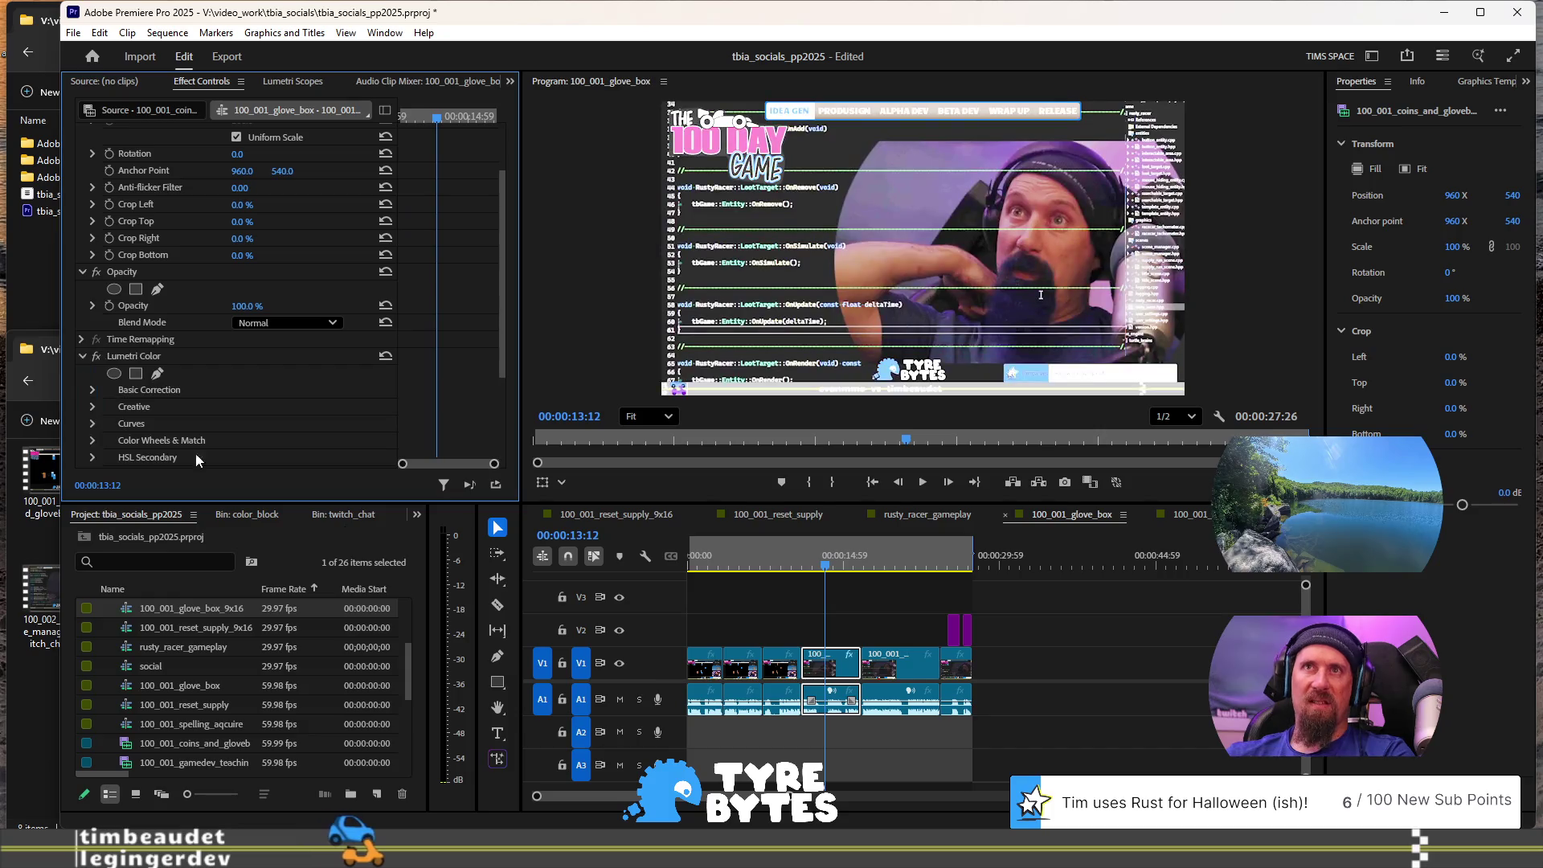
click(115, 374)
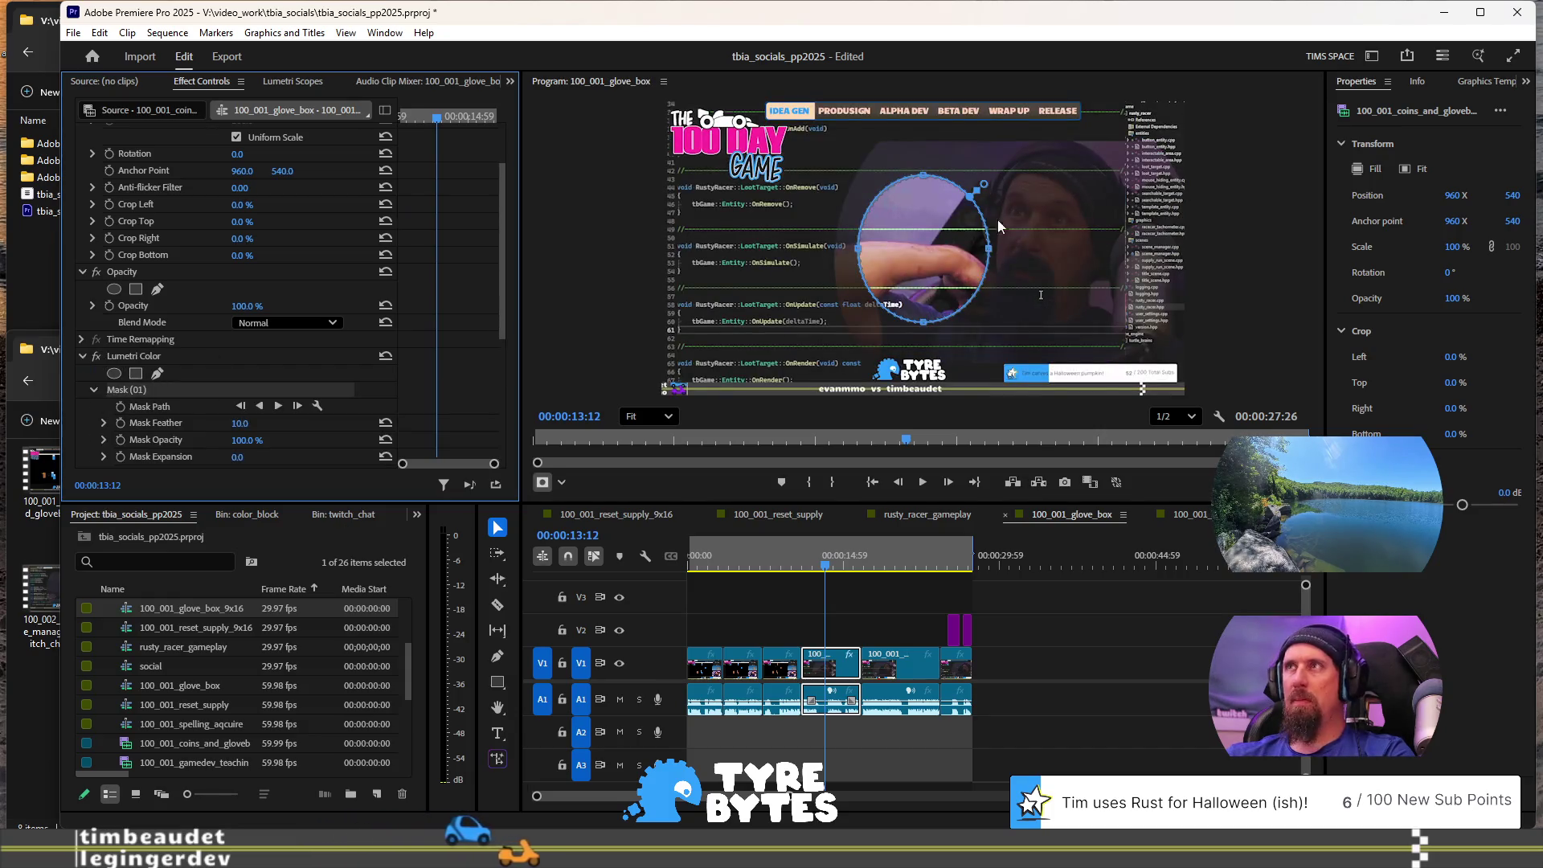
mouse_move(936, 246)
mouse_down()
mouse_move(1035, 200)
mouse_move(1021, 200)
mouse_move(1028, 210)
mouse_up()
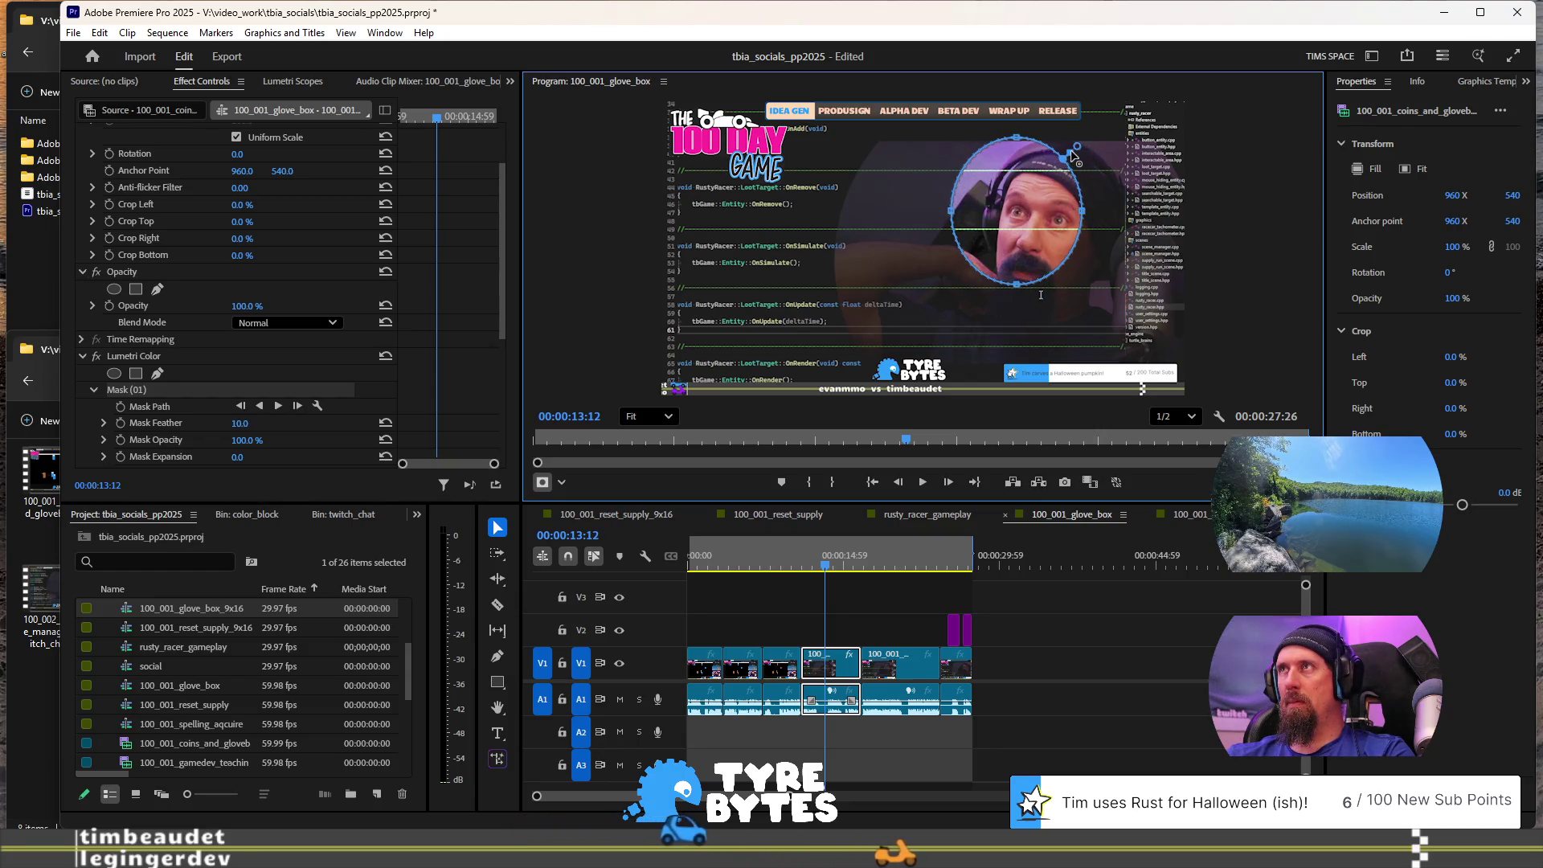
drag(1071, 154, 1094, 131)
drag(1067, 181, 1081, 216)
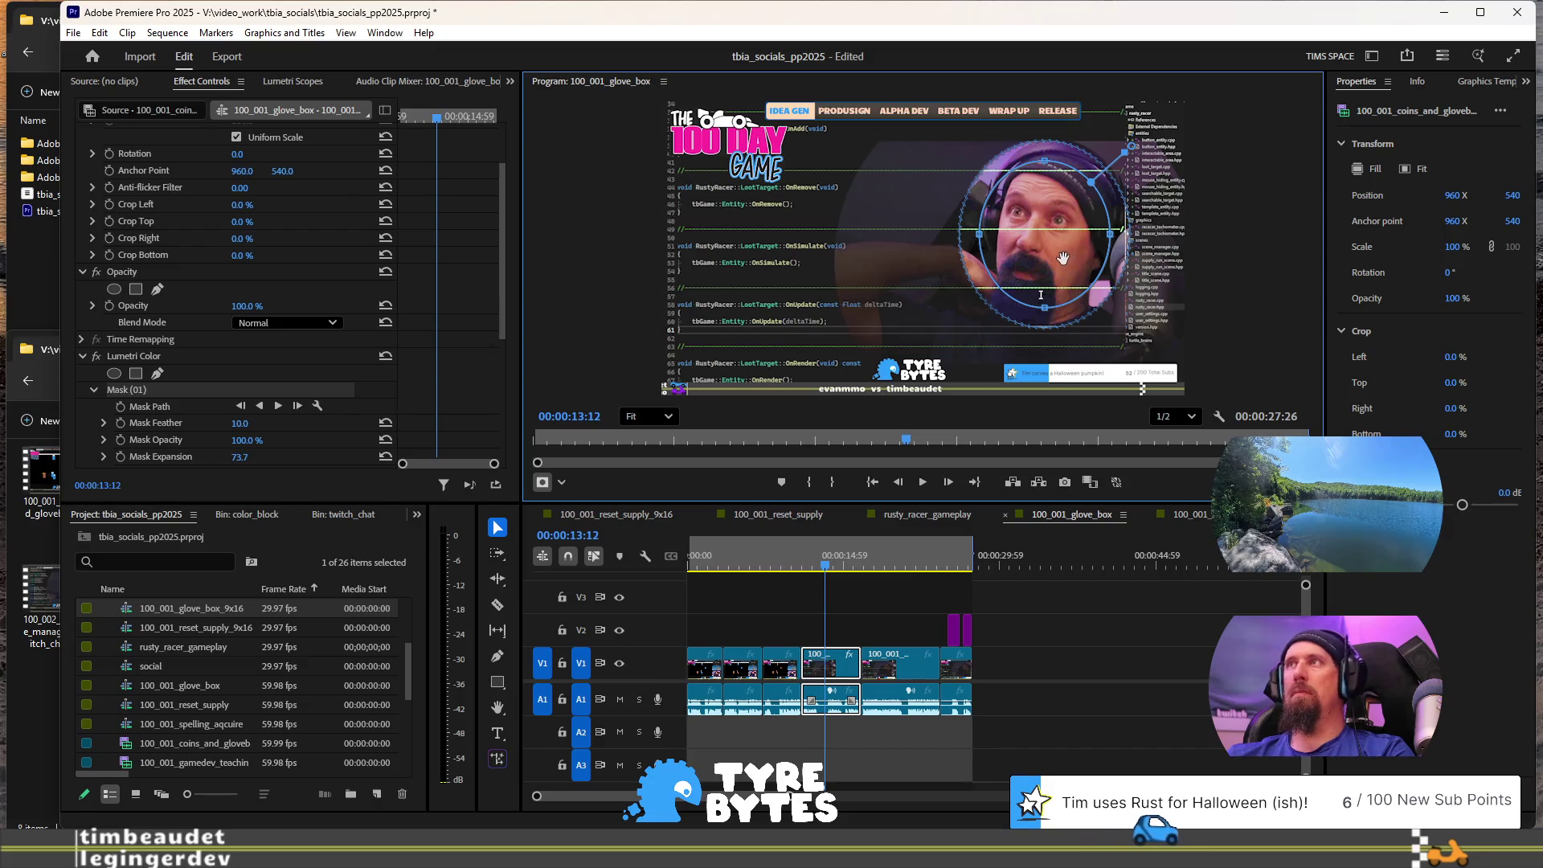
Step: Play back from an earlier point to review the masked face grade
click(788, 552)
key(space)
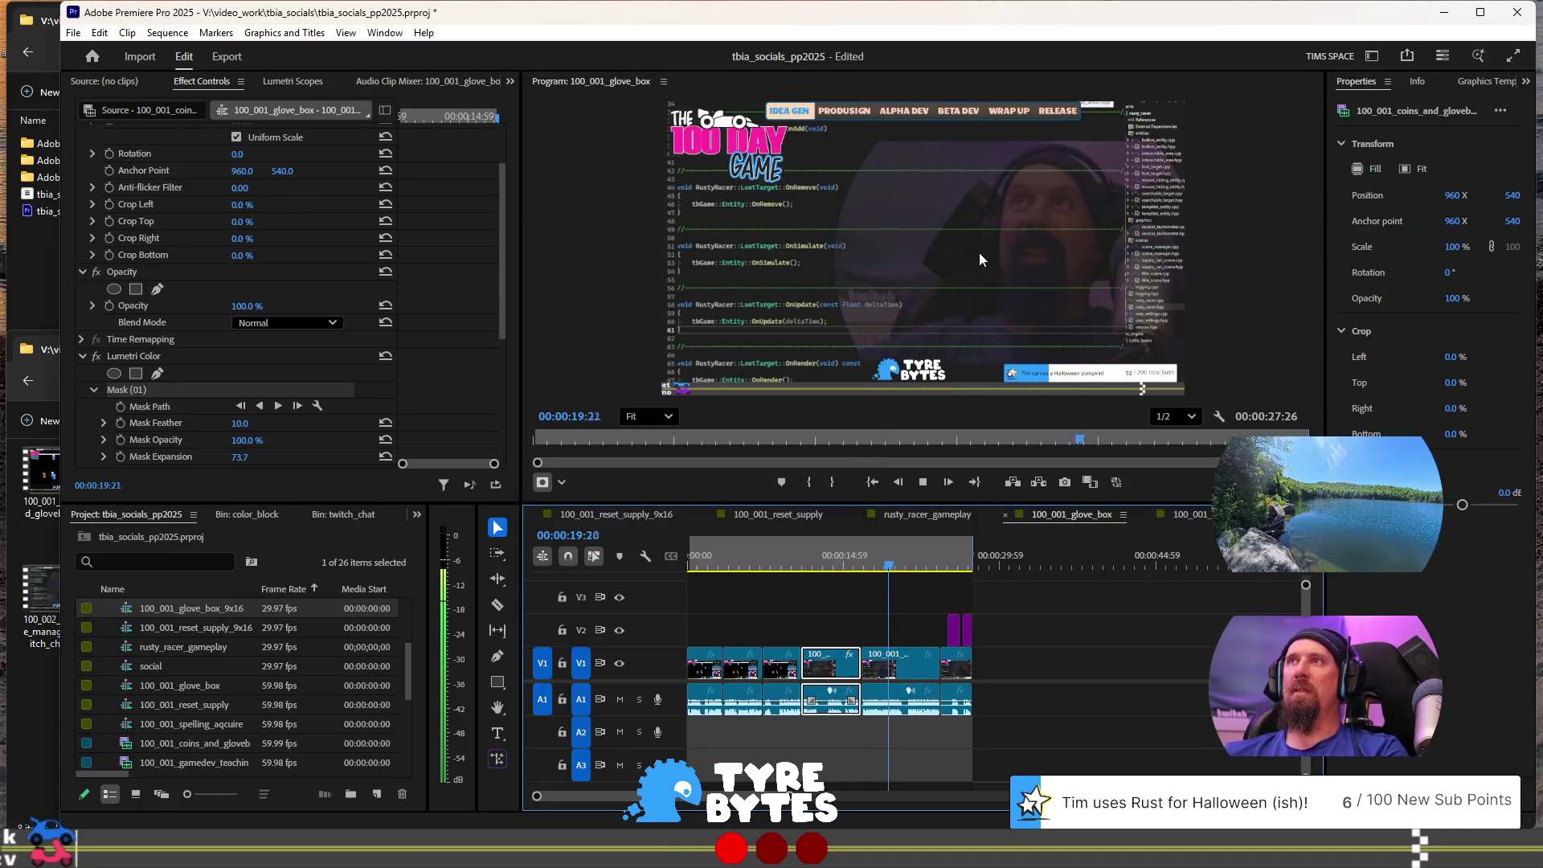
click(828, 558)
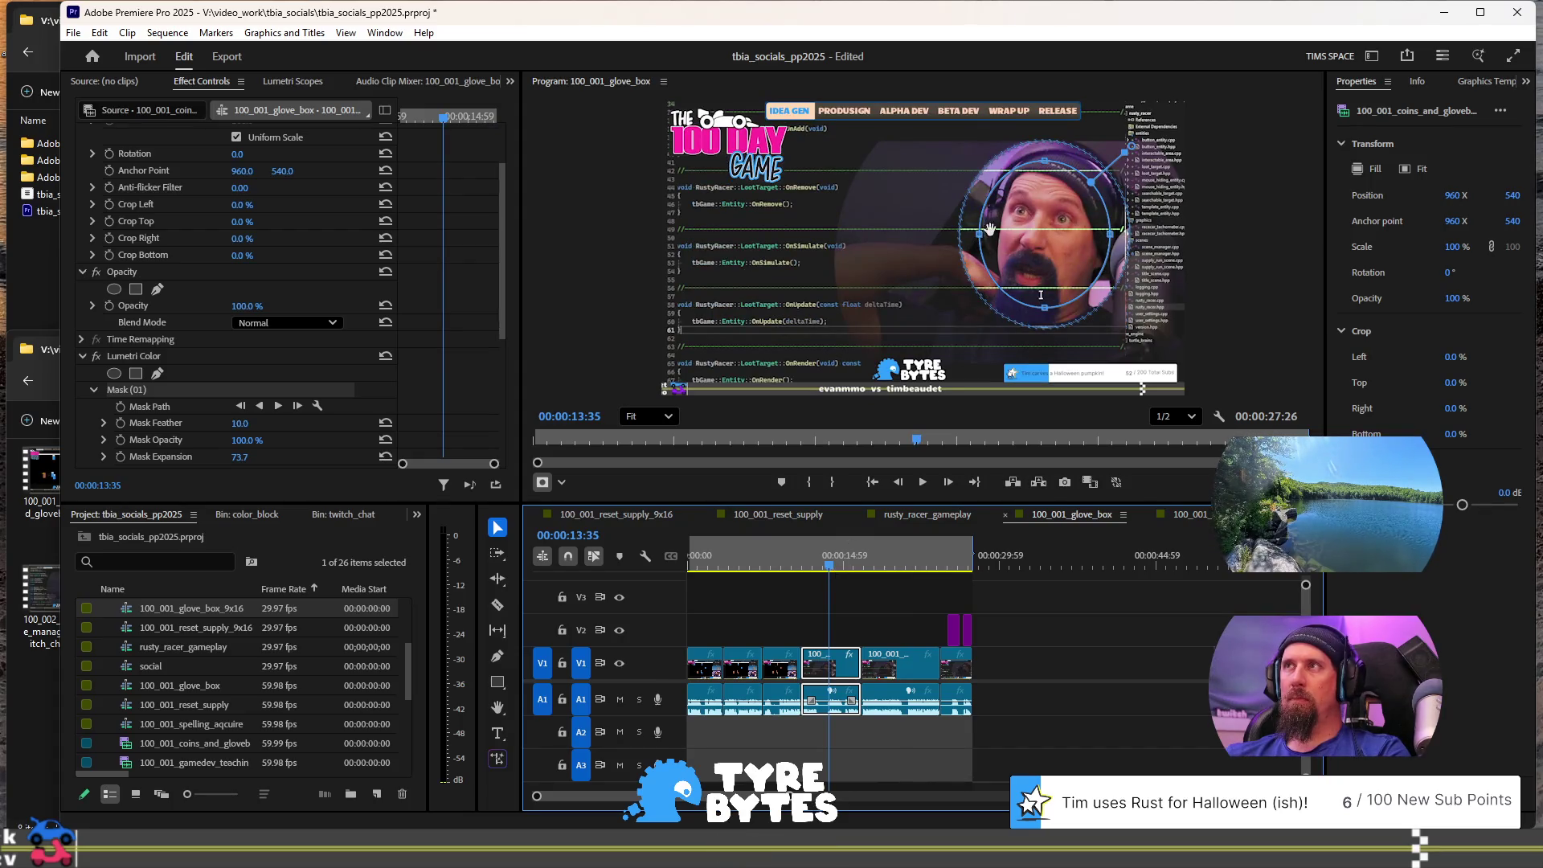
Step: Reshape the ellipse mask wider and taller so it covers the whole head
drag(980, 239, 848, 265)
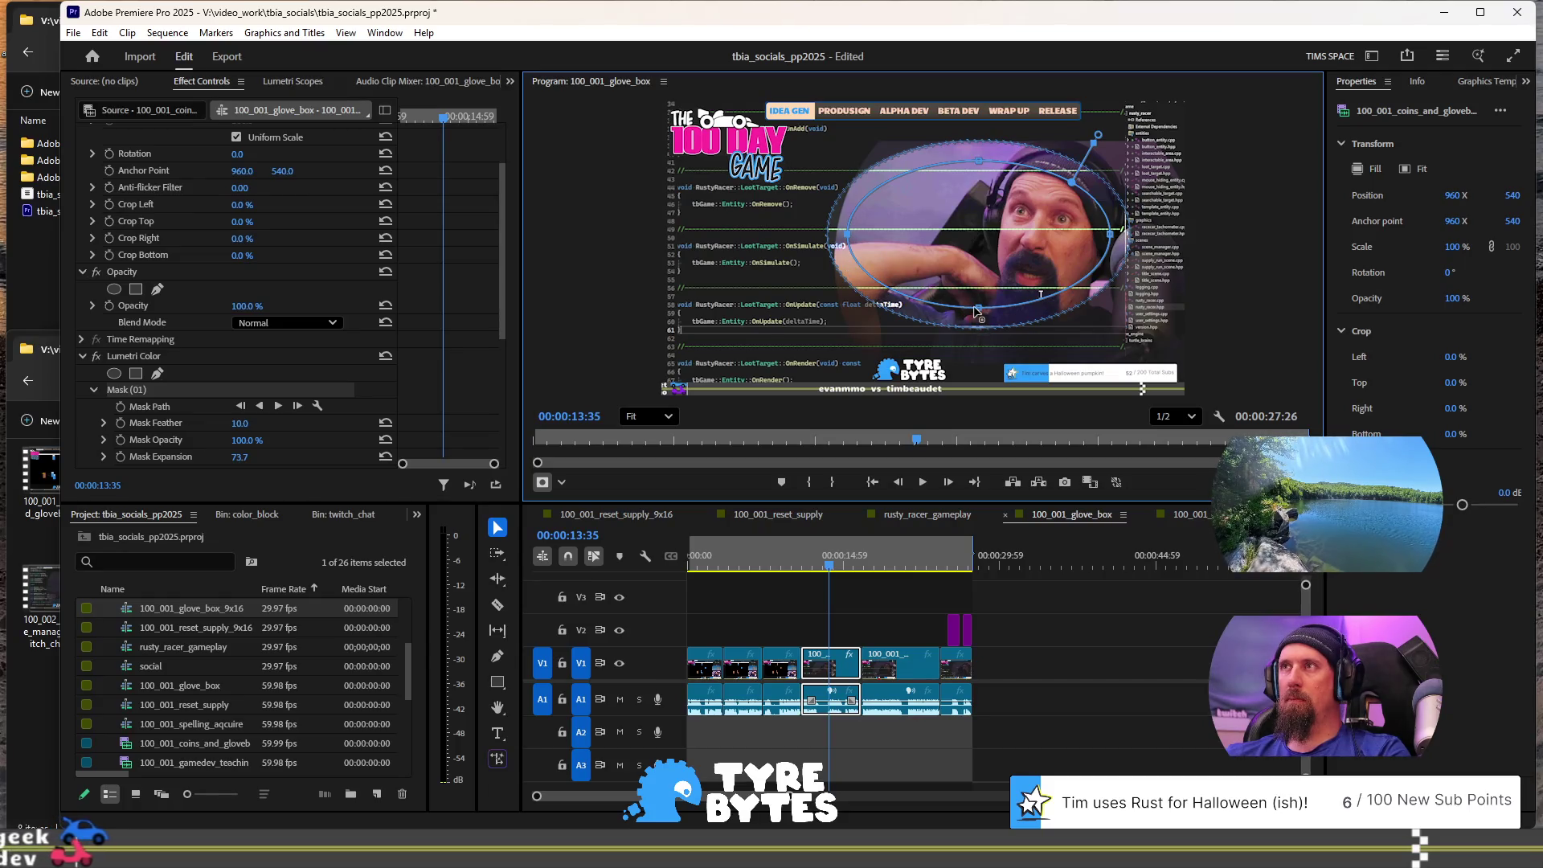
drag(978, 308, 1001, 374)
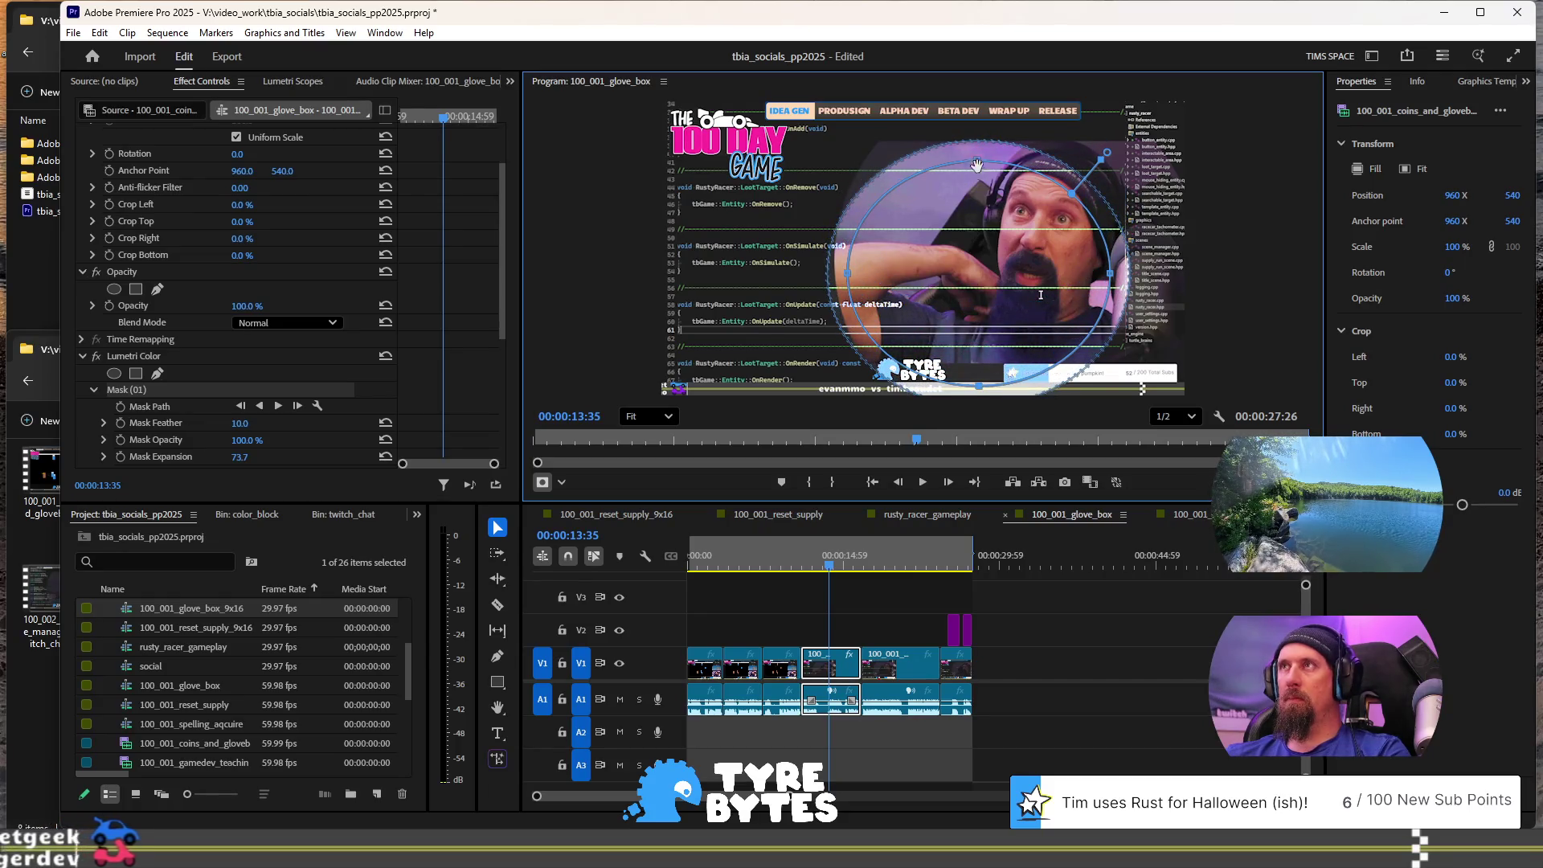
mouse_move(978, 159)
mouse_down()
mouse_move(982, 142)
mouse_move(1023, 124)
mouse_up()
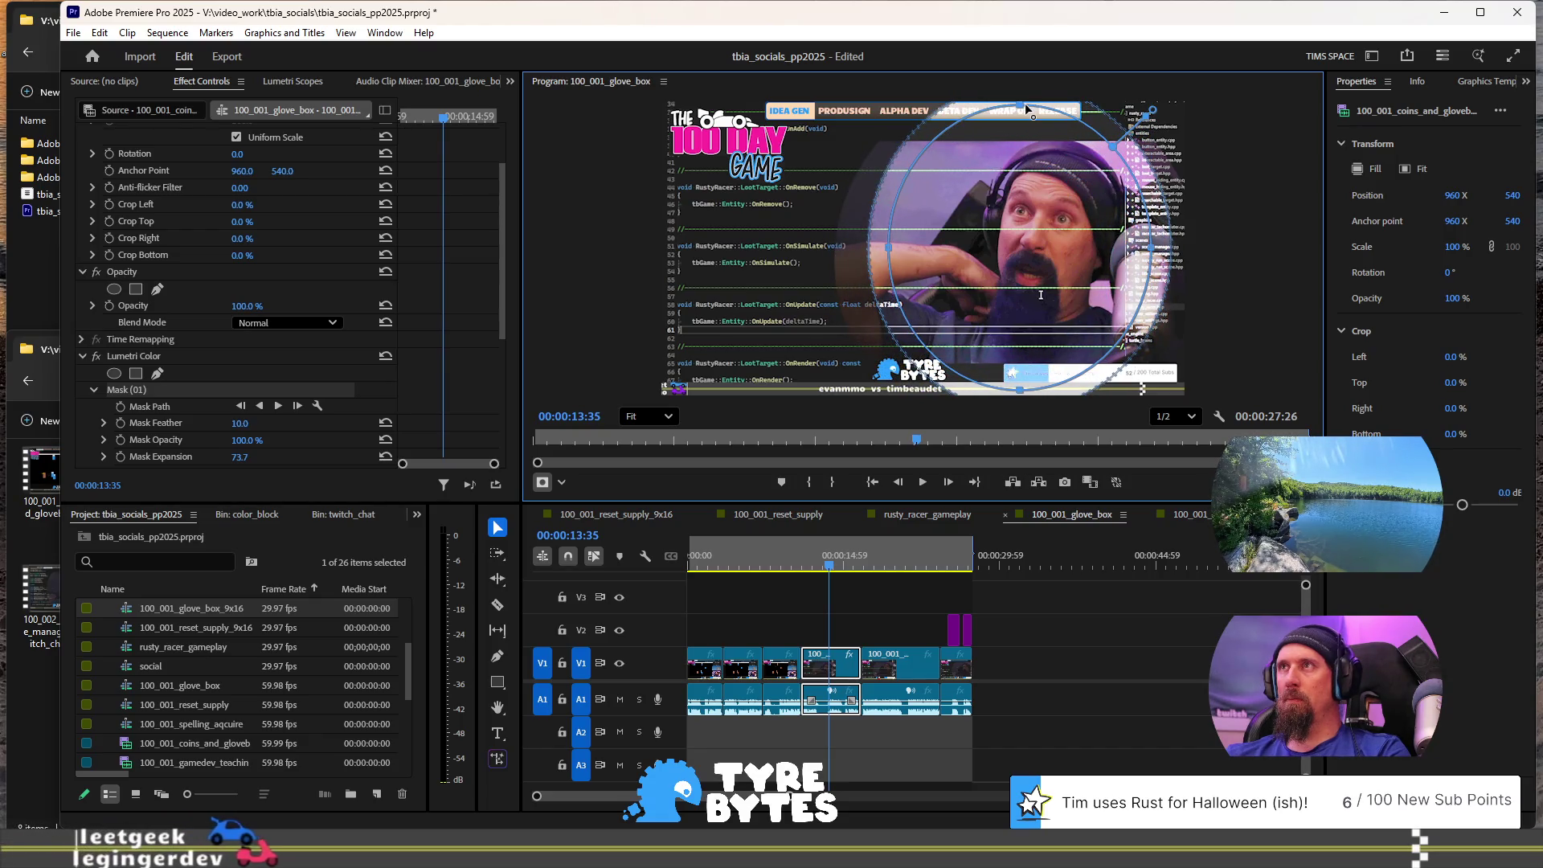
drag(1020, 272, 990, 281)
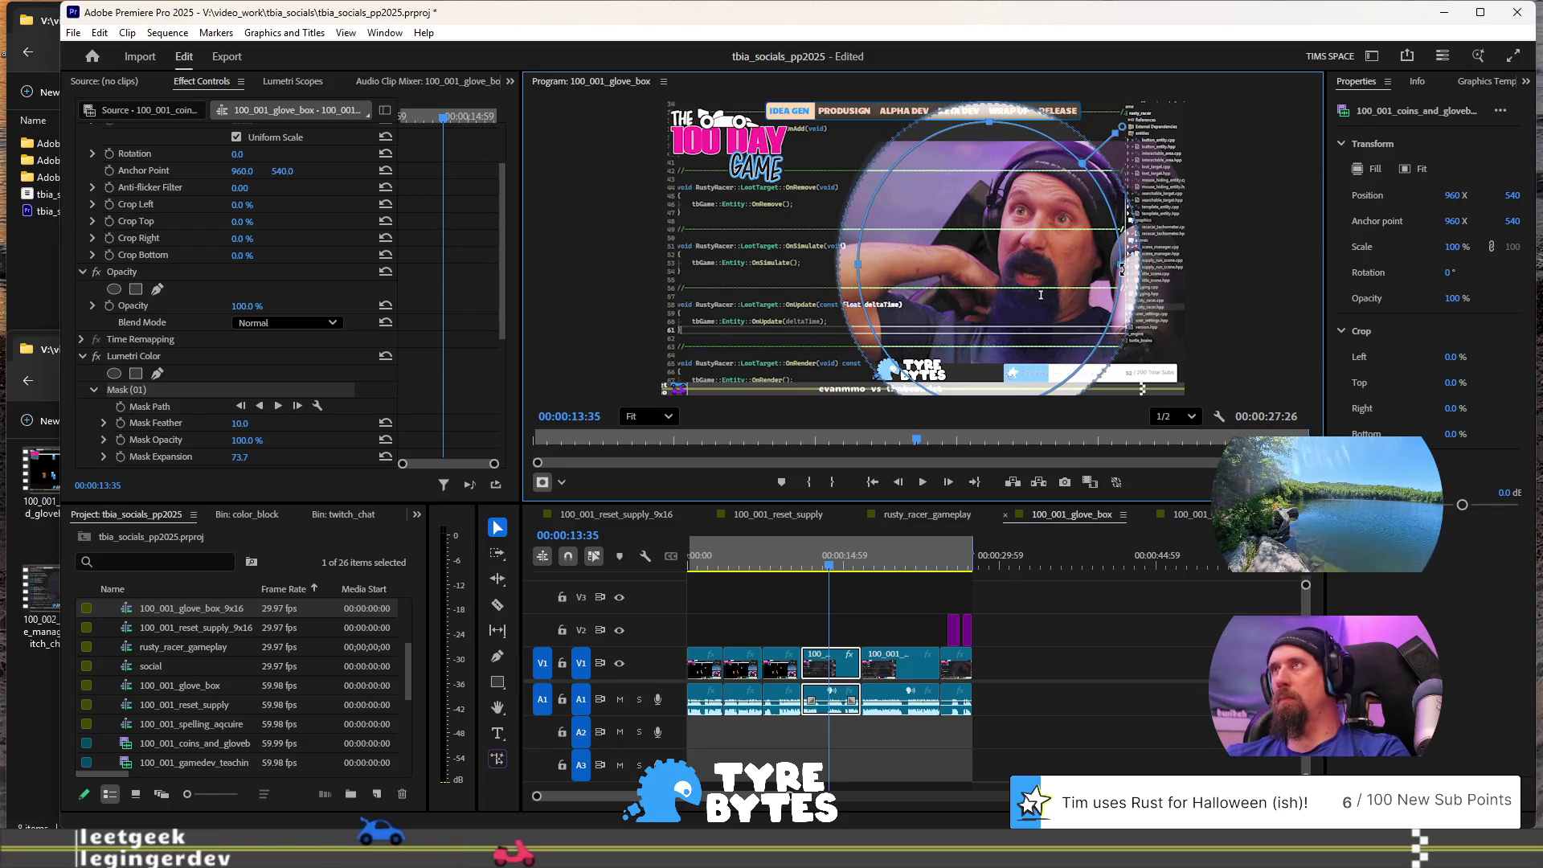
drag(1123, 265, 1152, 269)
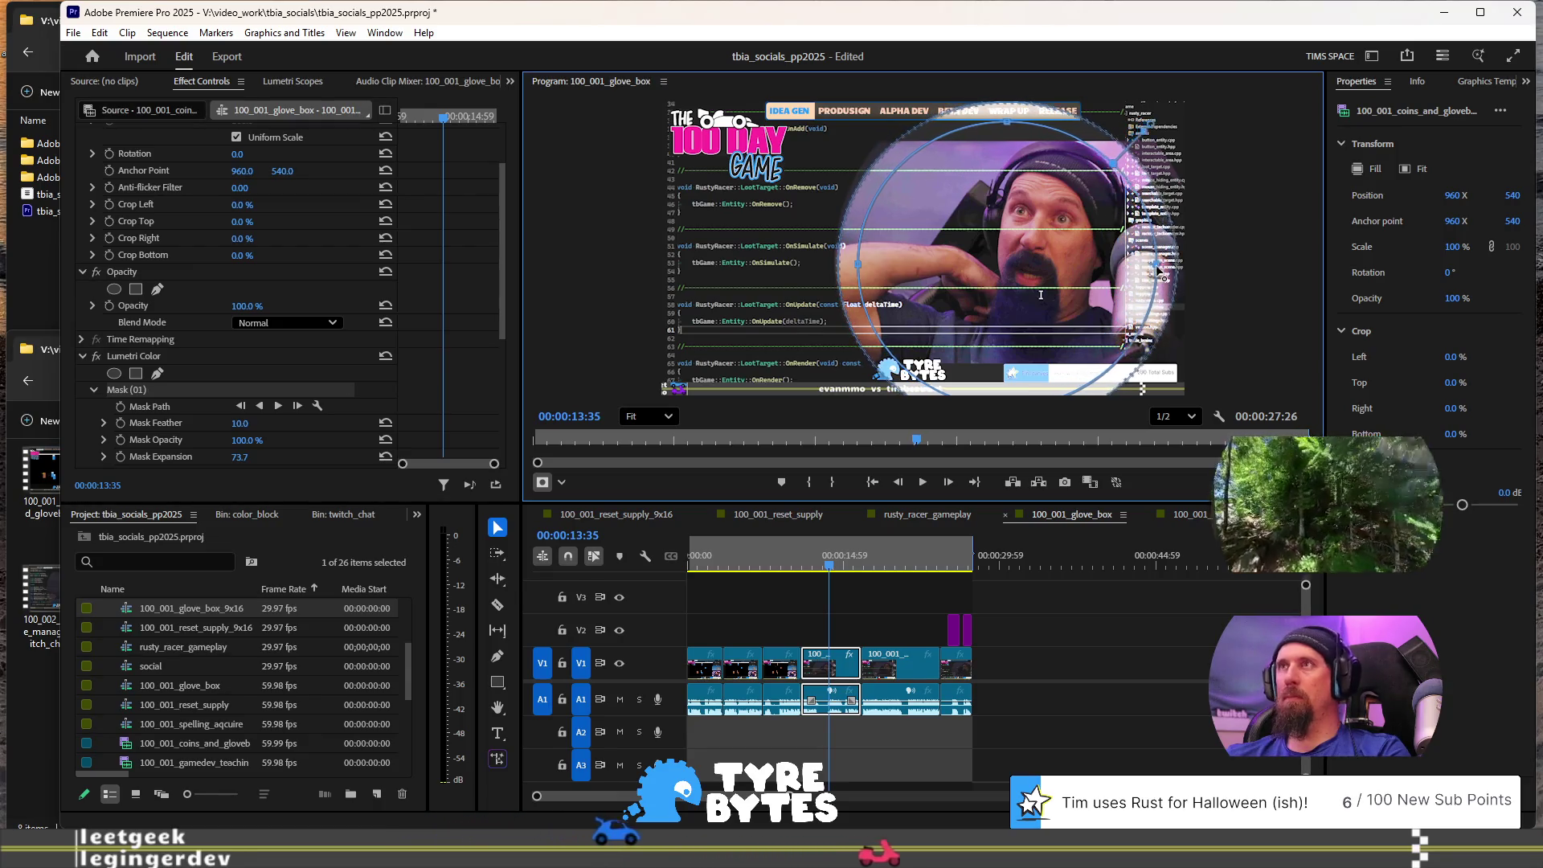
drag(1058, 273, 1062, 264)
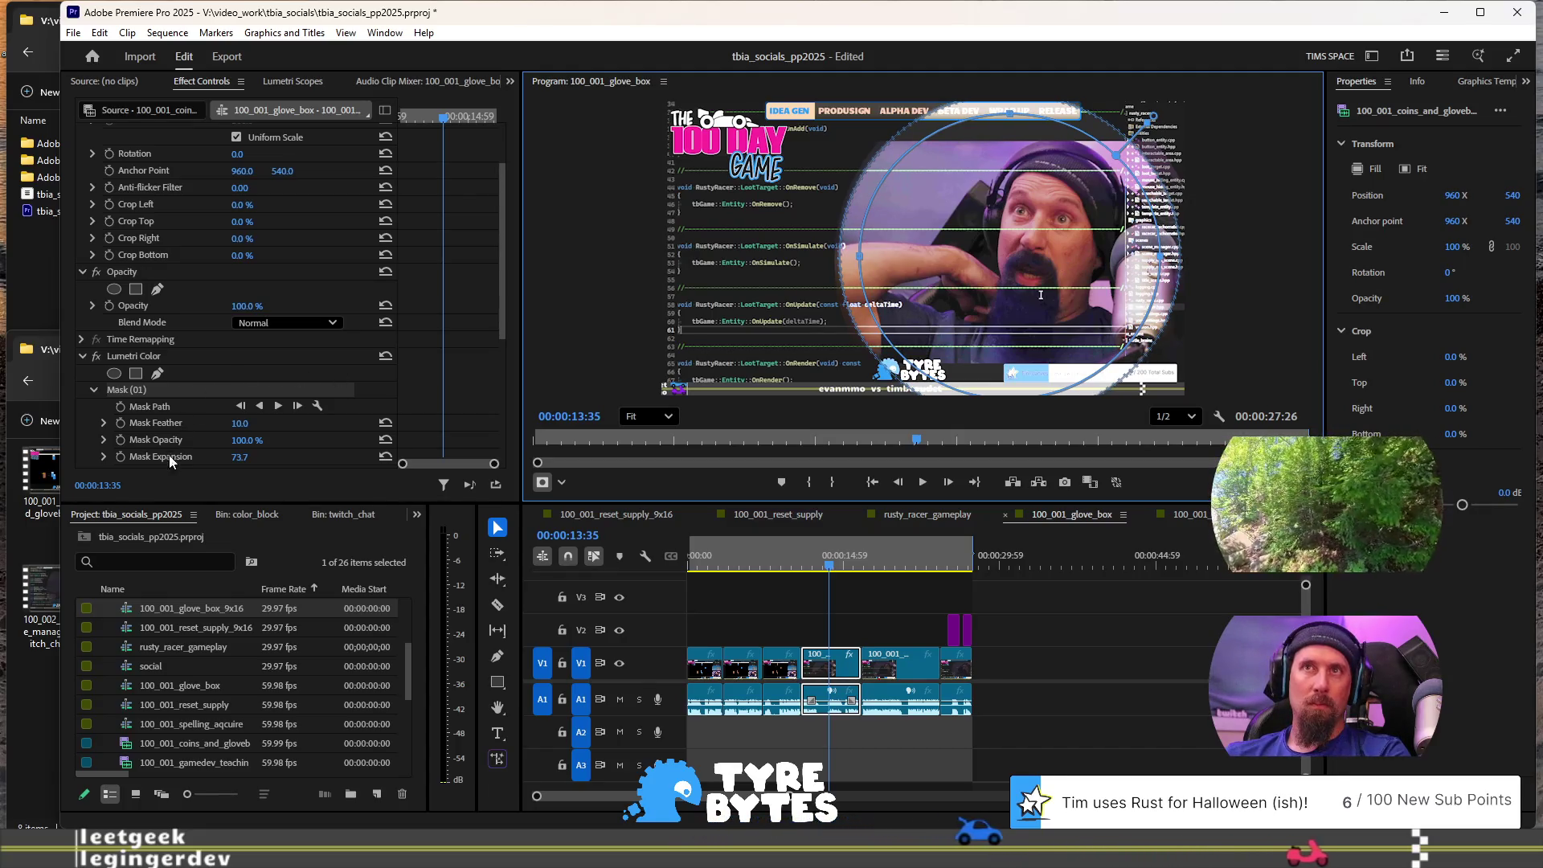
Step: Set the mask feather to 94 and preview from about 11:05
drag(244, 425, 312, 425)
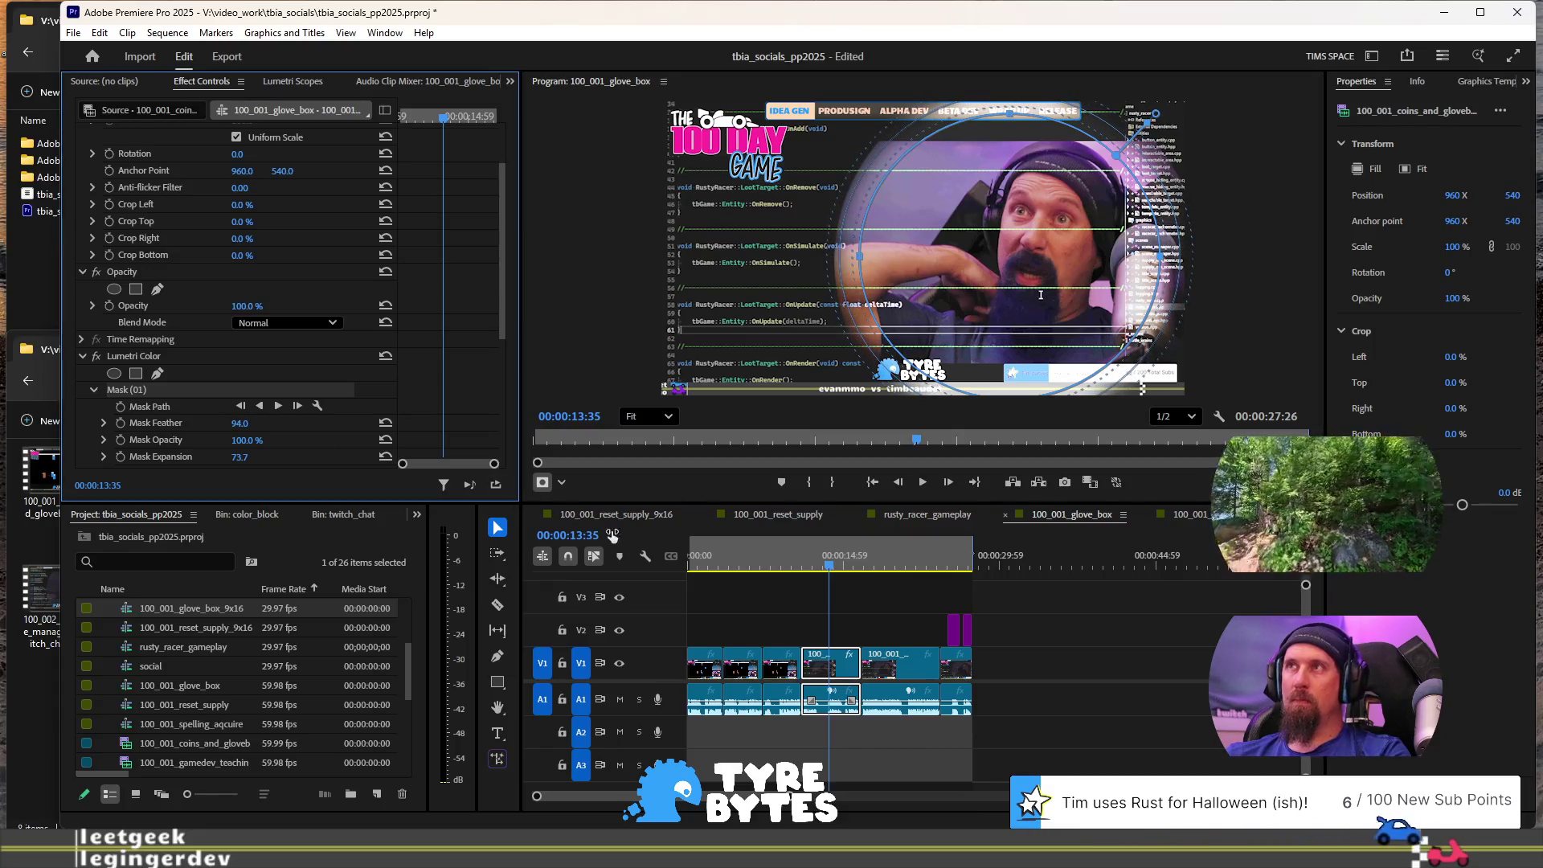
click(802, 554)
key(space)
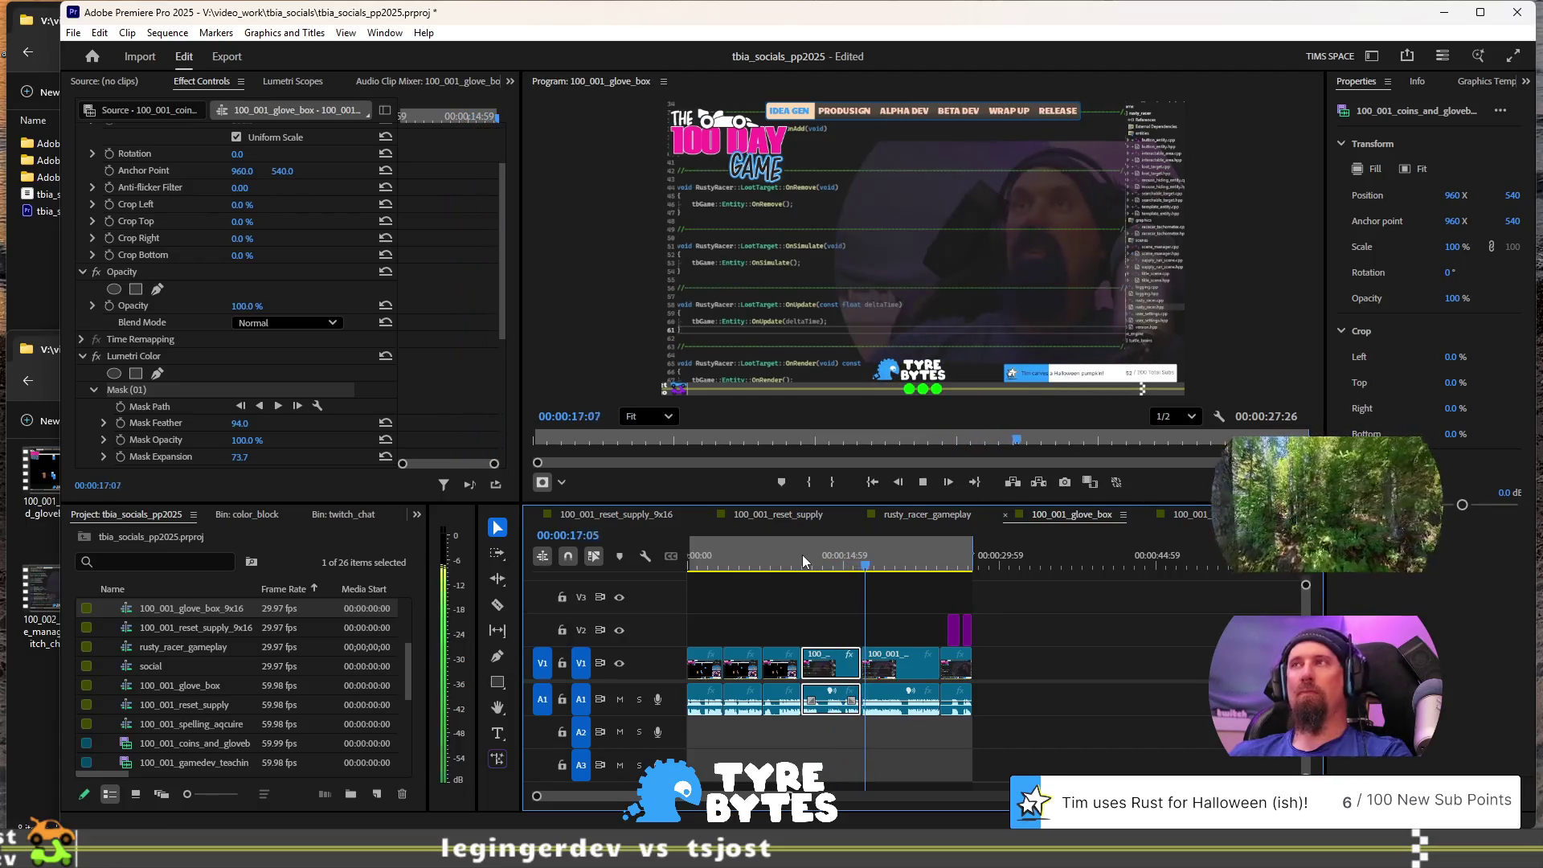
Step: Stop the preview and return the playhead to 13:58 on the glove box facecam
key(space)
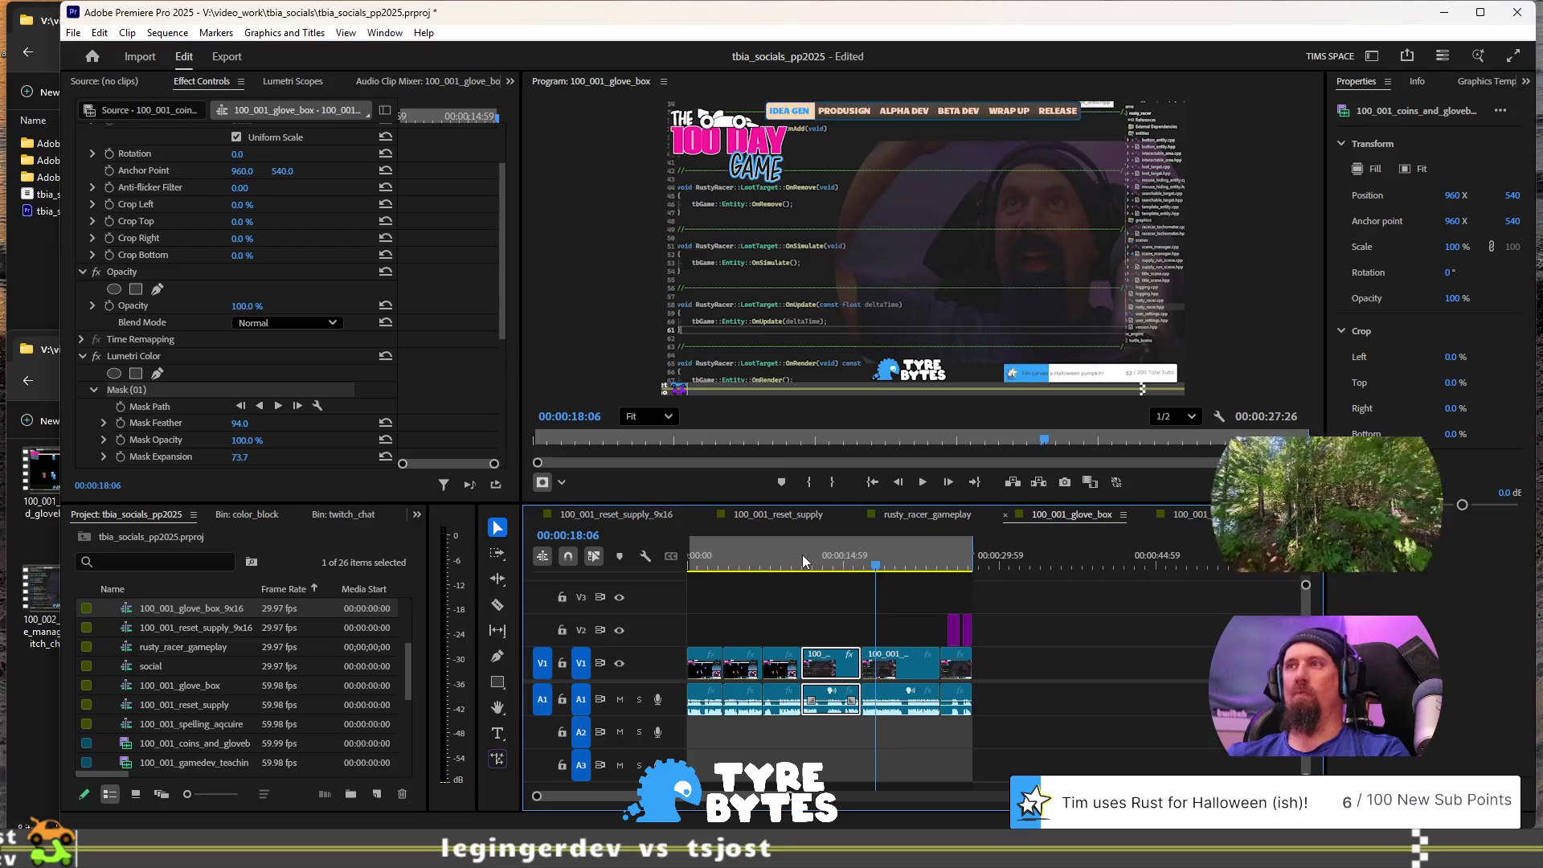
click(833, 558)
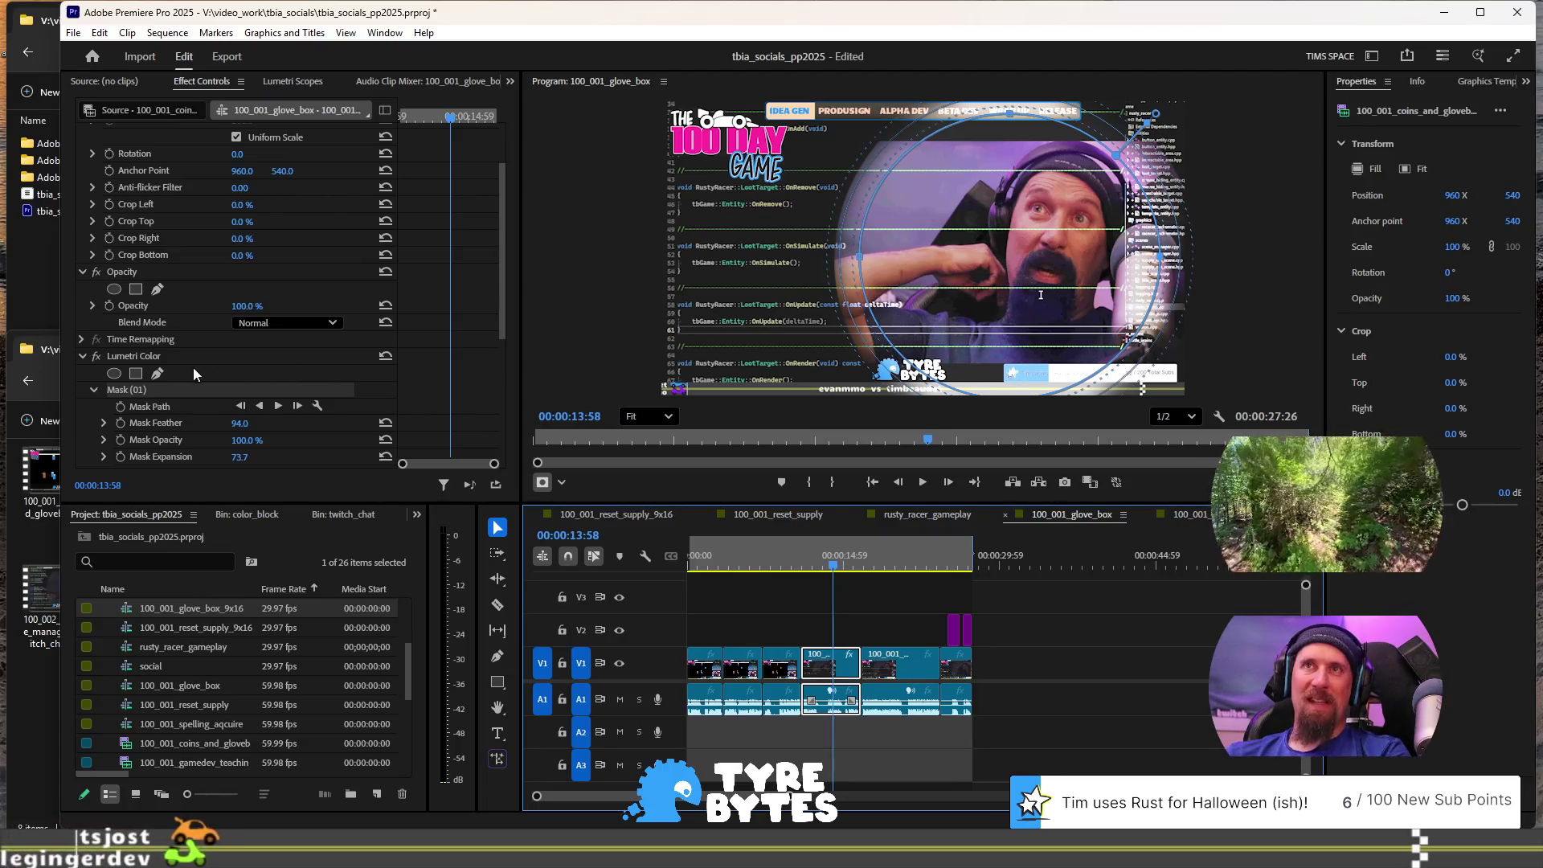
click(158, 375)
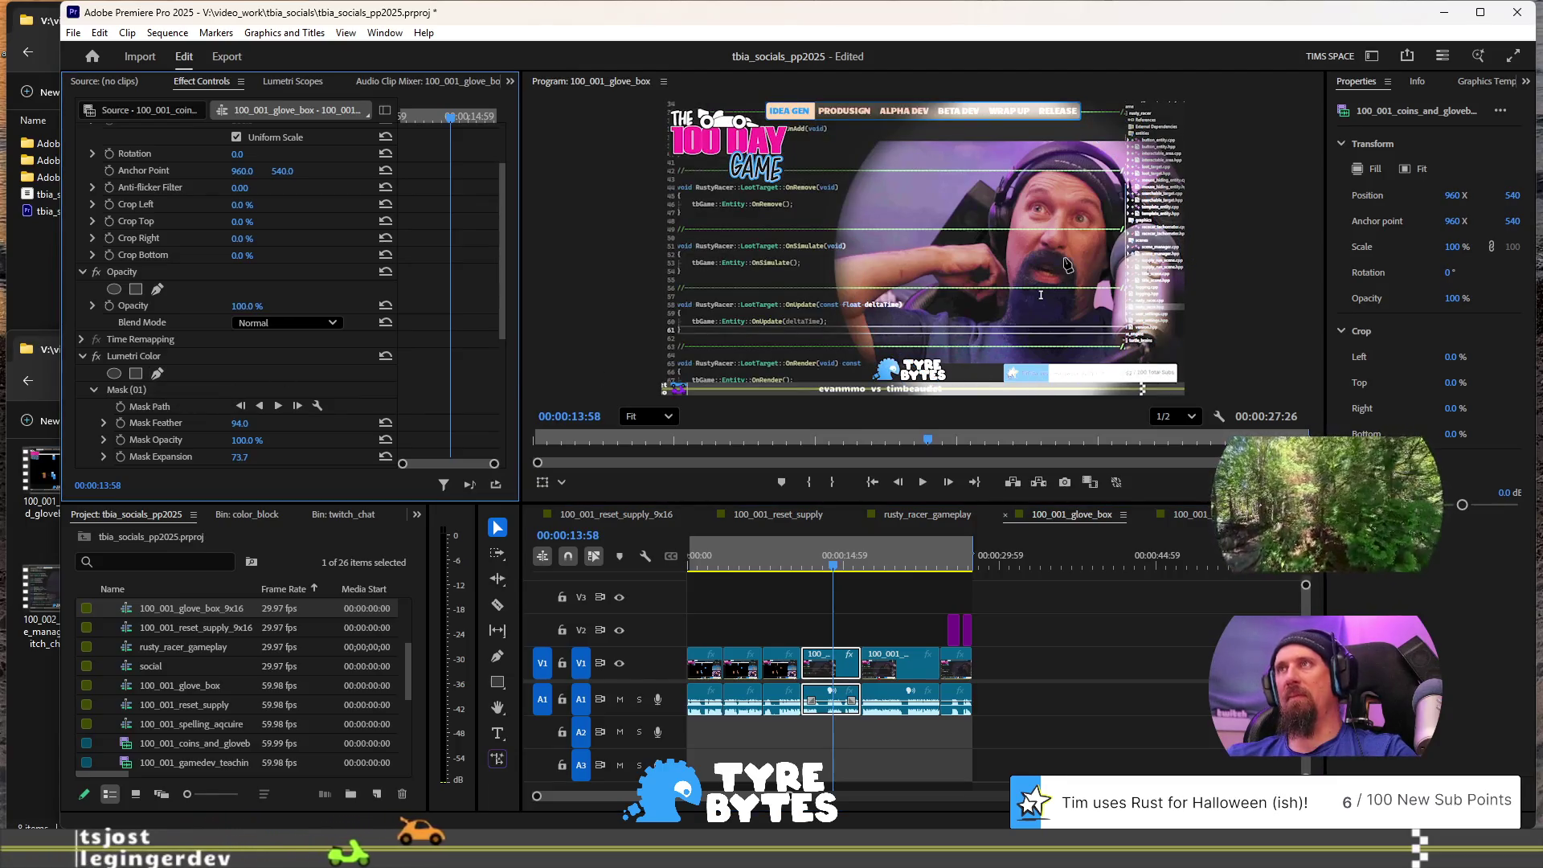
Step: Add a rectangular Lumetri mask and drag its corners to square it over the facecam
click(137, 372)
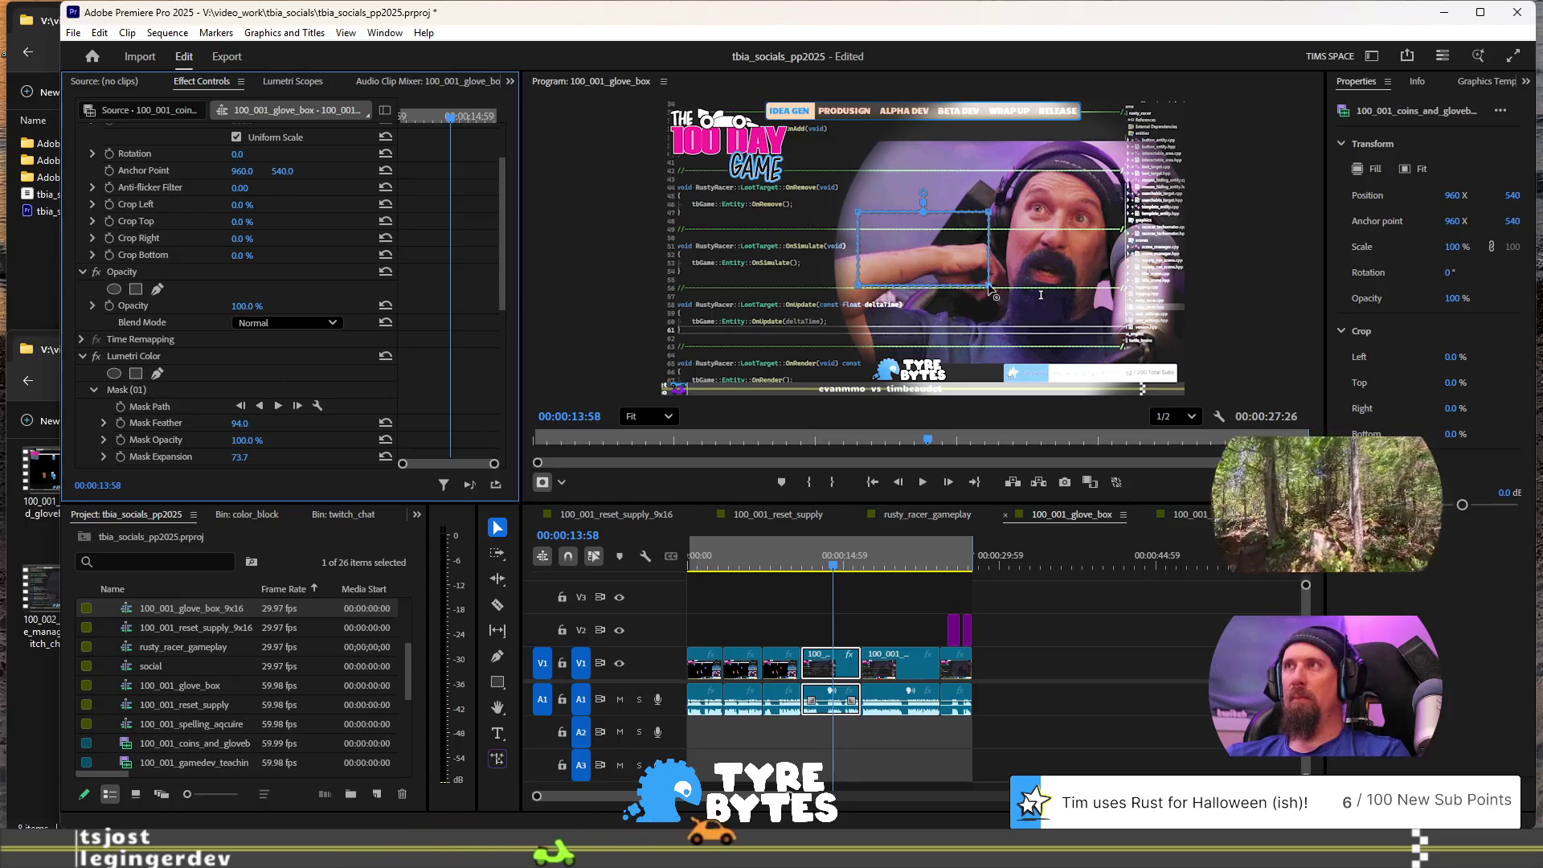
drag(989, 291, 1142, 356)
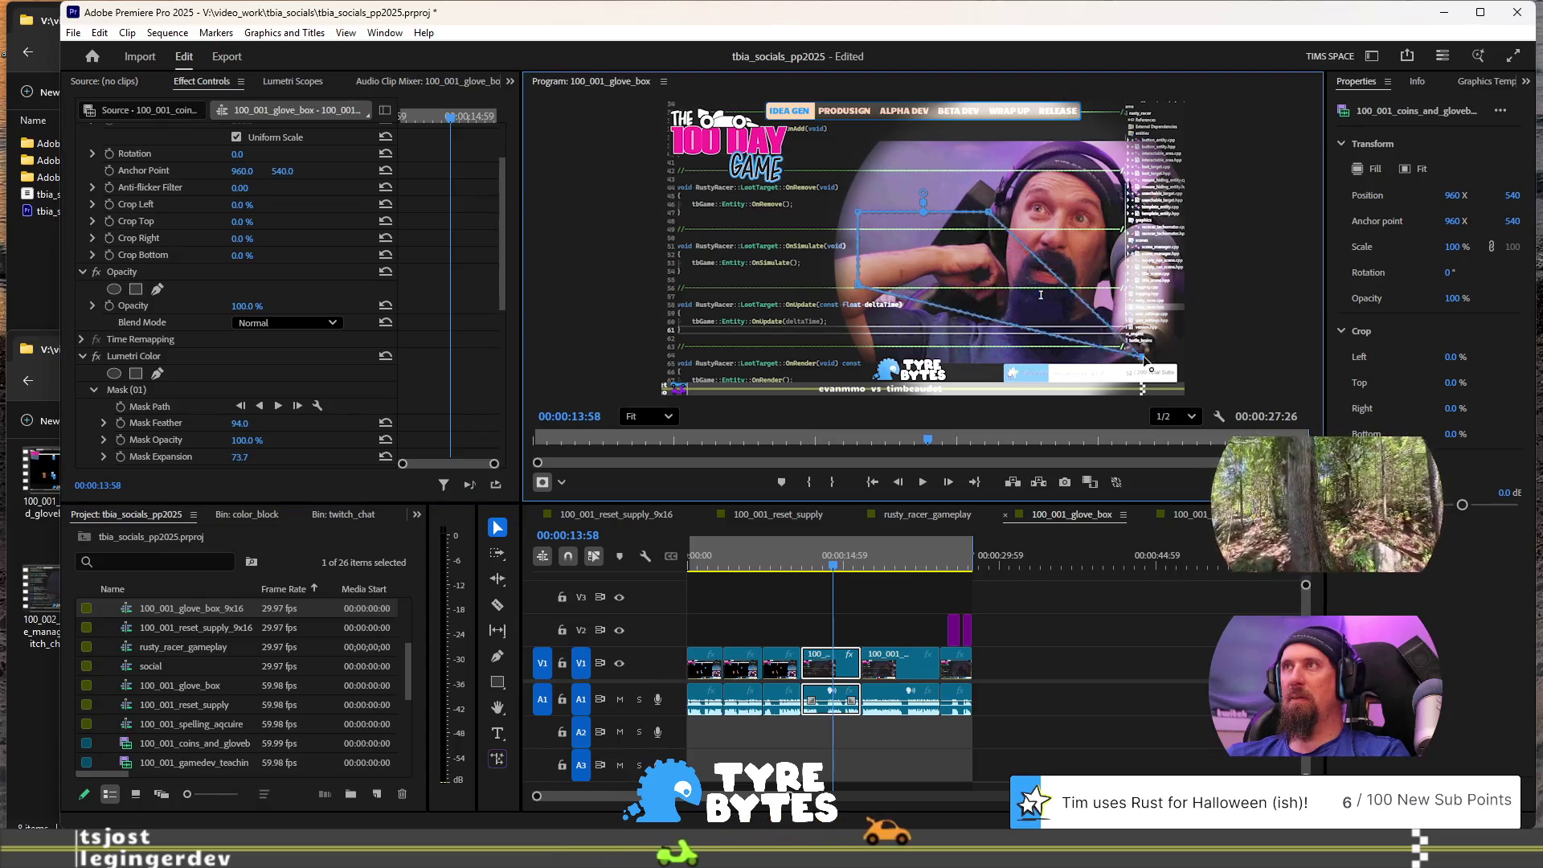
drag(858, 286, 895, 356)
drag(858, 211, 905, 136)
mouse_move(991, 214)
mouse_down()
mouse_move(1128, 201)
mouse_move(1142, 145)
mouse_up()
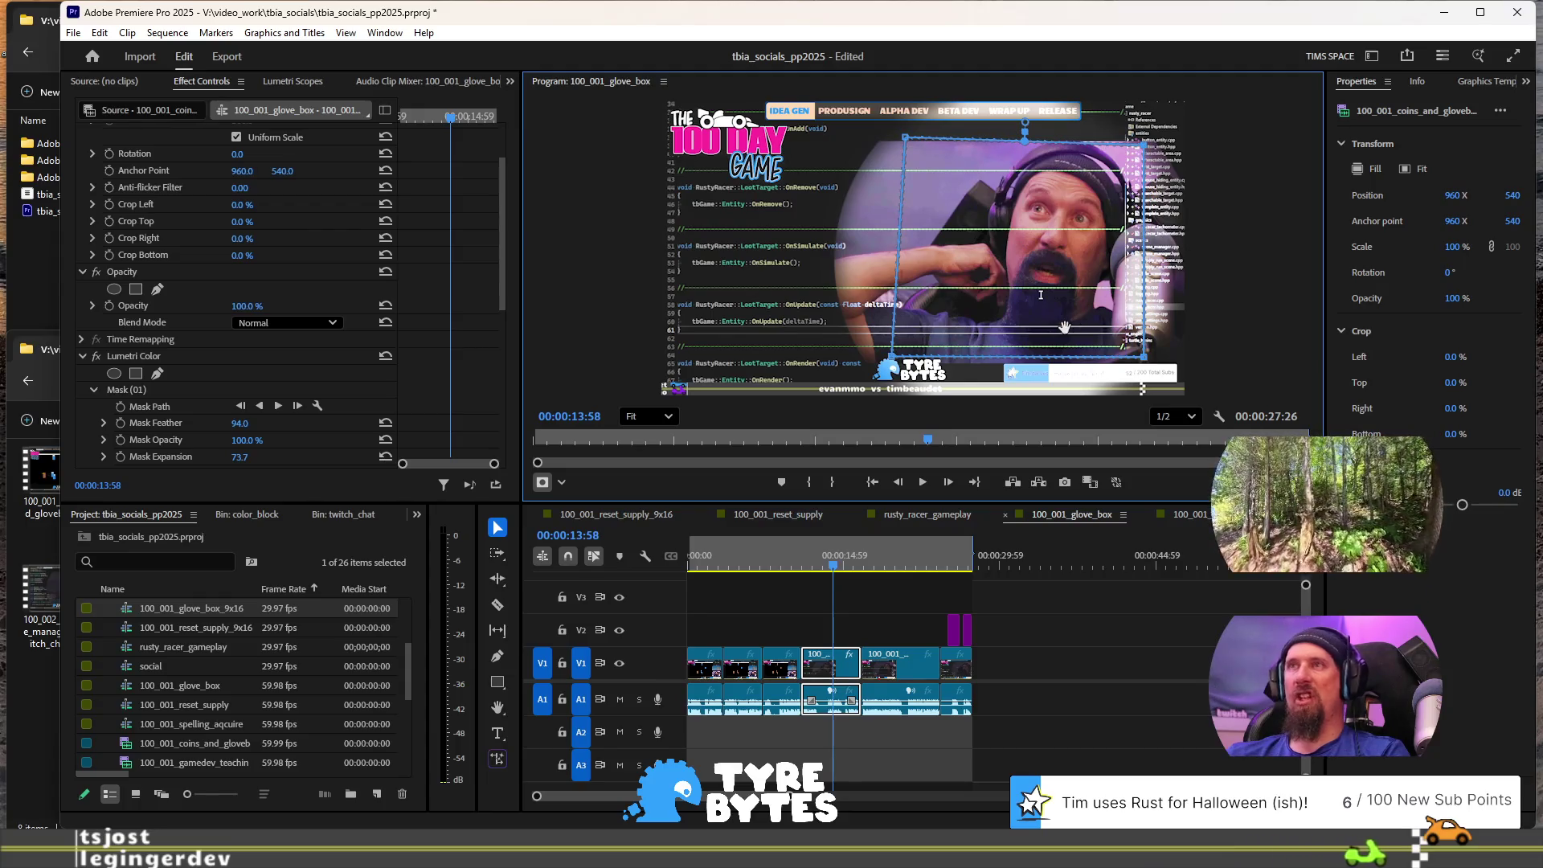
mouse_move(999, 278)
mouse_down()
mouse_move(1034, 284)
mouse_move(982, 285)
mouse_up()
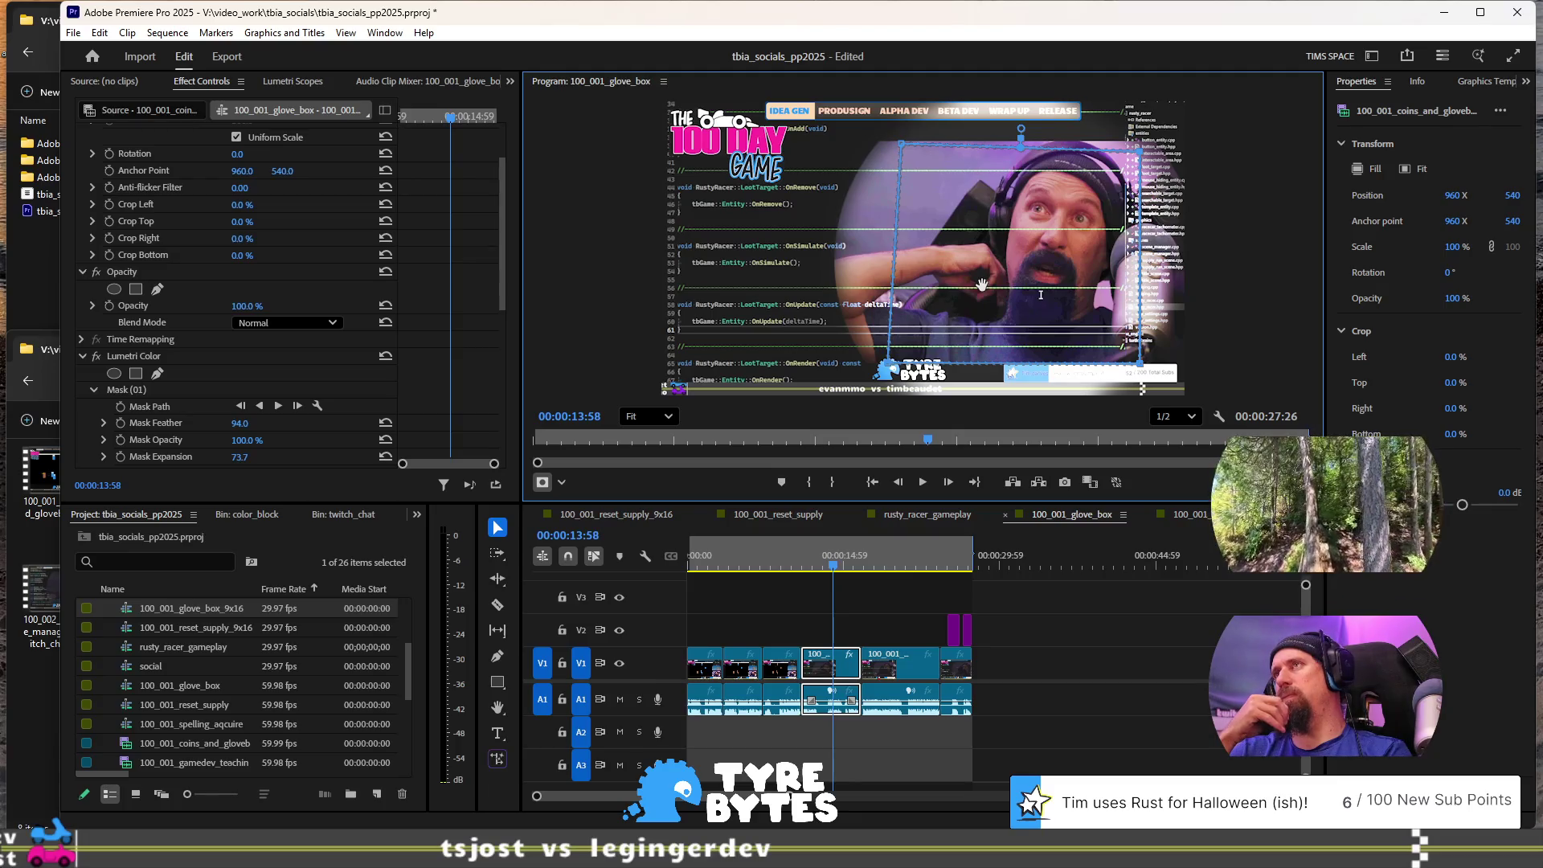
drag(982, 284, 967, 280)
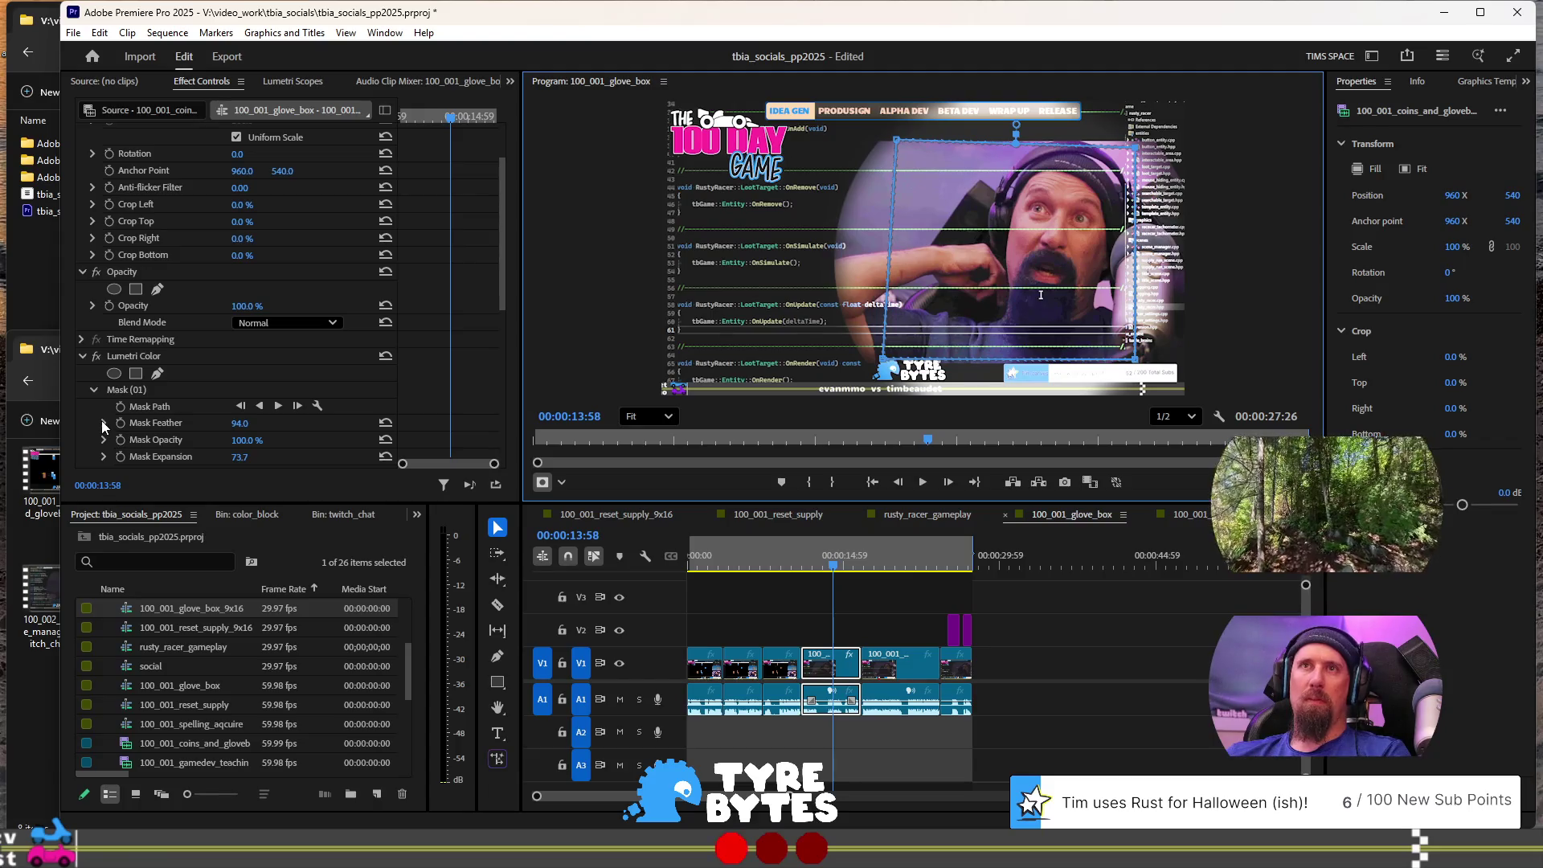
Step: Extend the rectangle's left edge further left and nudge the mask up-left
scroll(99, 419, down, 4)
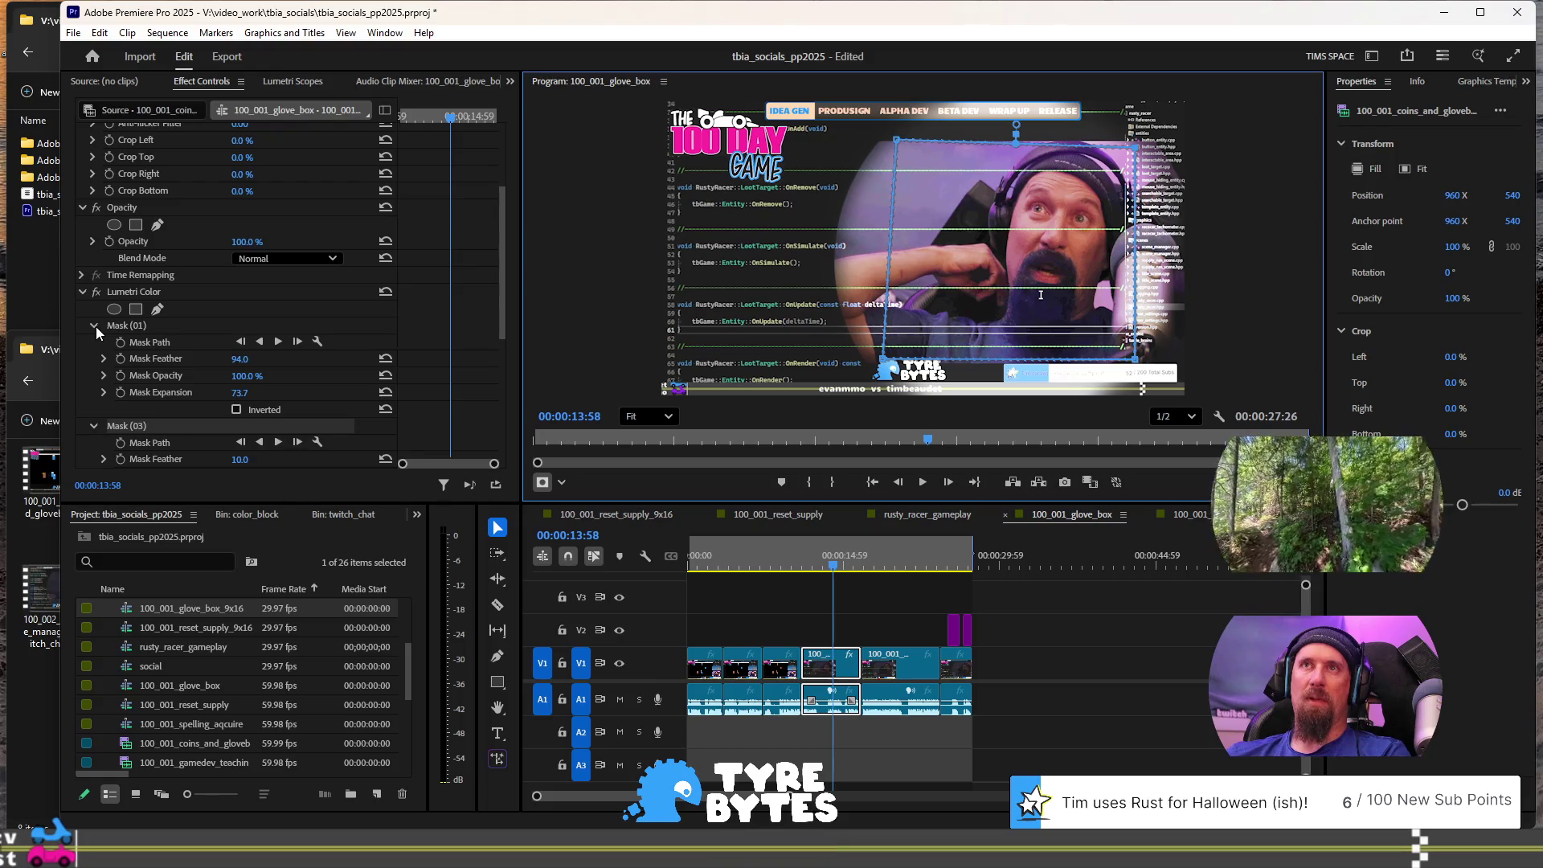
scroll(161, 353, down, 4)
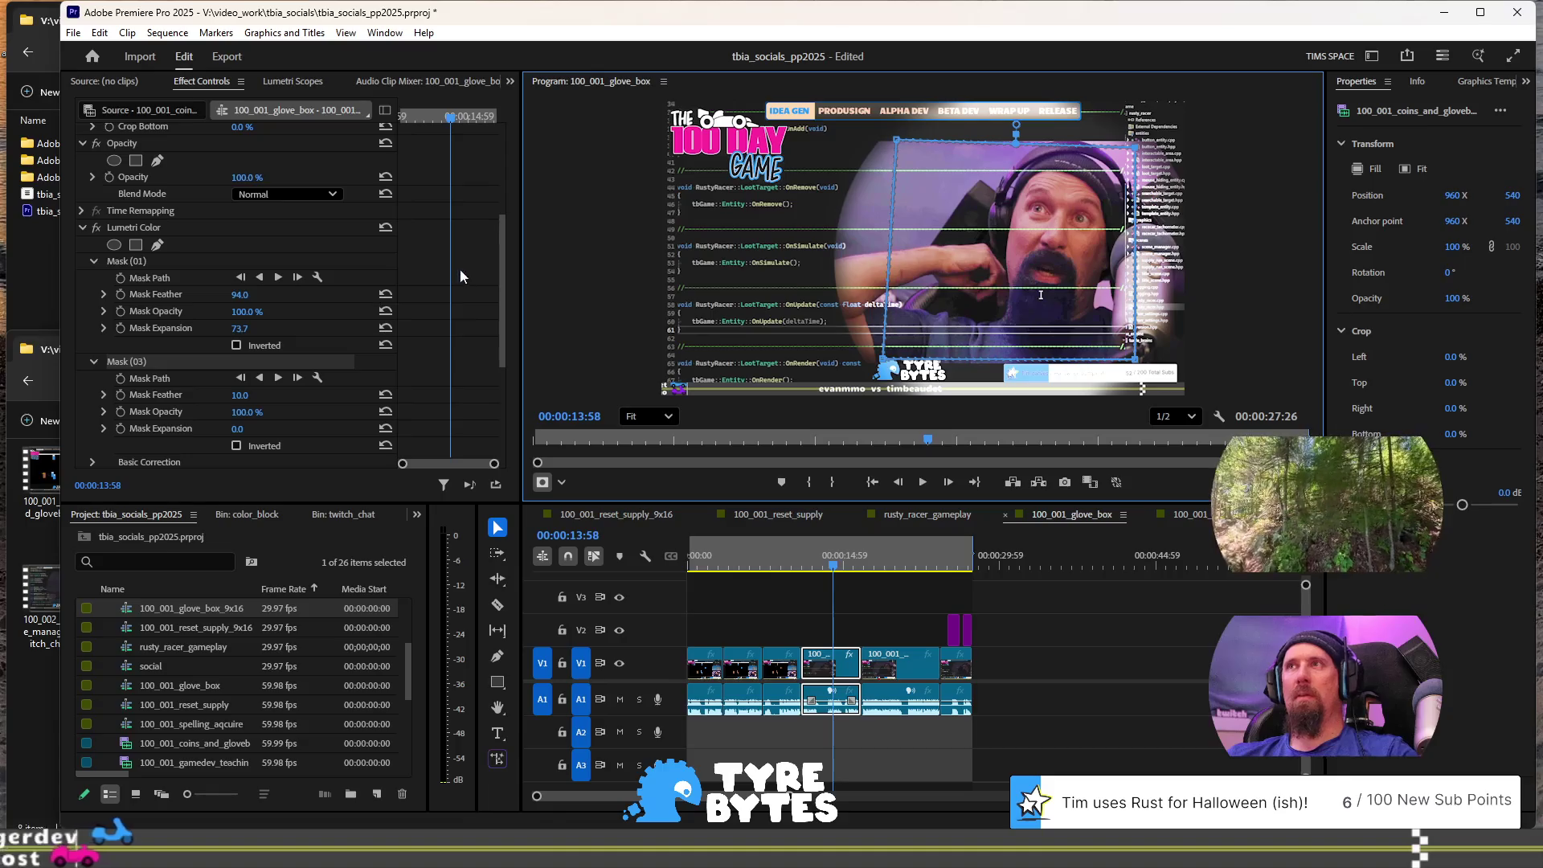
drag(887, 349, 757, 363)
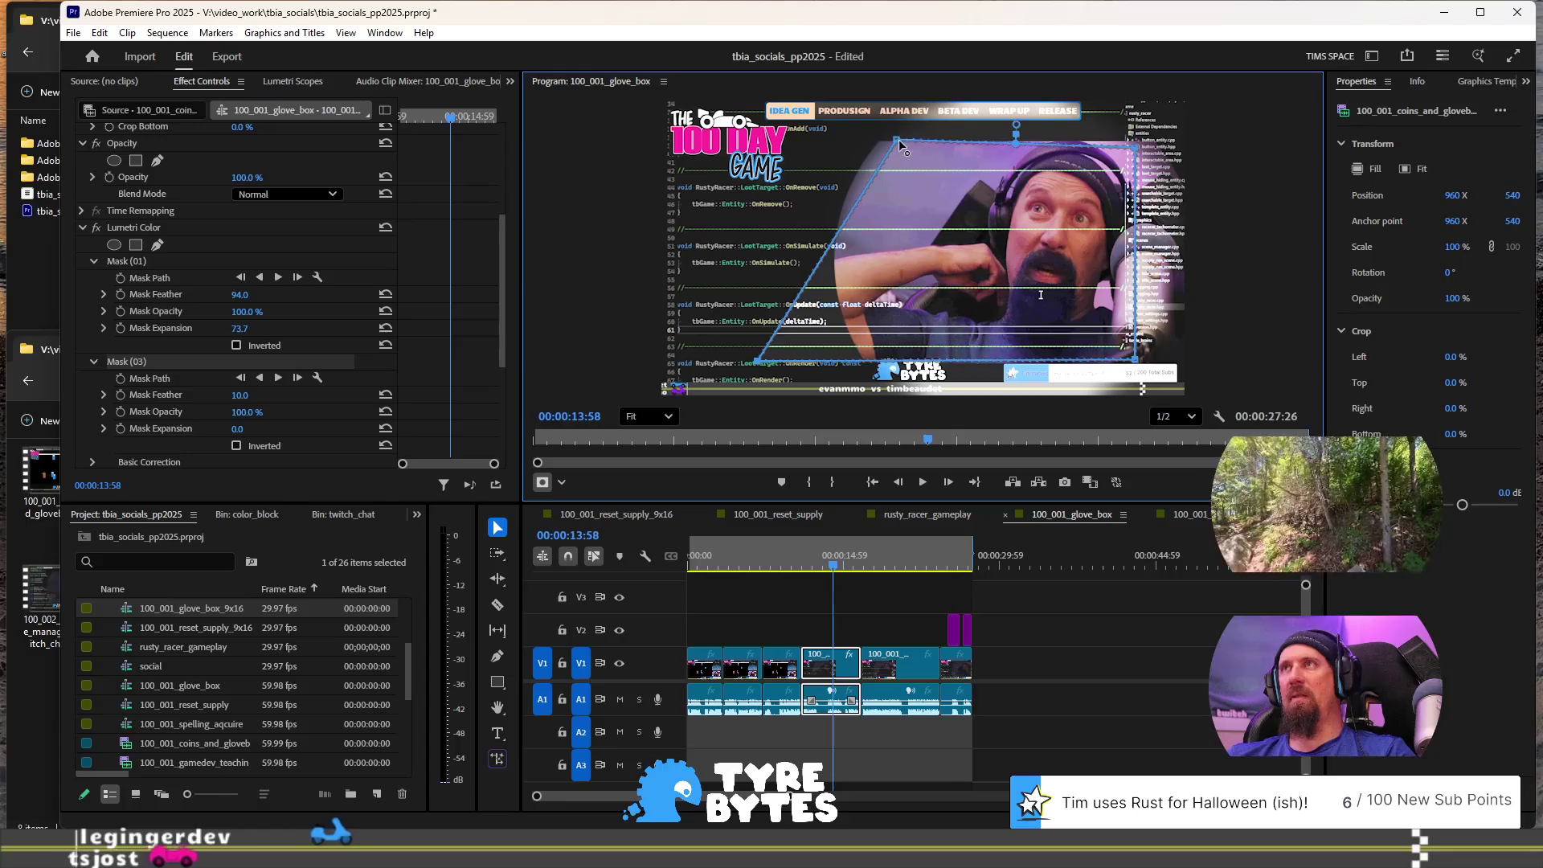
drag(894, 139, 747, 144)
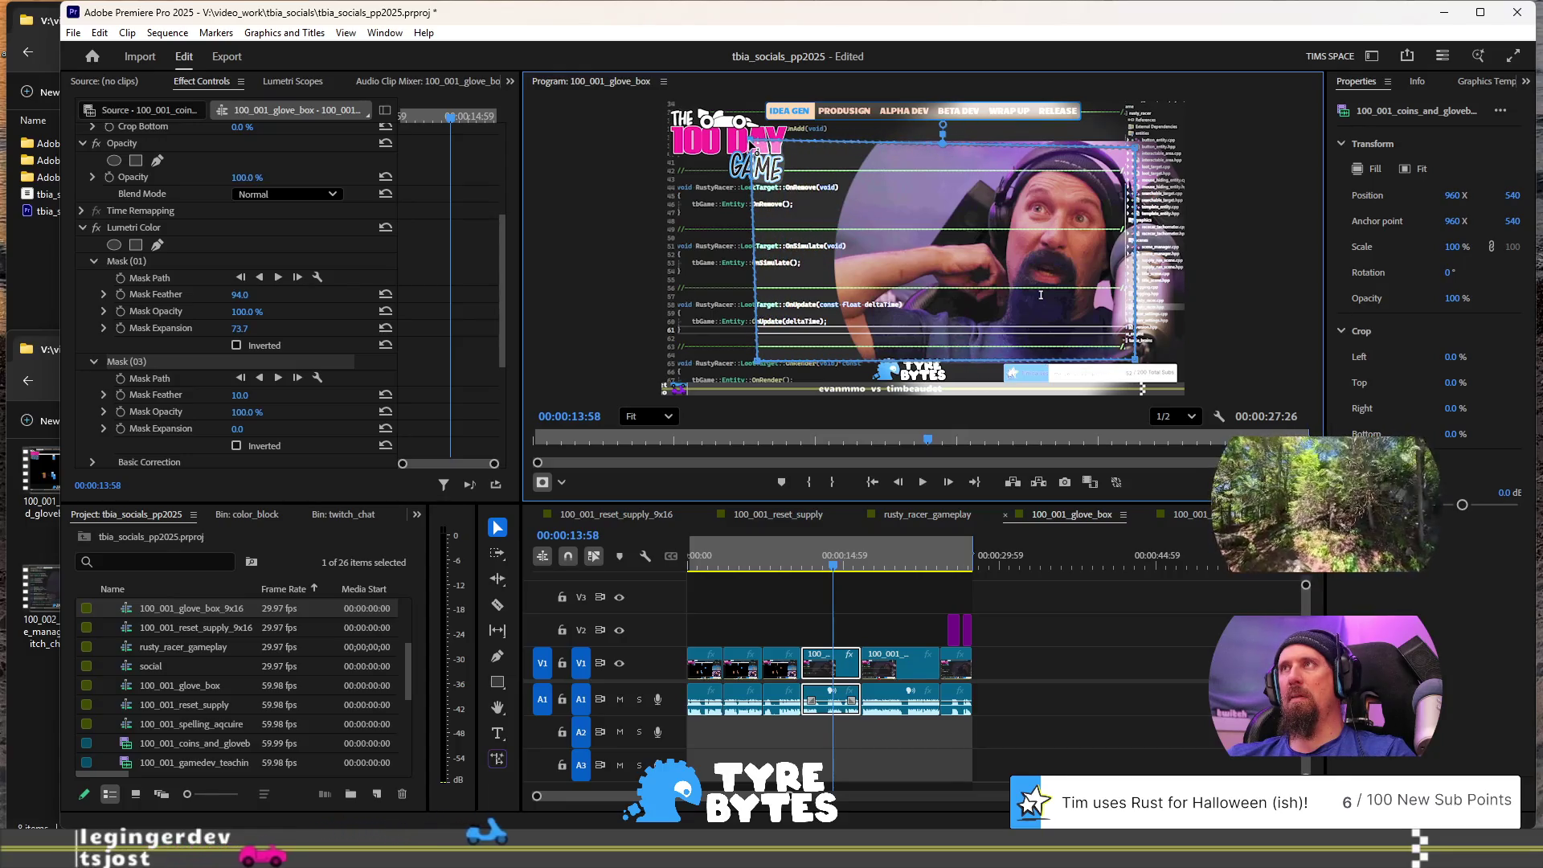
drag(1005, 234, 999, 231)
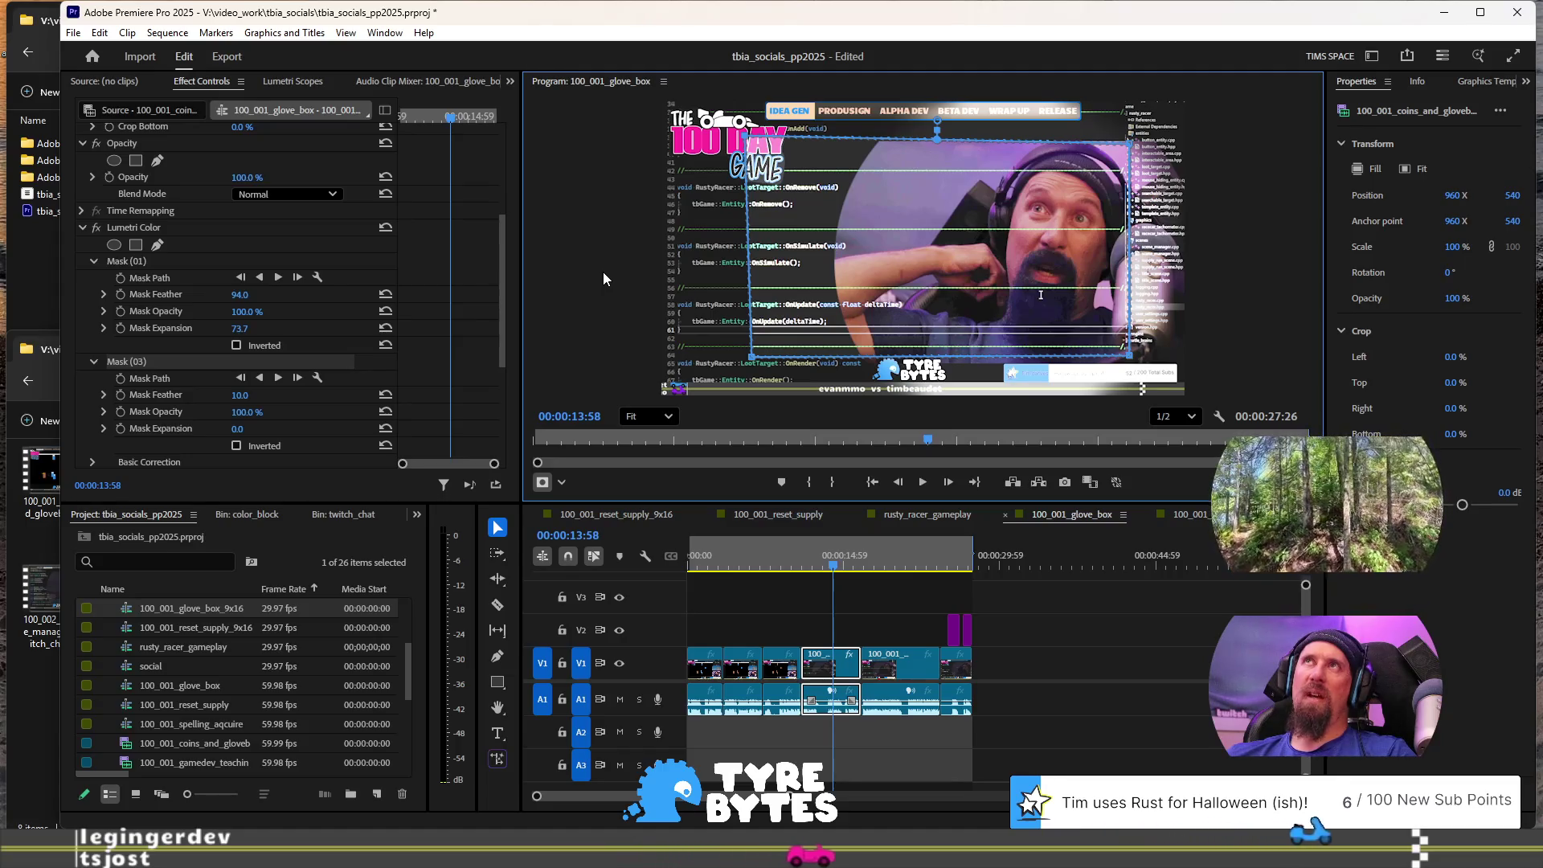
Step: Inspect the Mask (01) and Mask (03) entries under Lumetri Color and test inverting Mask (01)
click(142, 359)
click(136, 261)
right_click(138, 261)
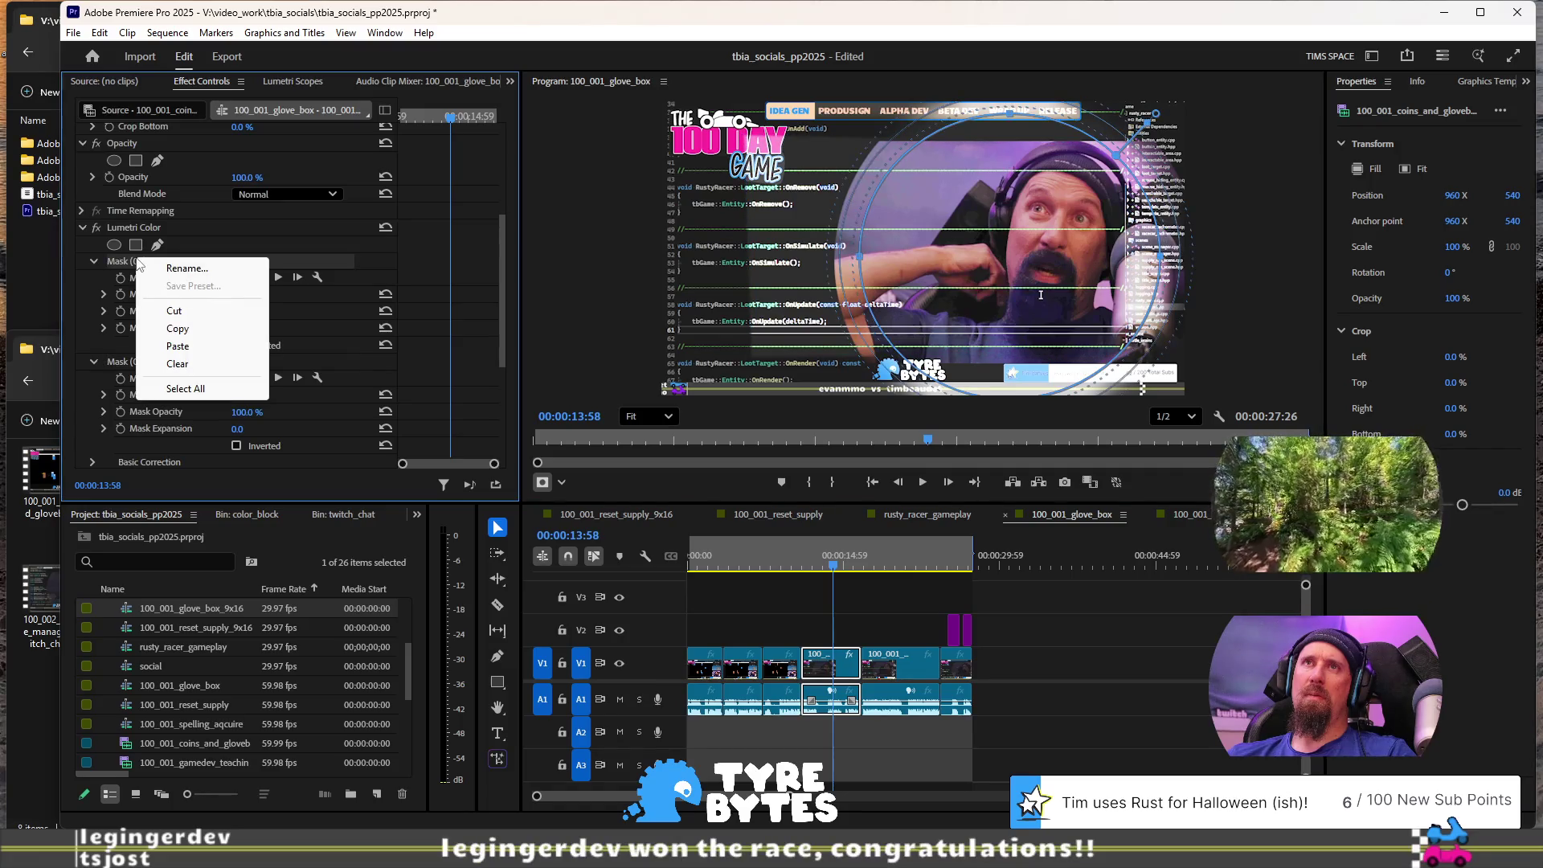
key(Escape)
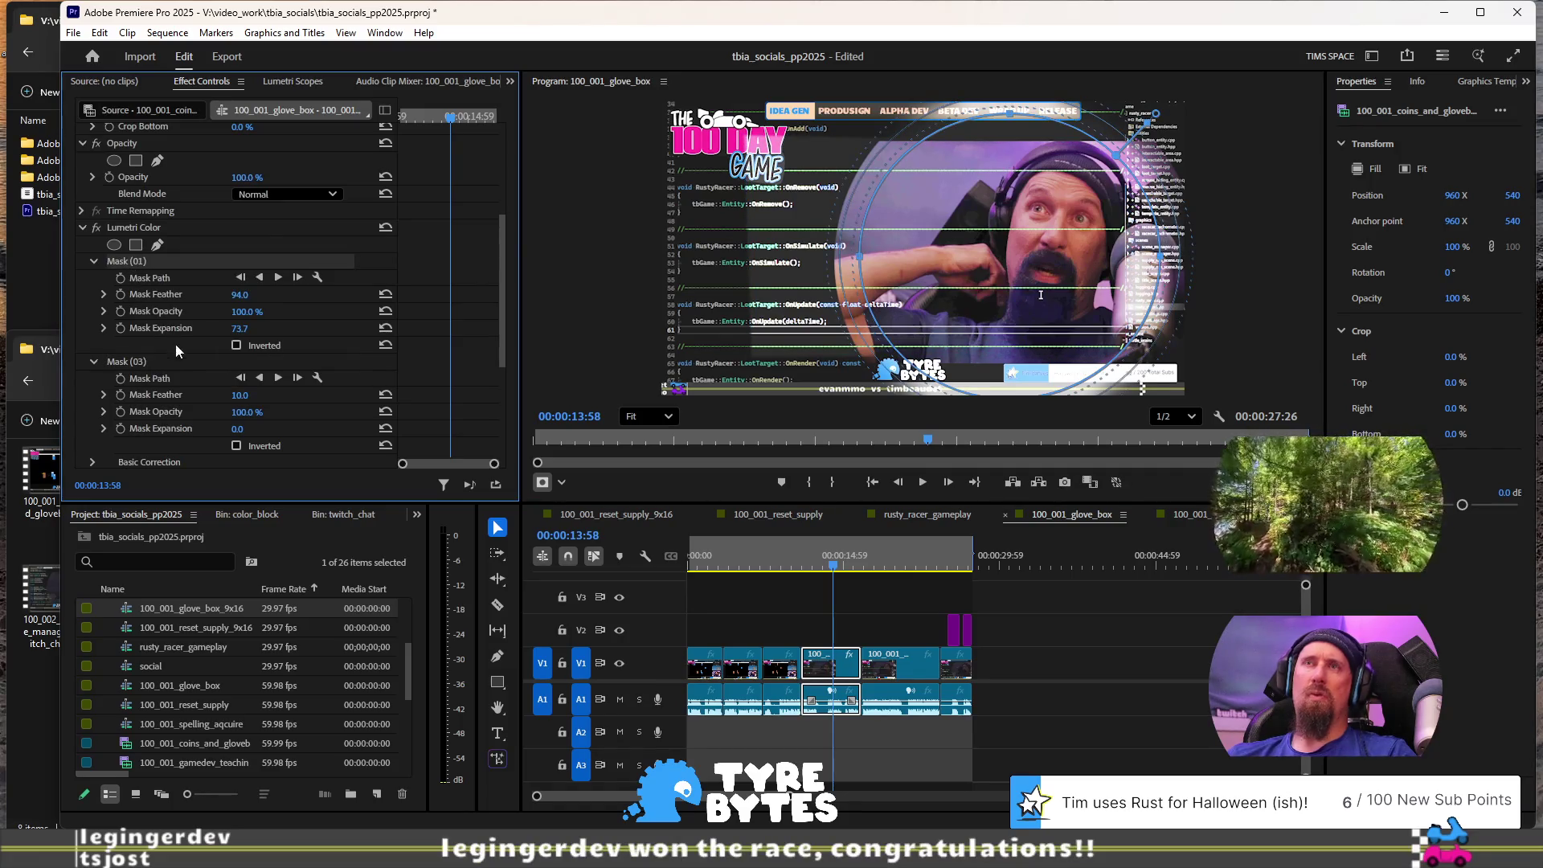
scroll(175, 347, down, 3)
scroll(178, 369, up, 3)
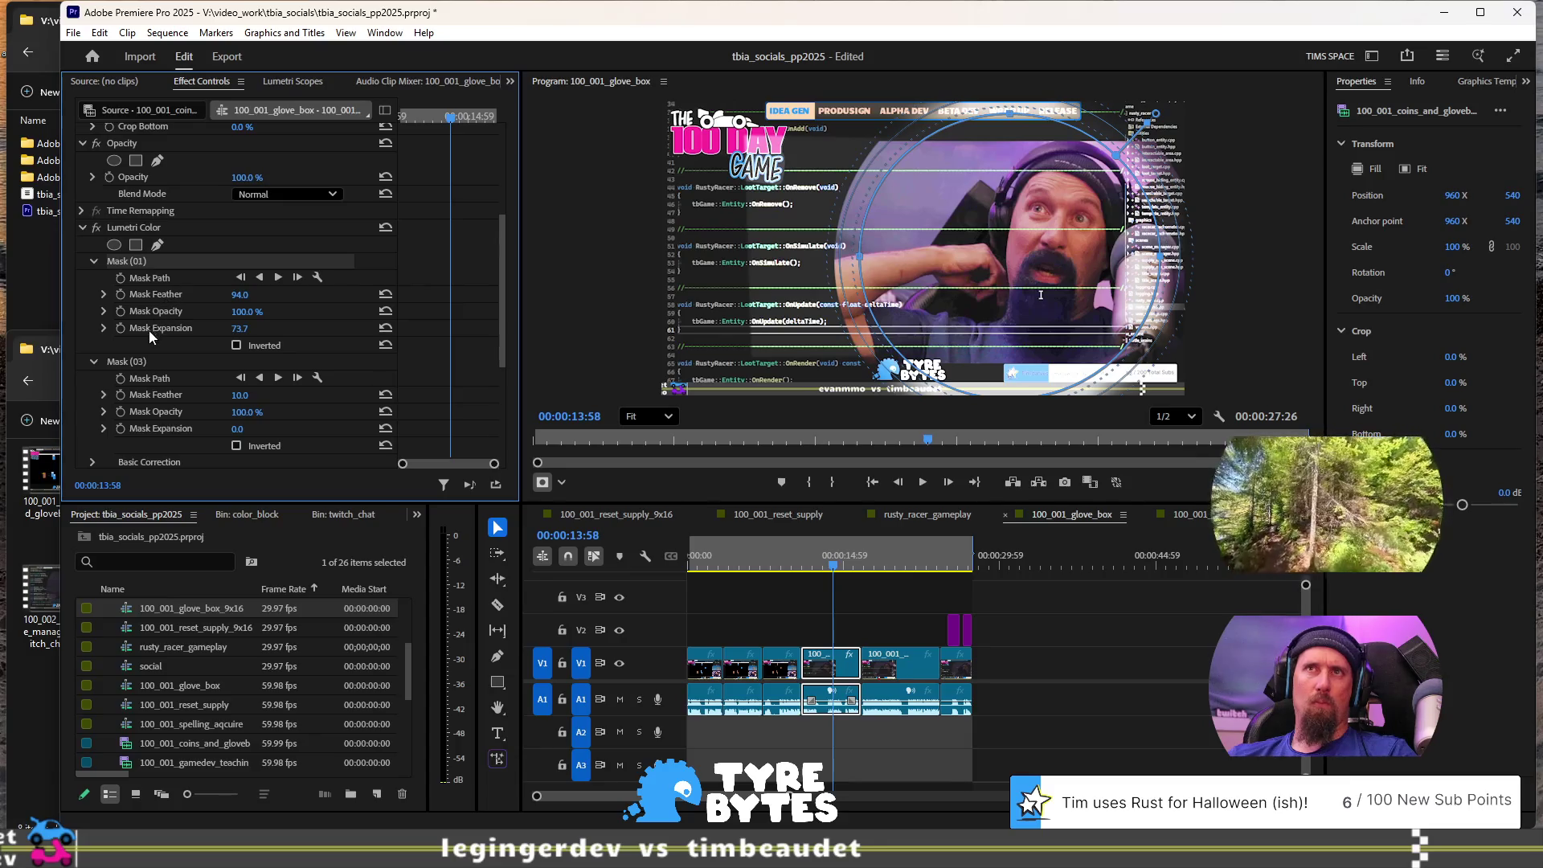
click(143, 358)
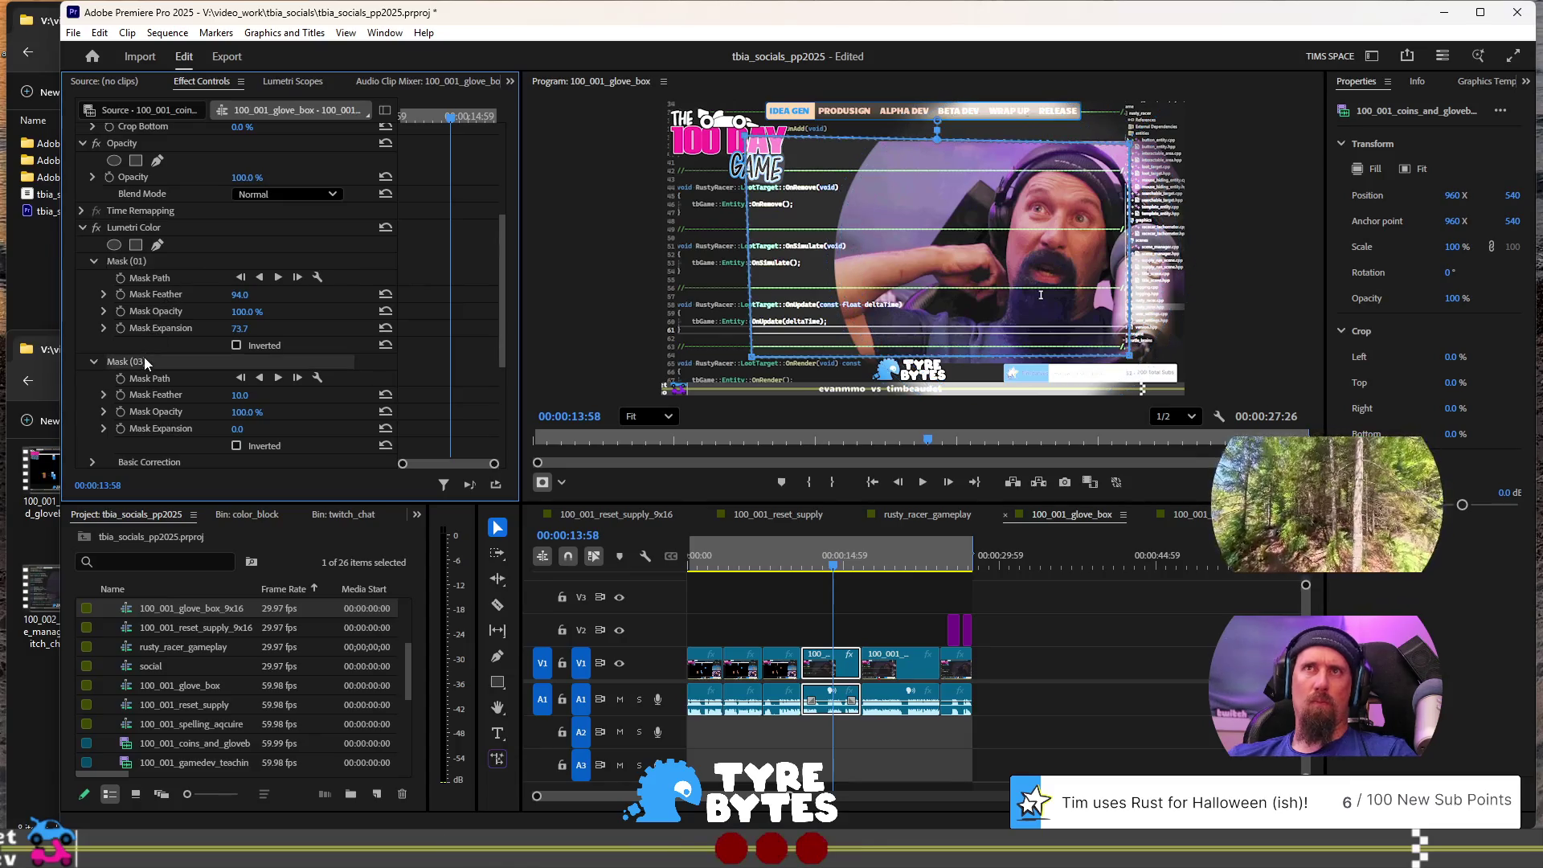
click(236, 346)
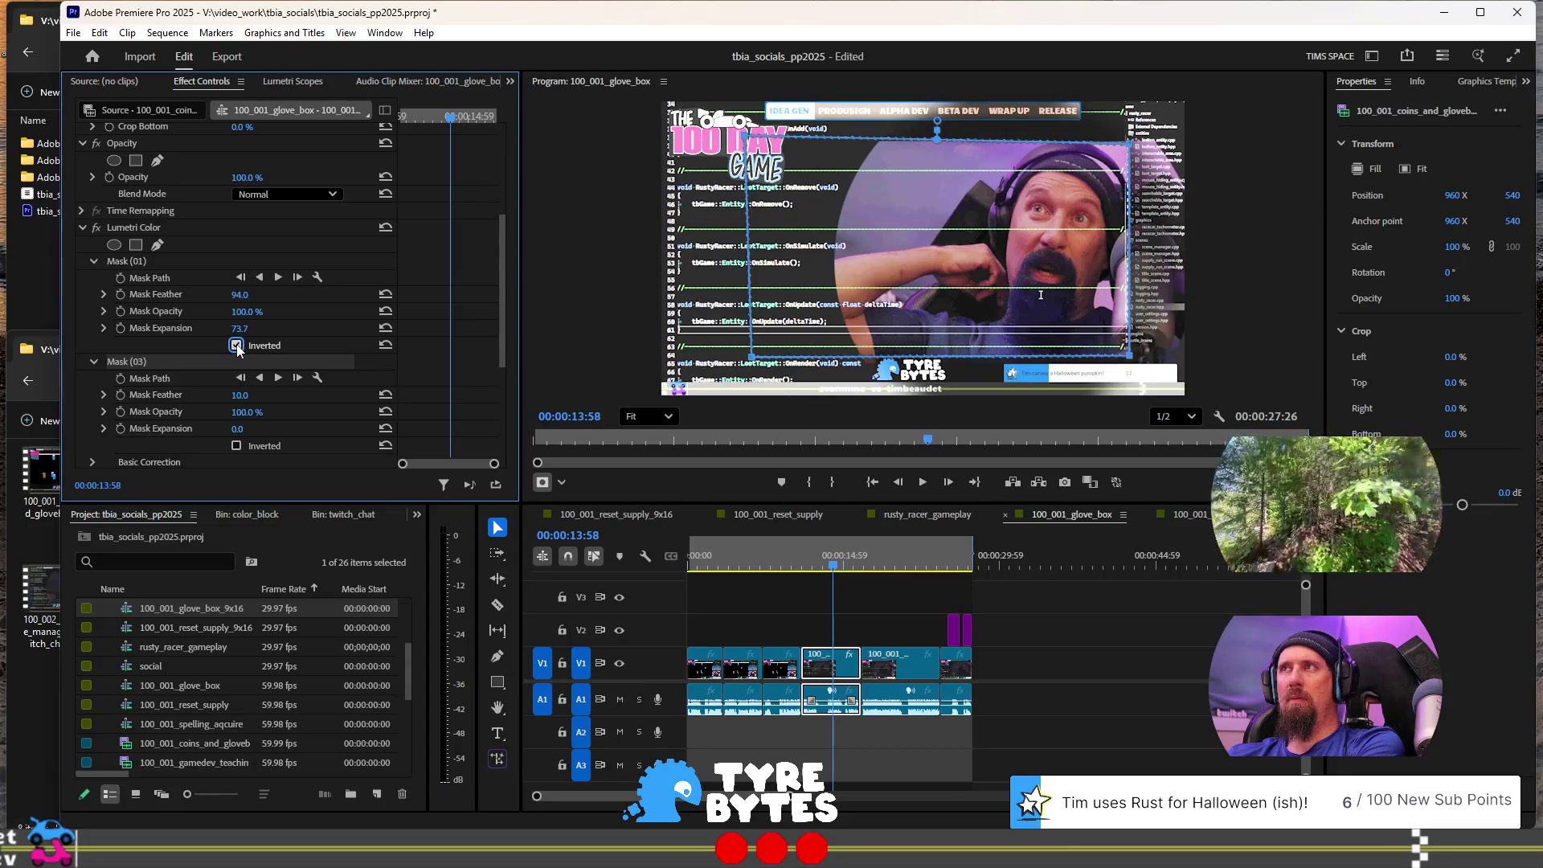
click(236, 346)
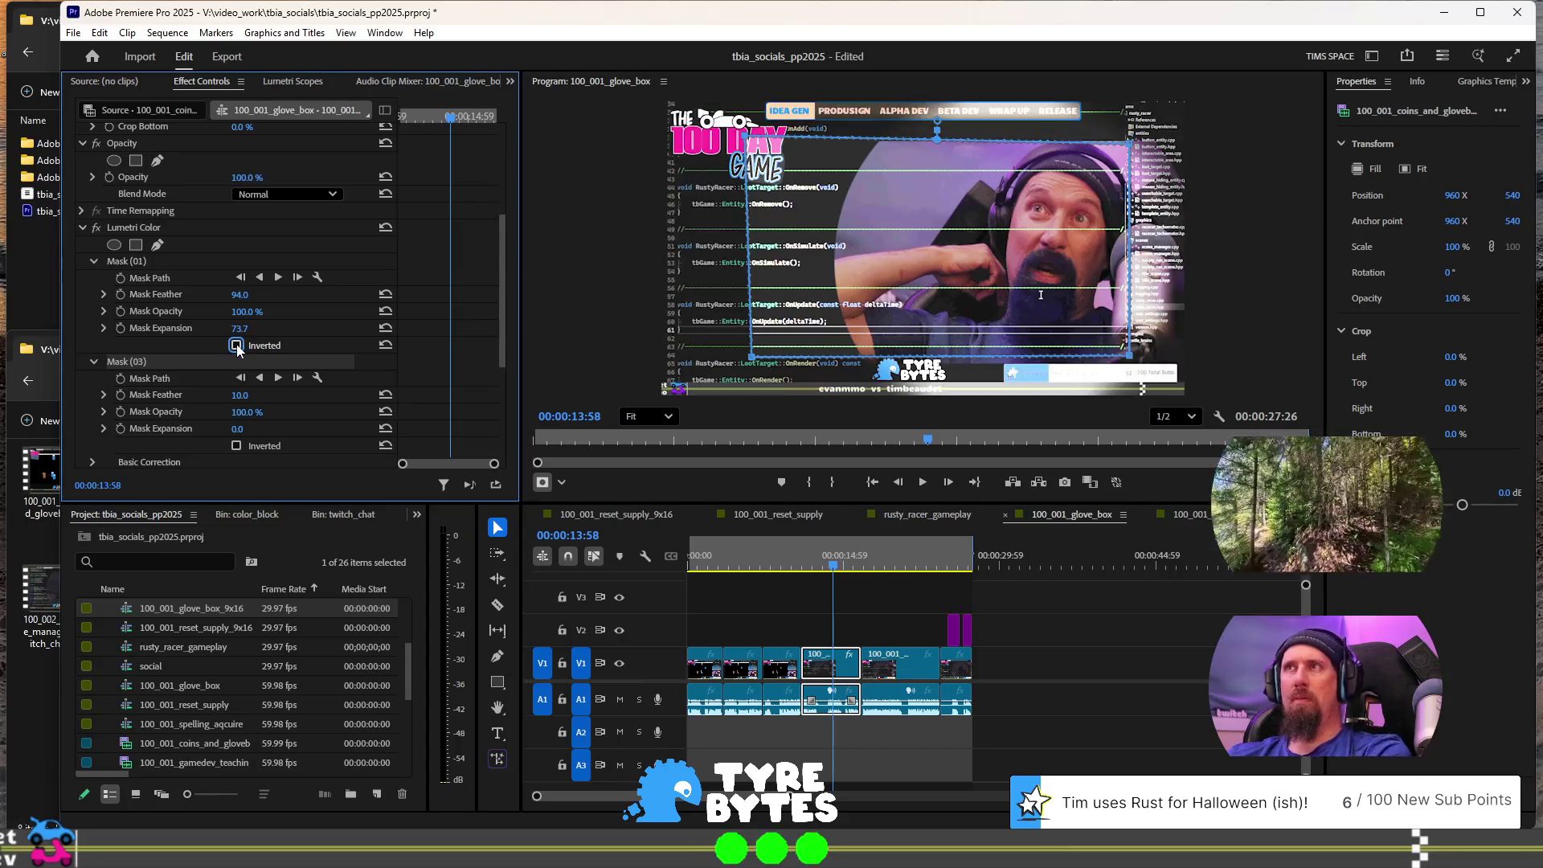
Step: Compare Mask (03) and Mask (01) inverted versus normal, leaving both uninverted
click(236, 446)
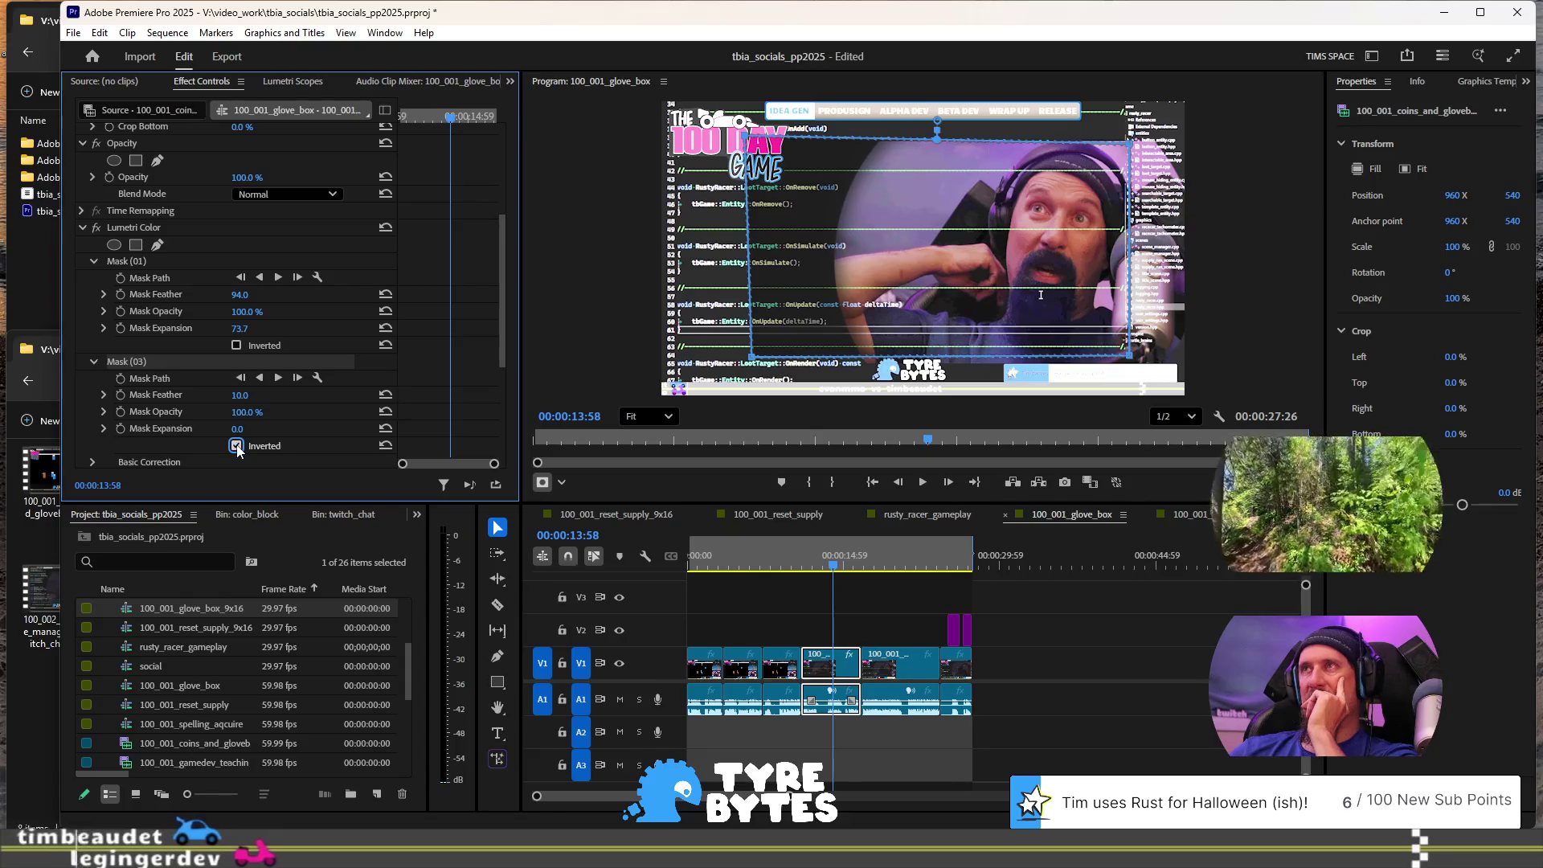
click(236, 446)
click(236, 446)
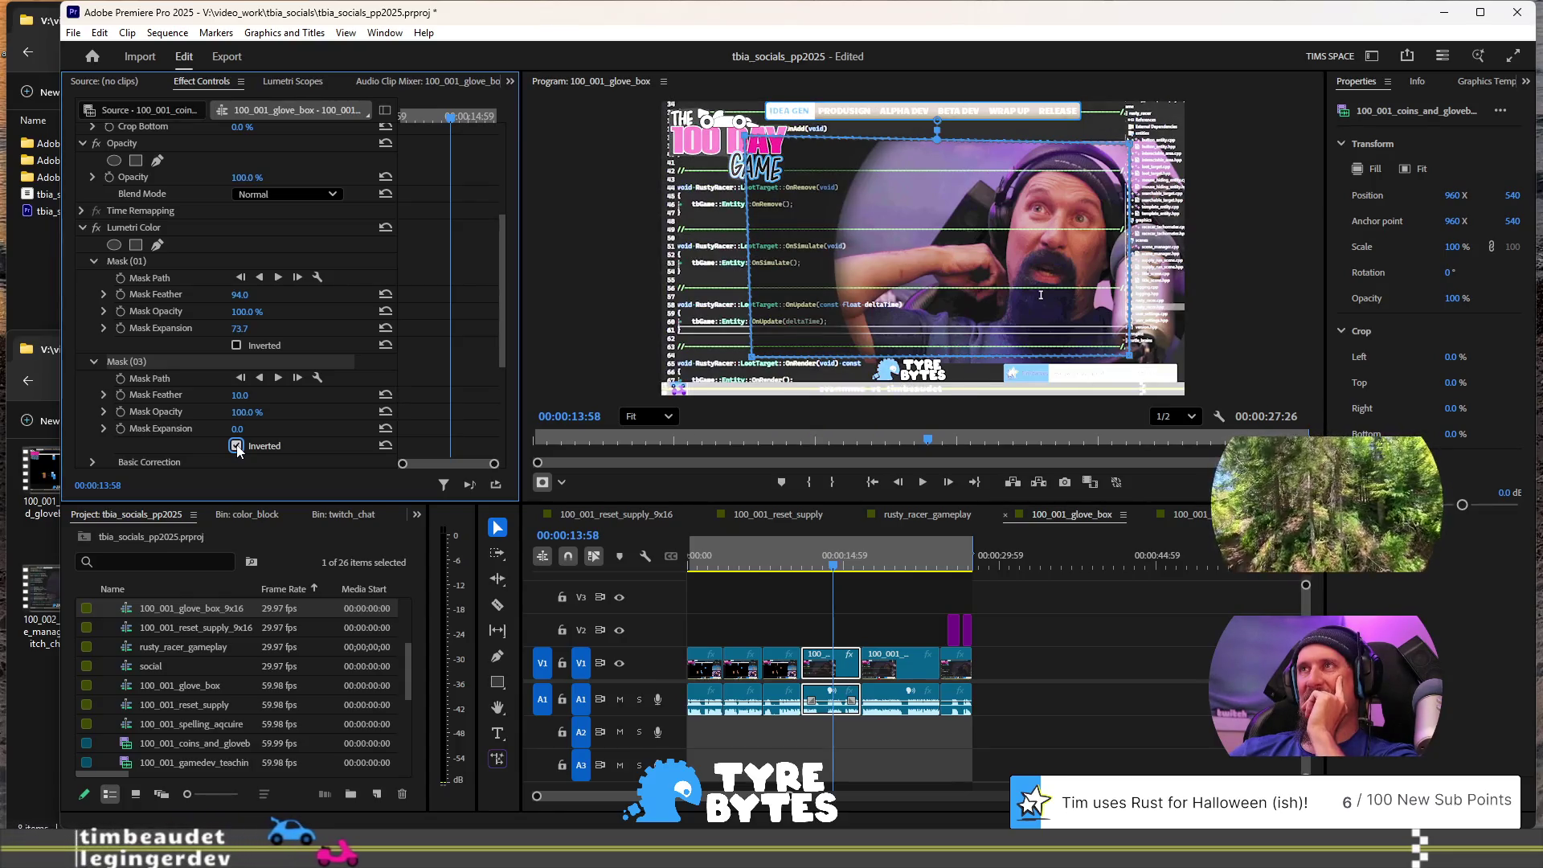
click(236, 445)
click(236, 446)
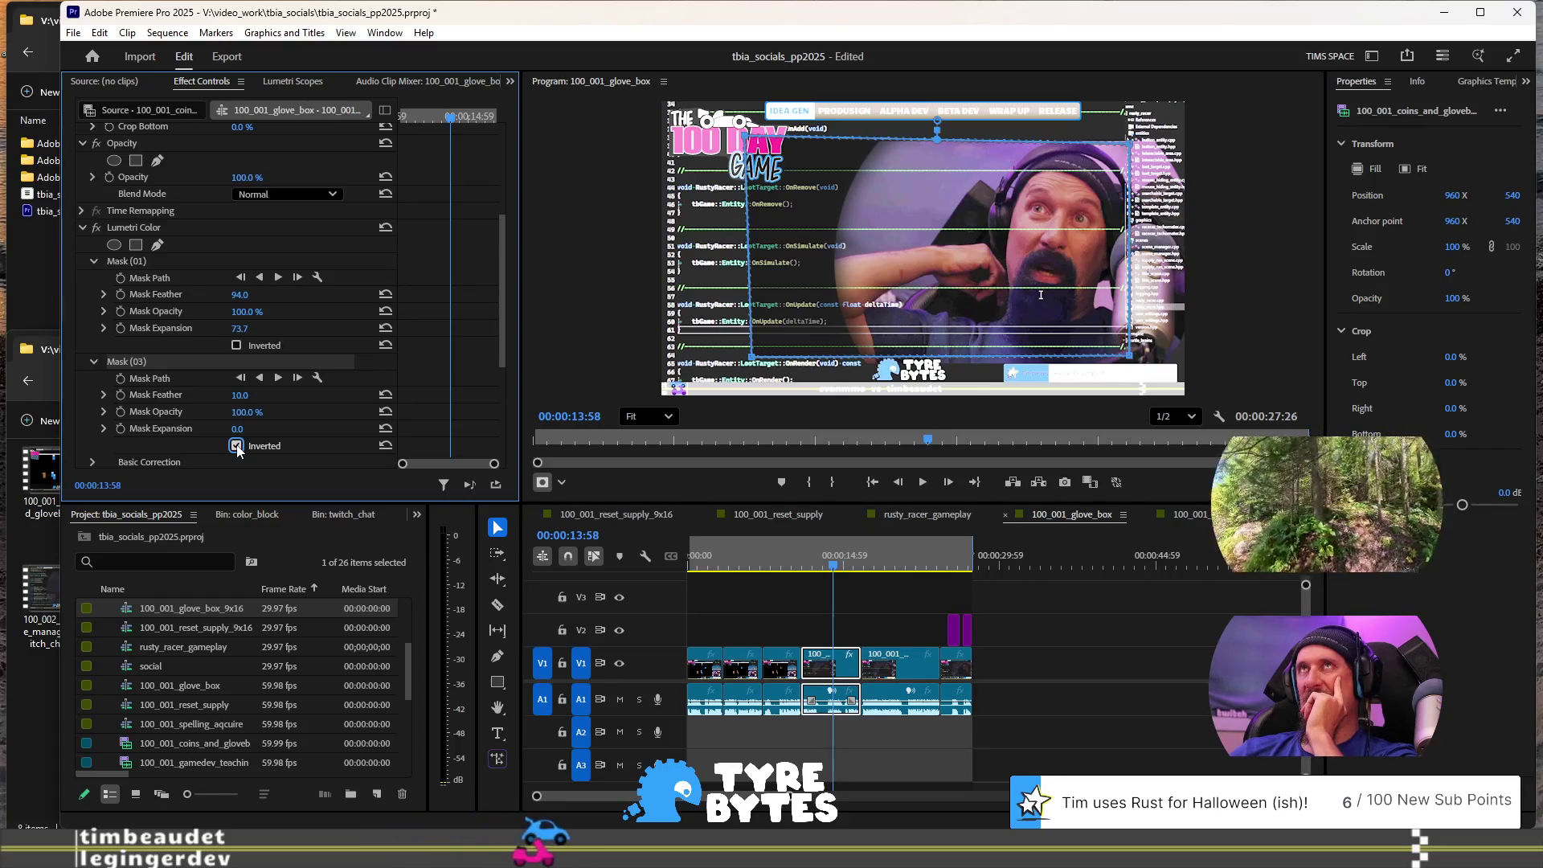
click(237, 446)
click(236, 446)
click(236, 446)
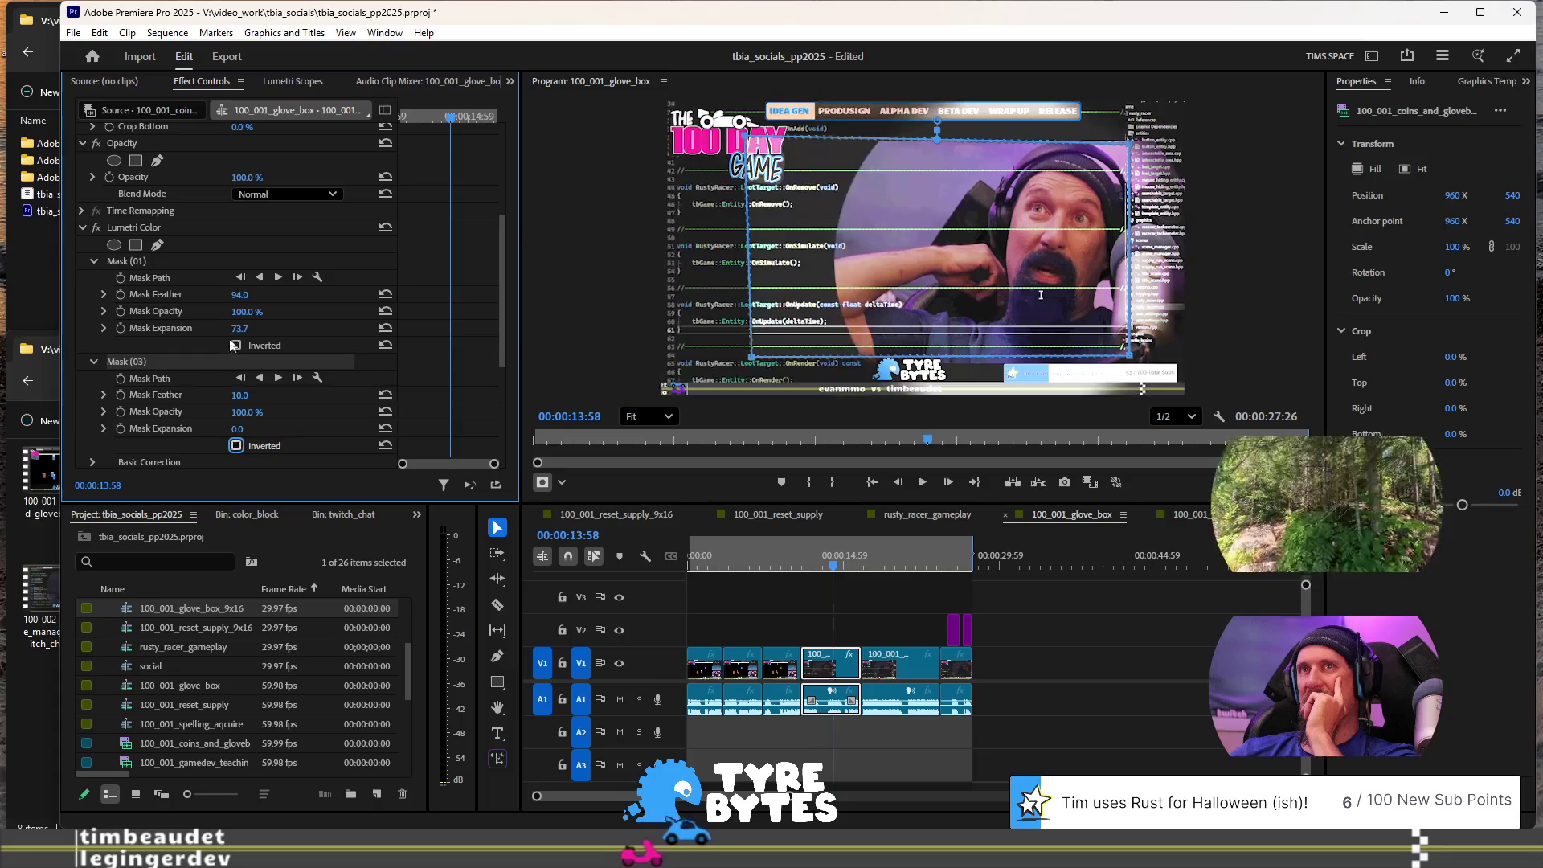
click(237, 346)
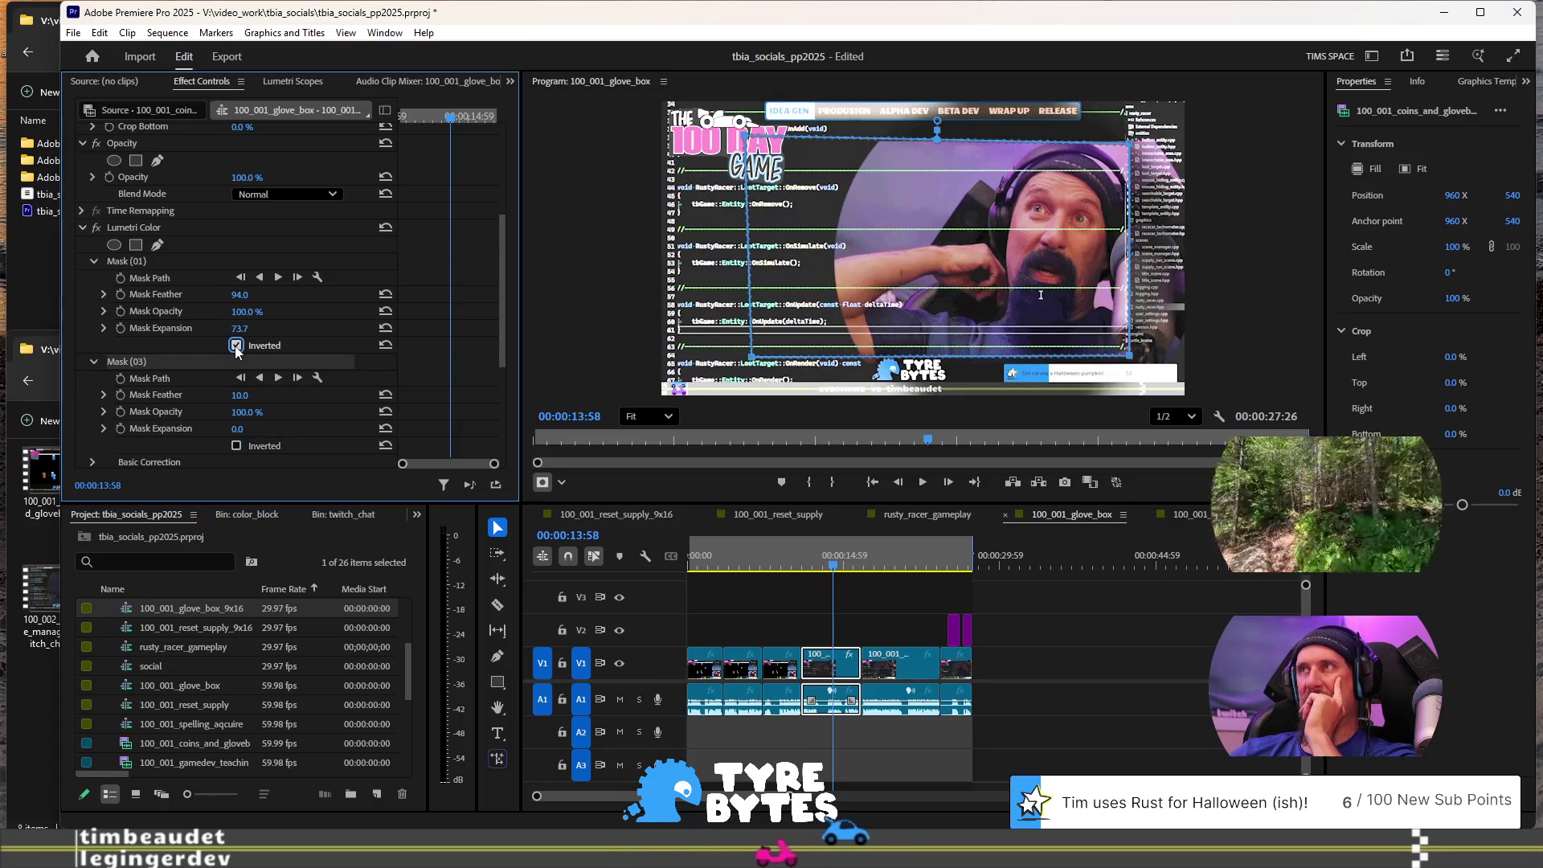
click(236, 346)
click(236, 347)
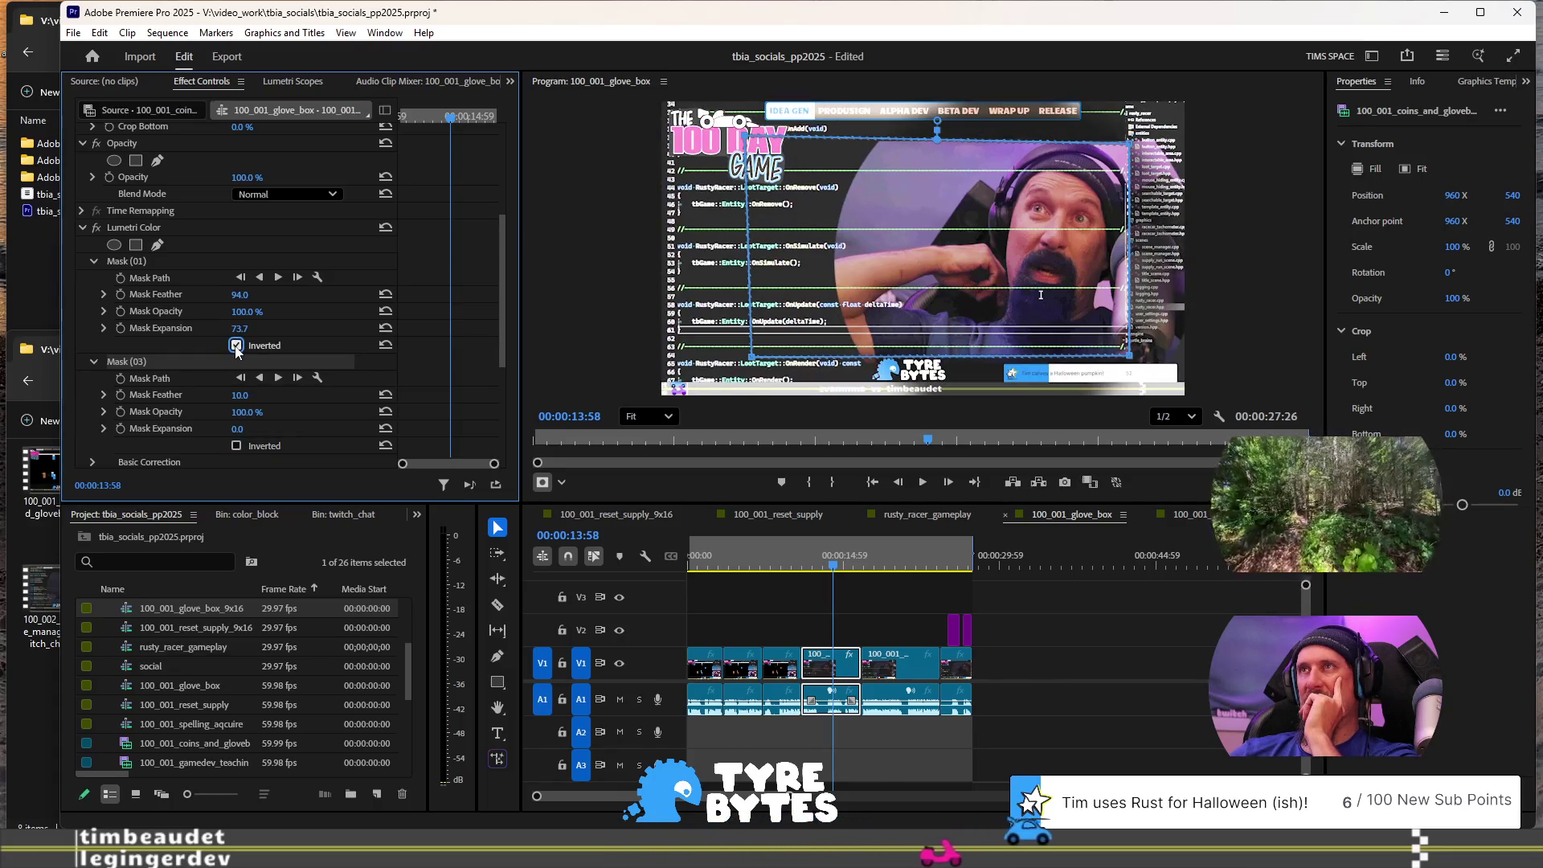
click(236, 346)
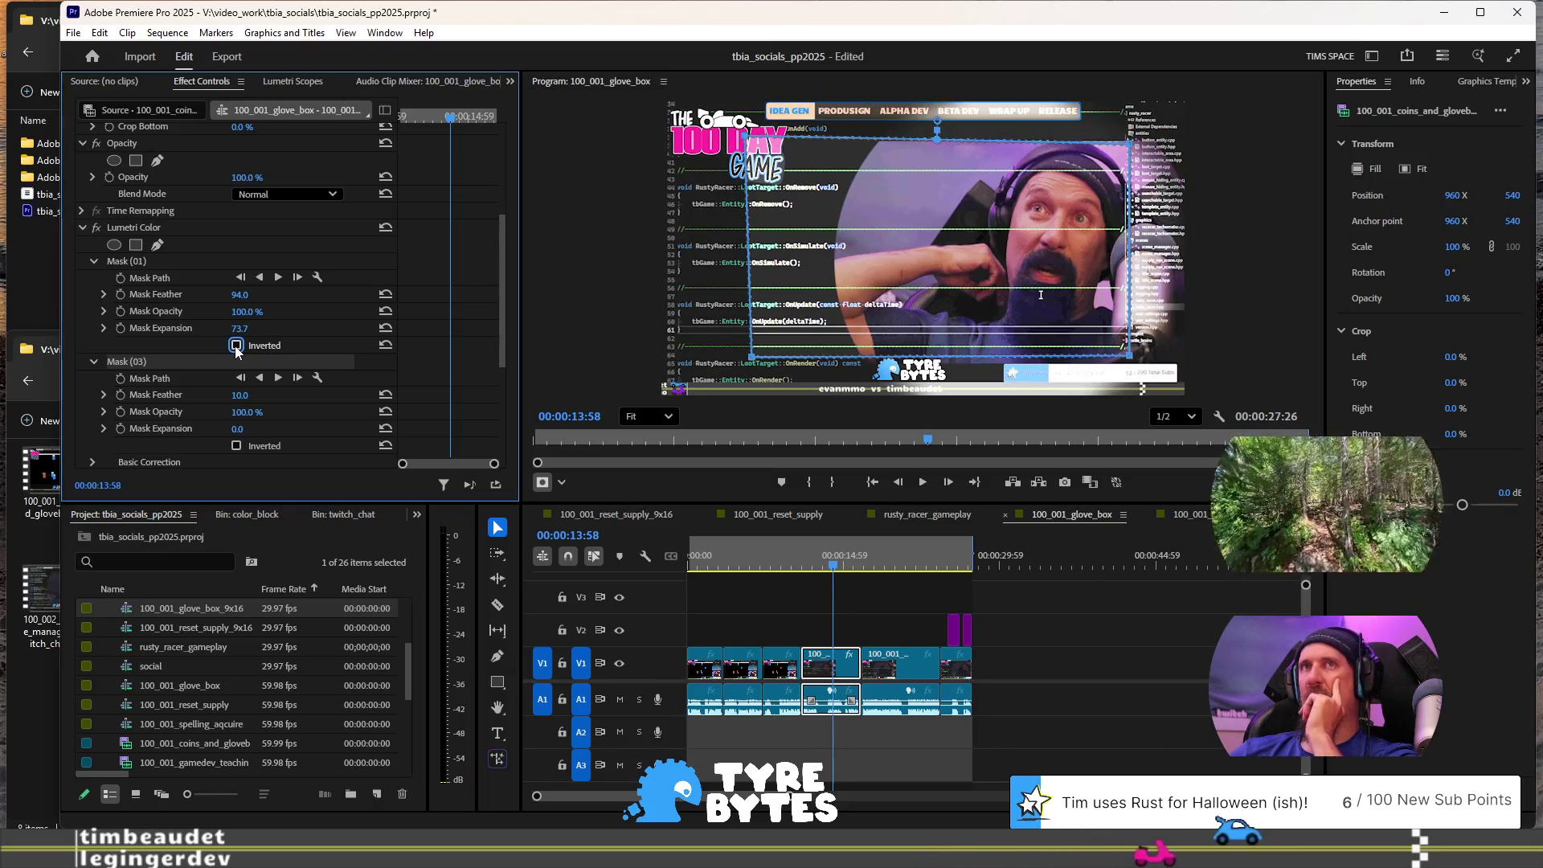
Step: Test the rectangle mask's inversion and position, then delete Mask (03)
click(187, 261)
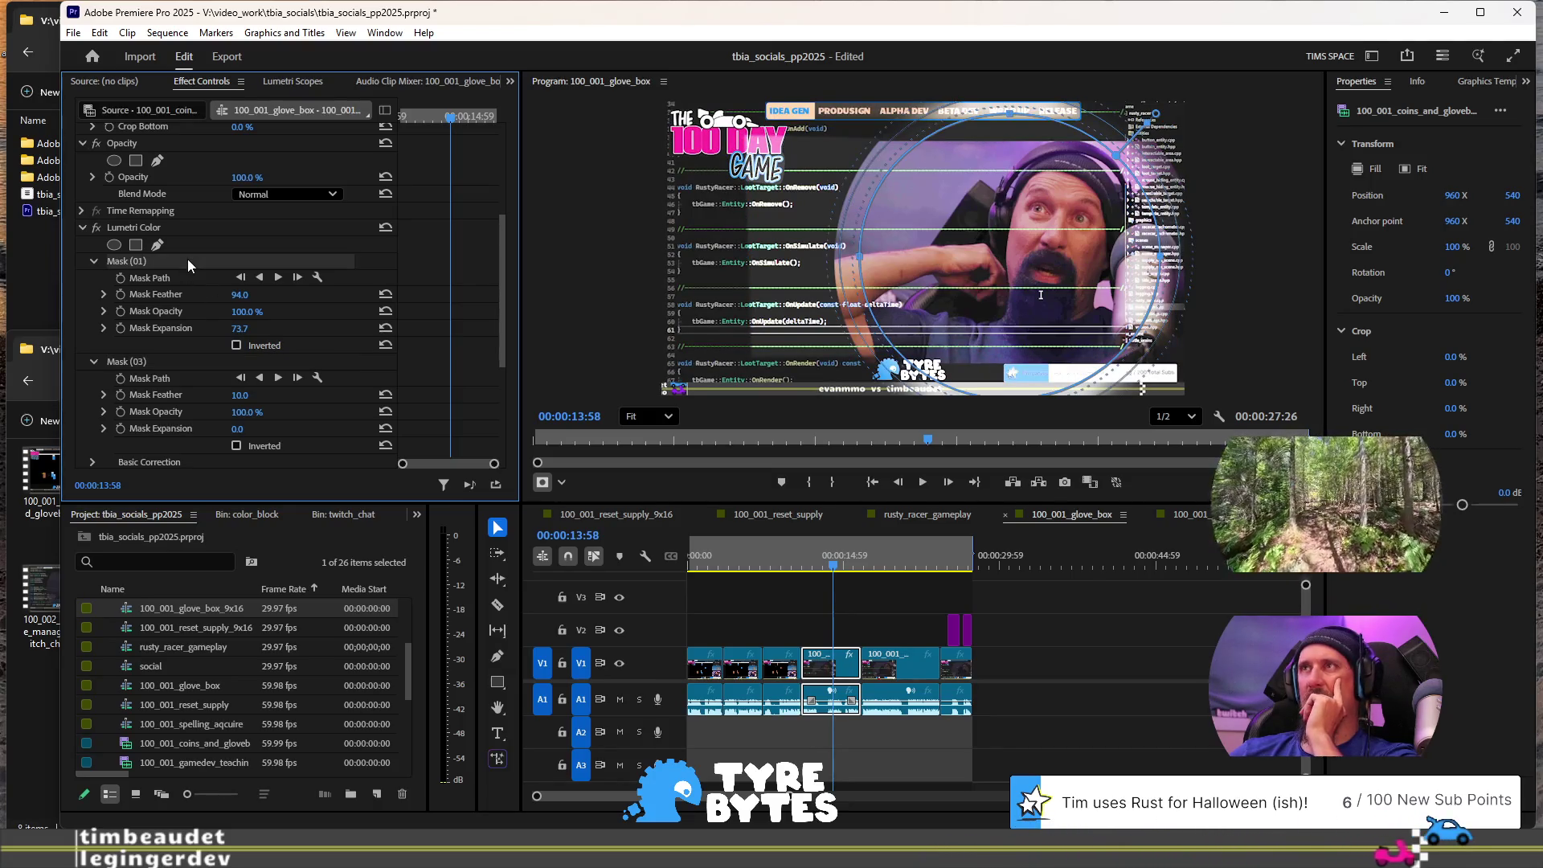
click(179, 362)
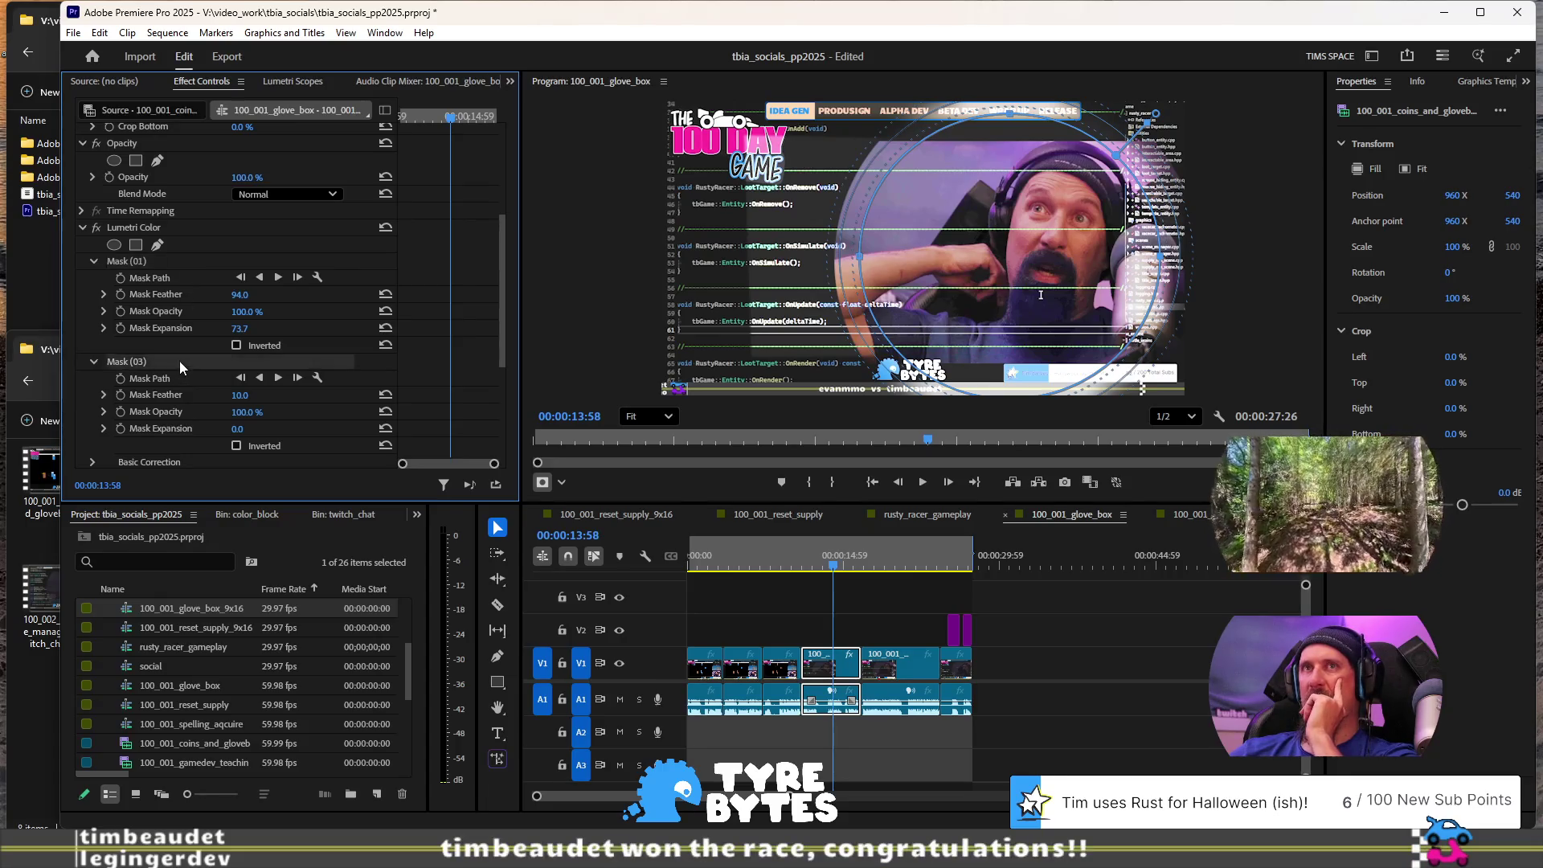
click(236, 446)
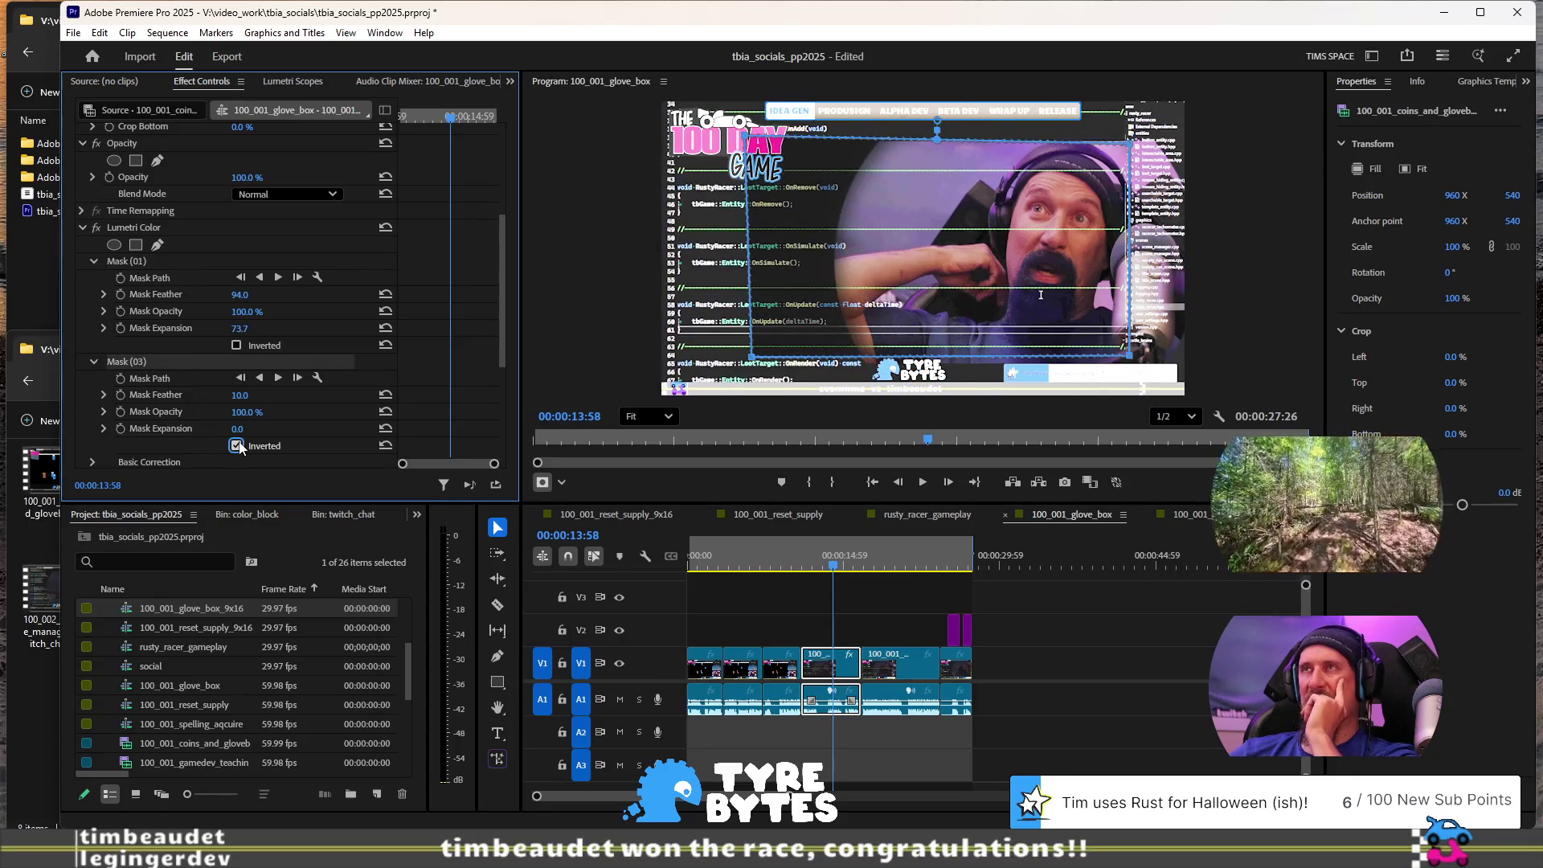
click(237, 446)
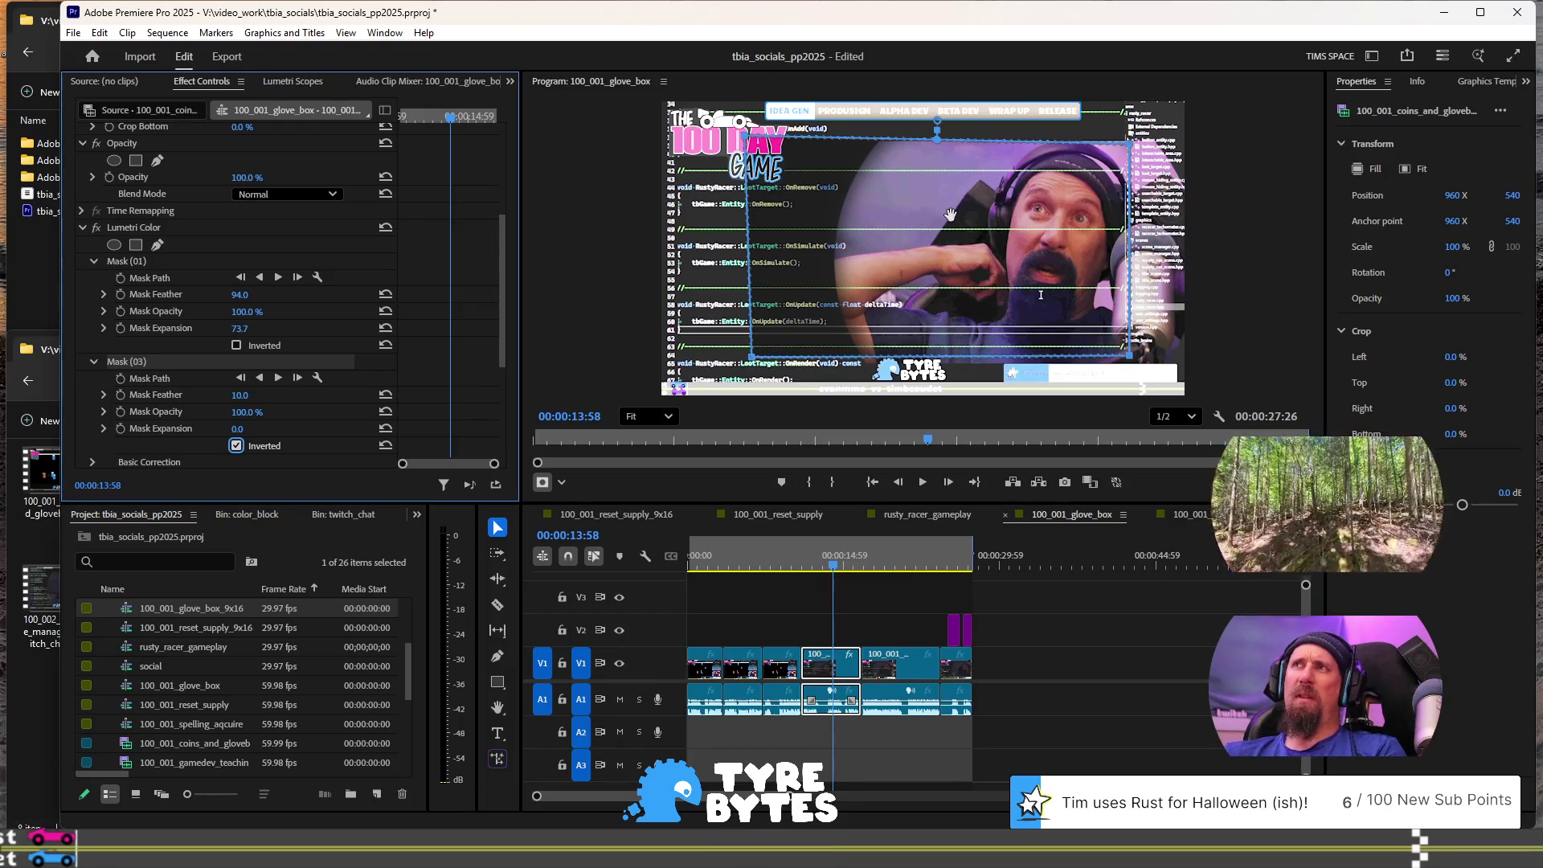
drag(950, 216, 1011, 437)
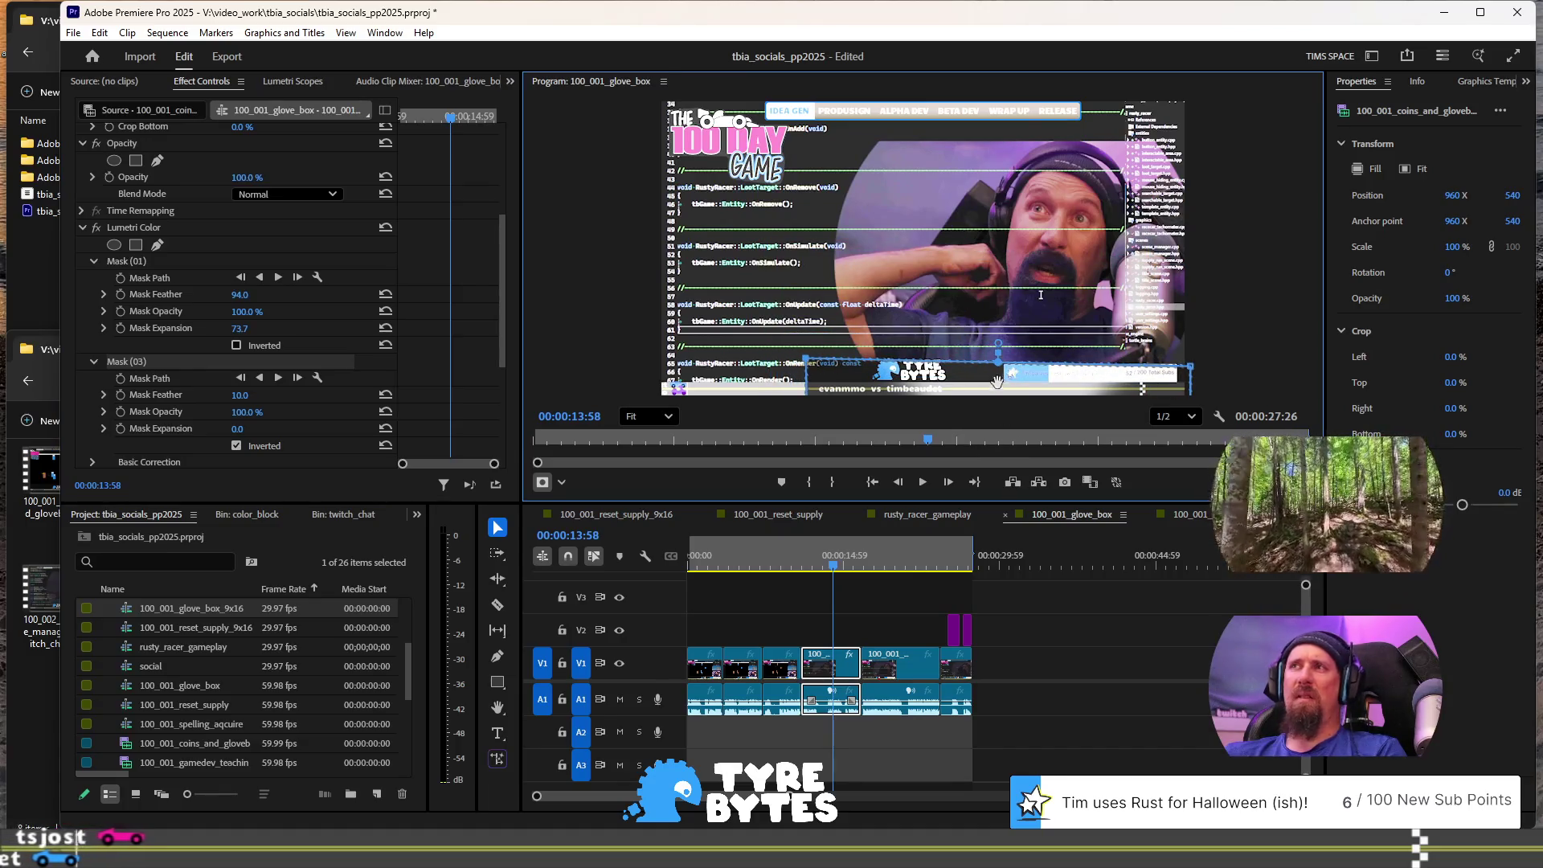
drag(996, 381, 940, 161)
click(143, 359)
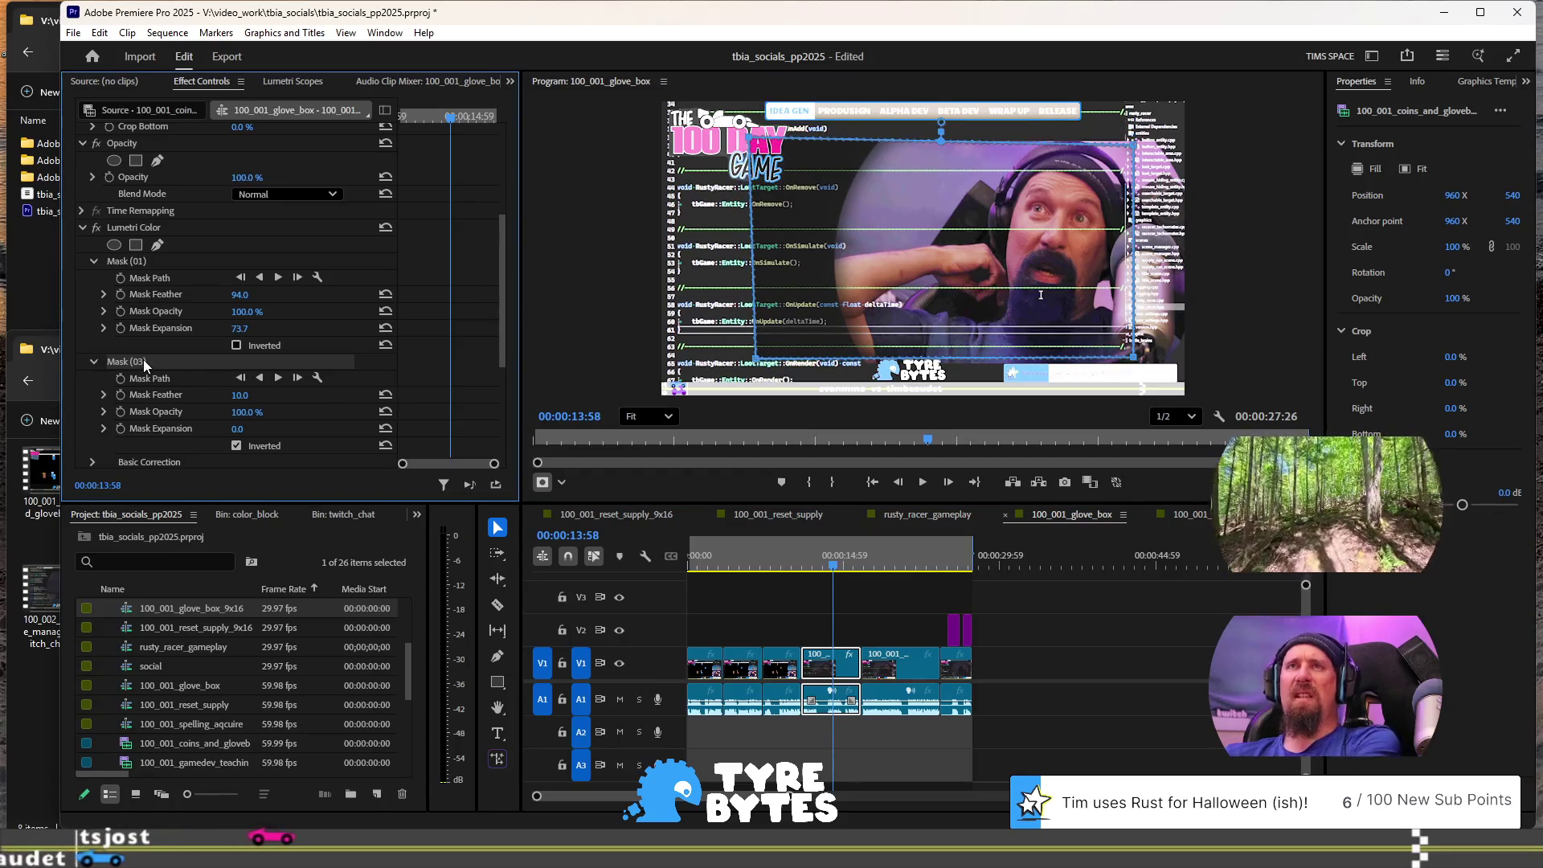
key(Delete)
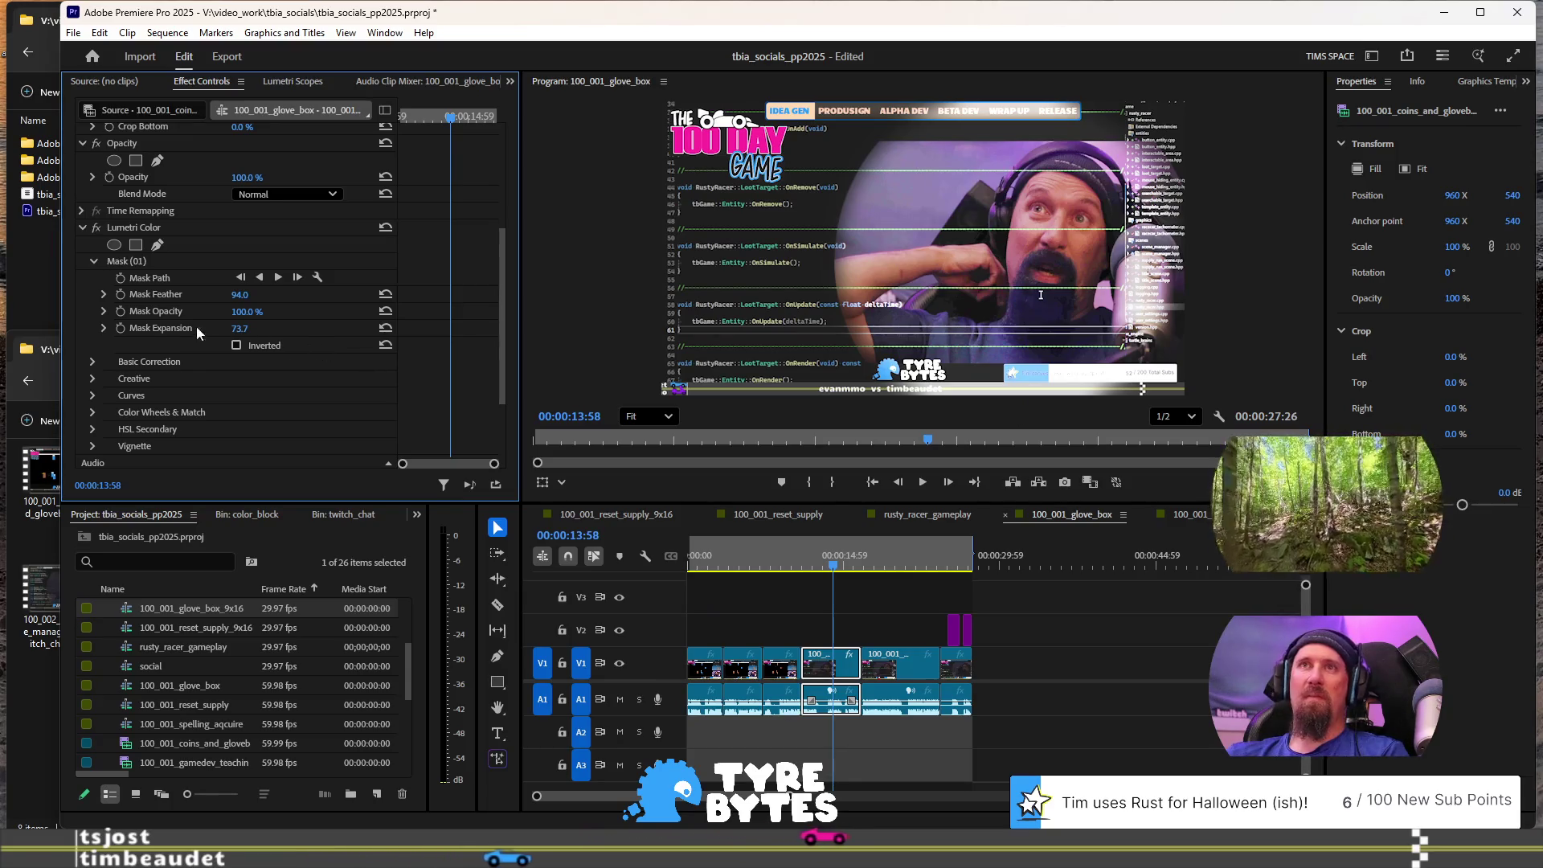
Step: Resize and move the ellipse Mask (01) in the Program monitor to fit the face
click(125, 263)
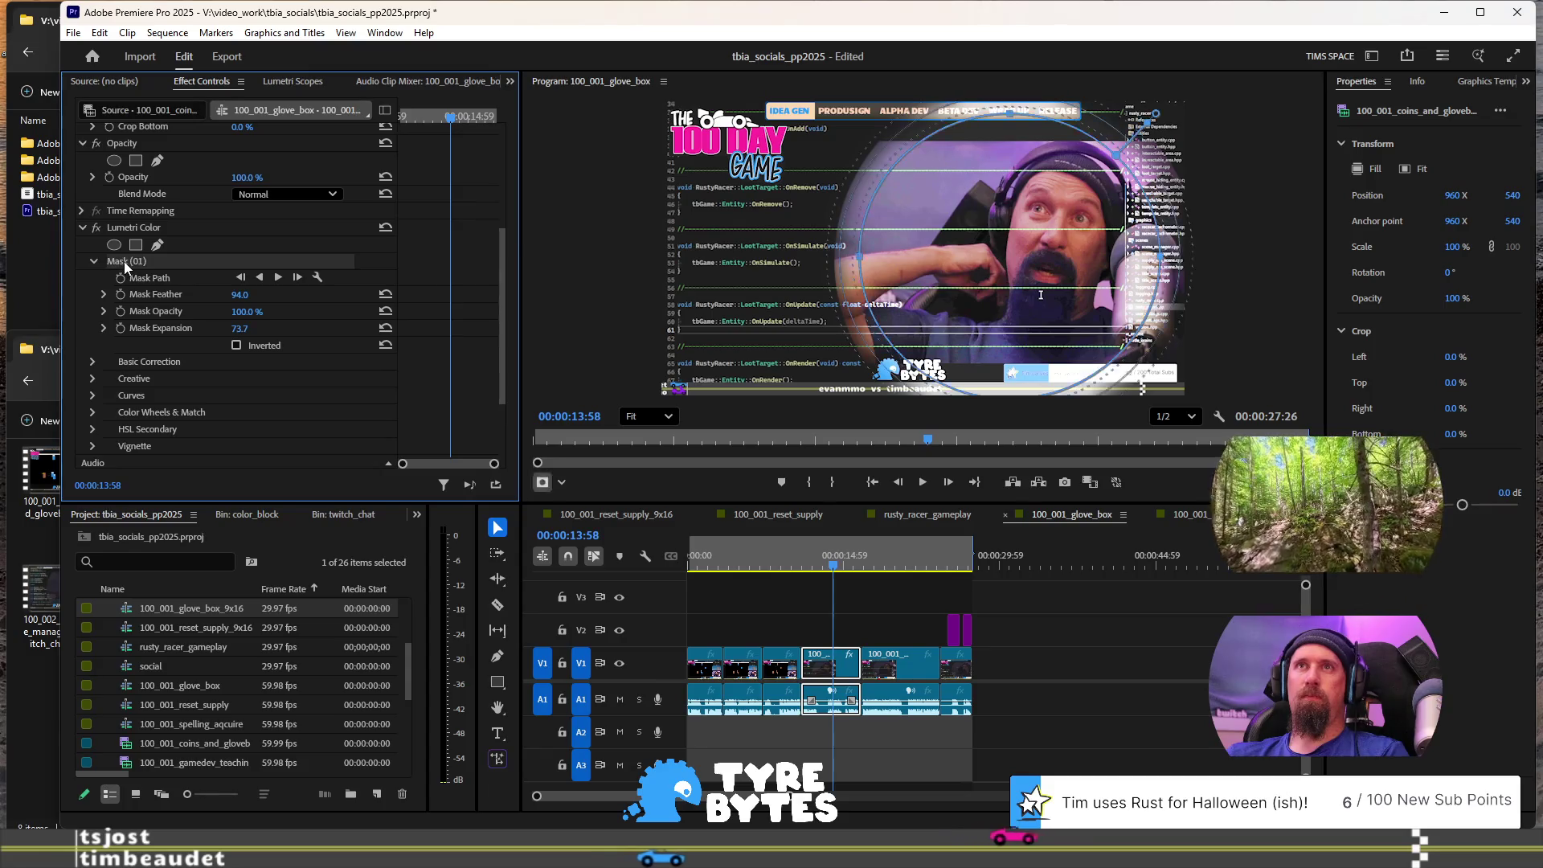
mouse_move(1010, 117)
mouse_down()
mouse_move(1011, 143)
mouse_move(1011, 130)
mouse_up()
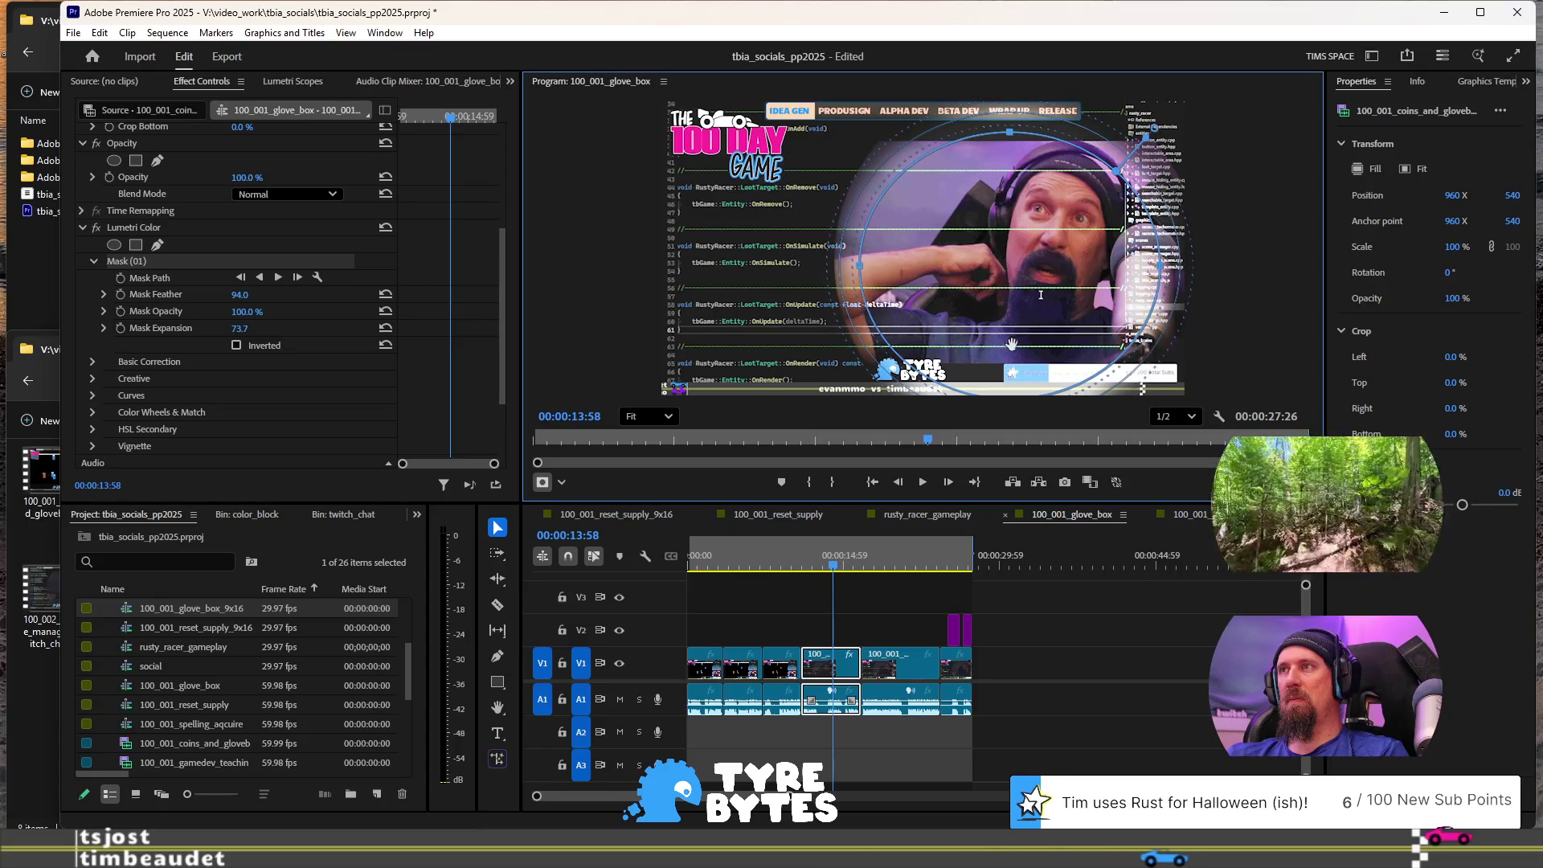
mouse_move(1014, 338)
mouse_down()
mouse_move(1009, 277)
mouse_move(1010, 296)
mouse_up()
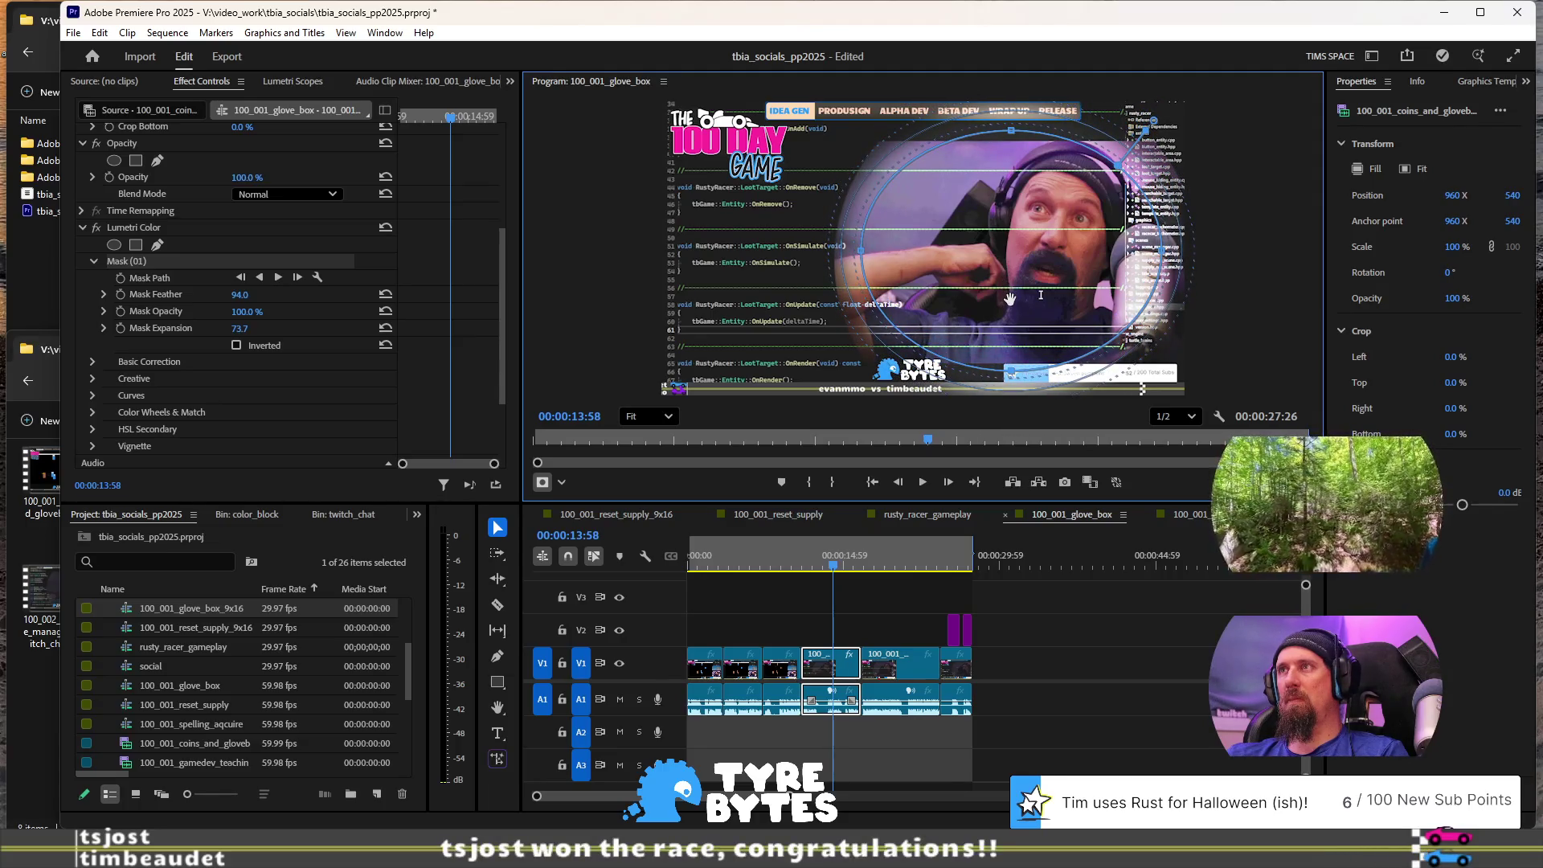
drag(1014, 287, 1014, 309)
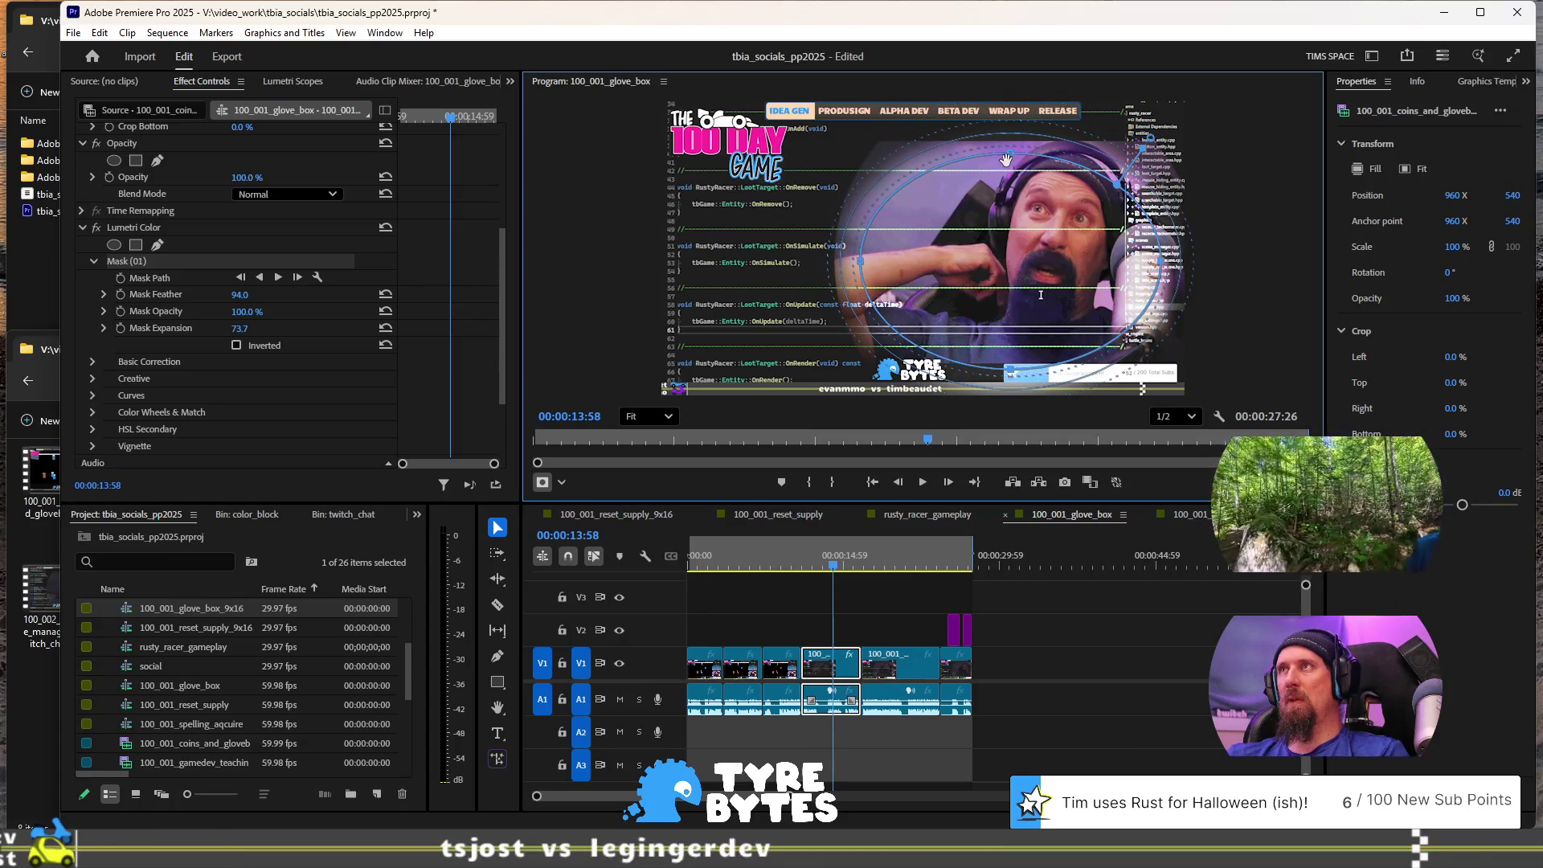
drag(1013, 158, 1010, 141)
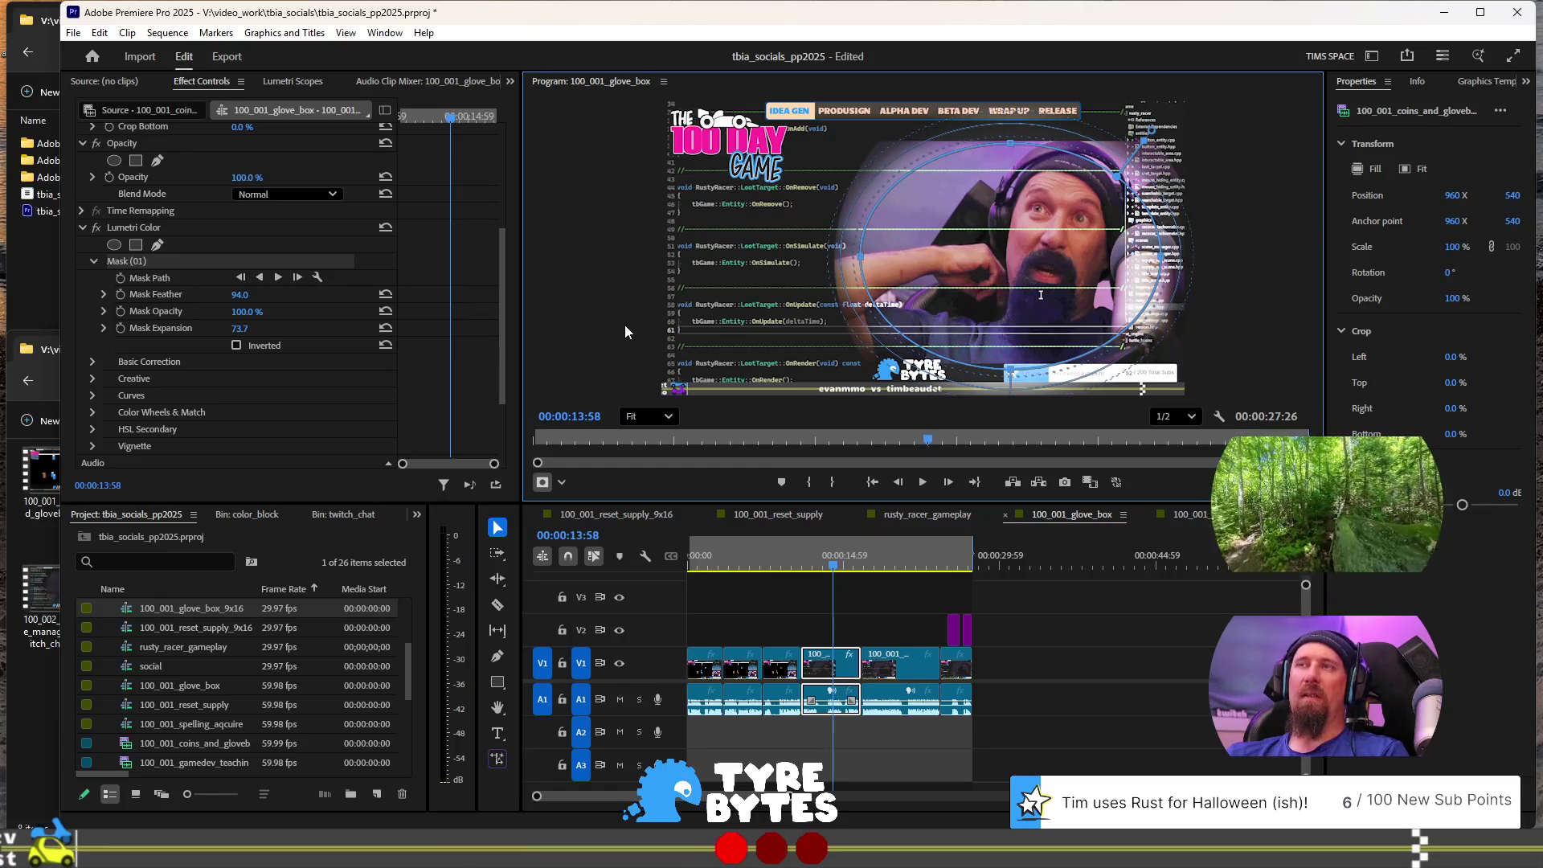
Step: Play back from about 00:00:09:06 to review the masked grade, ending at 00:00:13:21
click(805, 559)
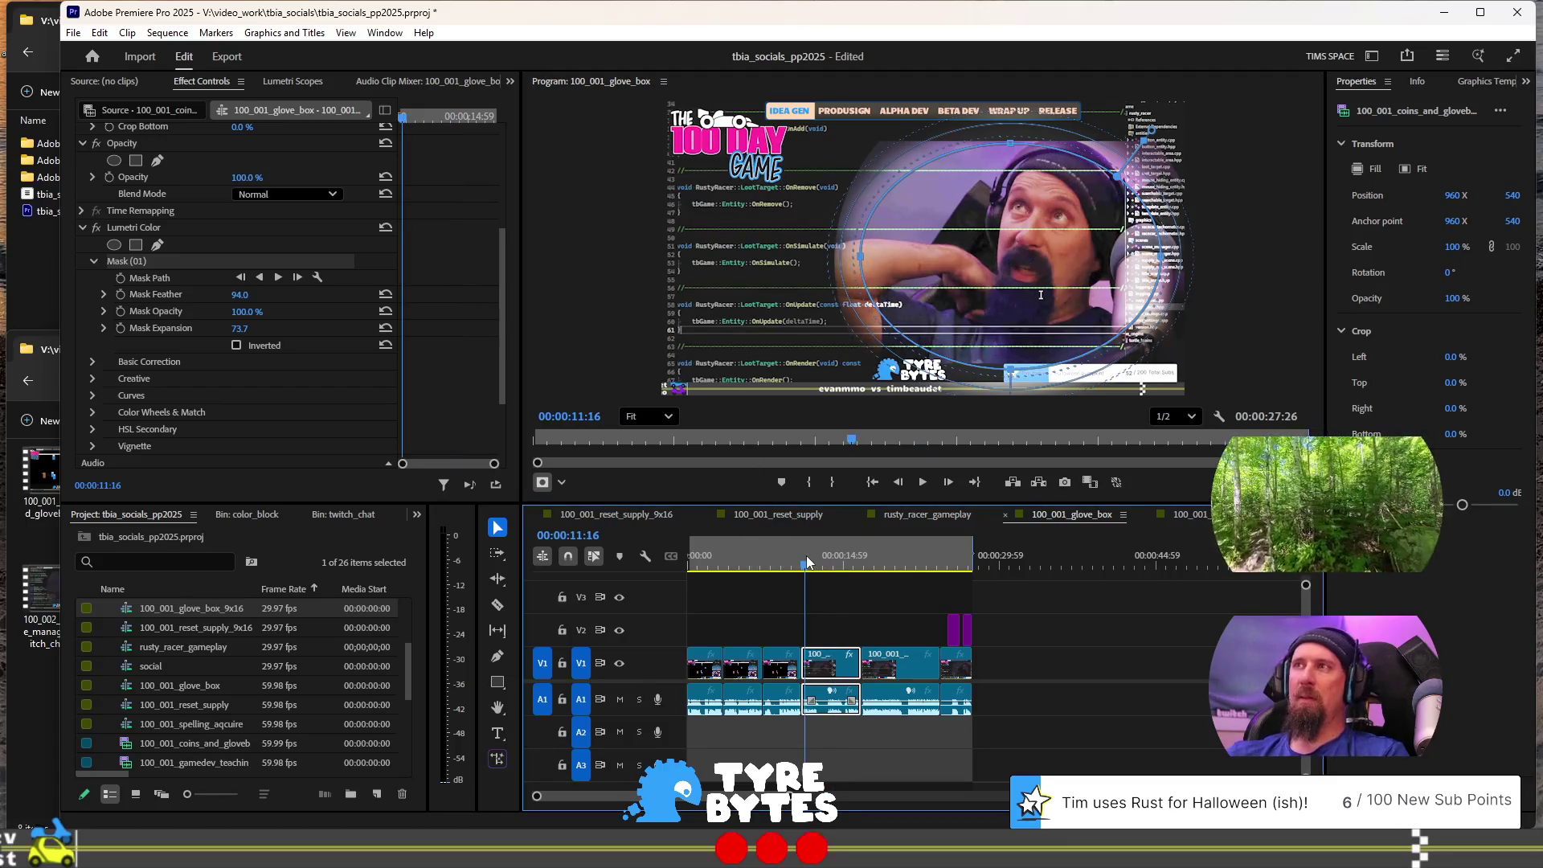
click(781, 550)
key(space)
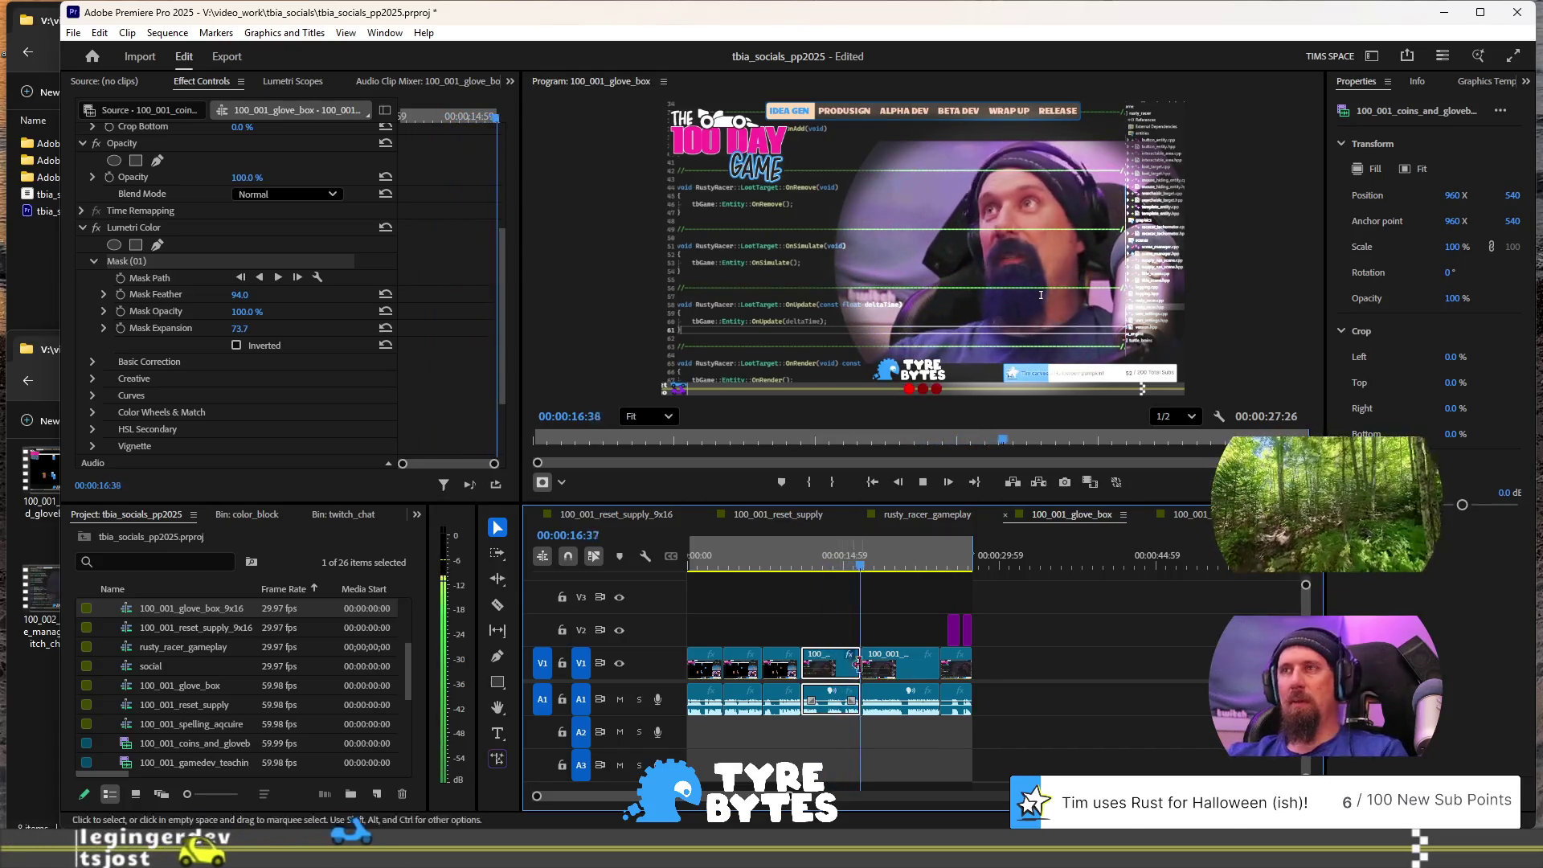
key(space)
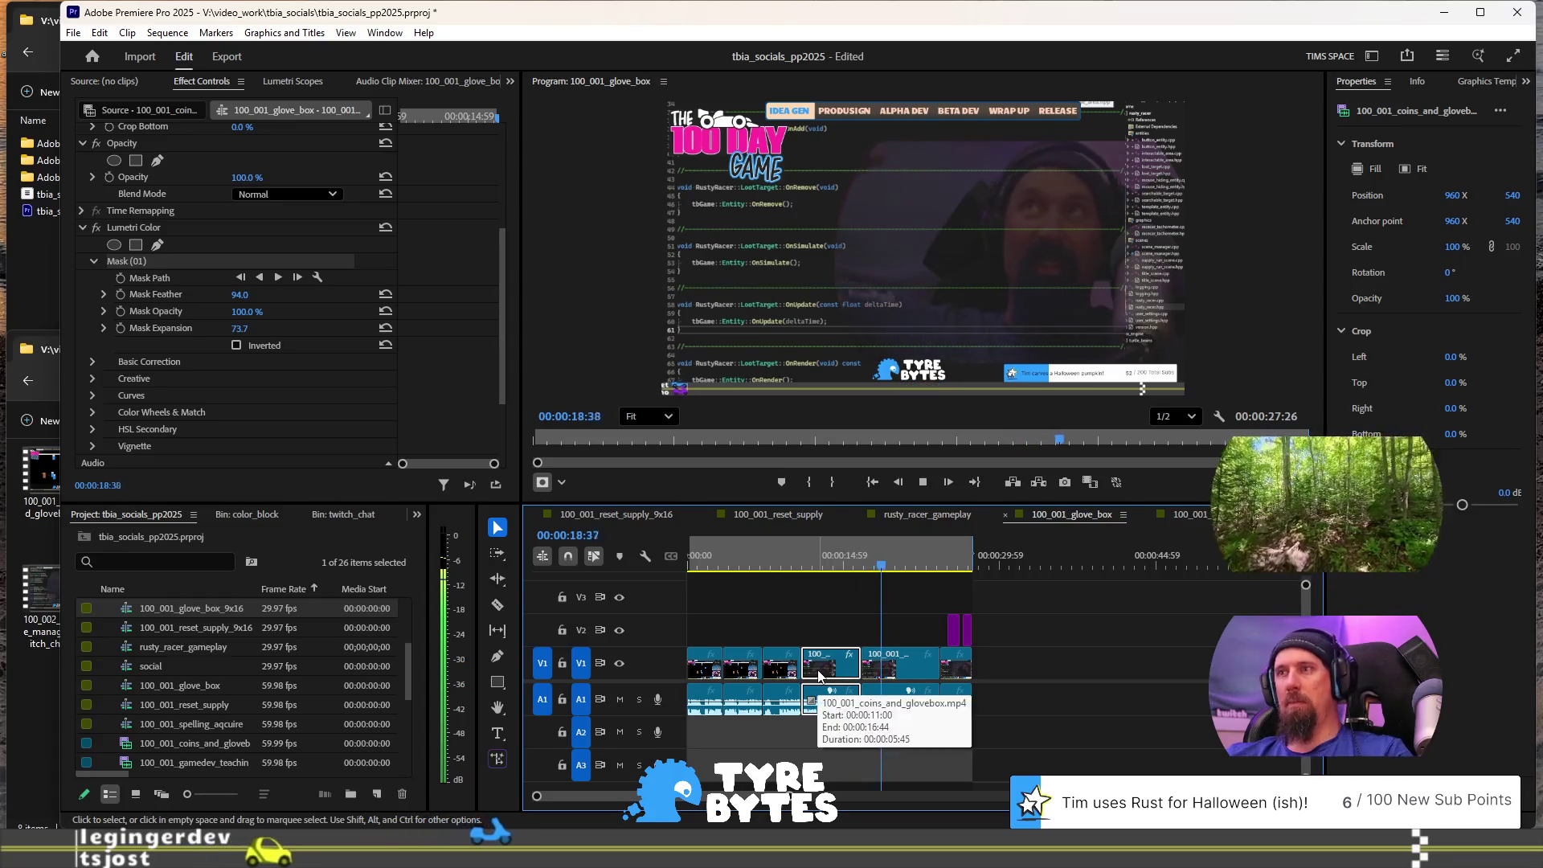
click(827, 560)
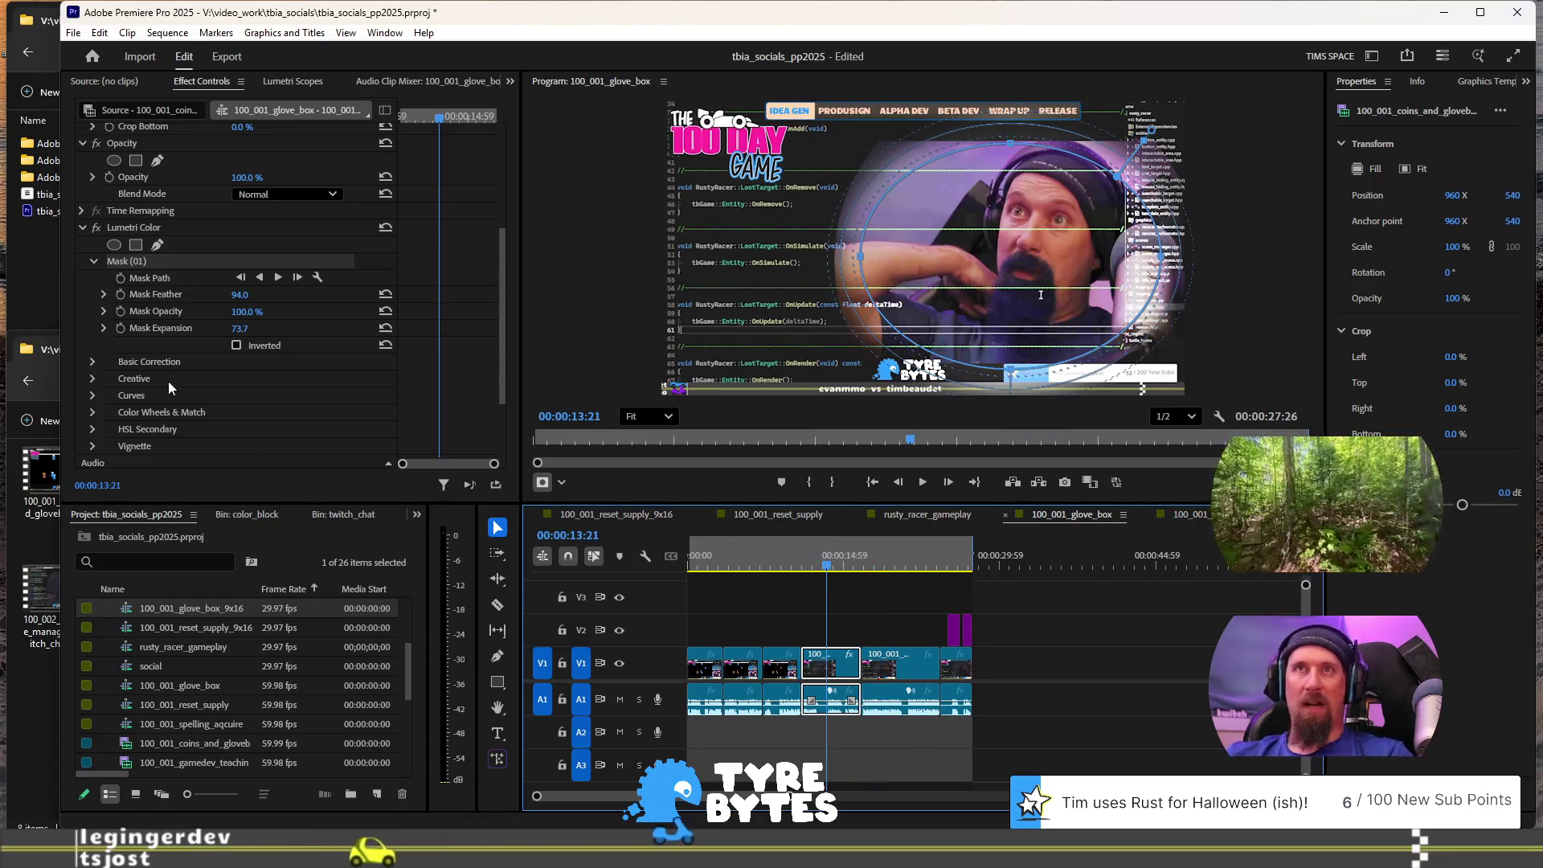
click(157, 232)
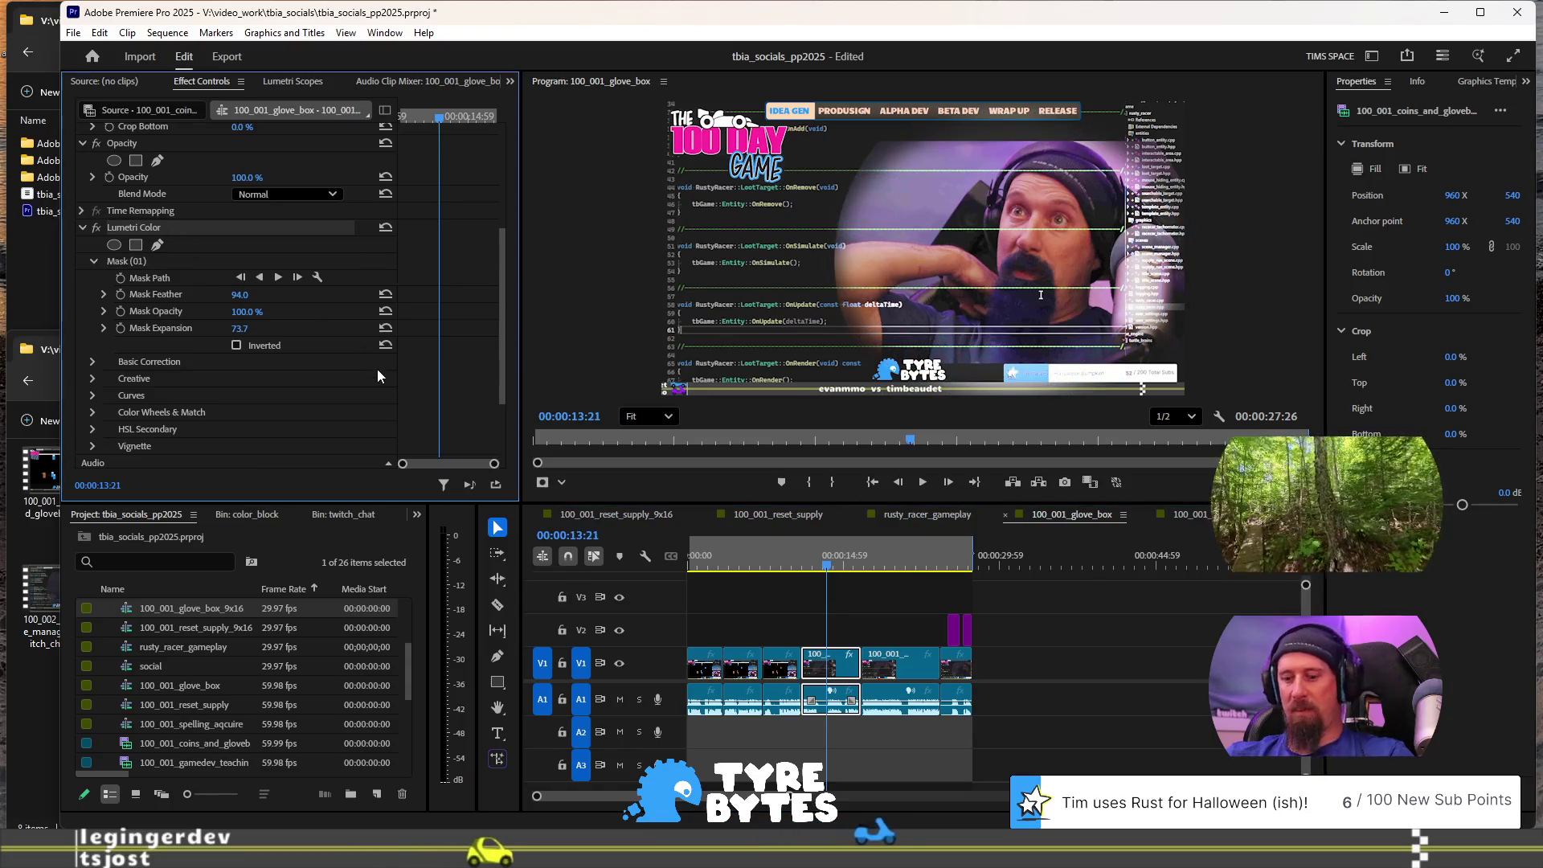
Step: Paste the masked Lumetri Color onto the facecam clips at 00:00:19:17 and the last short clip
click(888, 560)
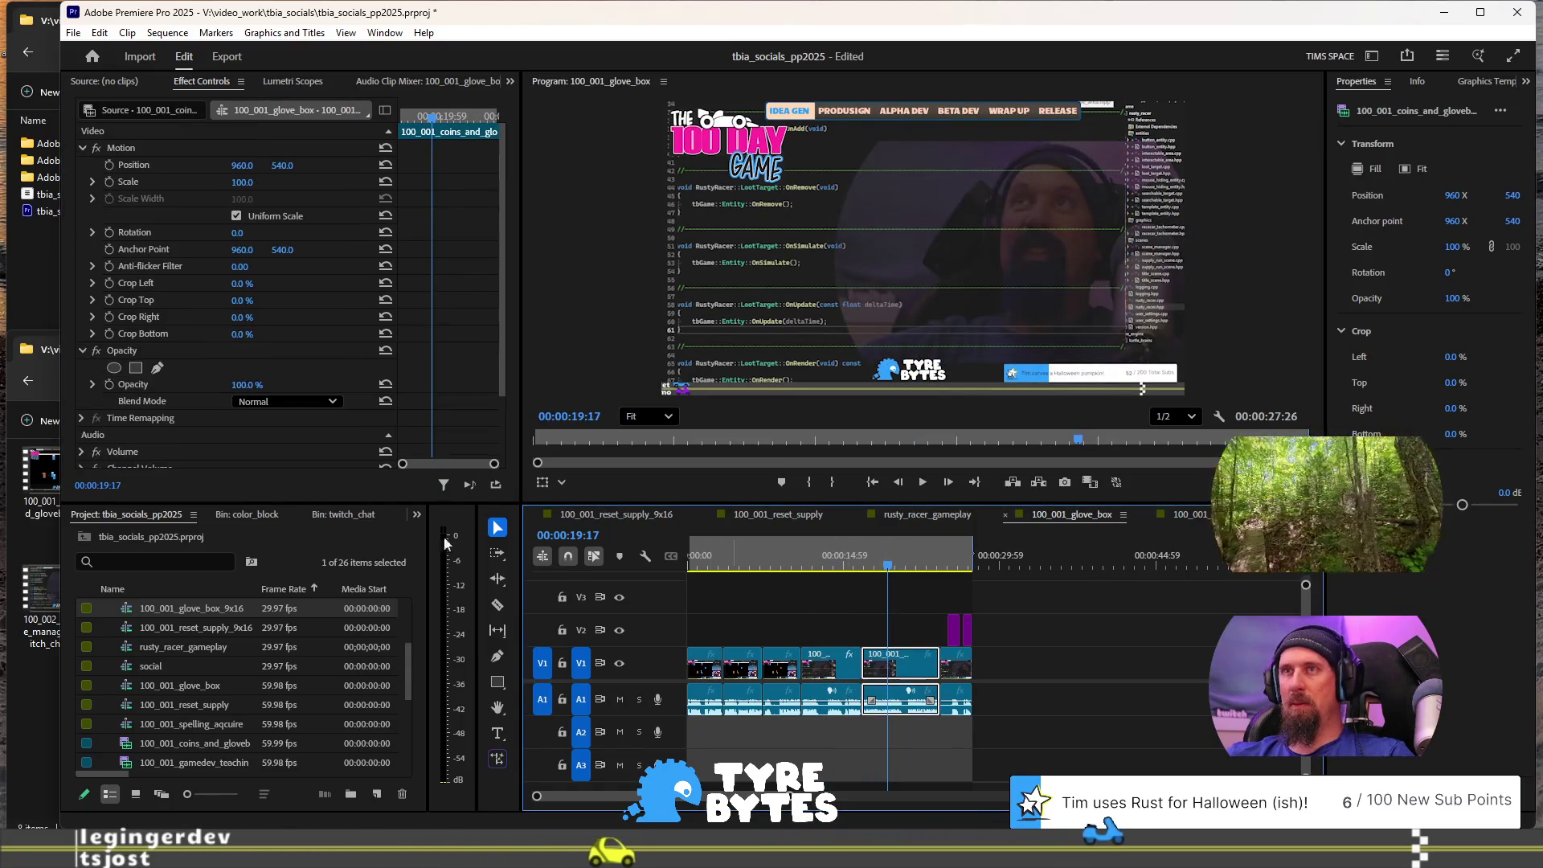
key(ctrl+v)
scroll(235, 474, down, 2)
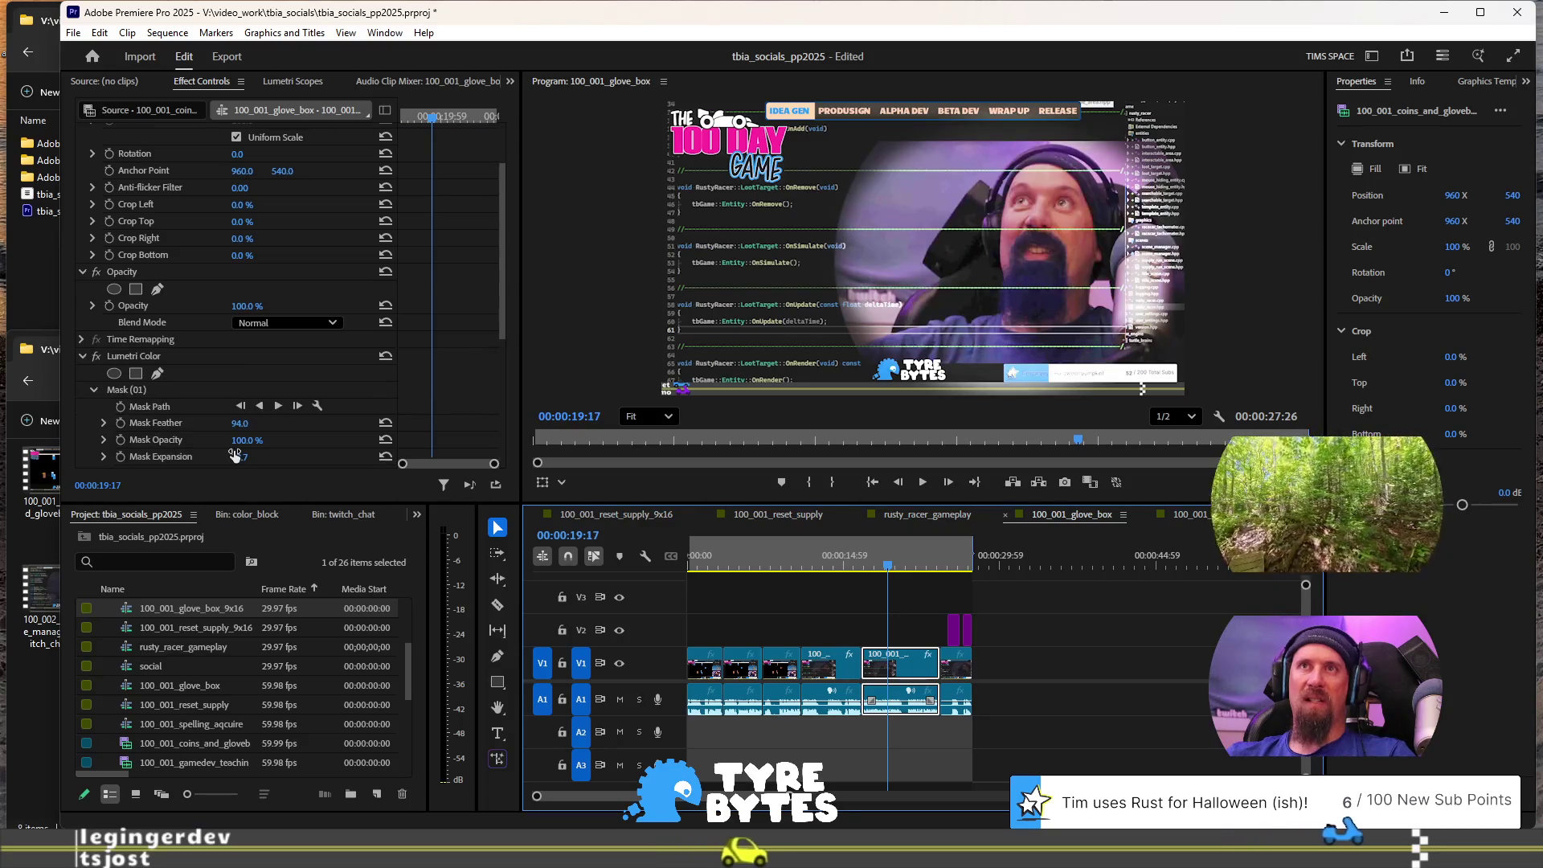
click(954, 560)
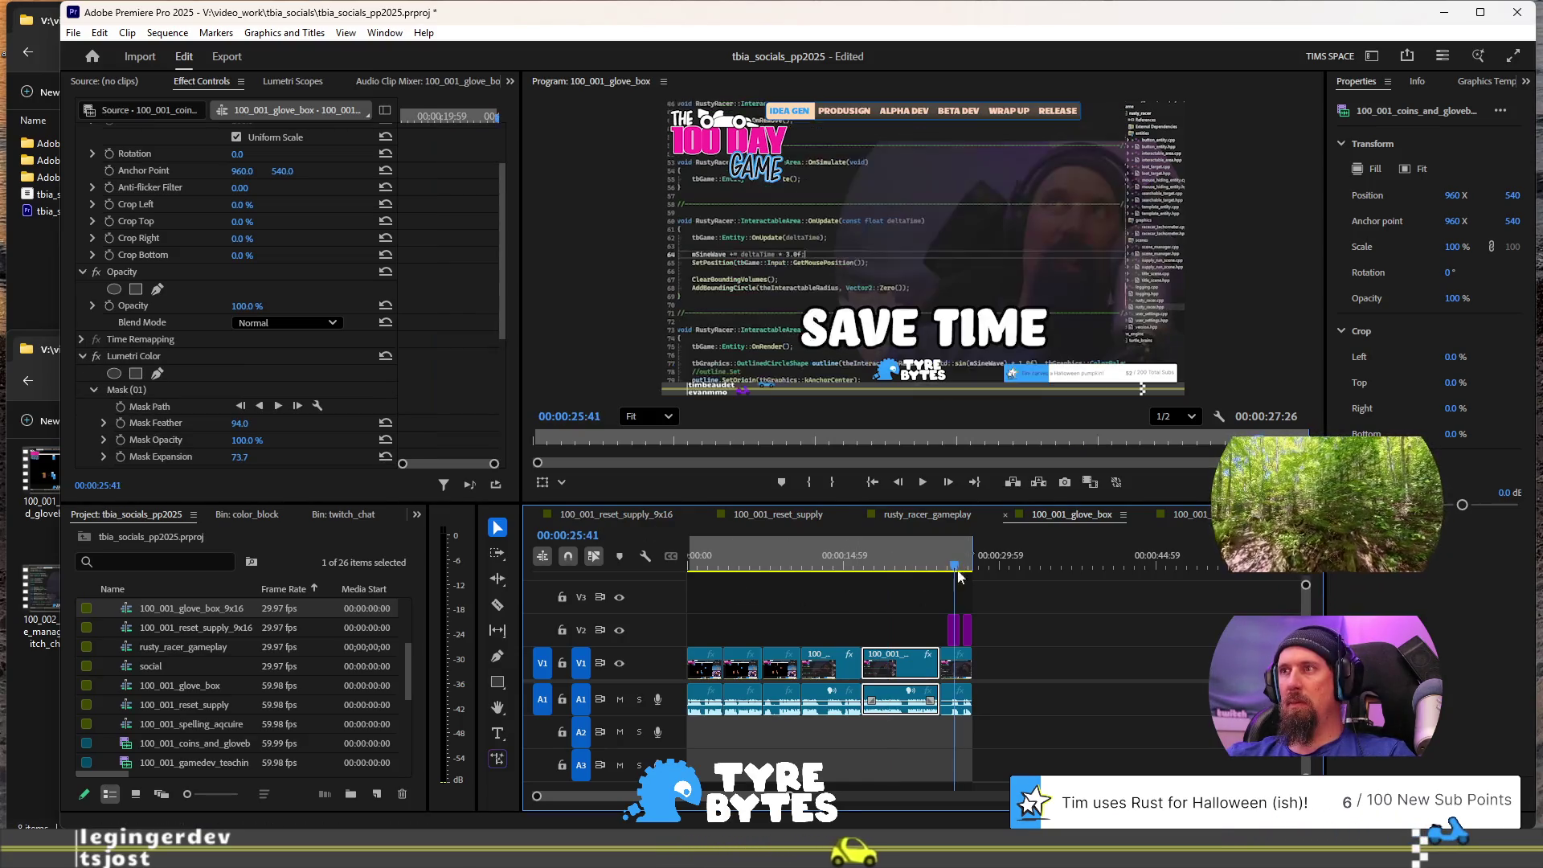
click(962, 665)
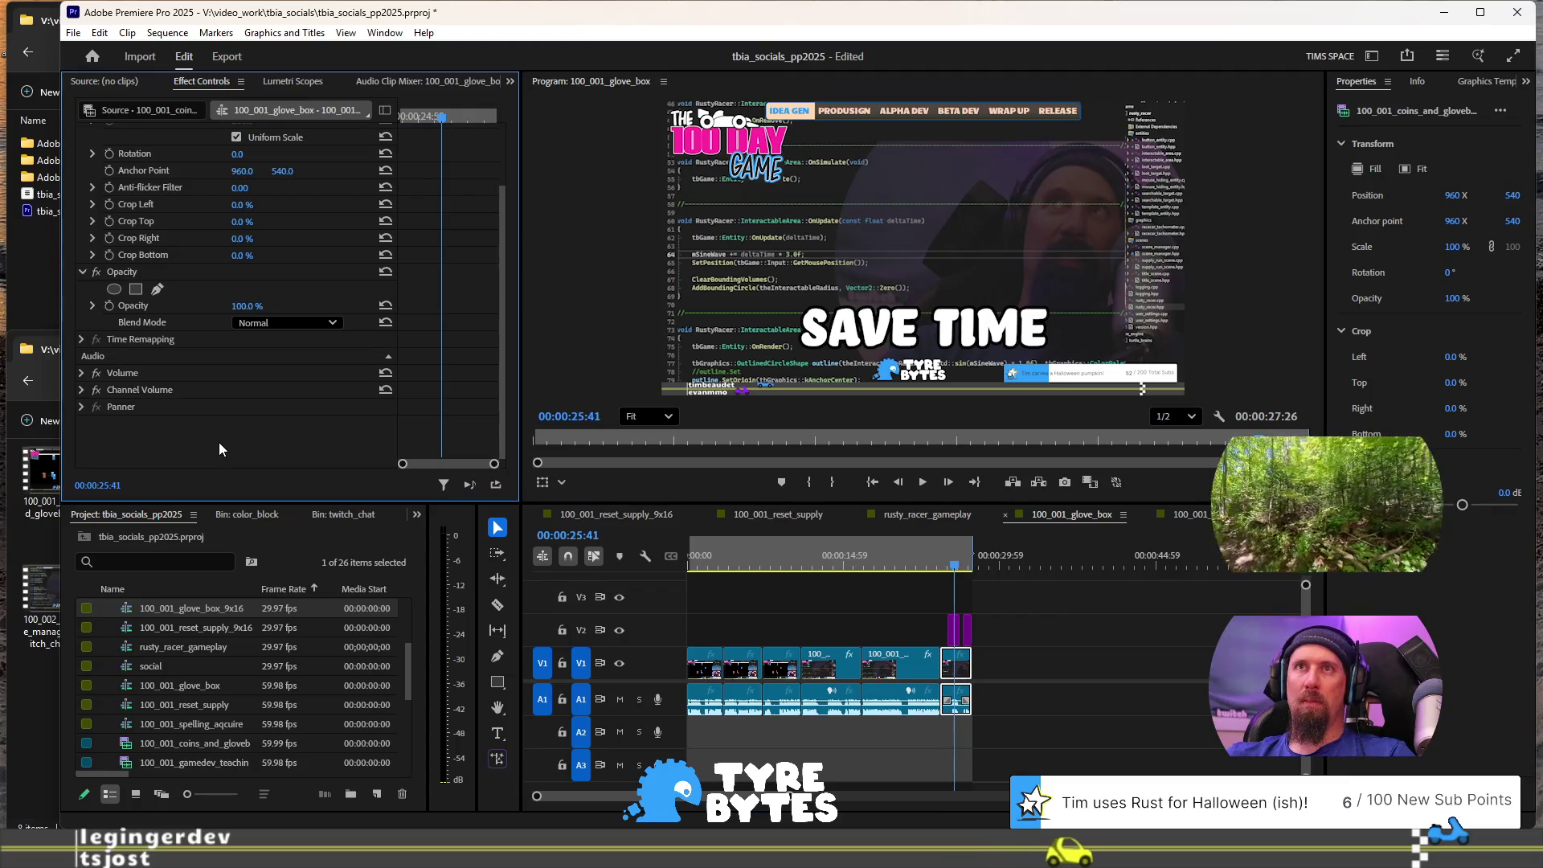
key(ctrl+v)
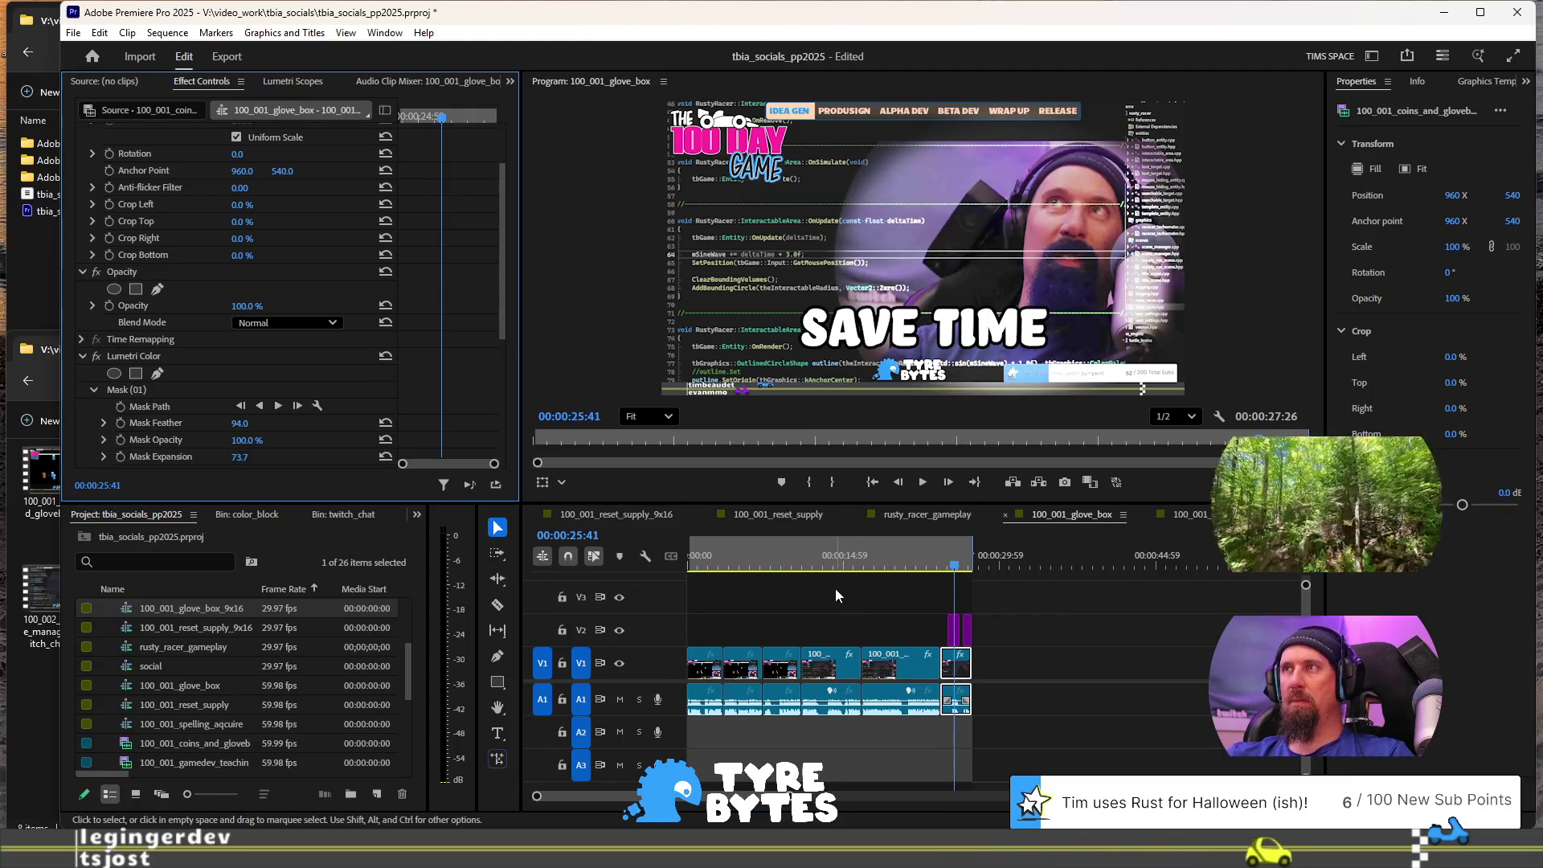
Step: Review playback from 00:00:15:15, save, and switch to the 100_001_glove_box_9x16 sequence
click(842, 561)
key(space)
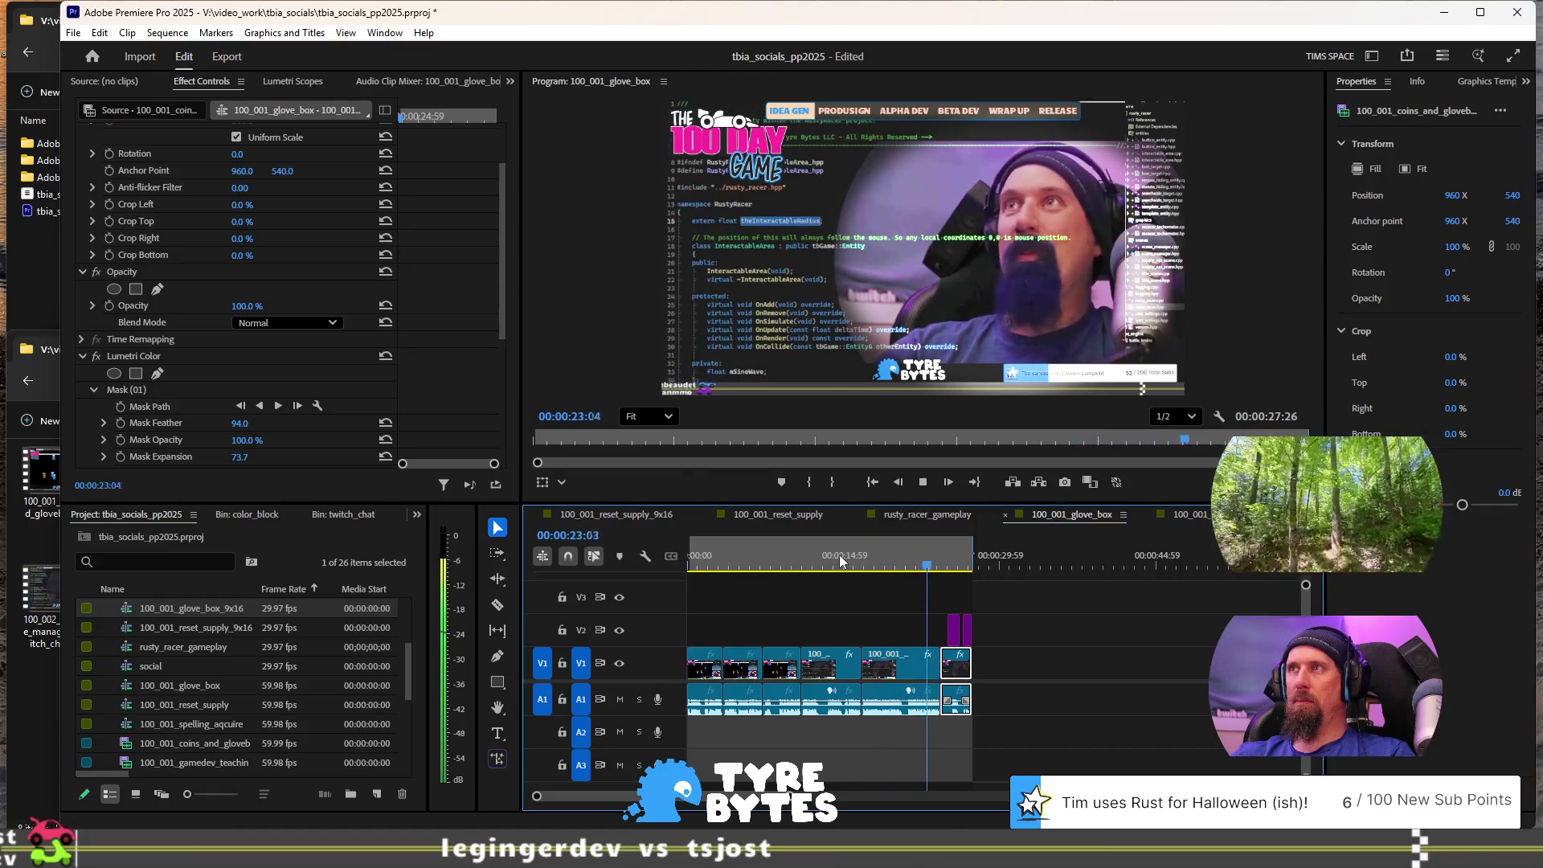
key(ctrl+s)
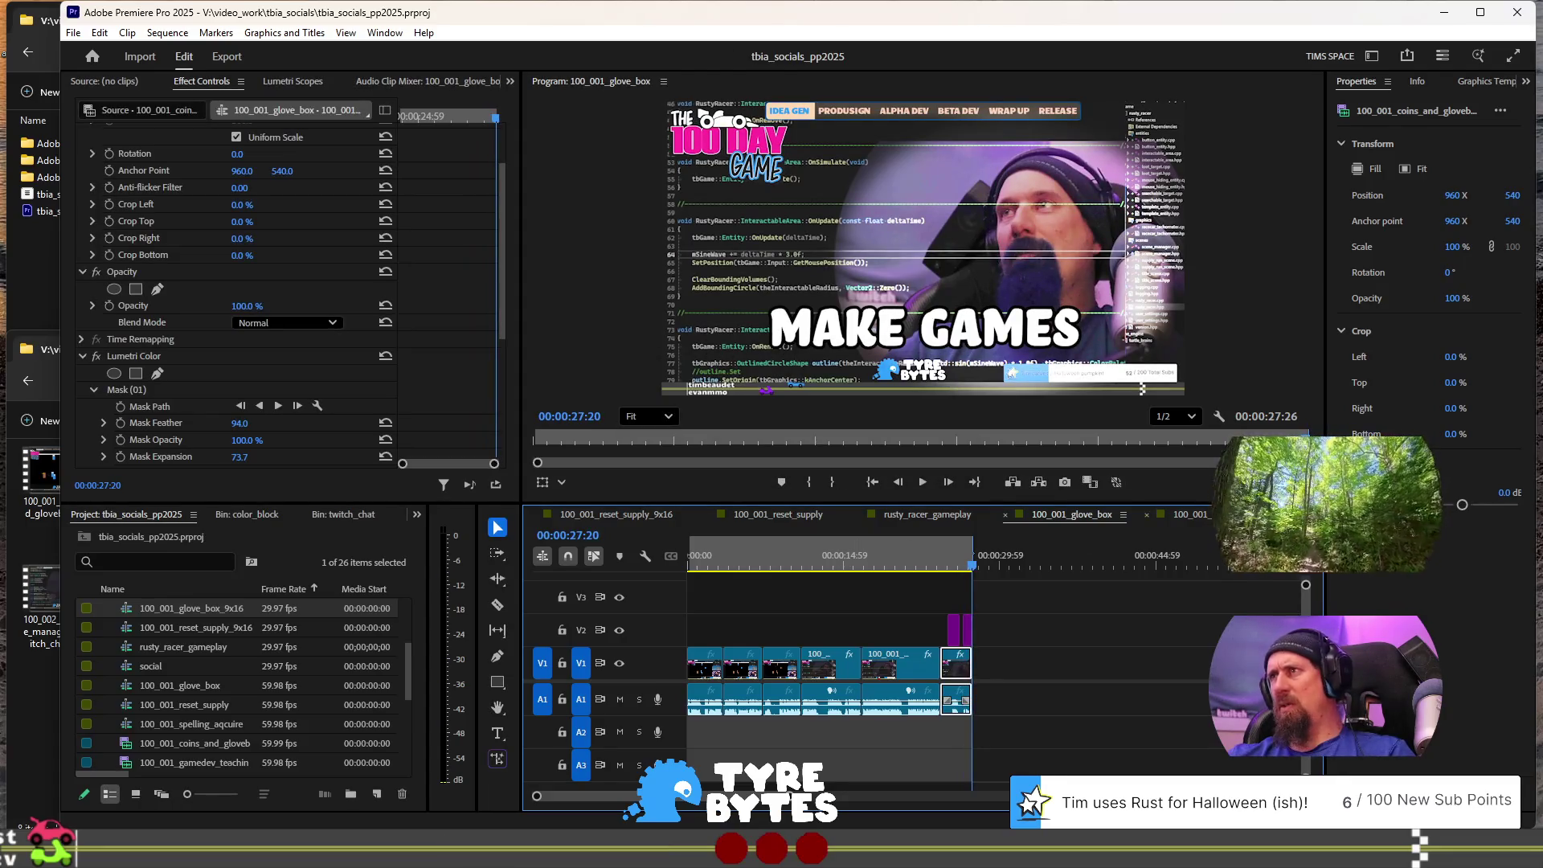
click(1181, 514)
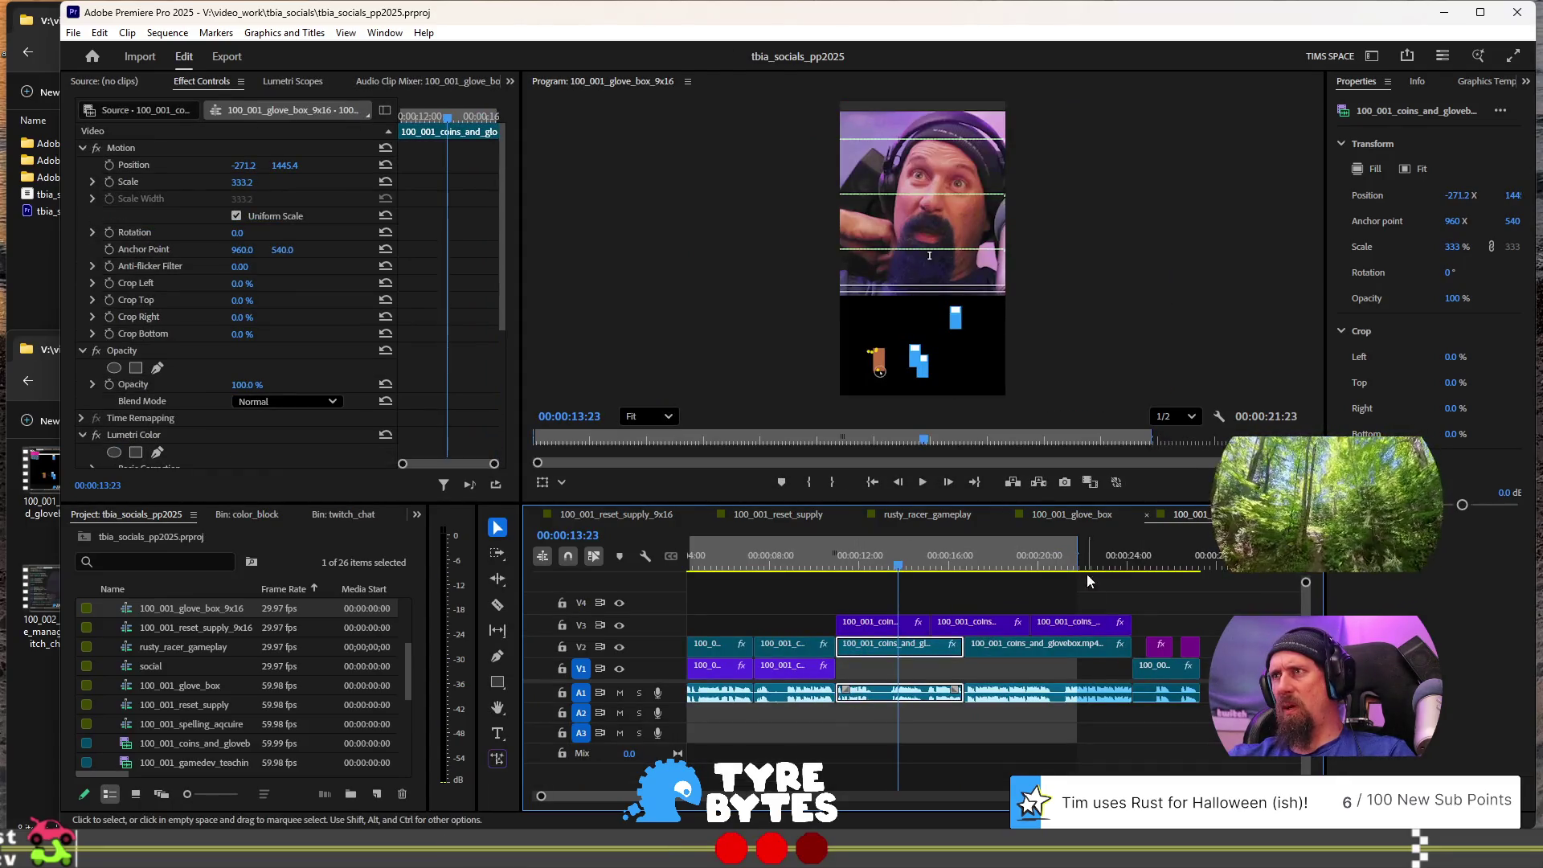
Step: Play the vertical edit from about 00:00:20 and mark the out point near 00:00:27:08
click(1047, 554)
key(space)
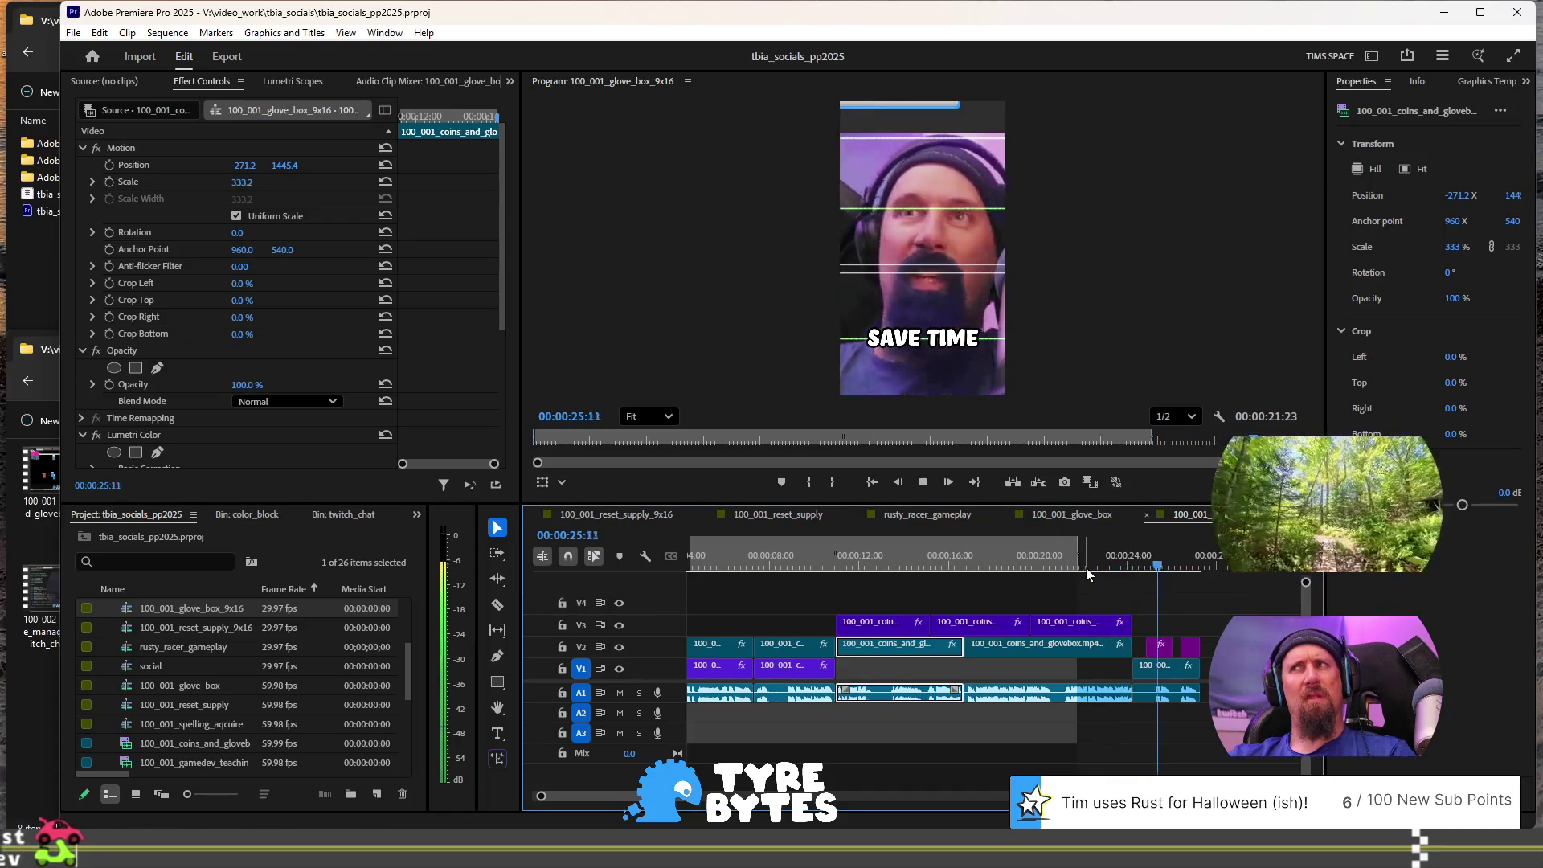
key(space)
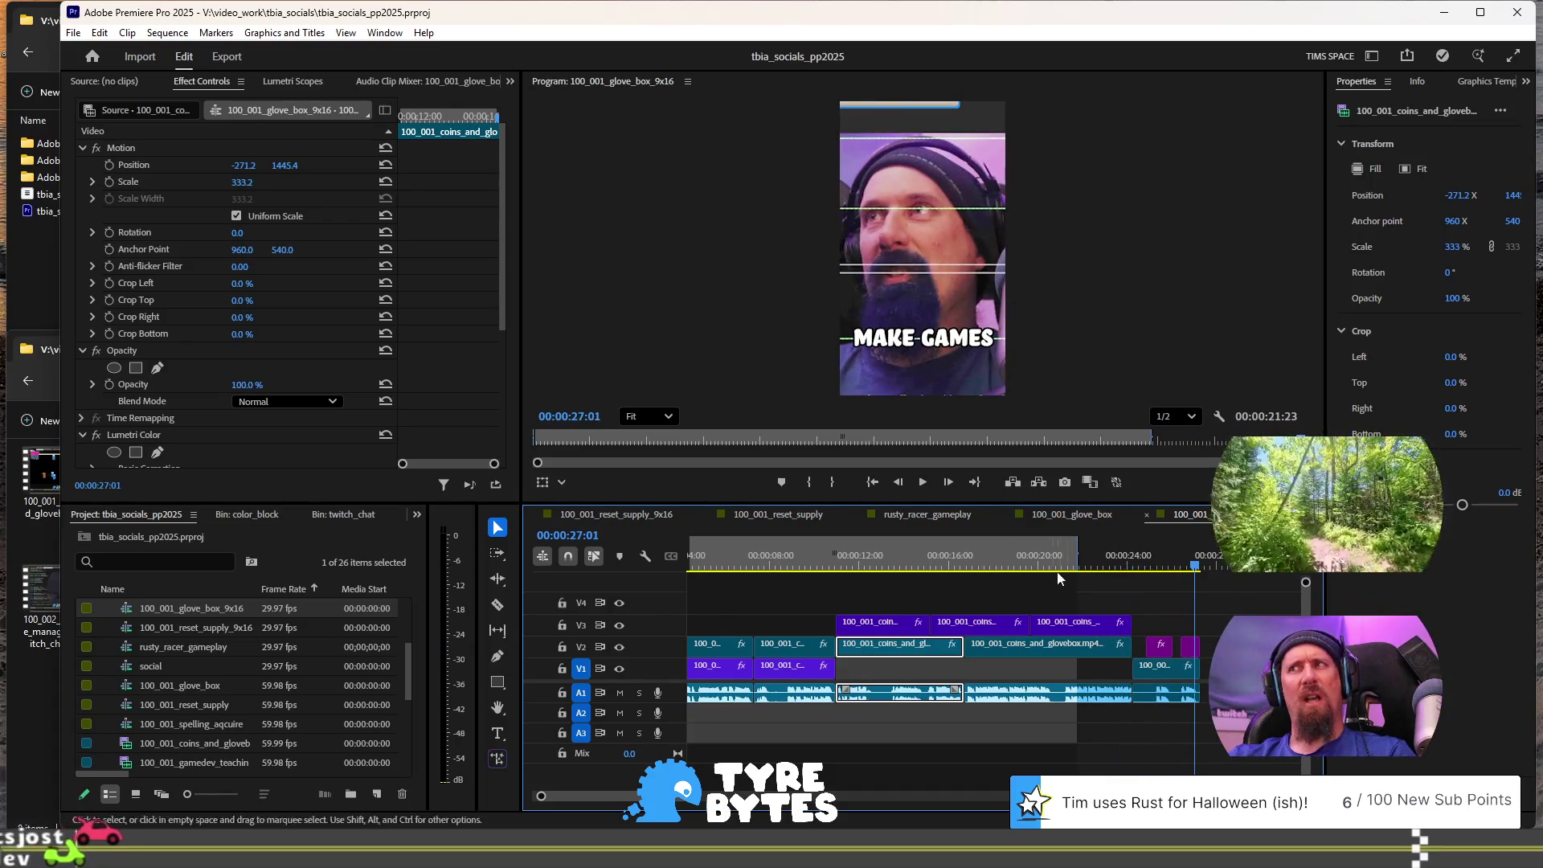
key(=)
key(=)
key(=)
key(=)
key(=)
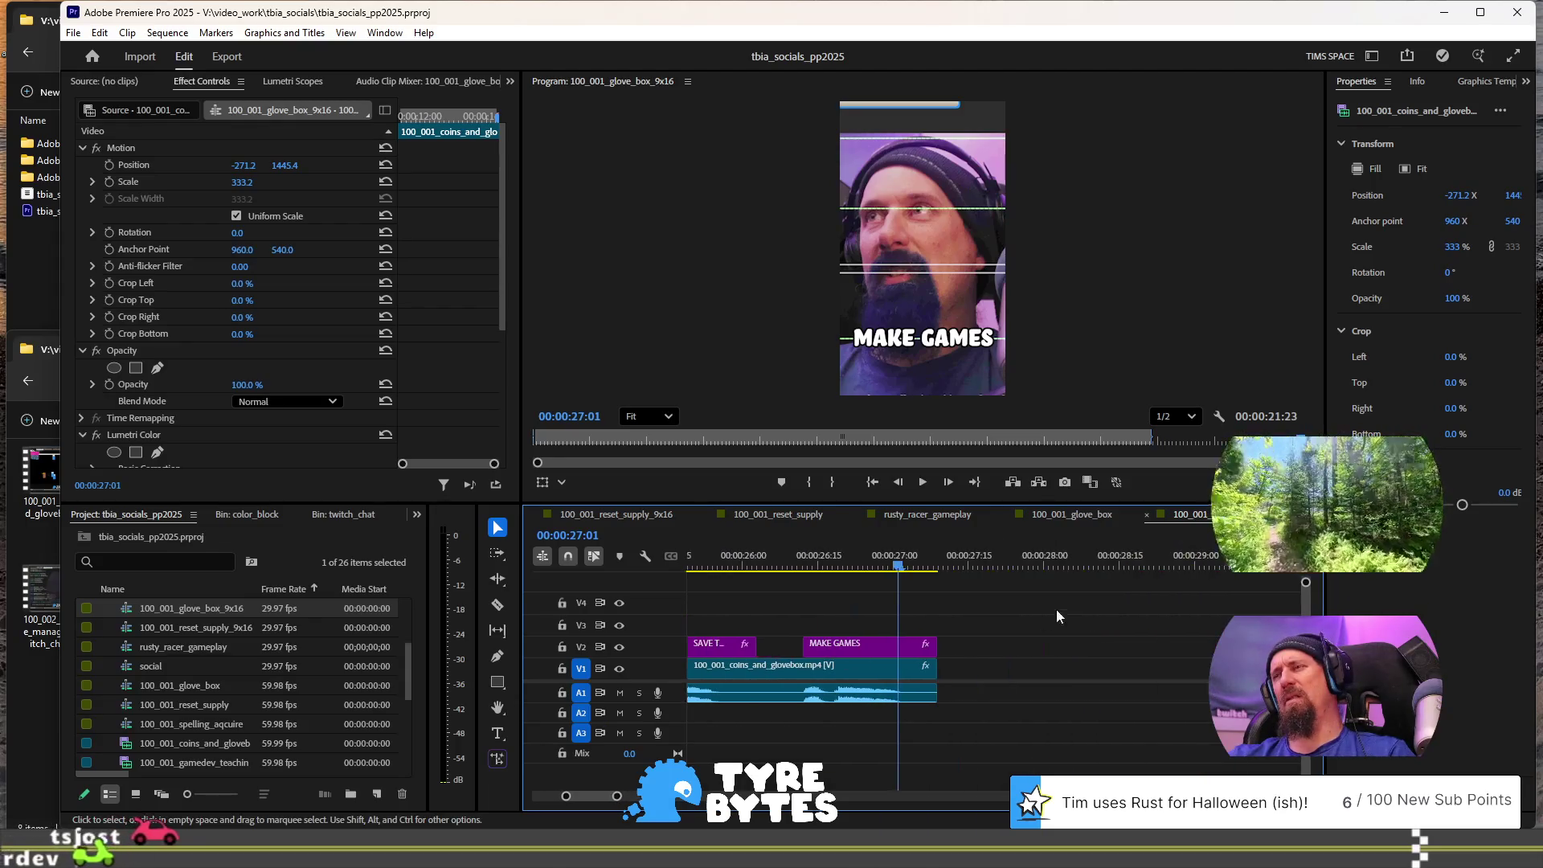
key(Right)
key(Right)
key(Right)
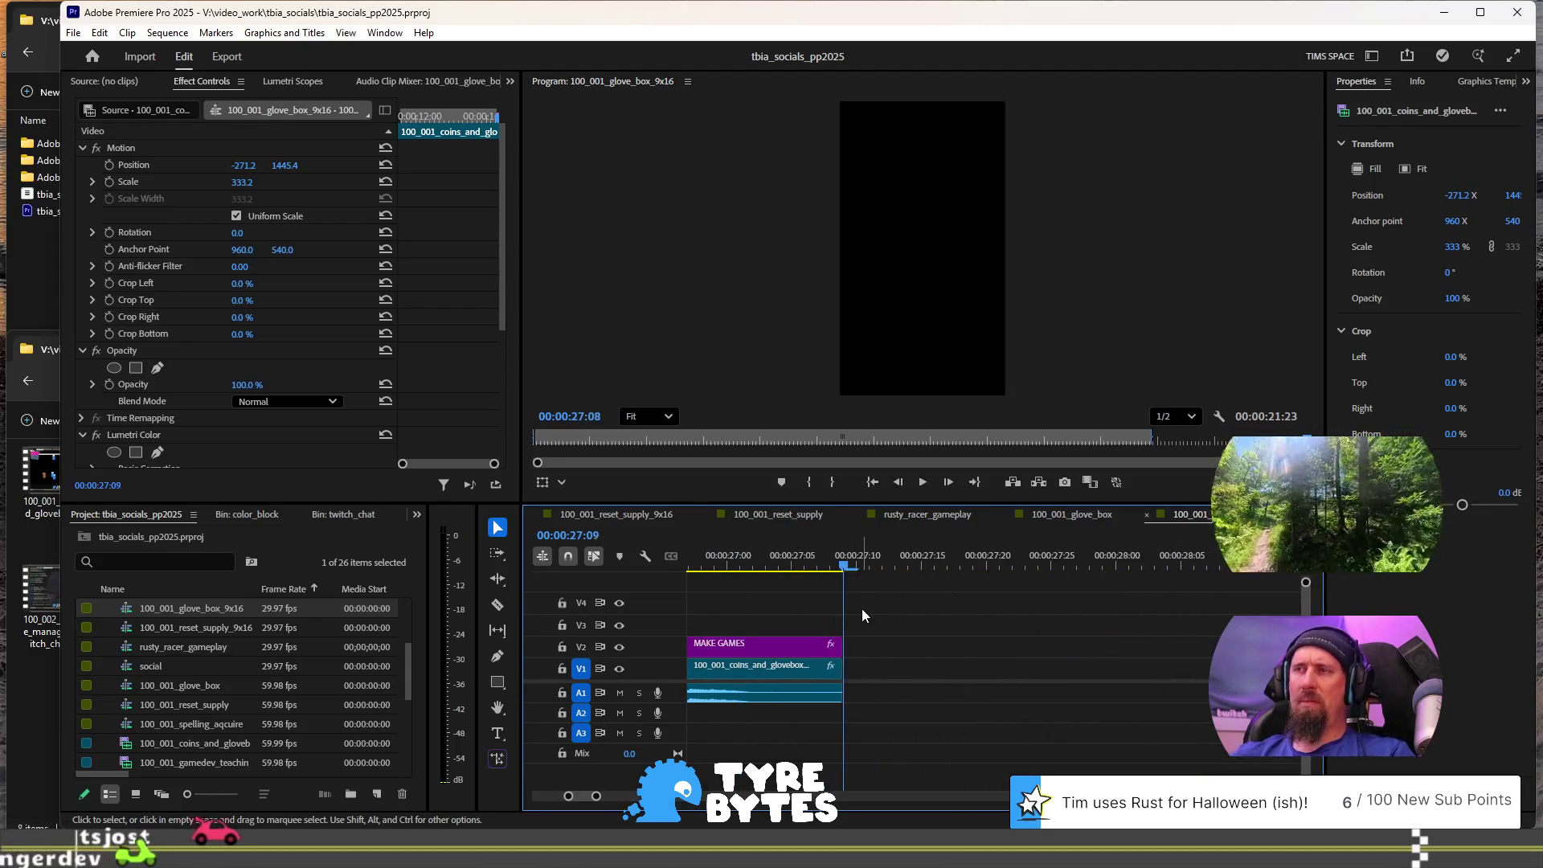
key(o)
Step: Zoom the timeline to fit the sequence, save the project, and return to 00:00:18:20
key(minus)
key(minus)
key(minus)
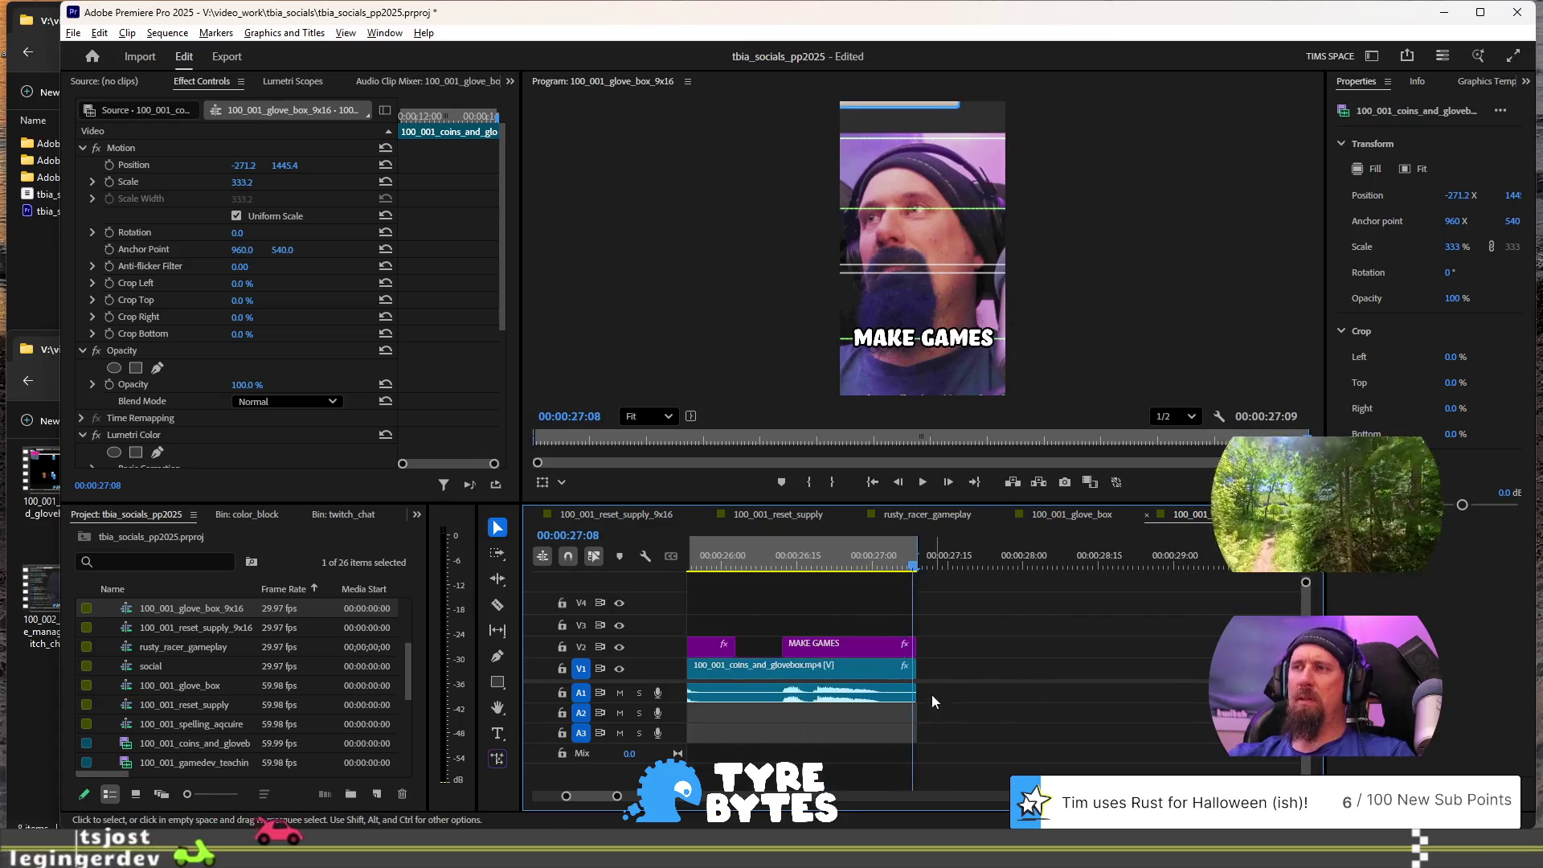
key(minus)
key(minus)
key(minus)
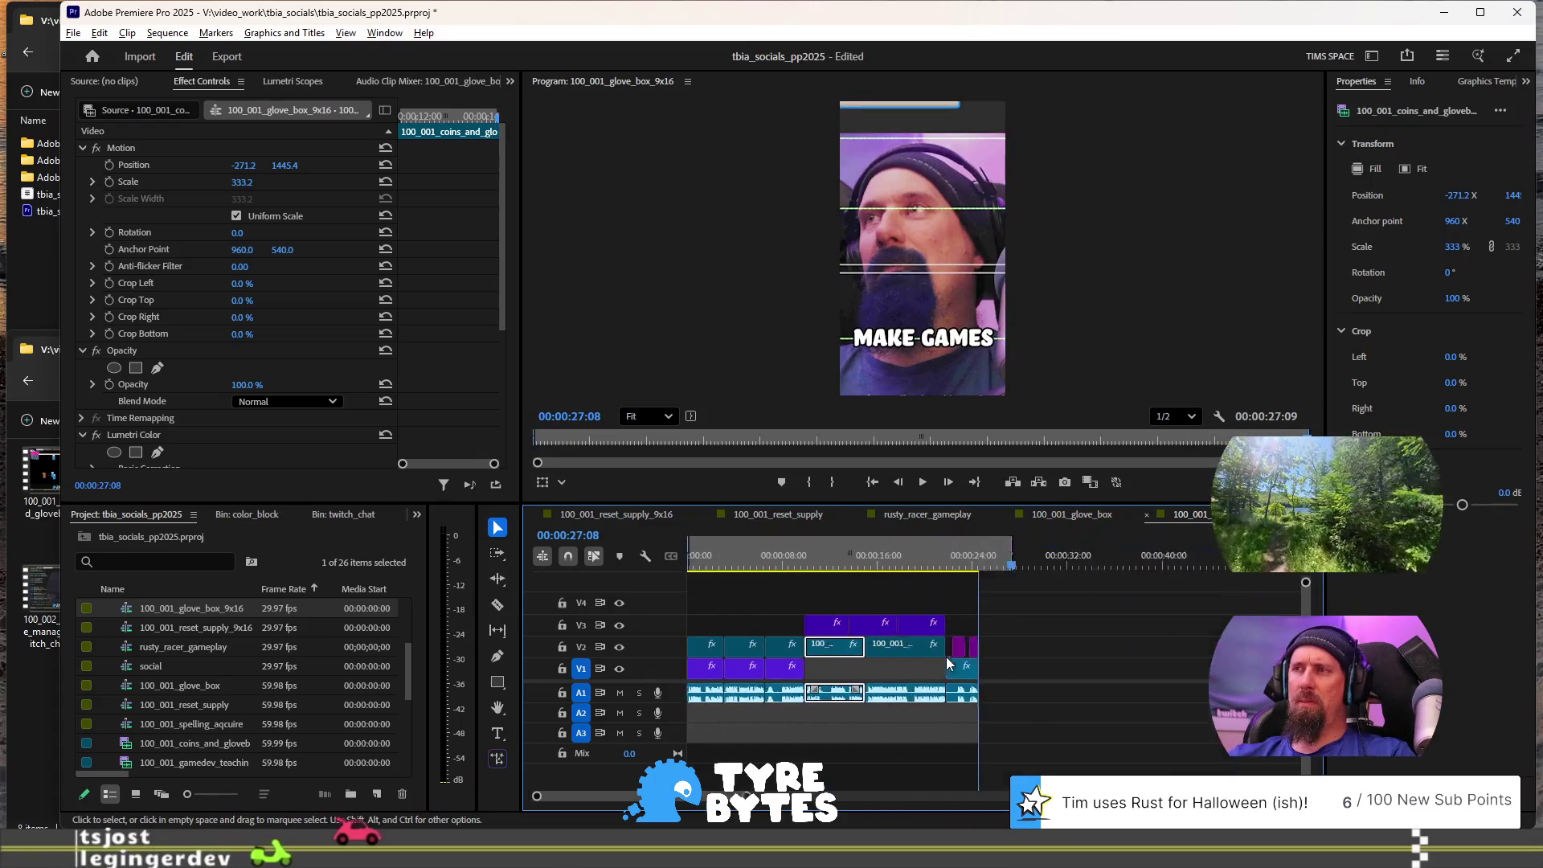
key(equal)
key(equal)
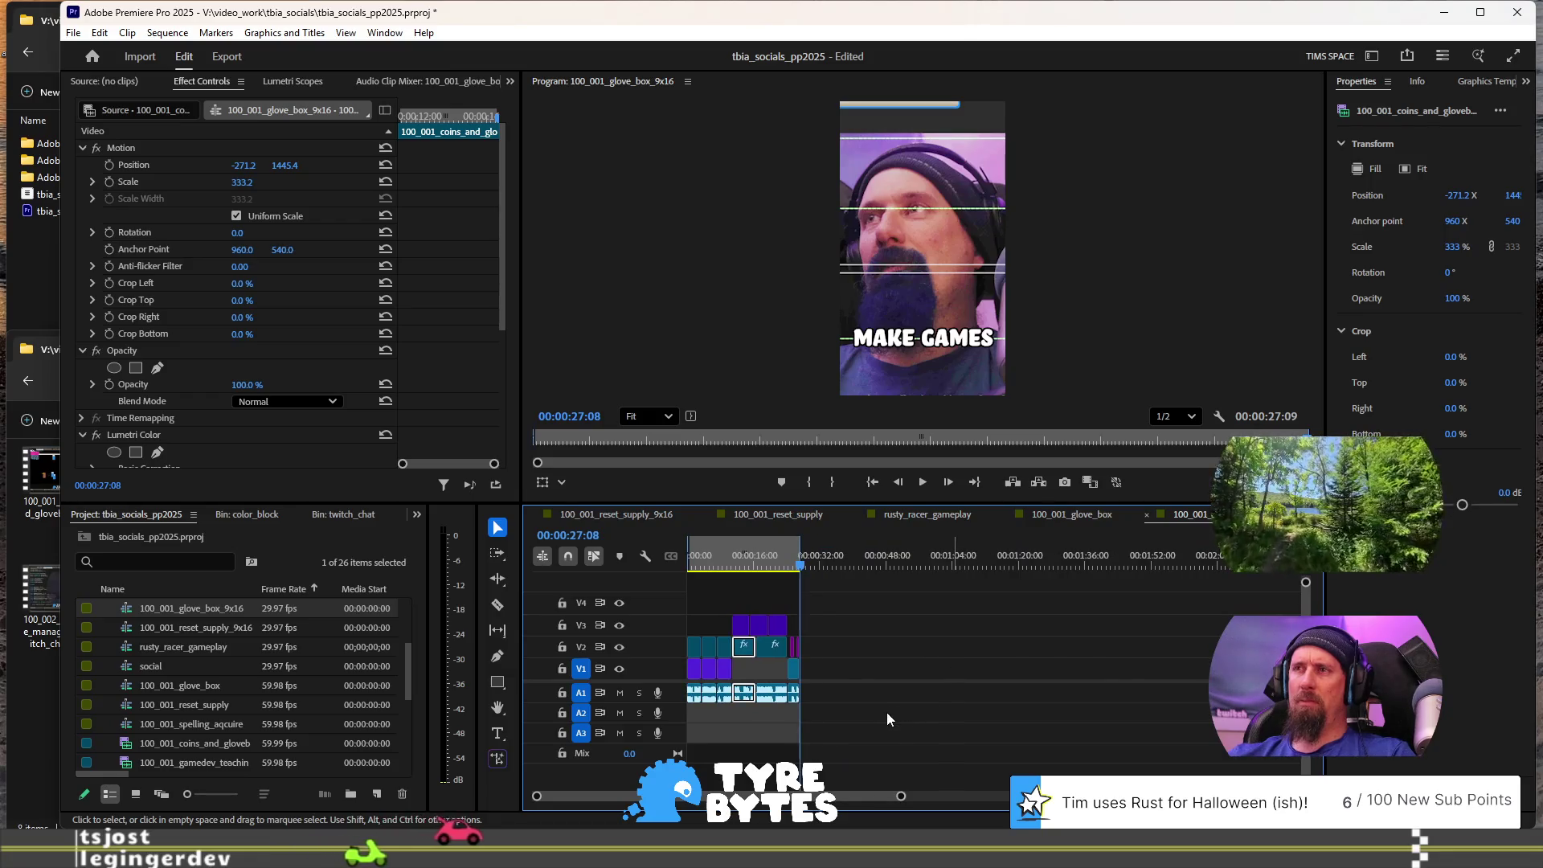
key(ctrl+s)
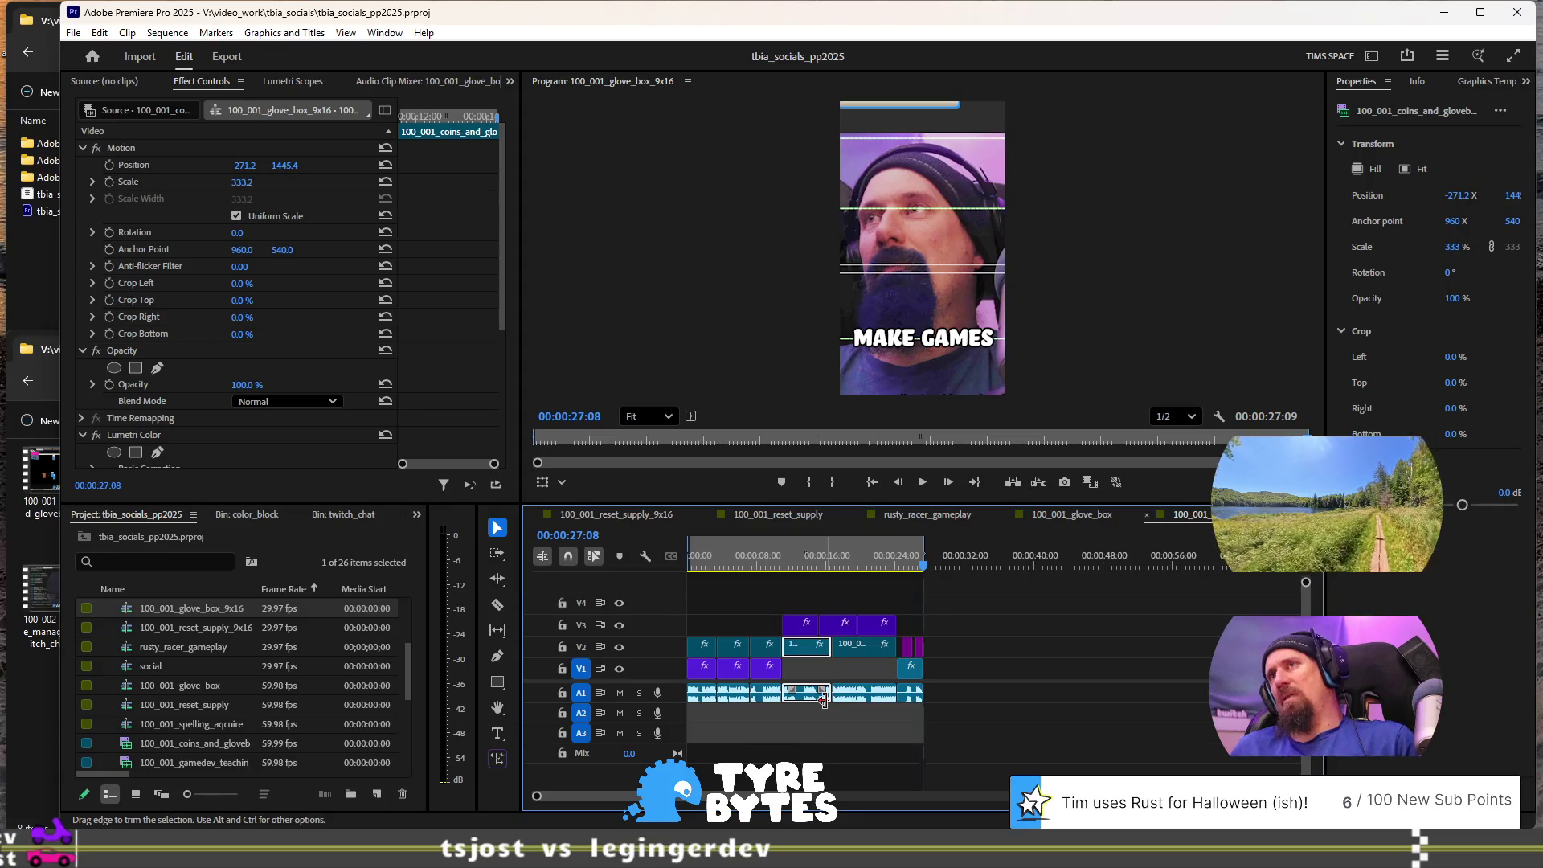
click(849, 560)
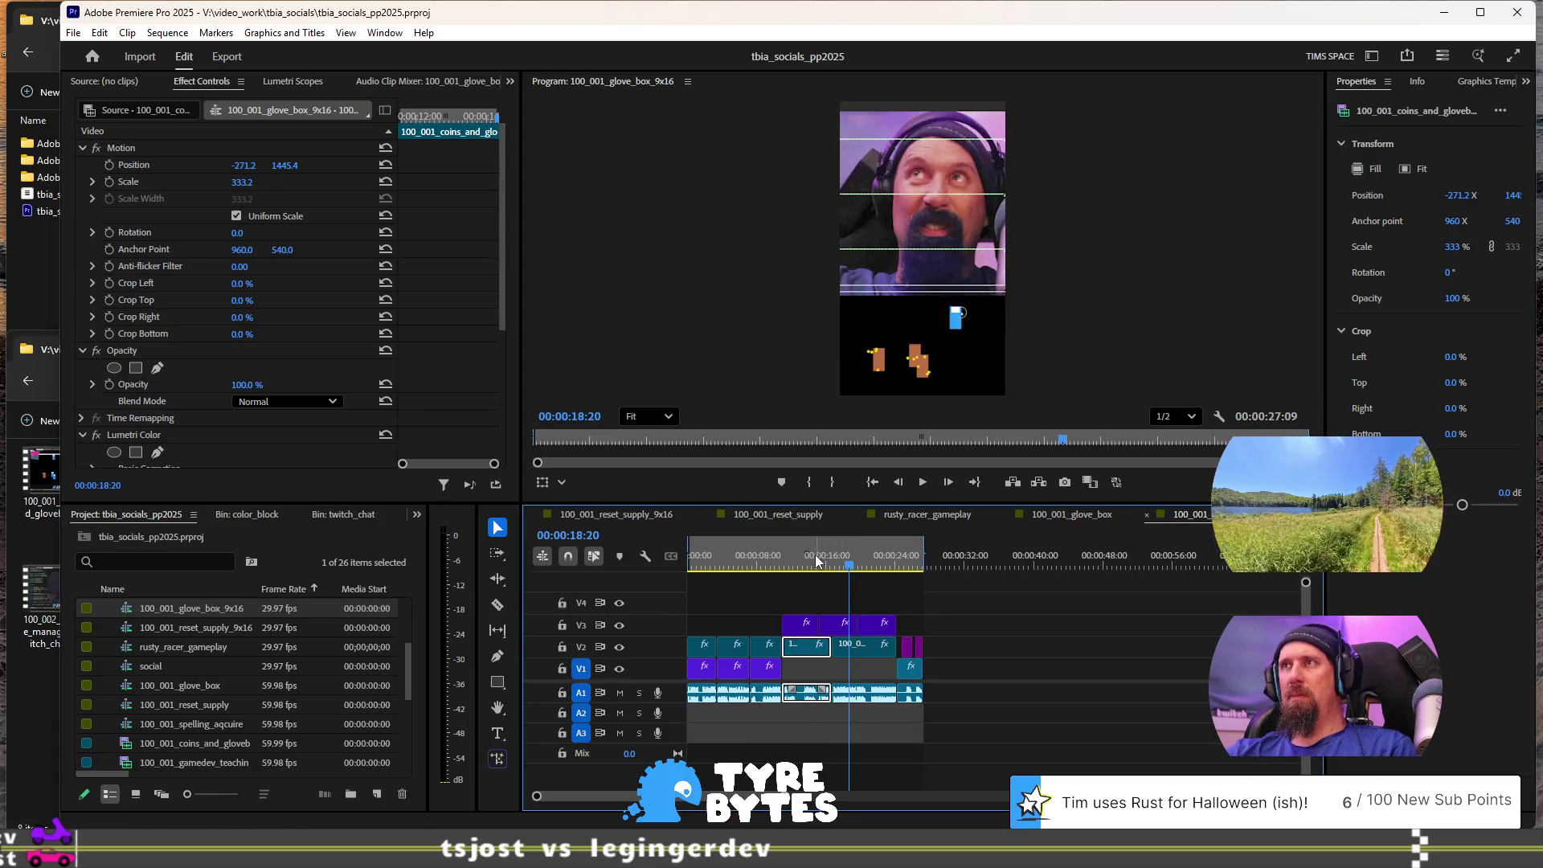
Step: Move the playhead to 00:00:11:10 to review the stacked facecam frame
click(786, 561)
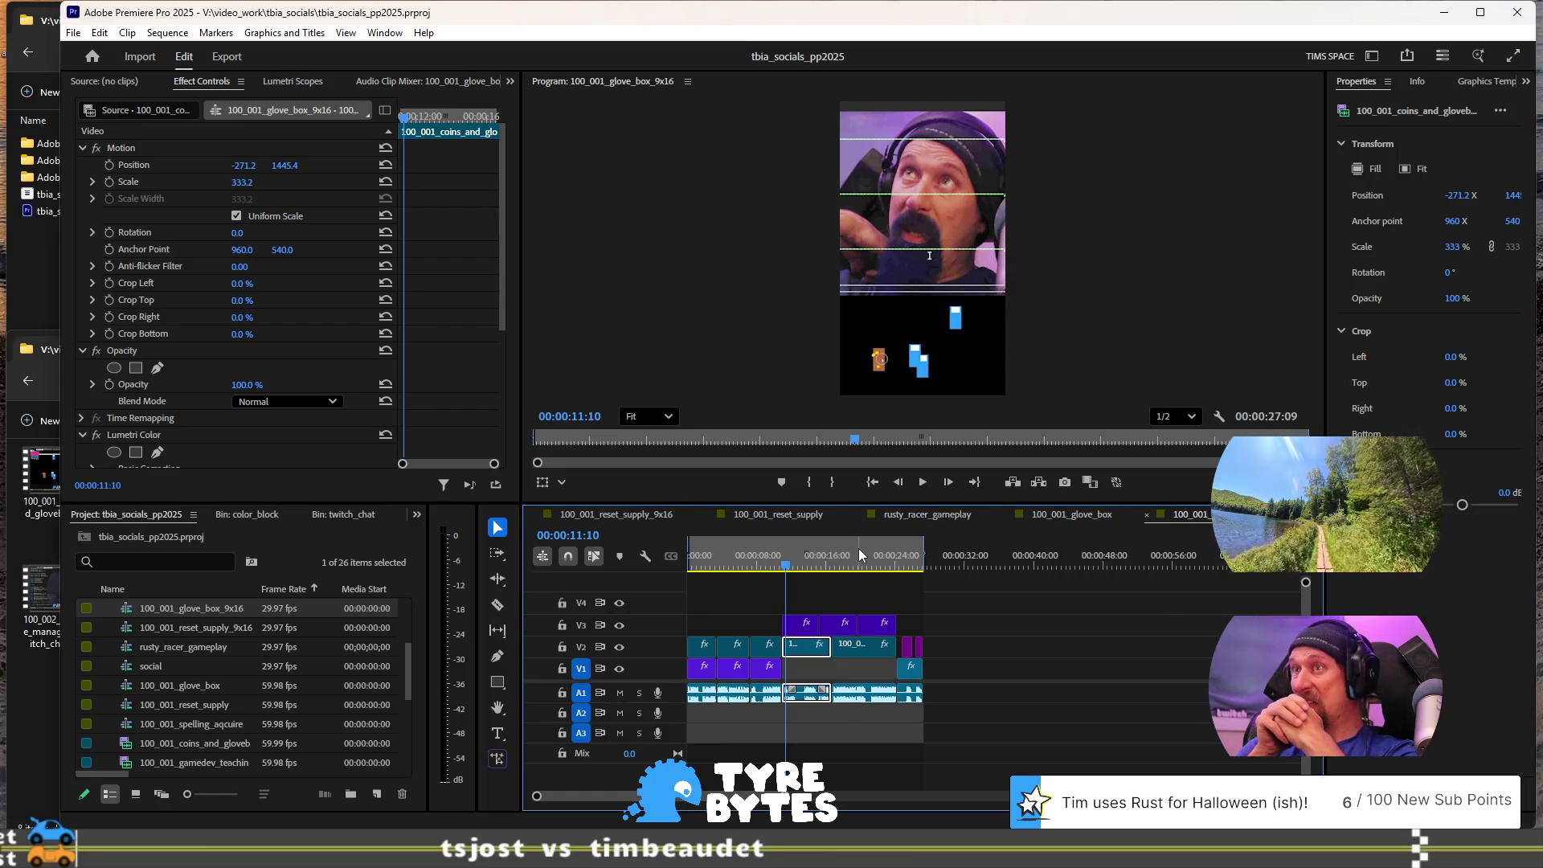
Step: Minimize Premiere and play kickoff_party_trailer.mp4 from the tbia_socials folder in Media Player
key(super+Down)
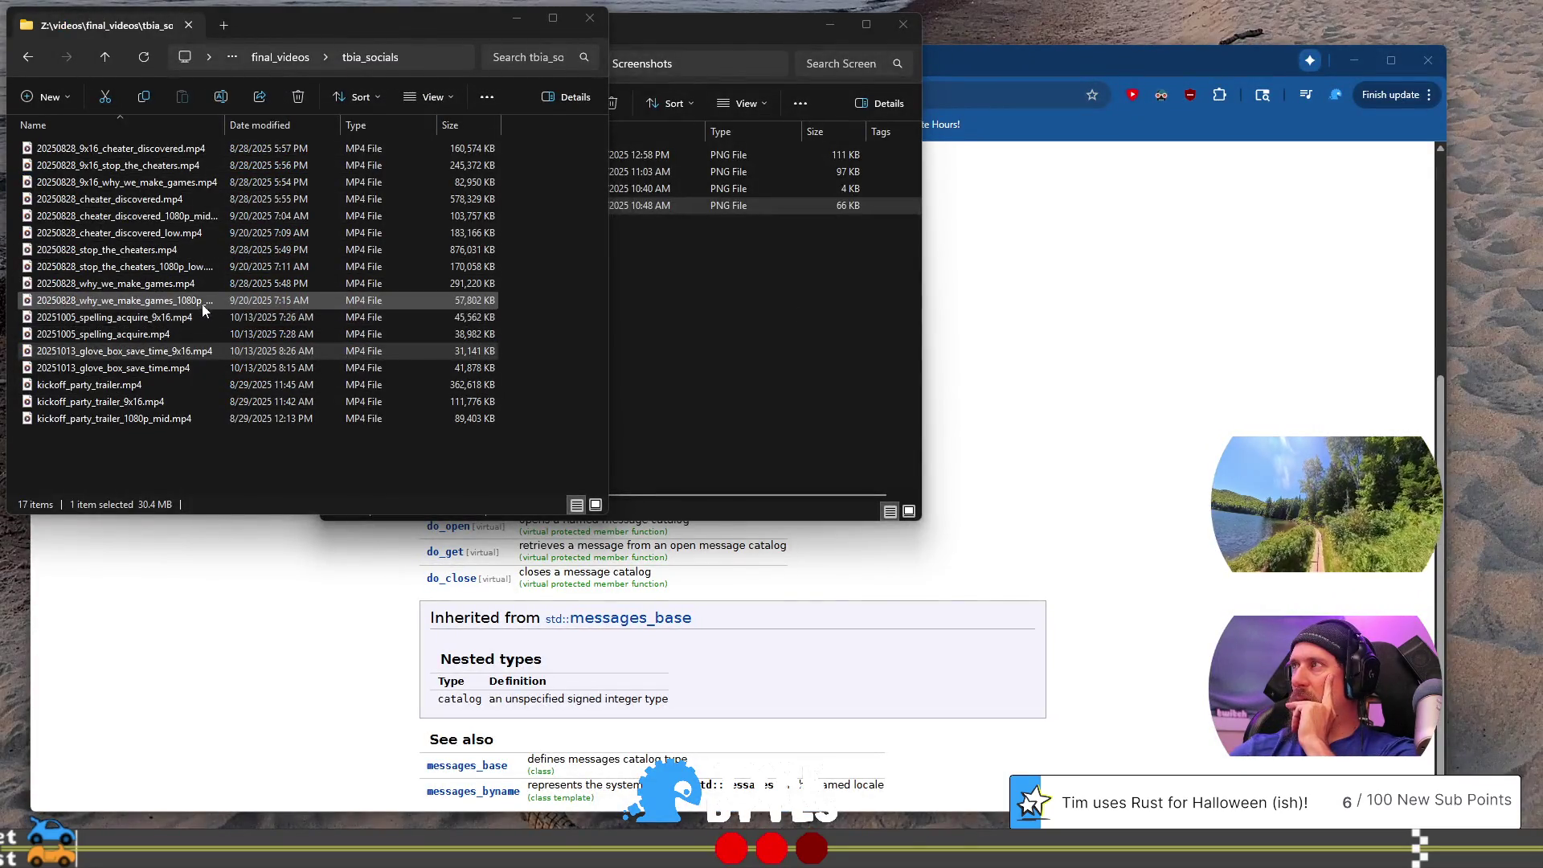
click(107, 386)
double_click(108, 387)
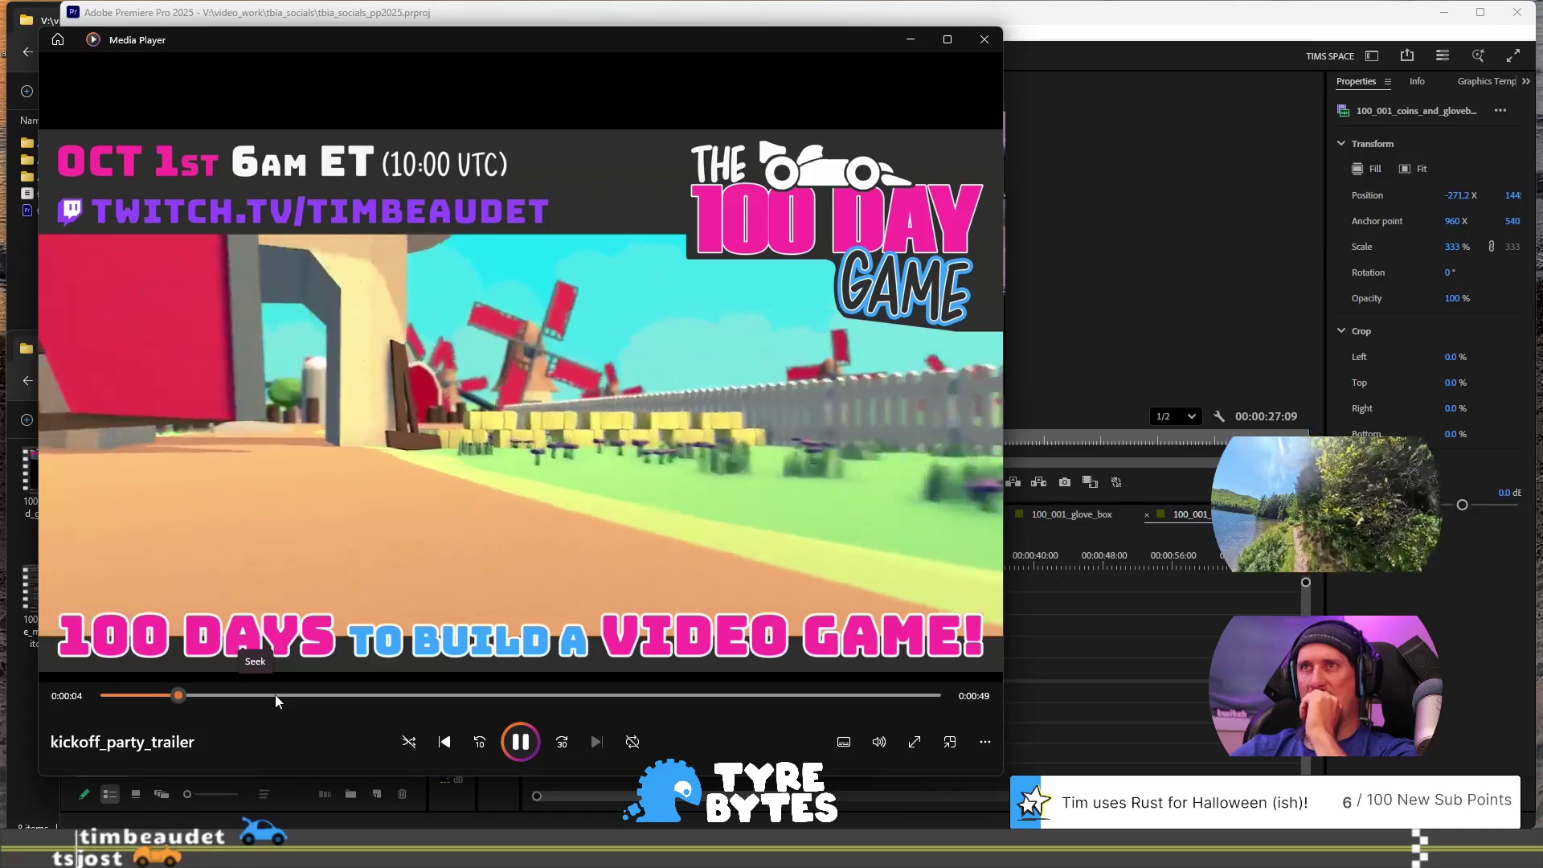
Step: Skim the trailer around 20 seconds and the 100 Day Game section, then close Media Player
drag(297, 696, 419, 689)
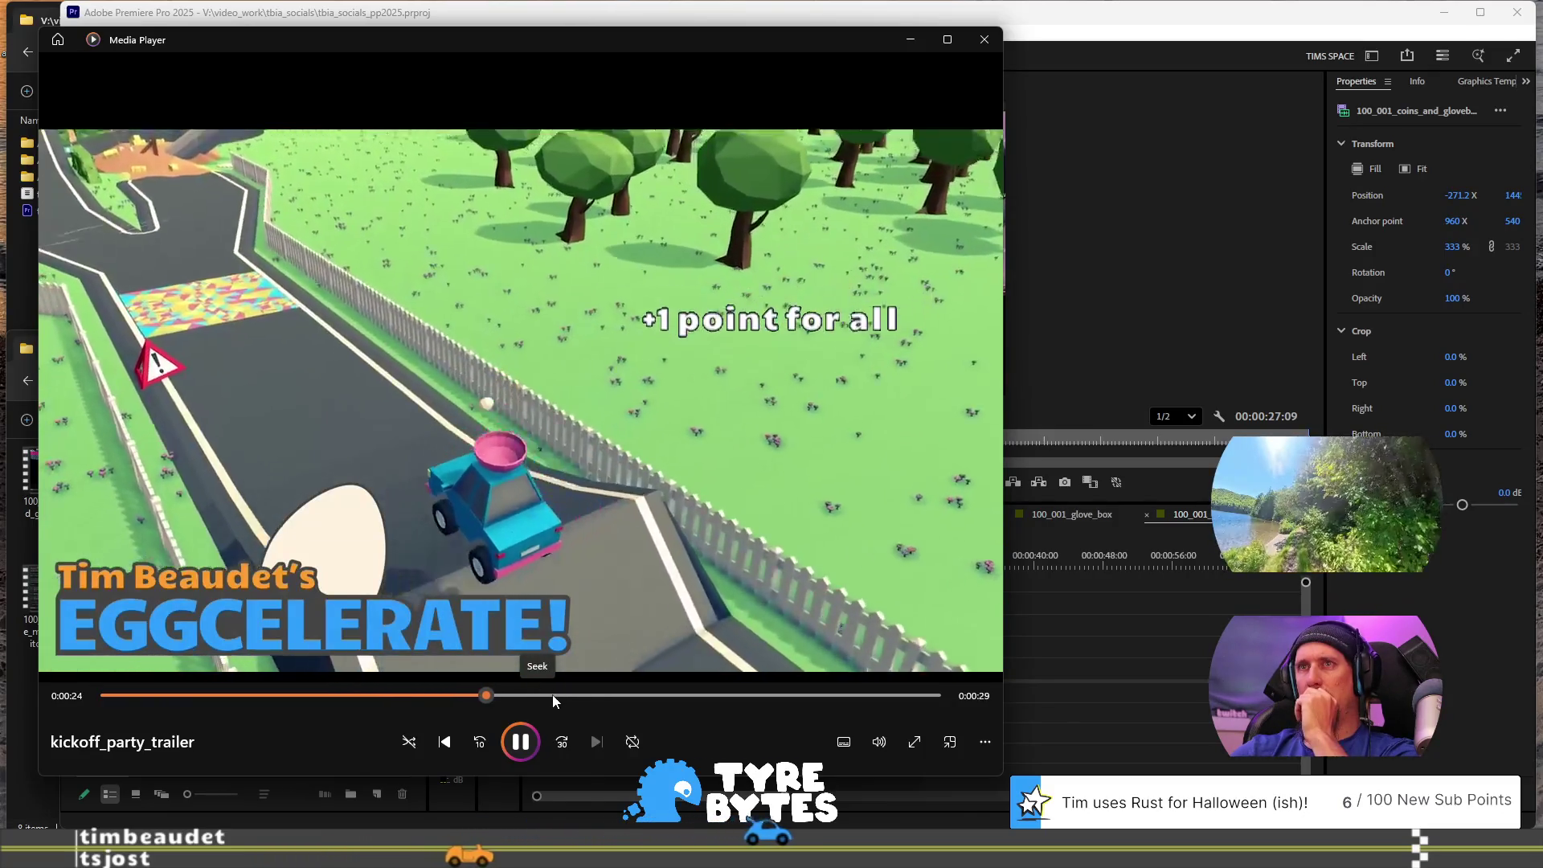
click(572, 694)
click(514, 694)
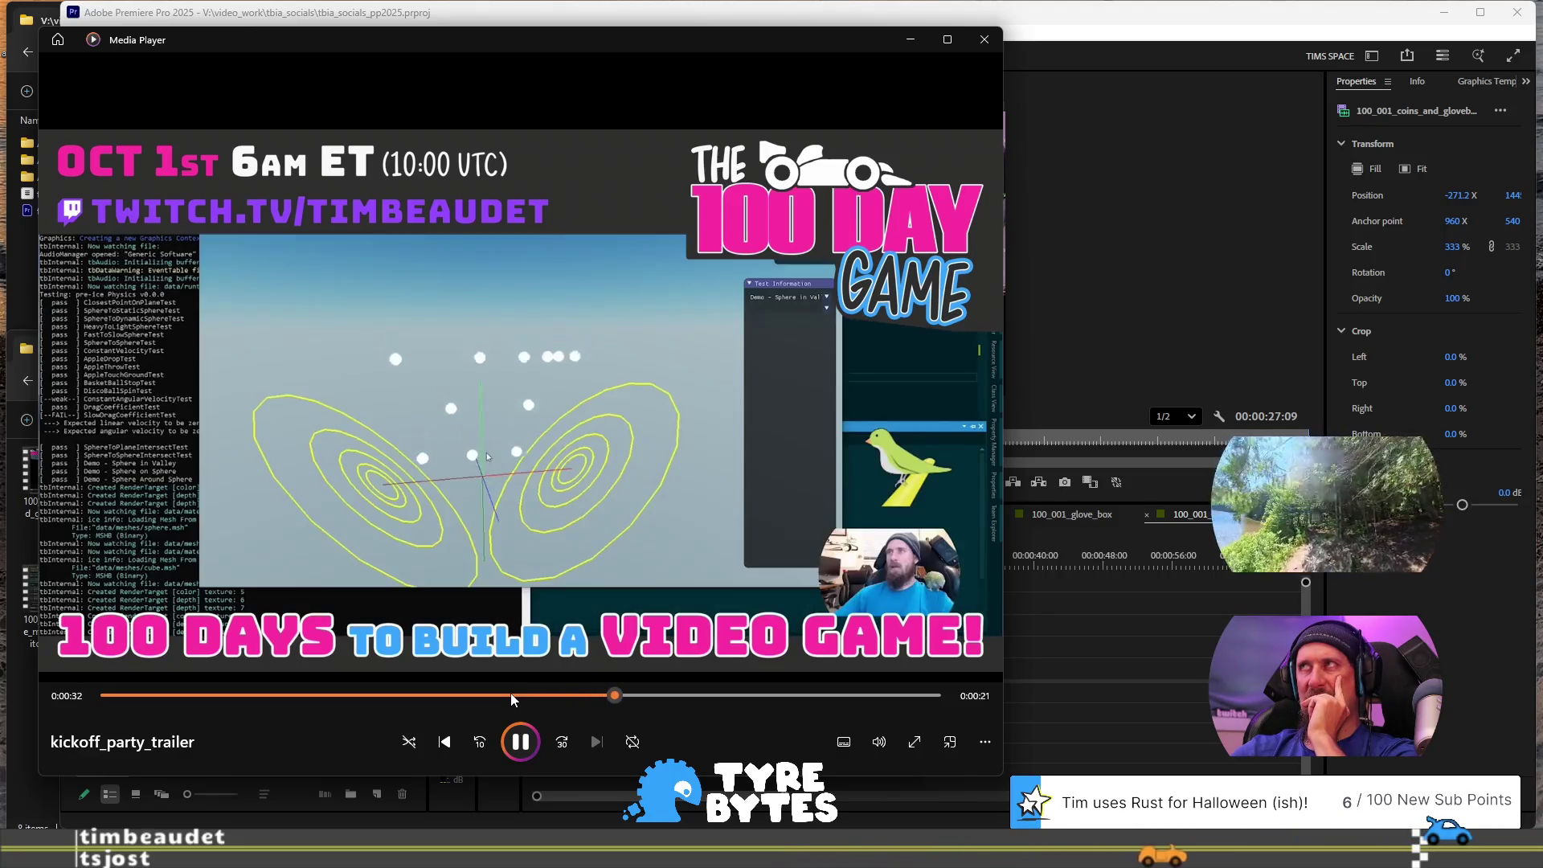
click(988, 42)
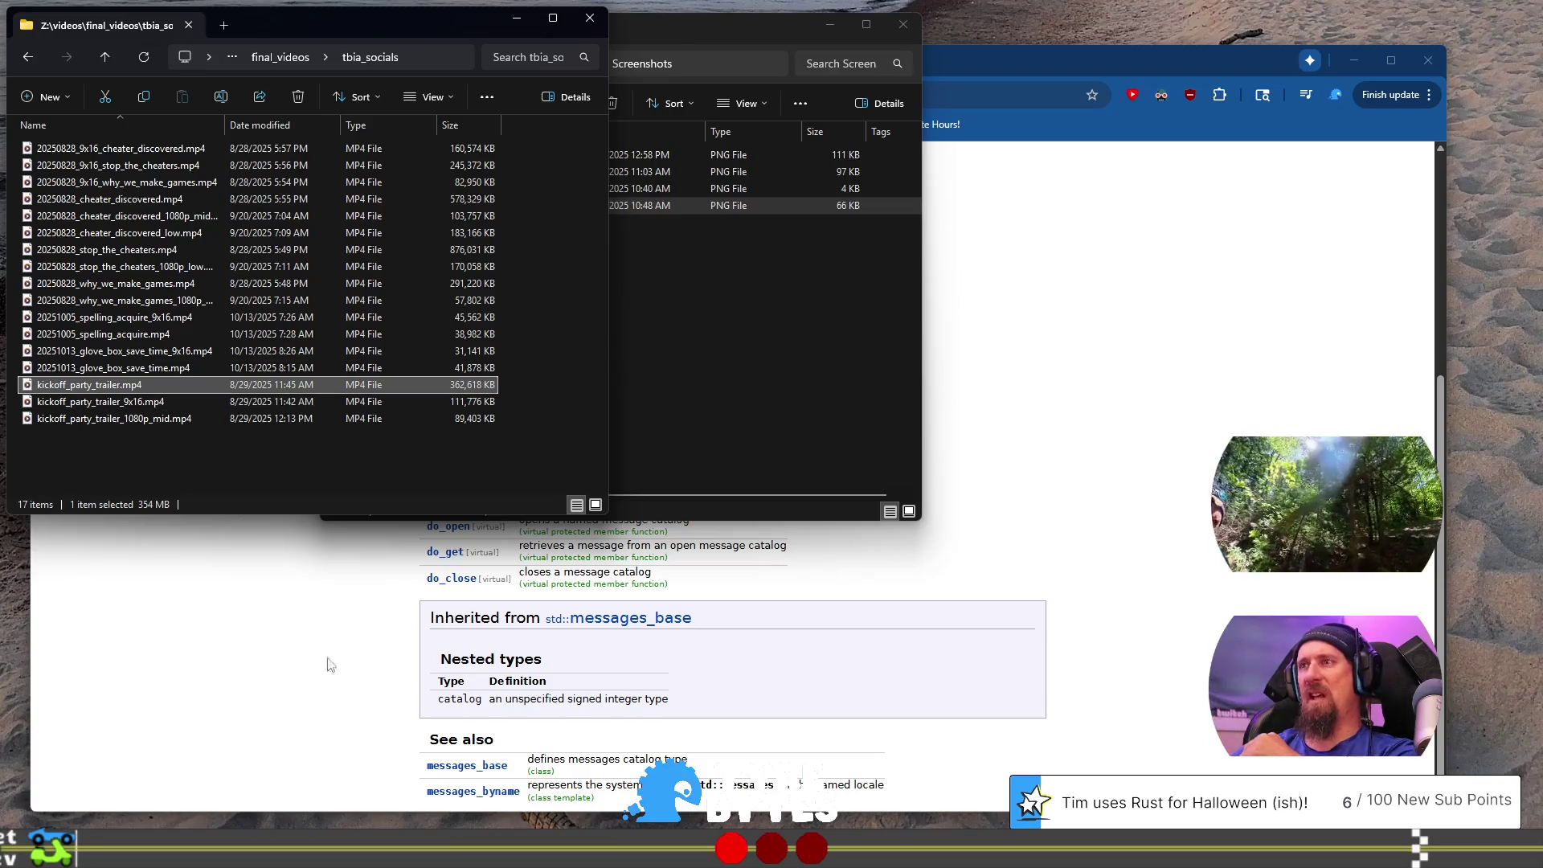
Step: Bring Premiere back and open the rusty_racer_gameplay, then 100_001_reset_supply sequence tabs
key(alt+Tab)
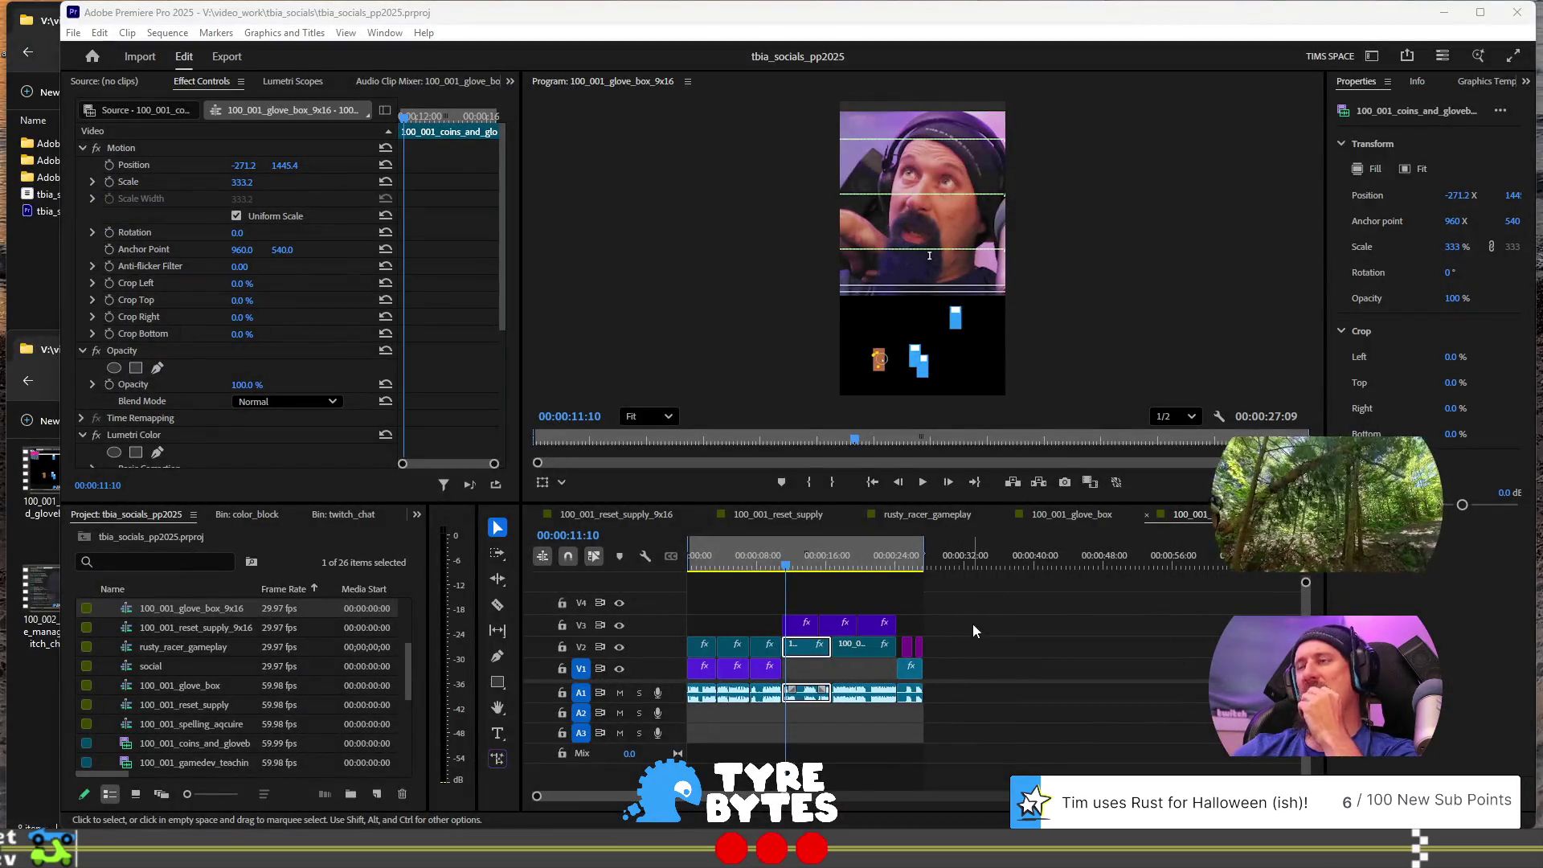
click(938, 520)
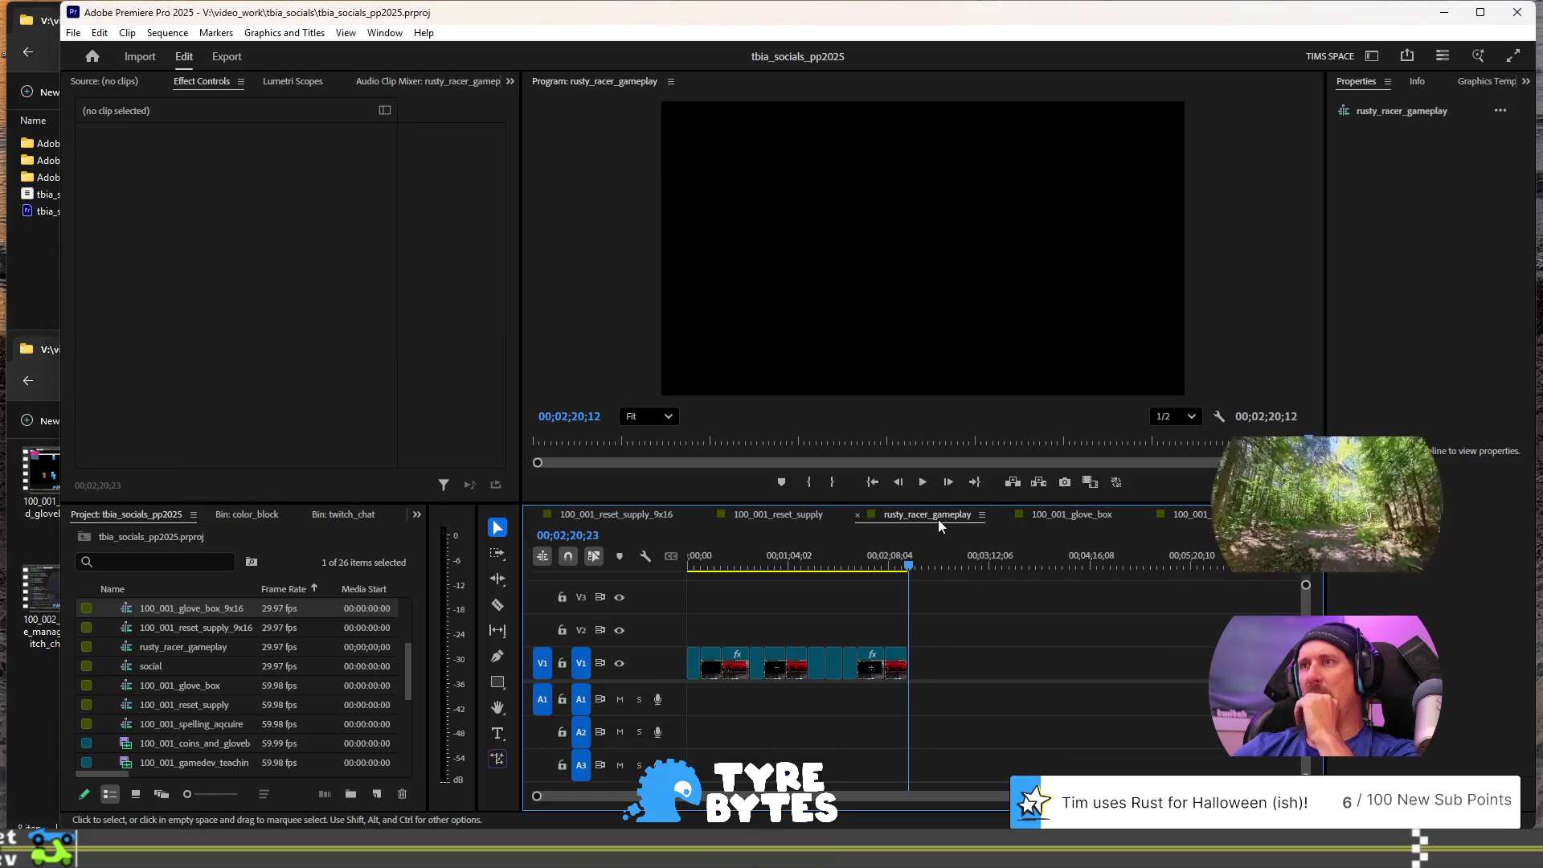
click(815, 519)
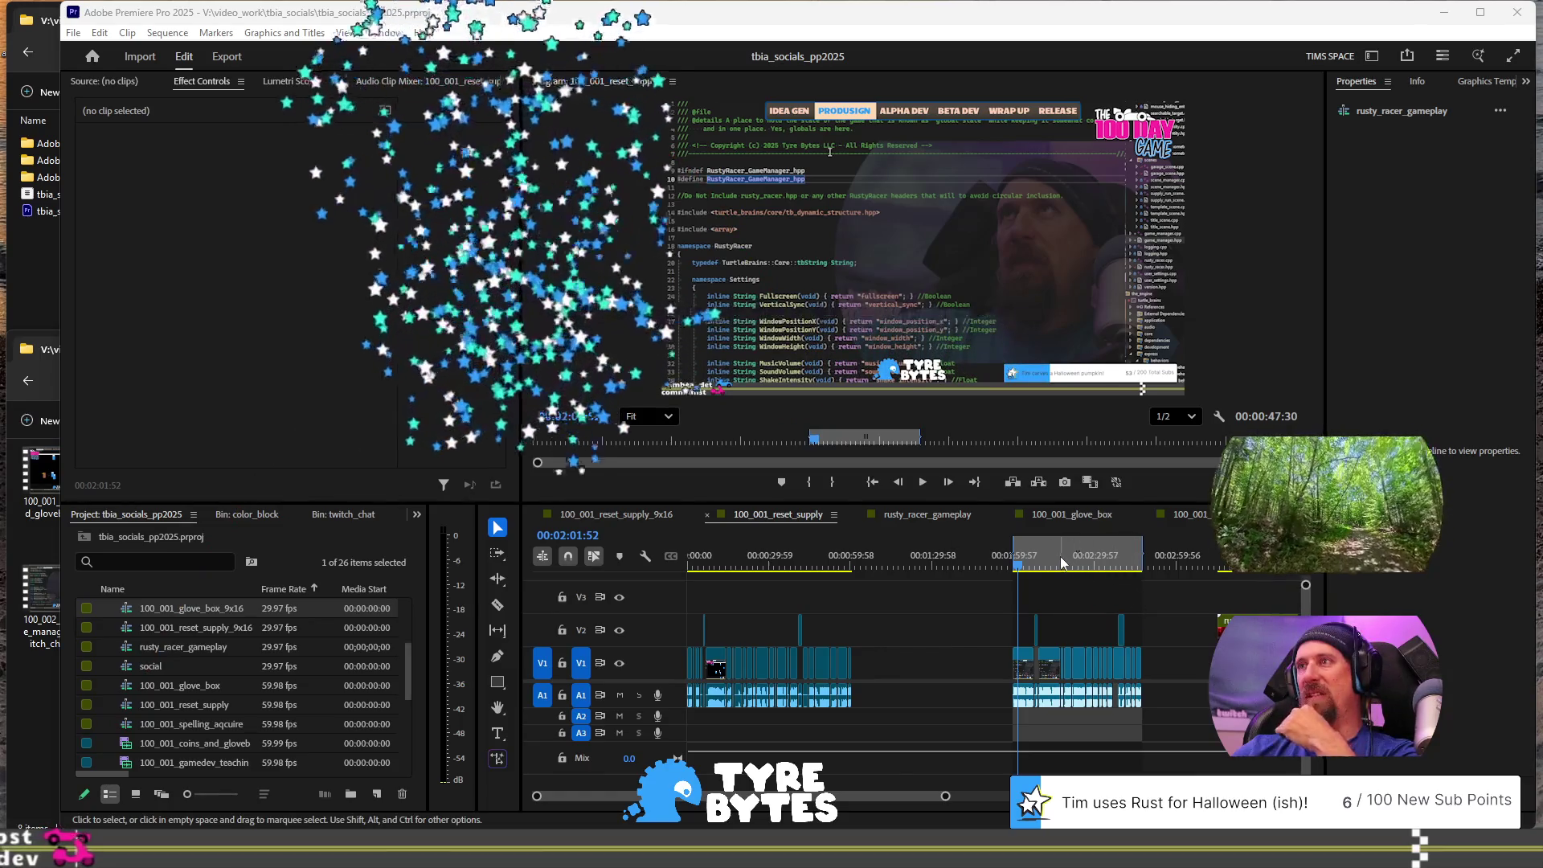
Step: Paste the face-masked Lumetri Color onto the V1 facecam clip at 00:02:03:57
click(1017, 566)
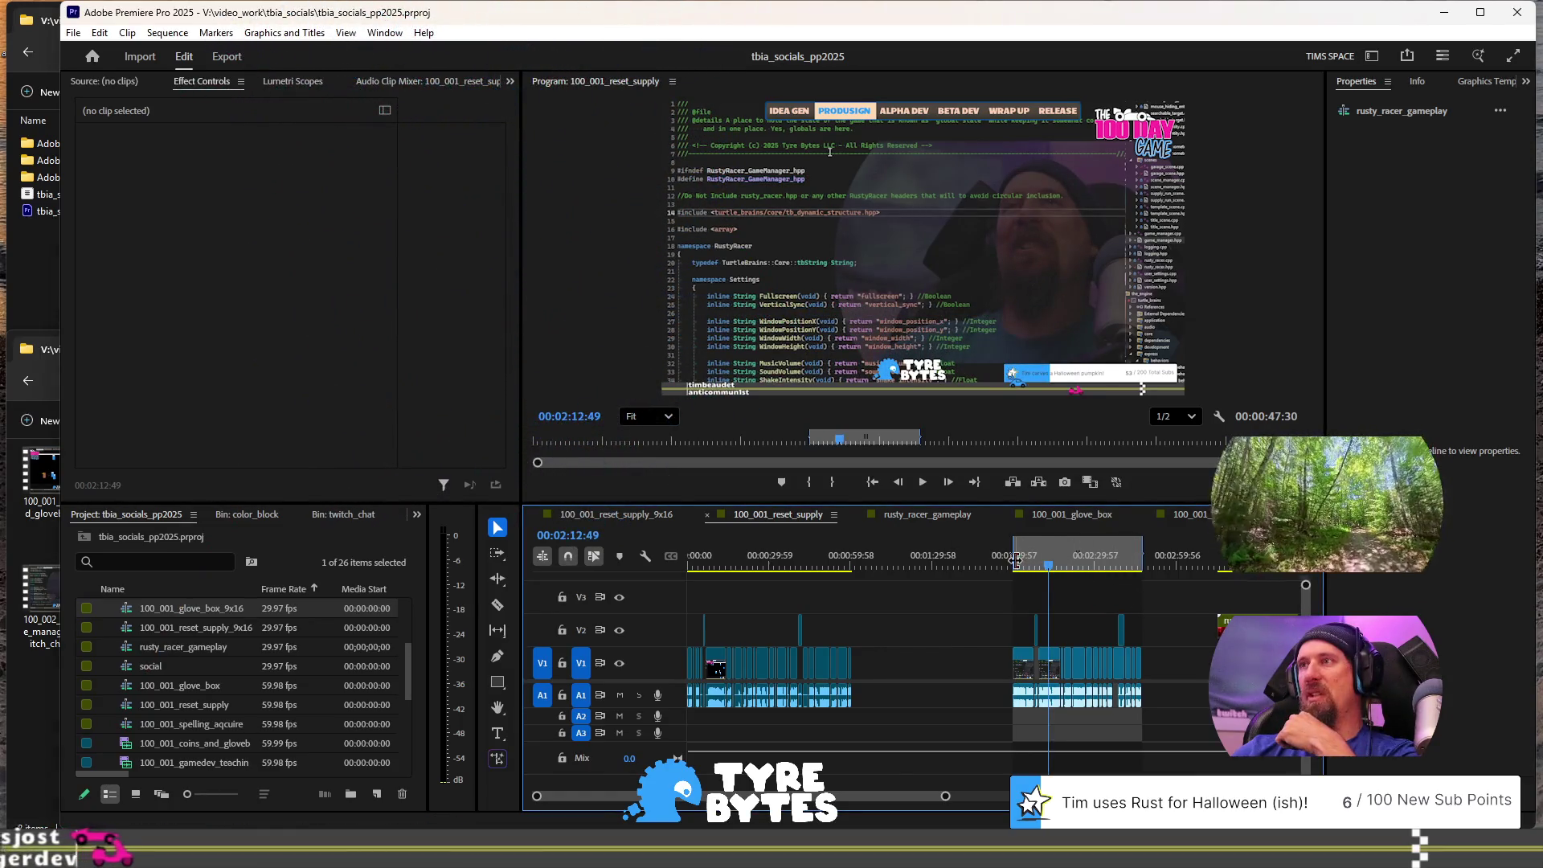
click(1023, 566)
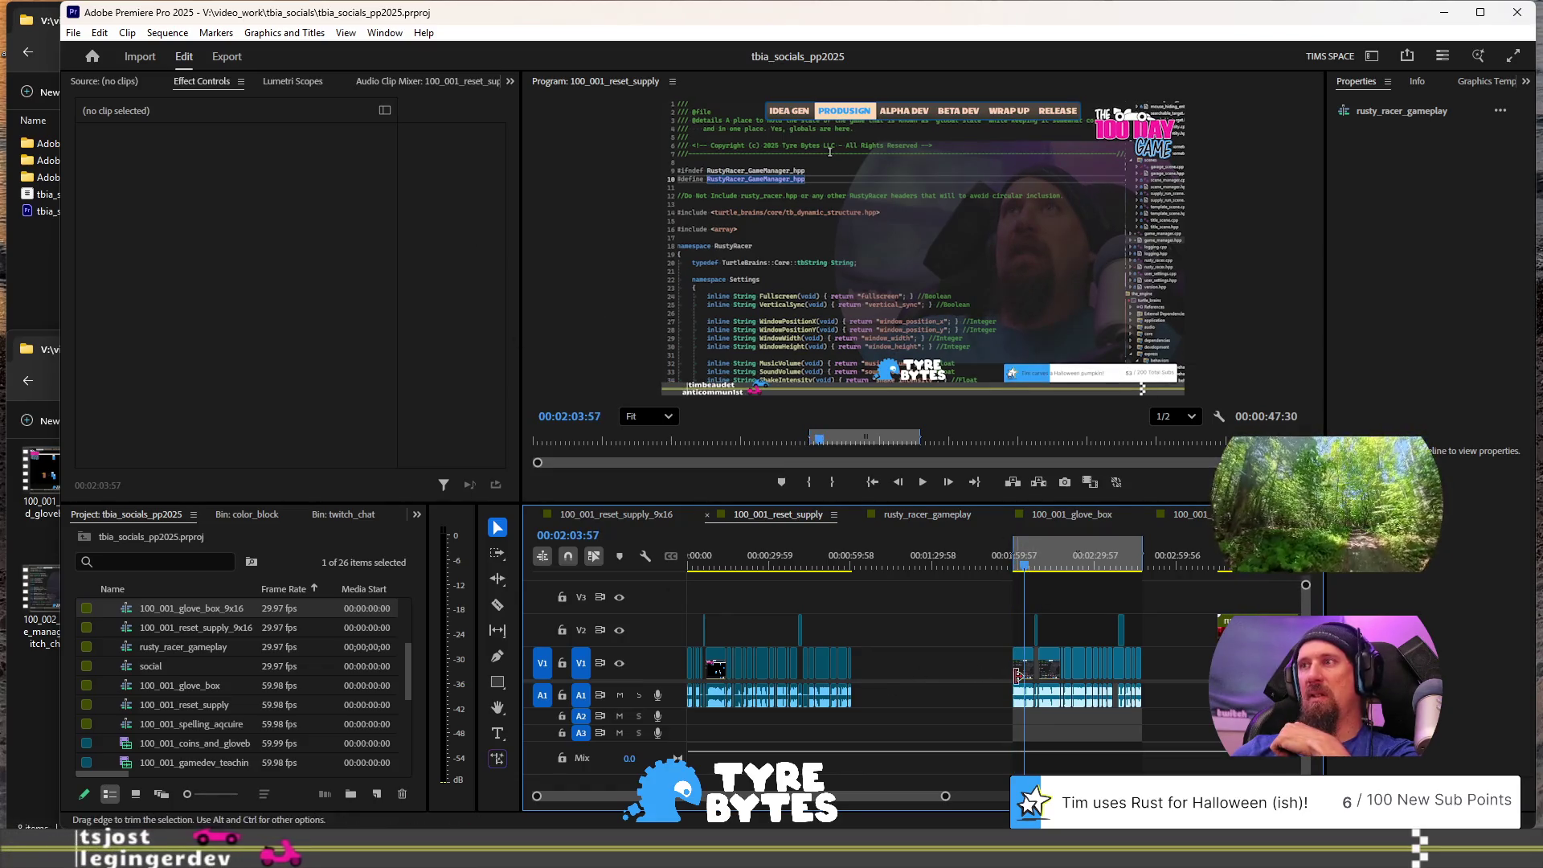
key(=)
key(=)
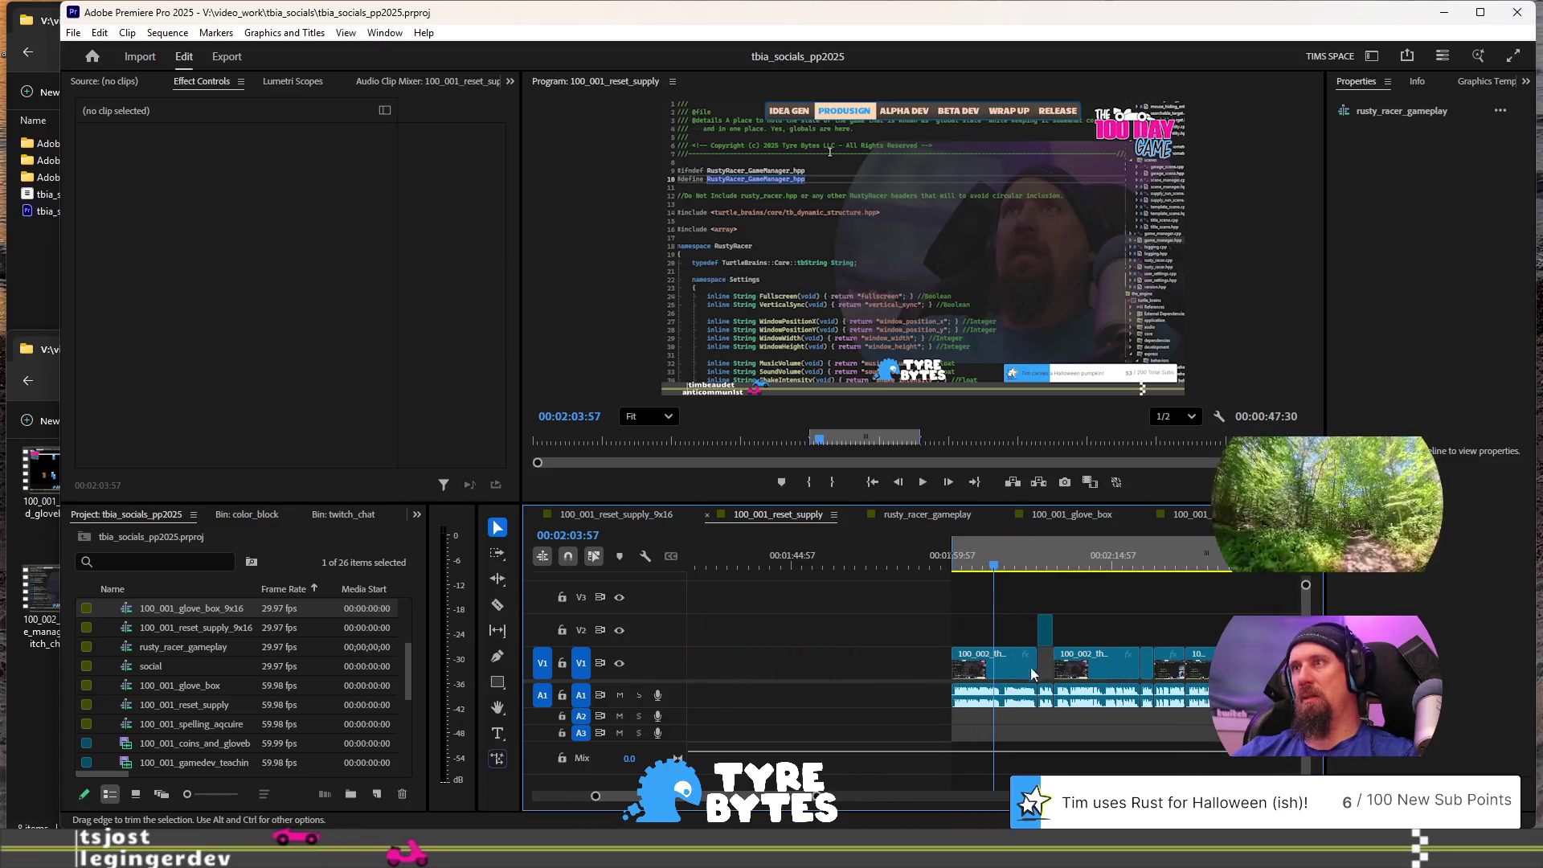
click(1016, 673)
scroll(223, 421, down, 2)
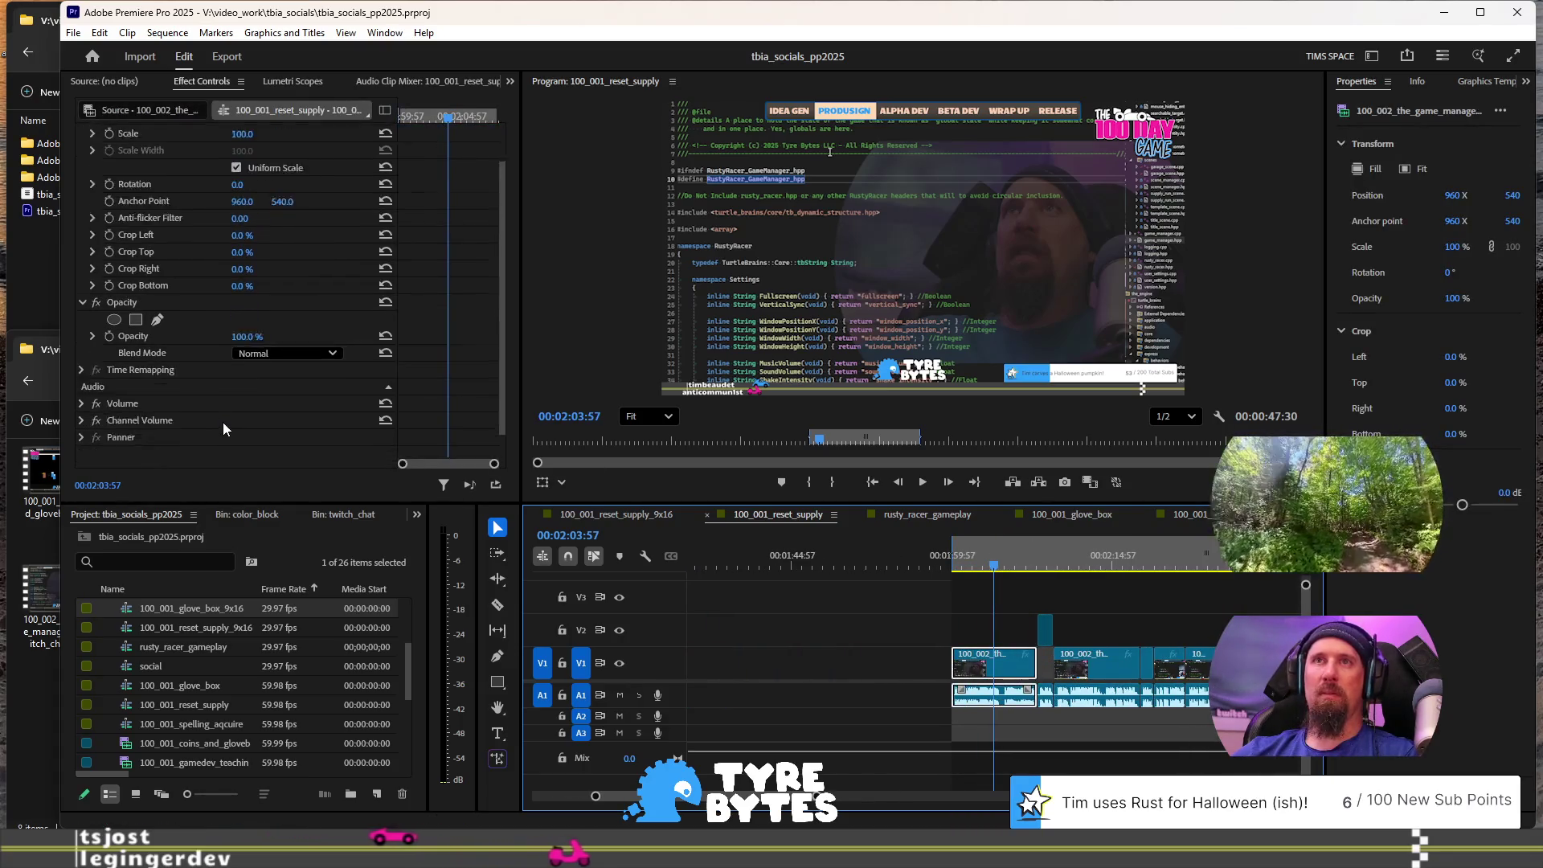
click(215, 449)
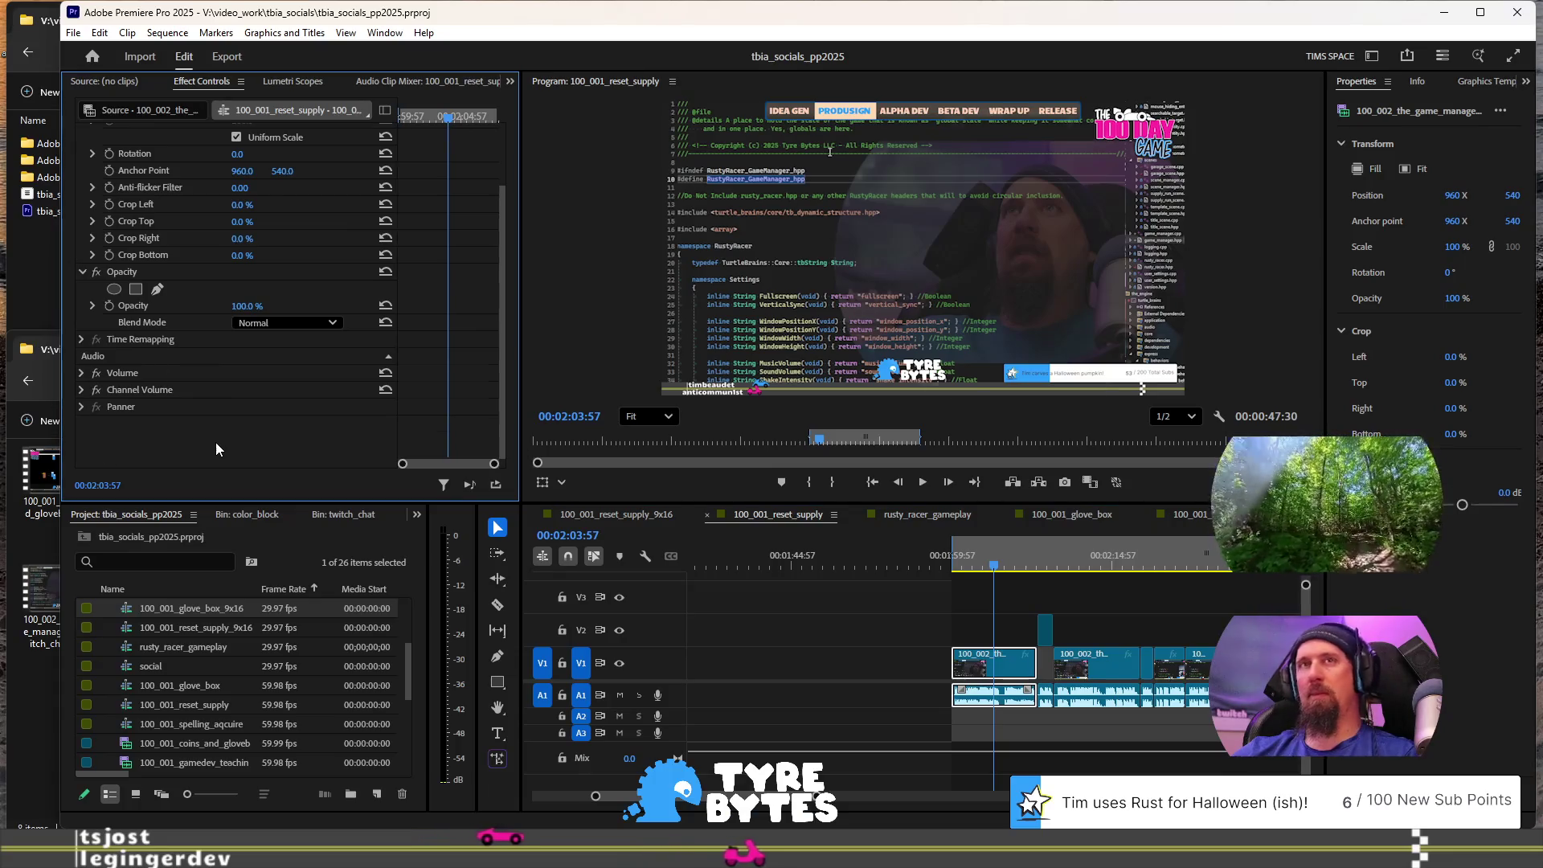
key(ctrl+v)
Step: Select the next facecam clip, preview the grading, save the project, and switch to the browser
click(1094, 557)
click(1096, 663)
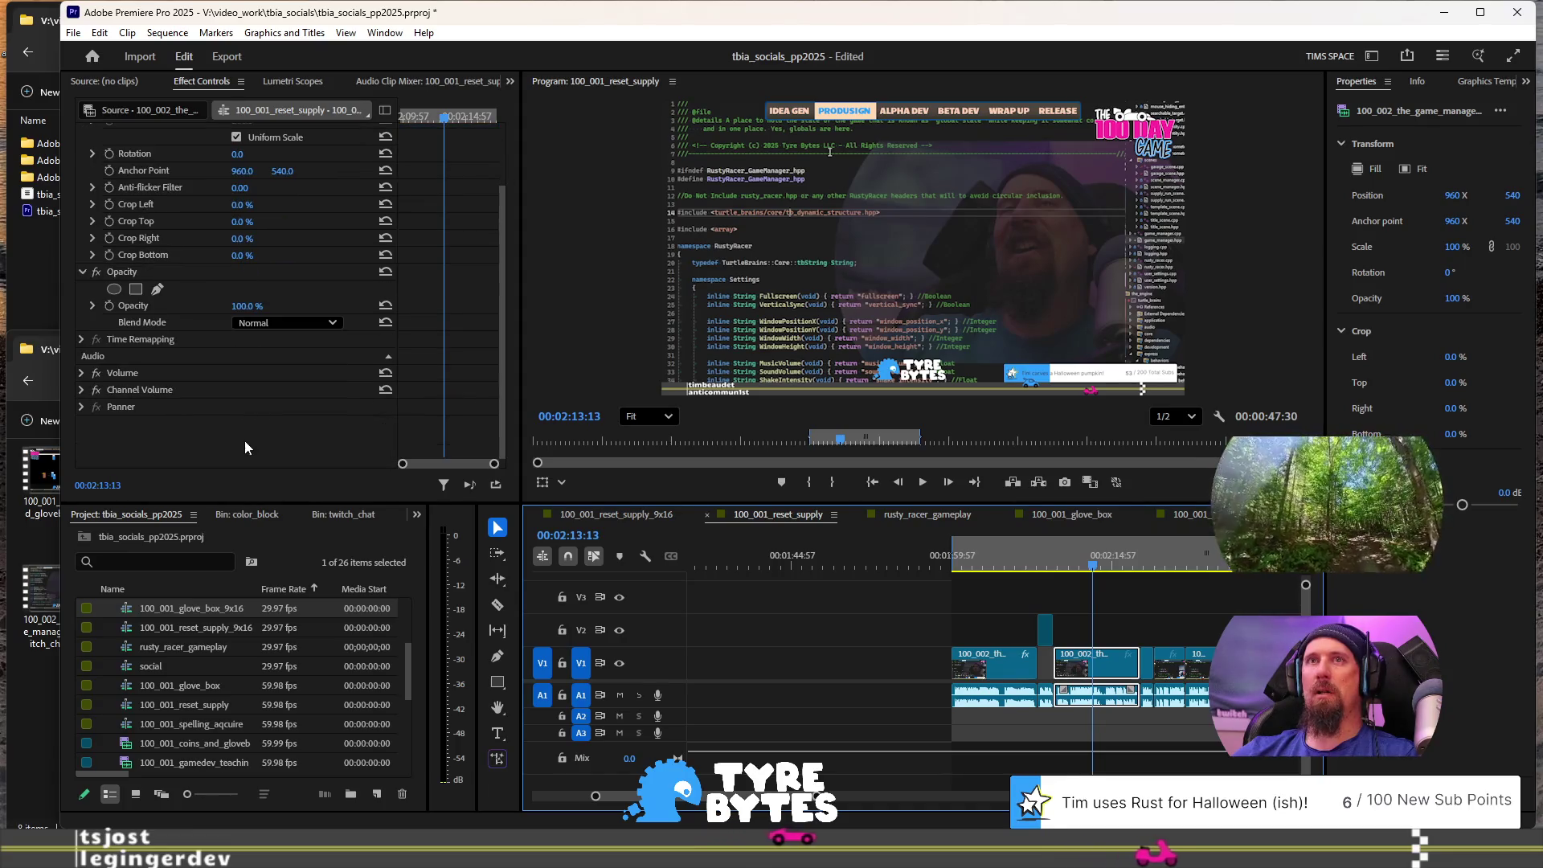
click(929, 564)
key(space)
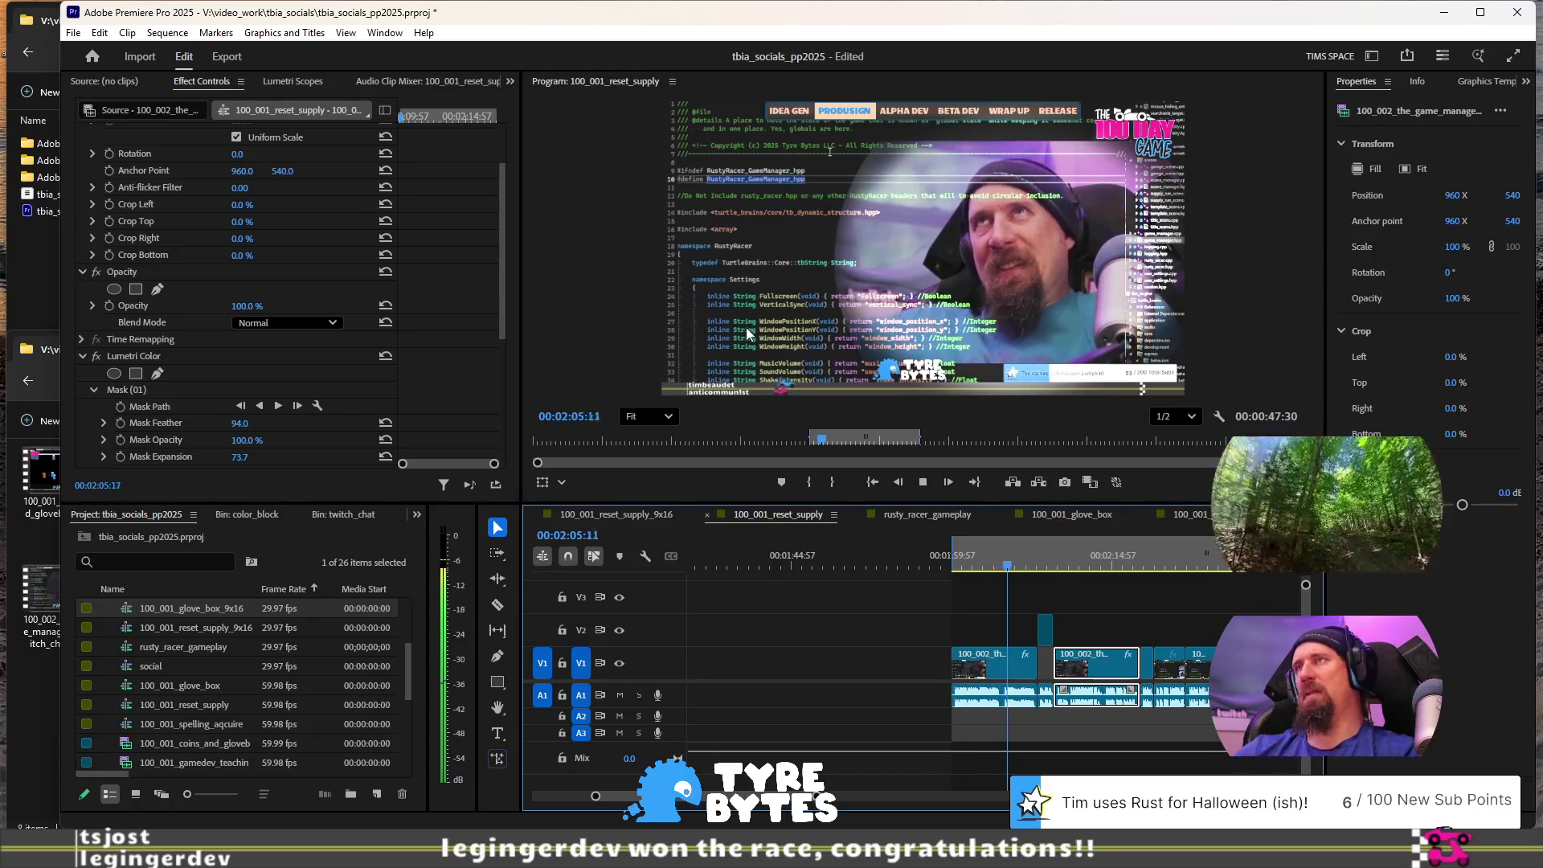
key(space)
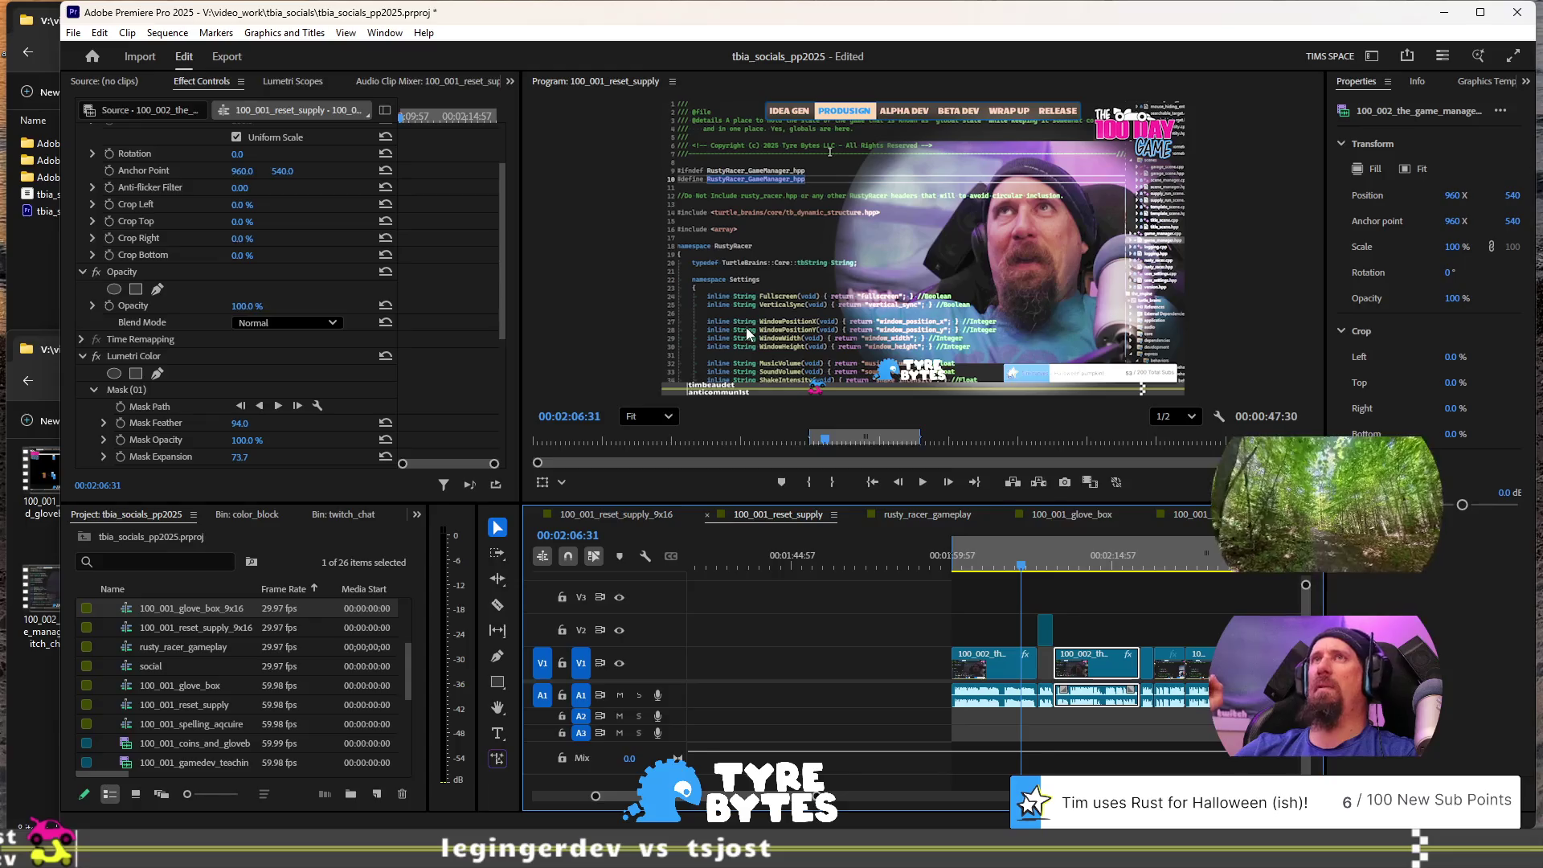
key(ctrl+s)
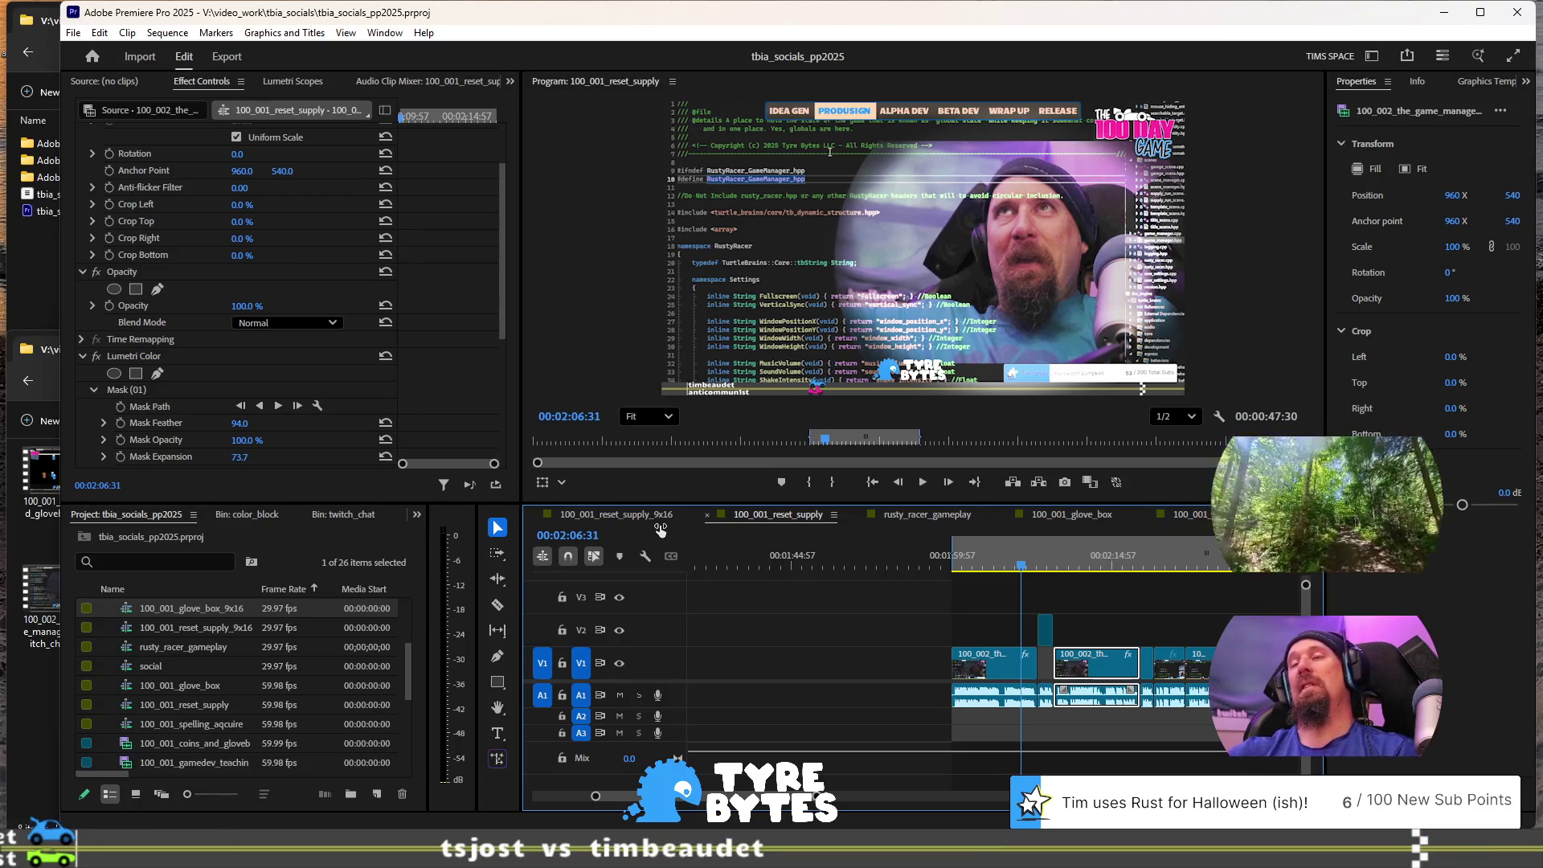
key(alt+Tab)
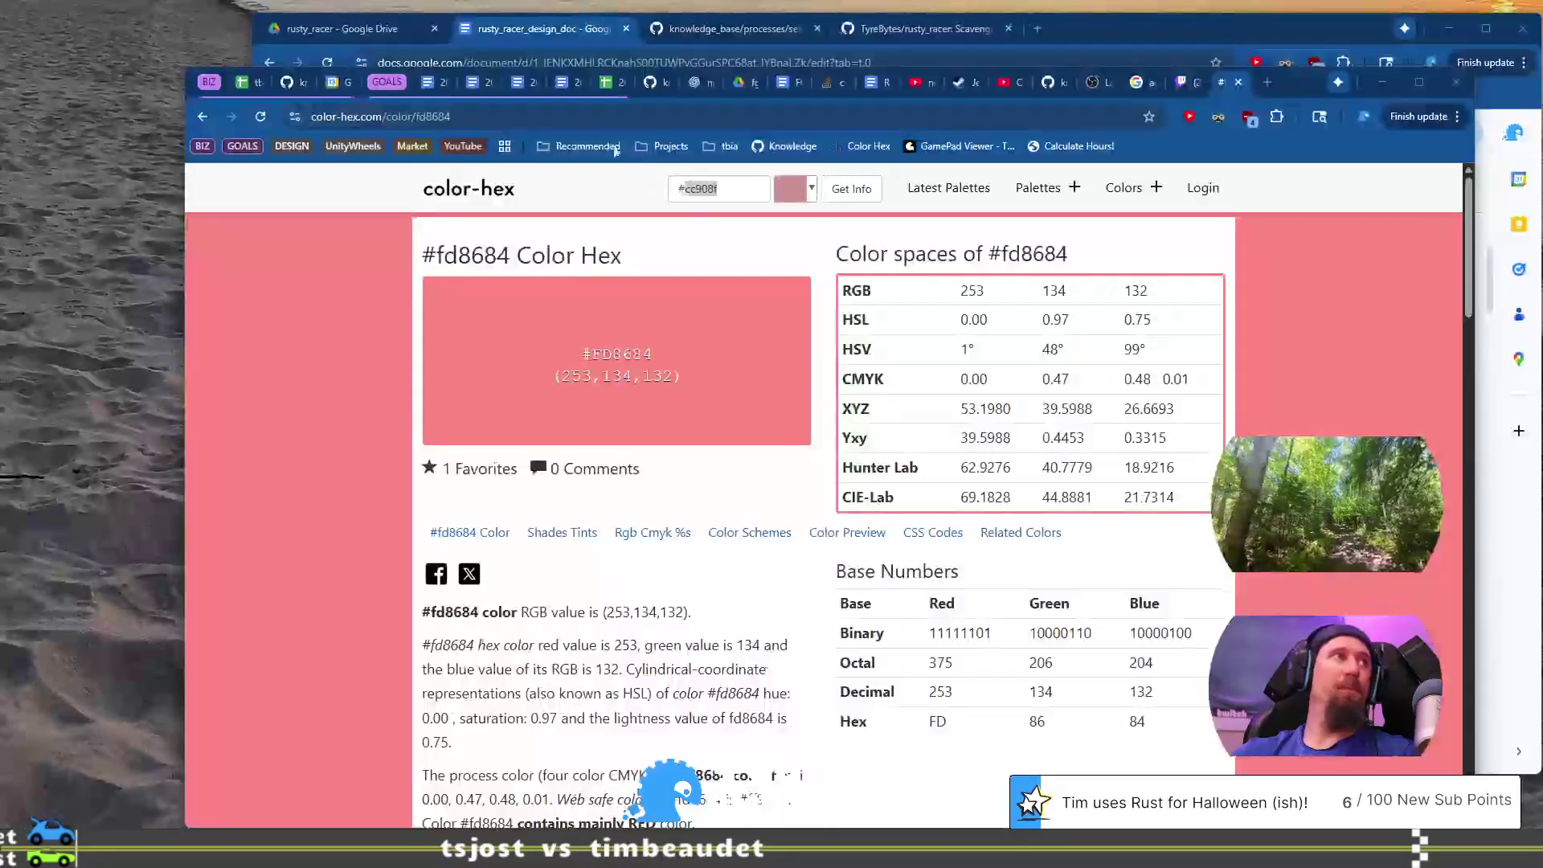
Step: In tbia_tracker_2025 row 304, enter date 2025-10-13, 0.75 hours and project Tyre Bytes
click(265, 83)
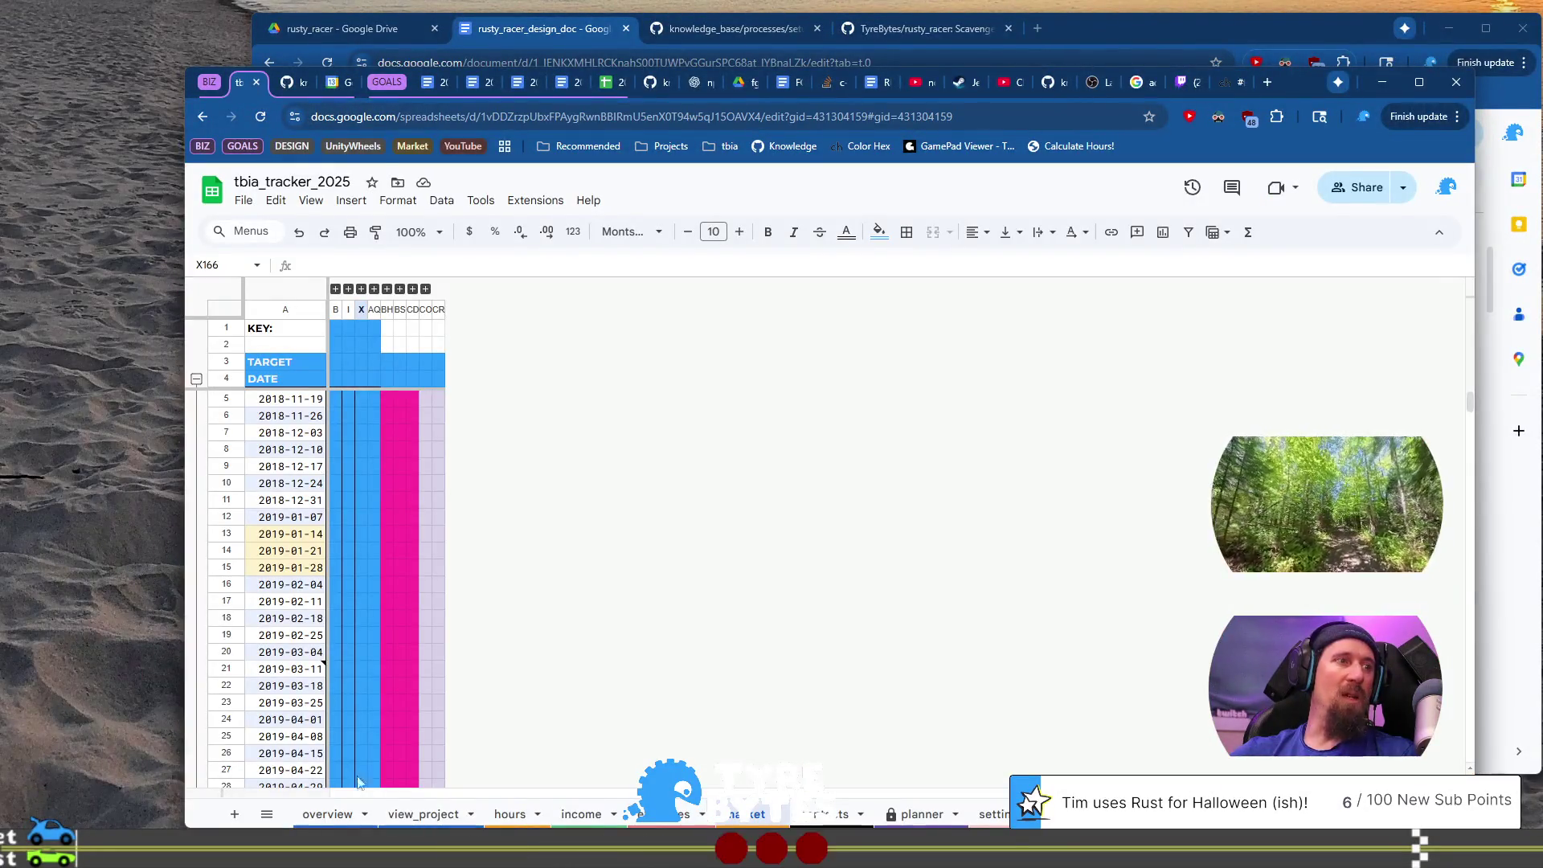
scroll(472, 516, down, 10)
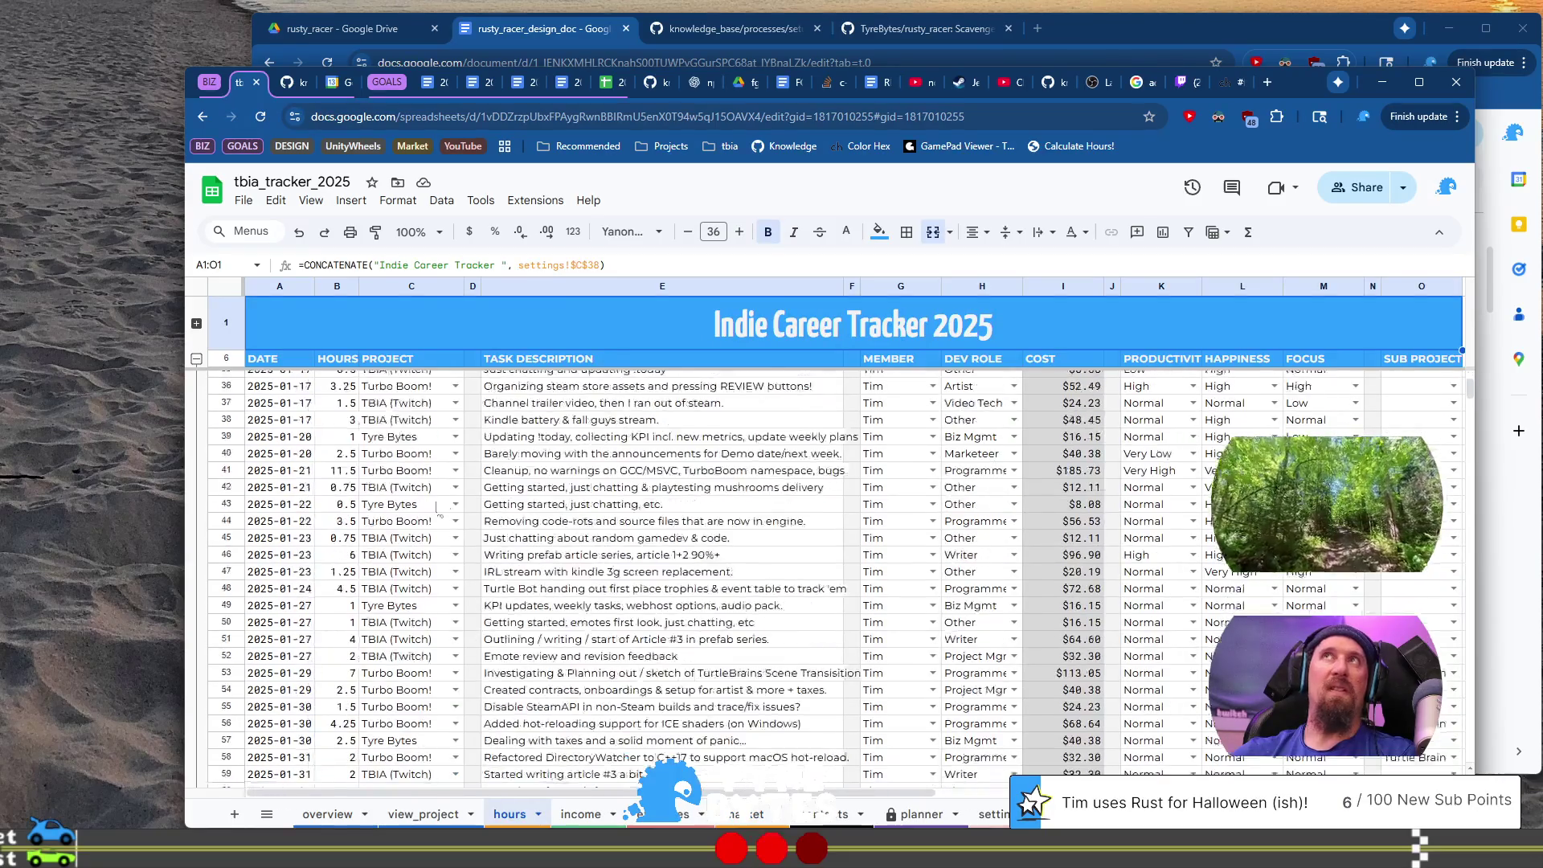
scroll(471, 517, down, 20)
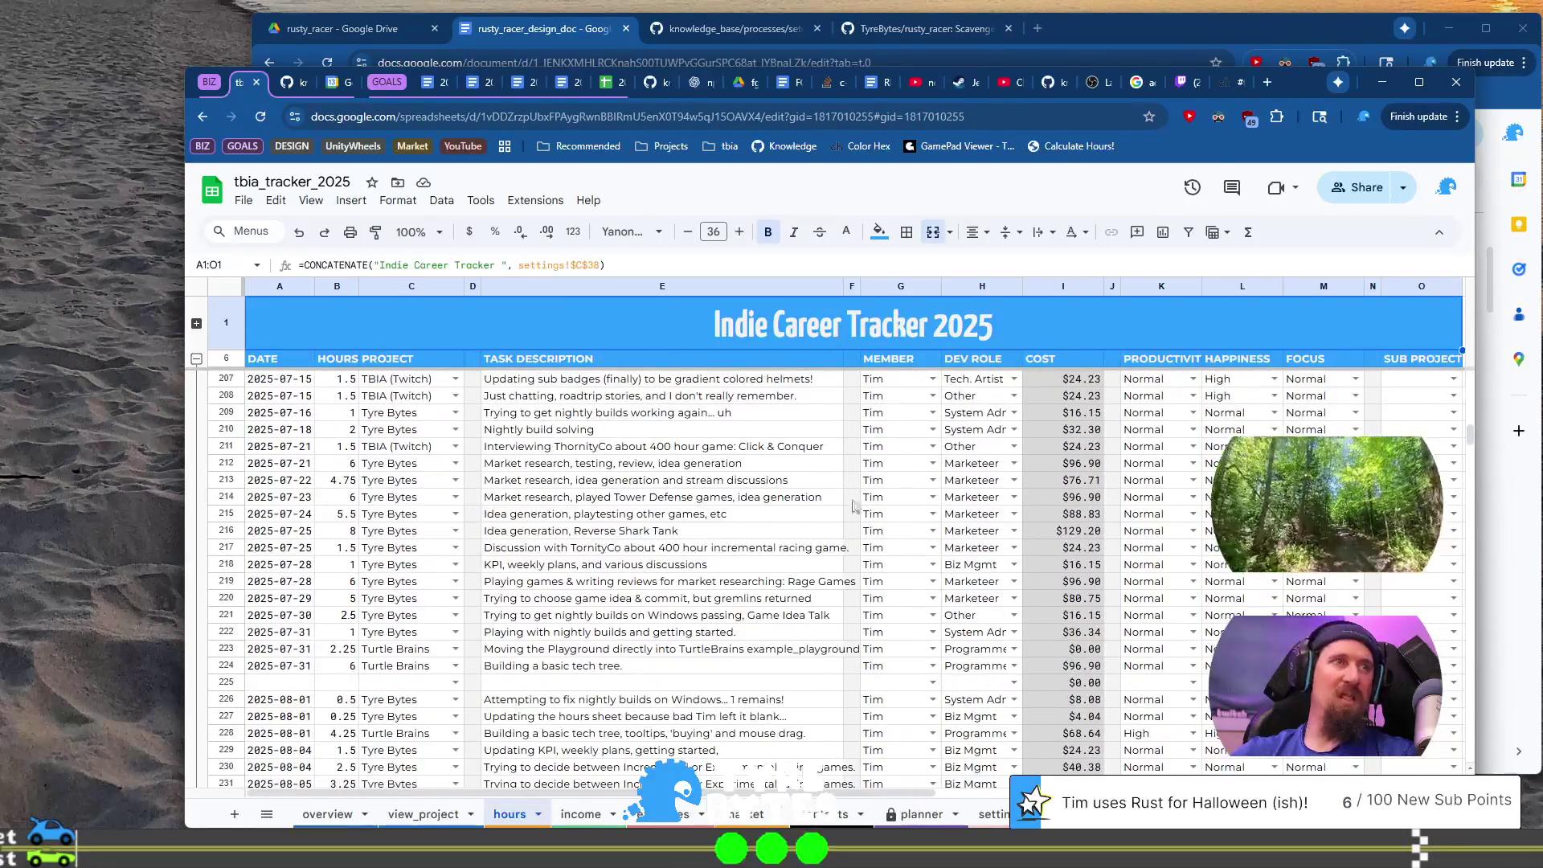
scroll(778, 572, up, 8)
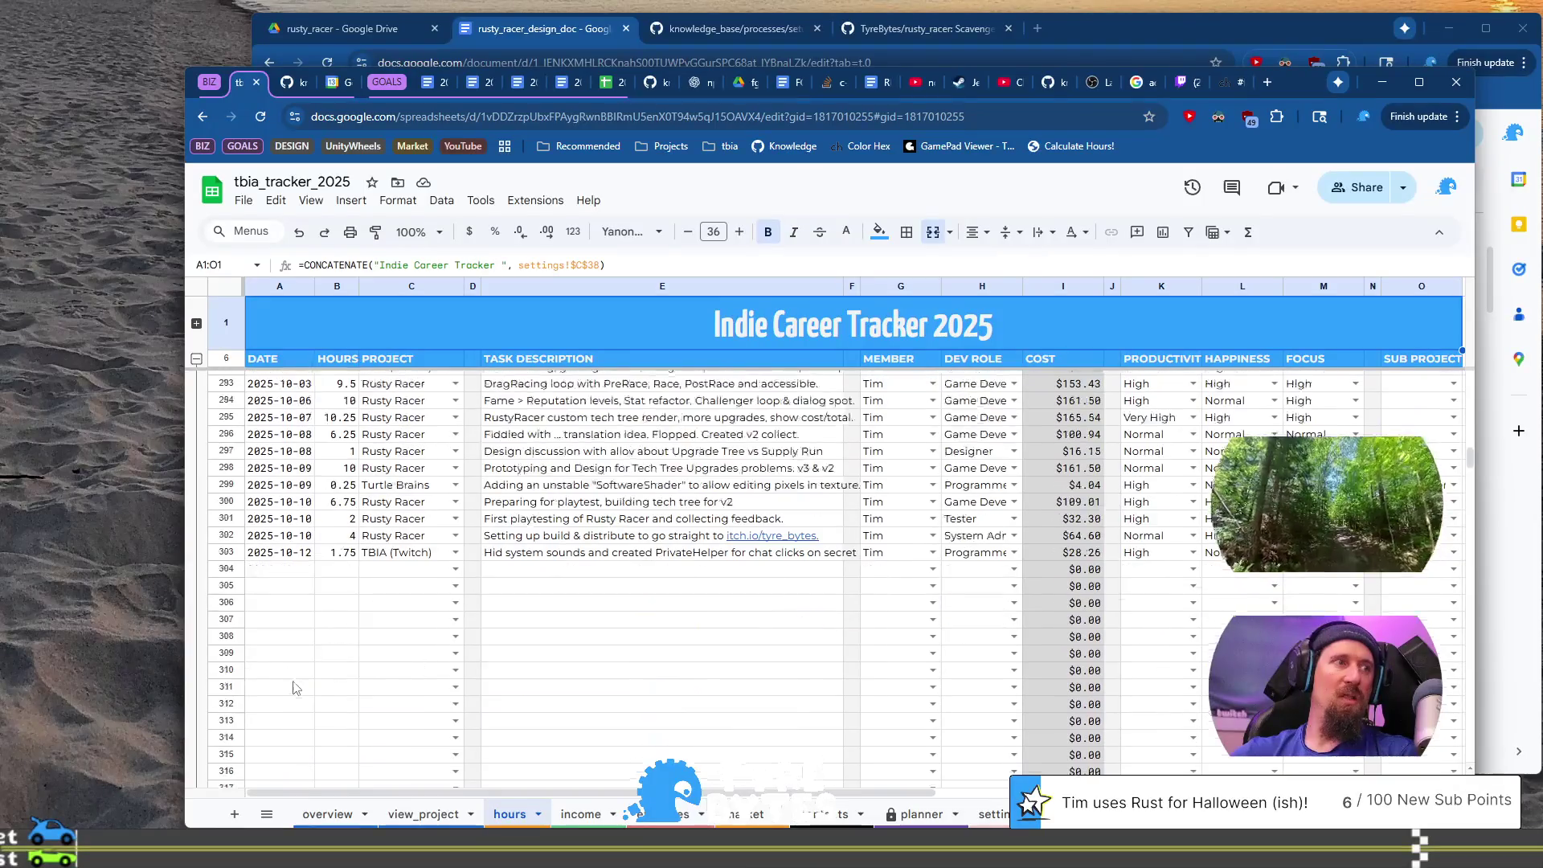
click(295, 570)
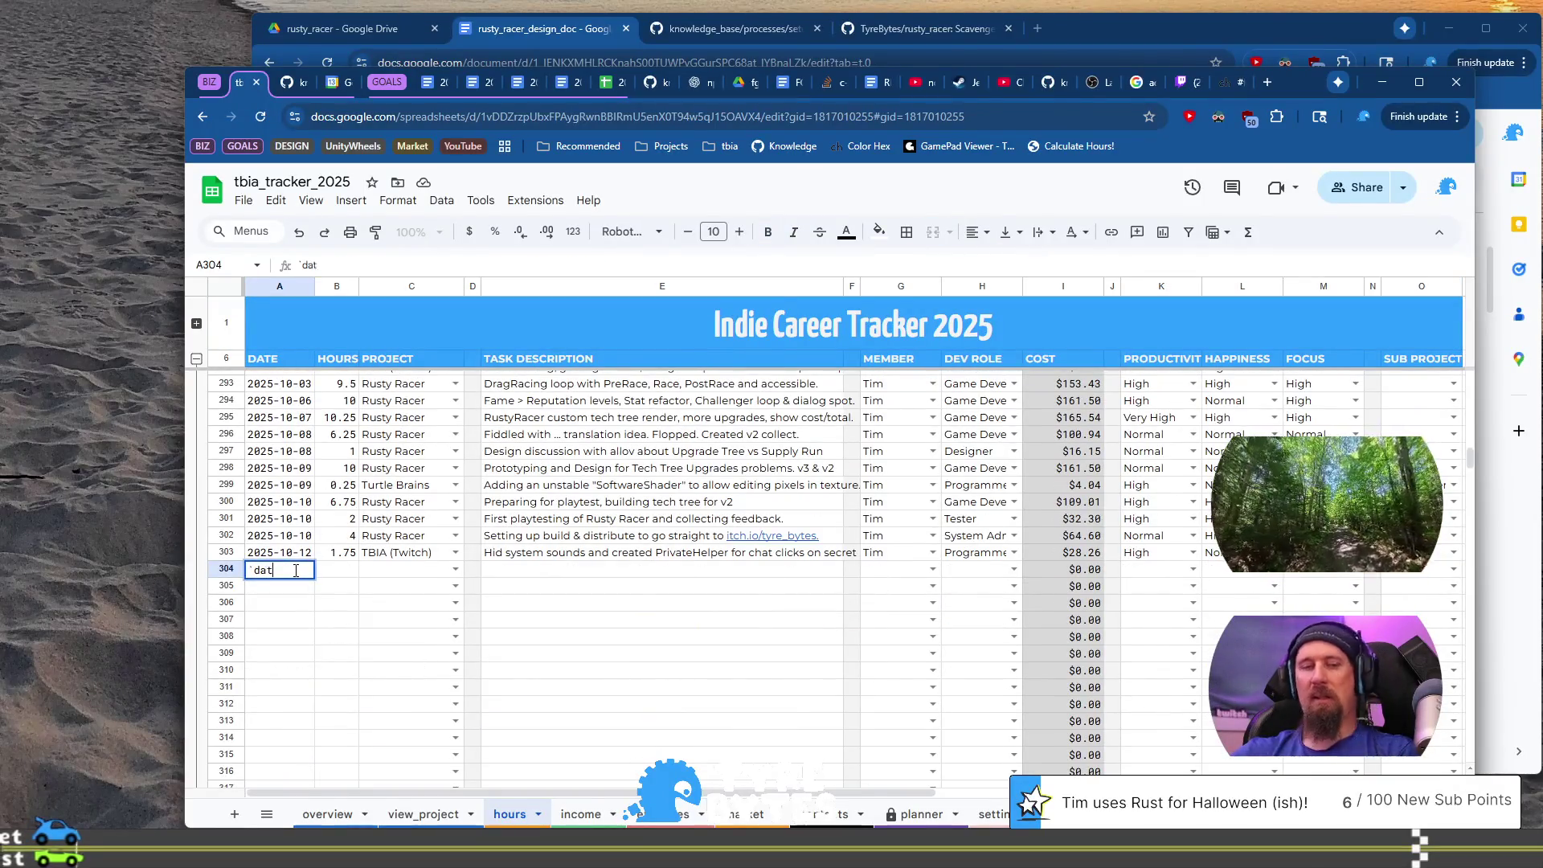
text(025-10-13)
key(Tab)
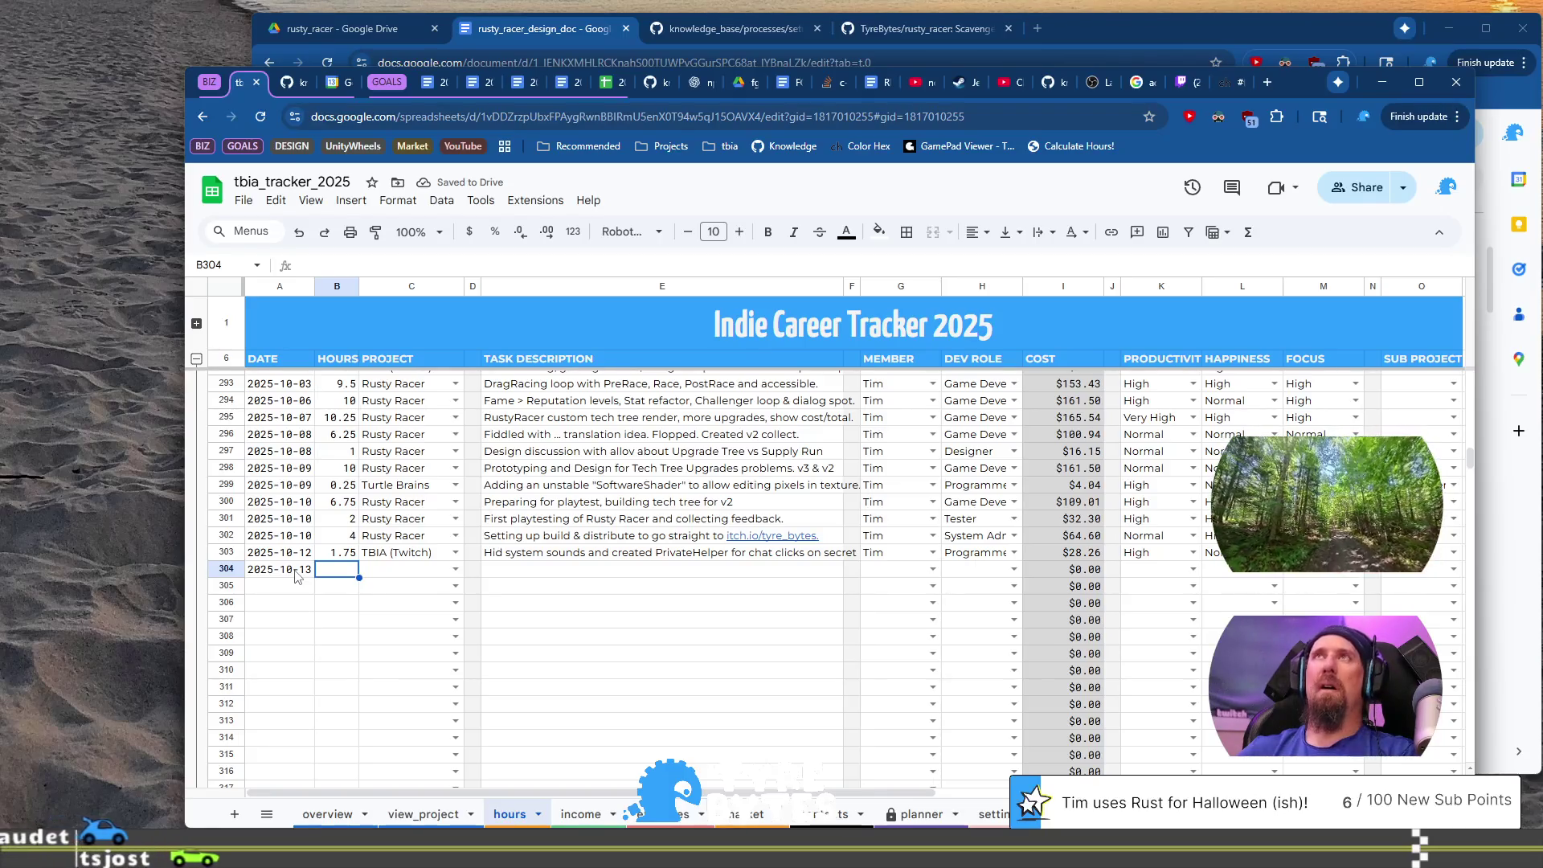
text(0.75)
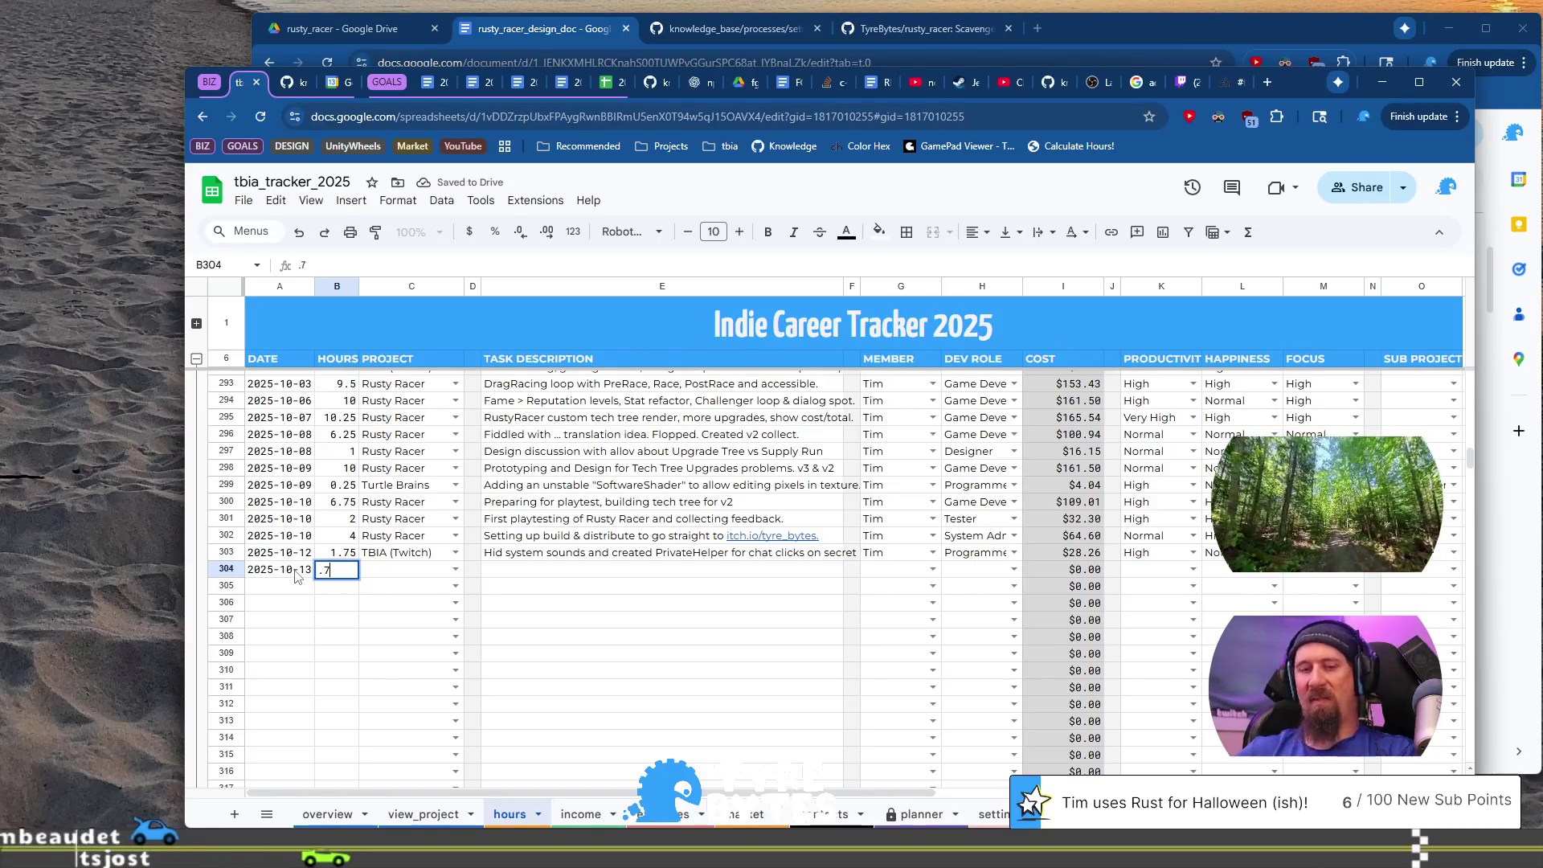
key(Tab)
text(tyre)
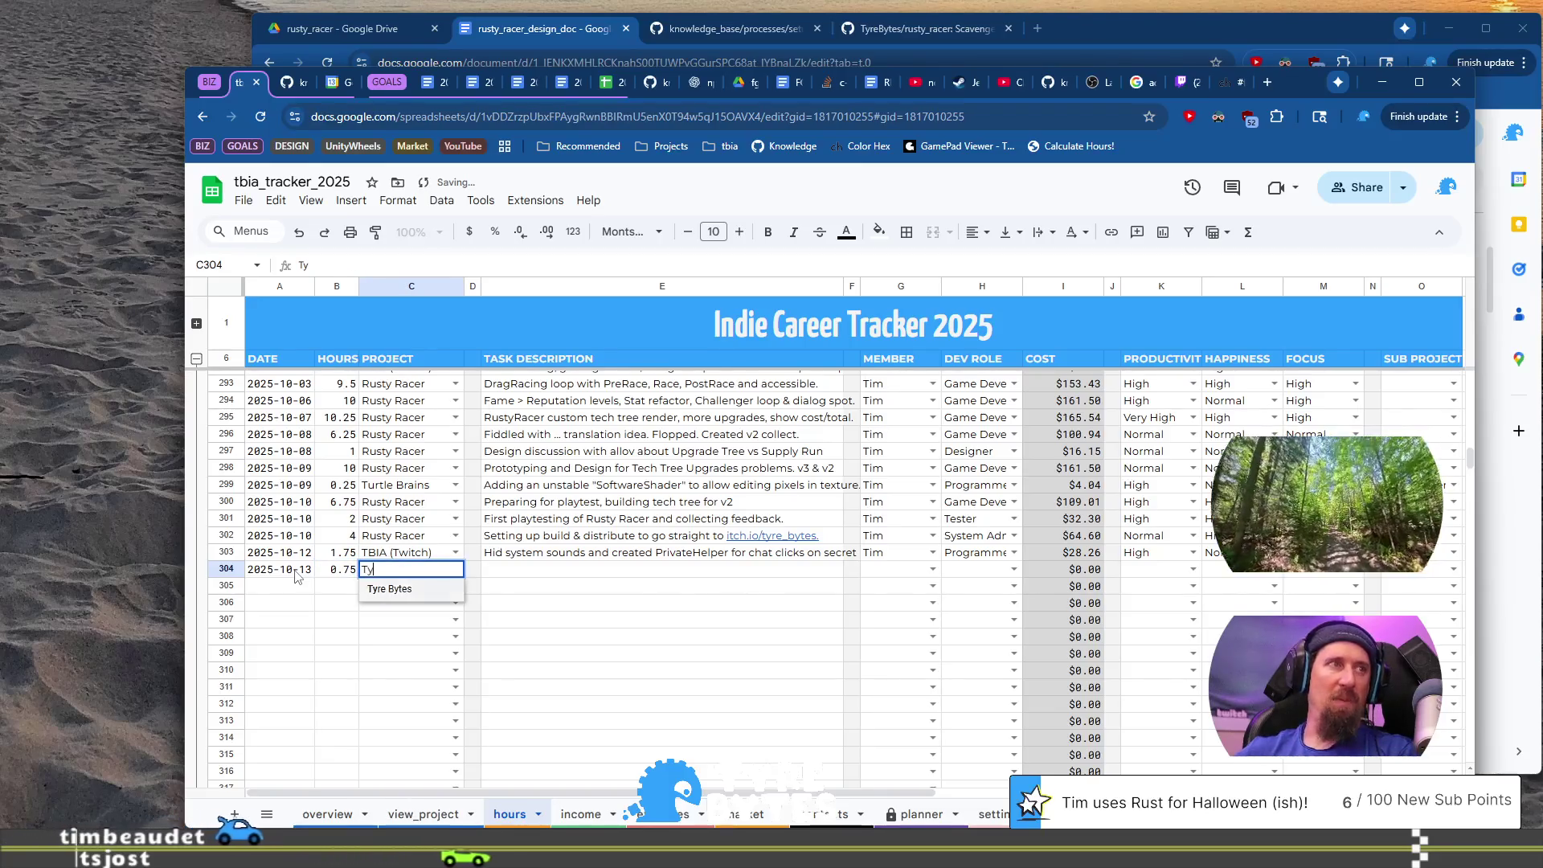
key(Tab)
Step: Enter the description 'Updating KPI and weekly plans' and choose the team member
text(Updating)
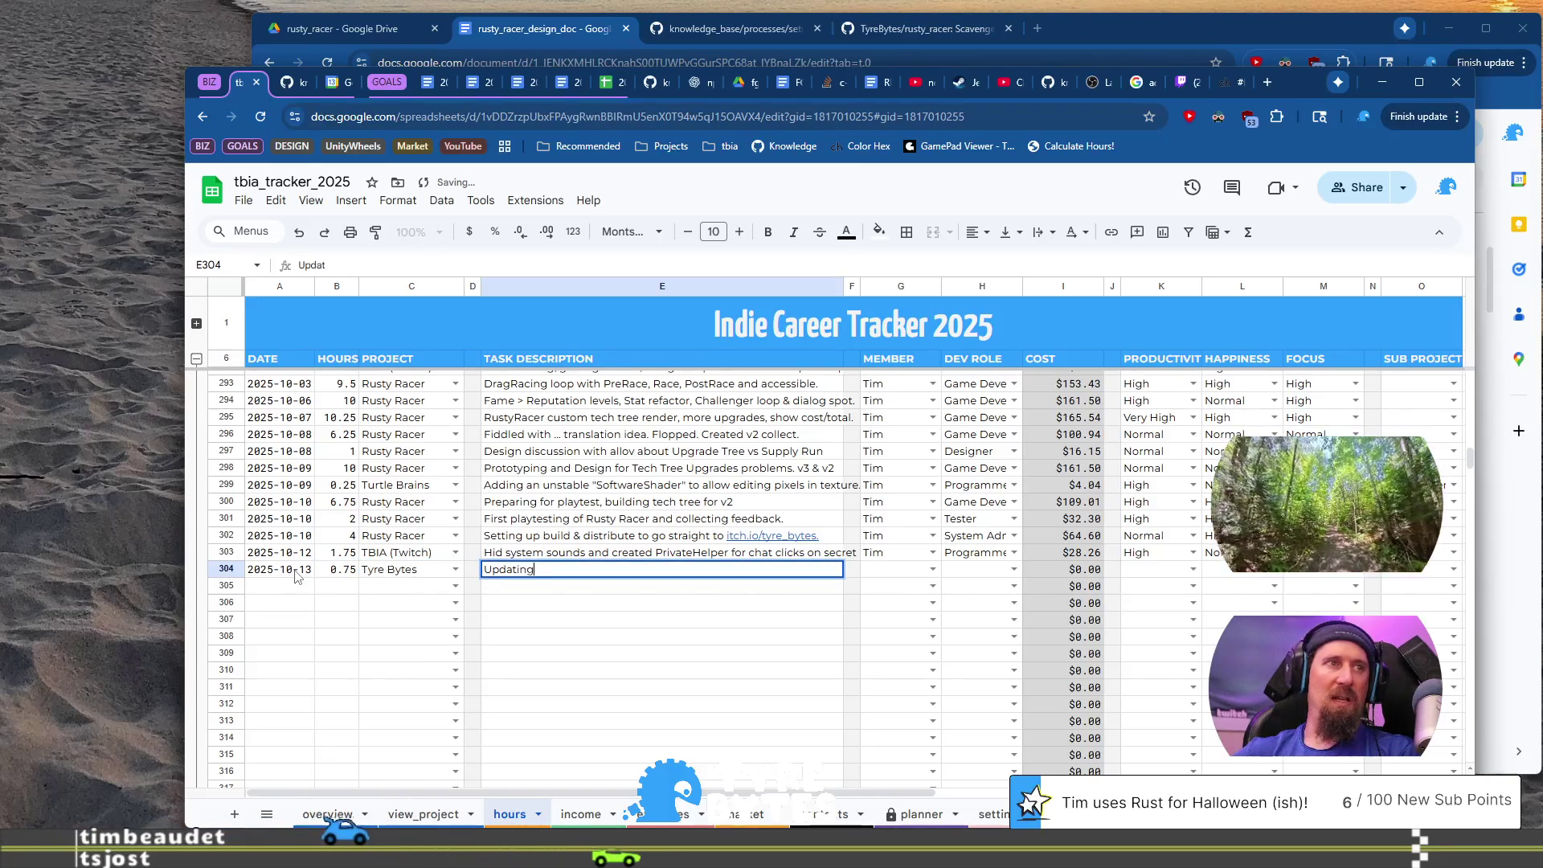
text( KPI and weelk)
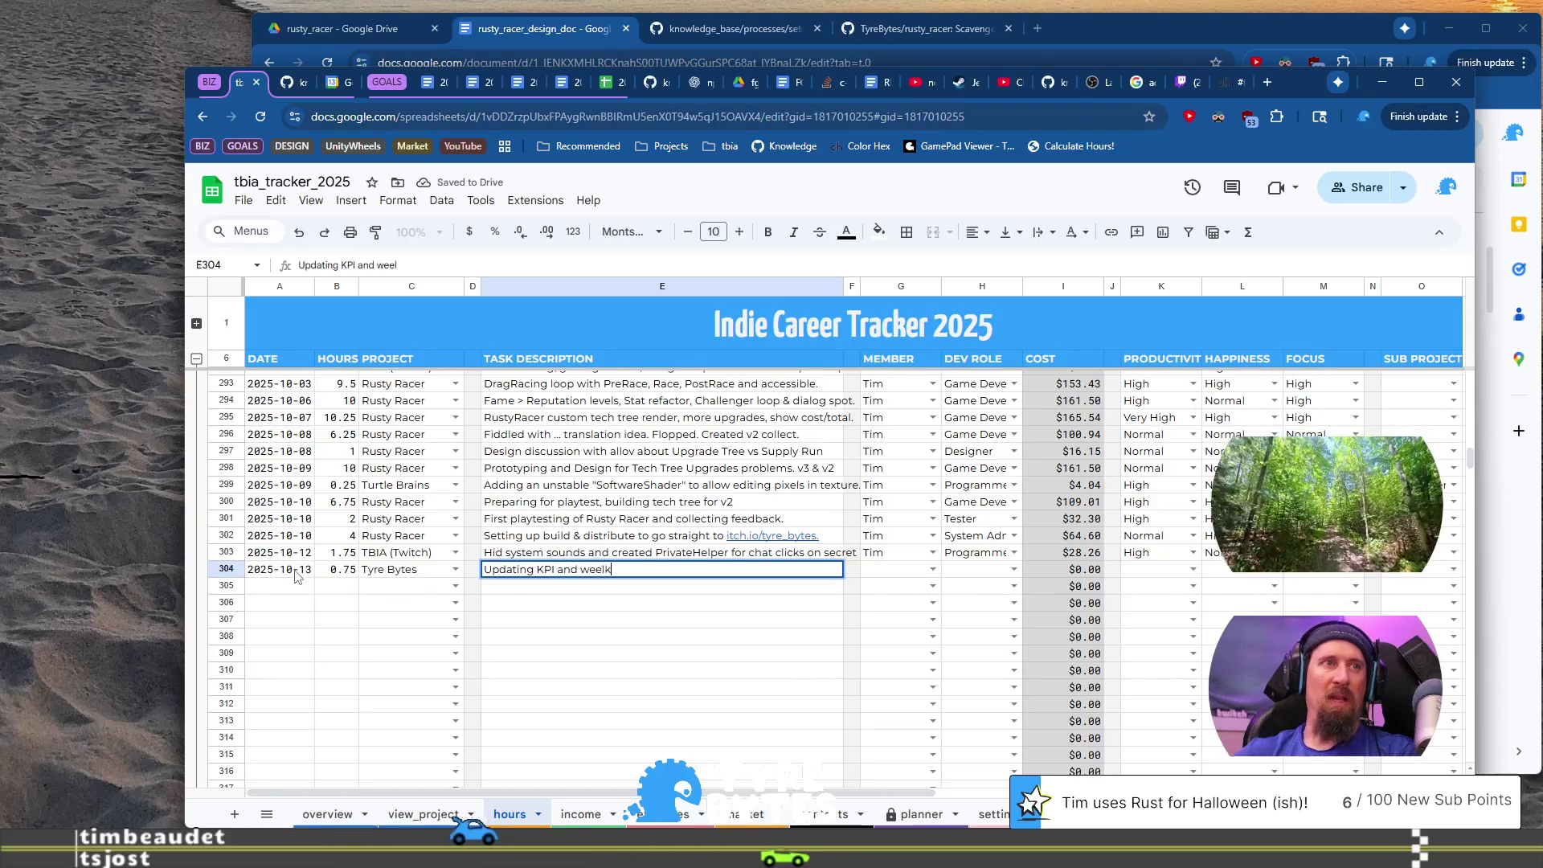
key(BackSpace)
key(BackSpace)
text(kly plans)
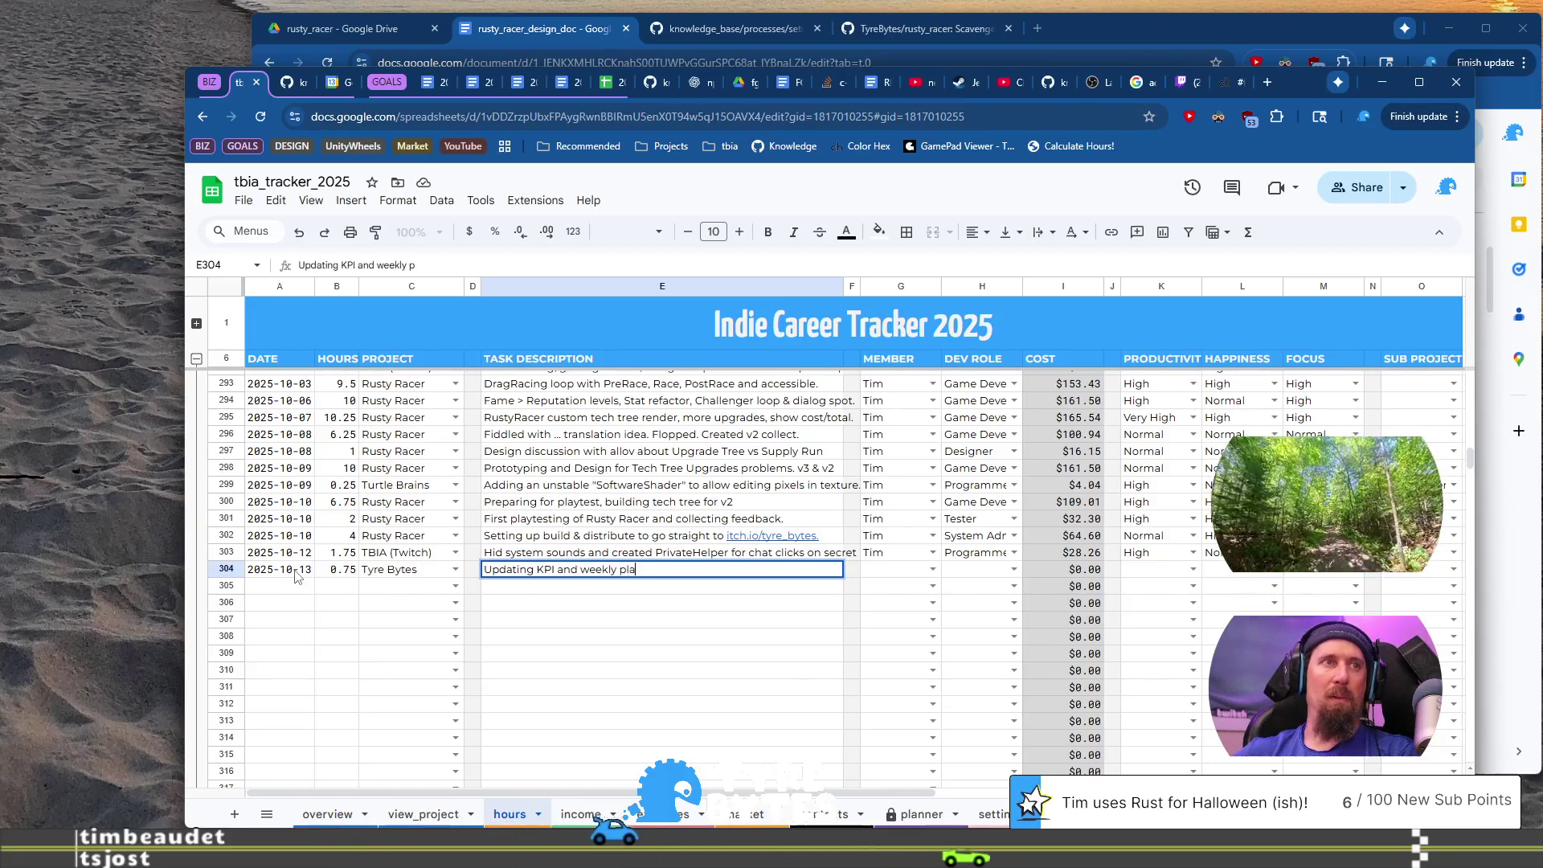
key(Tab)
key(Tab)
text(Tim)
key(Tab)
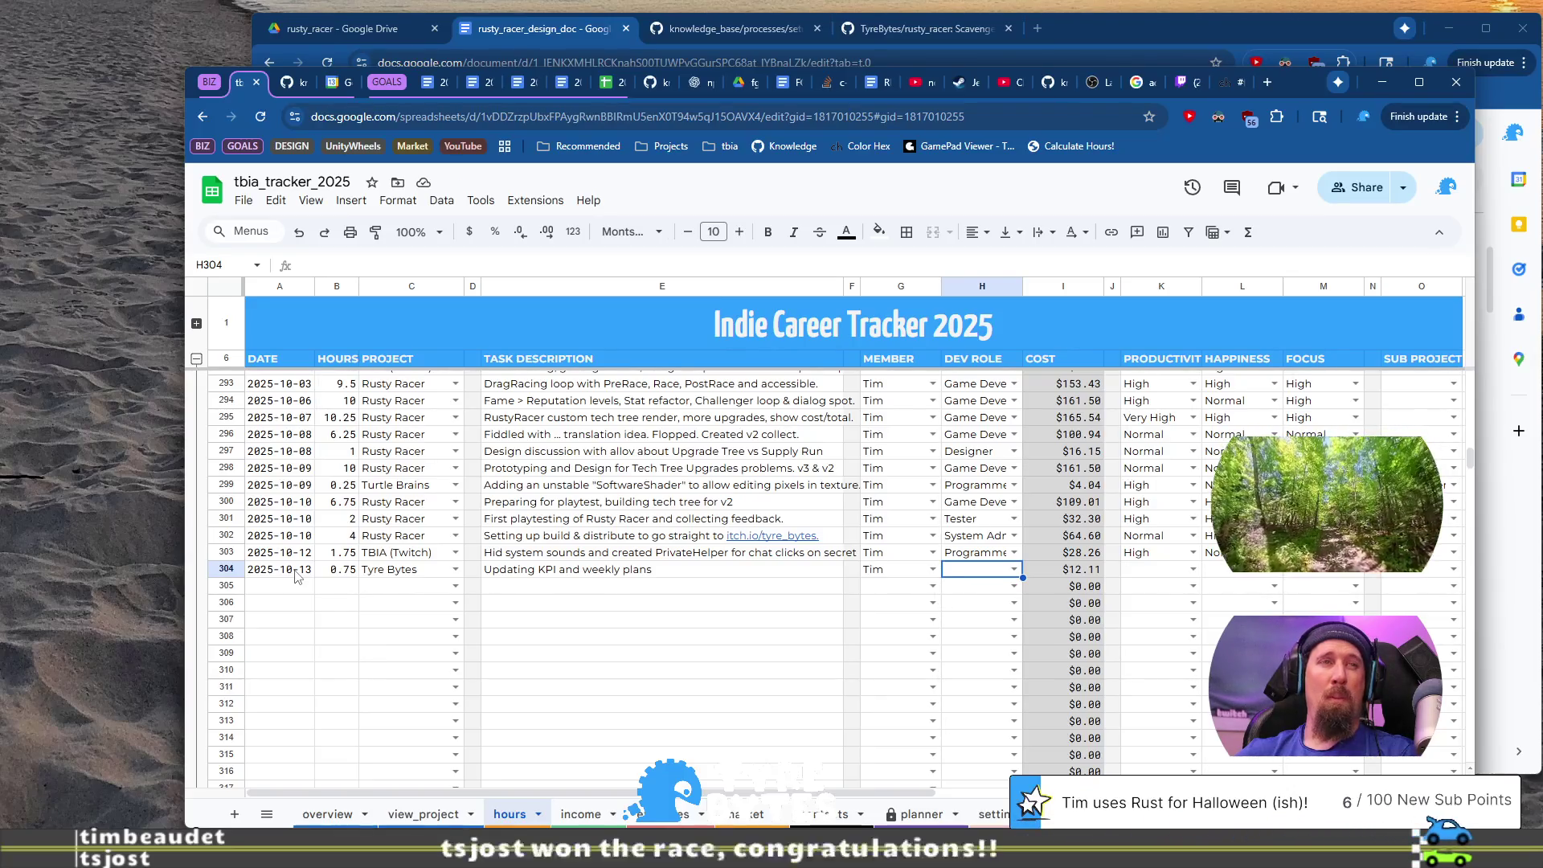
Step: Set dev role Biz Mgmt and Normal productivity, happiness and focus
text(B)
key(Tab)
key(Tab)
key(Tab)
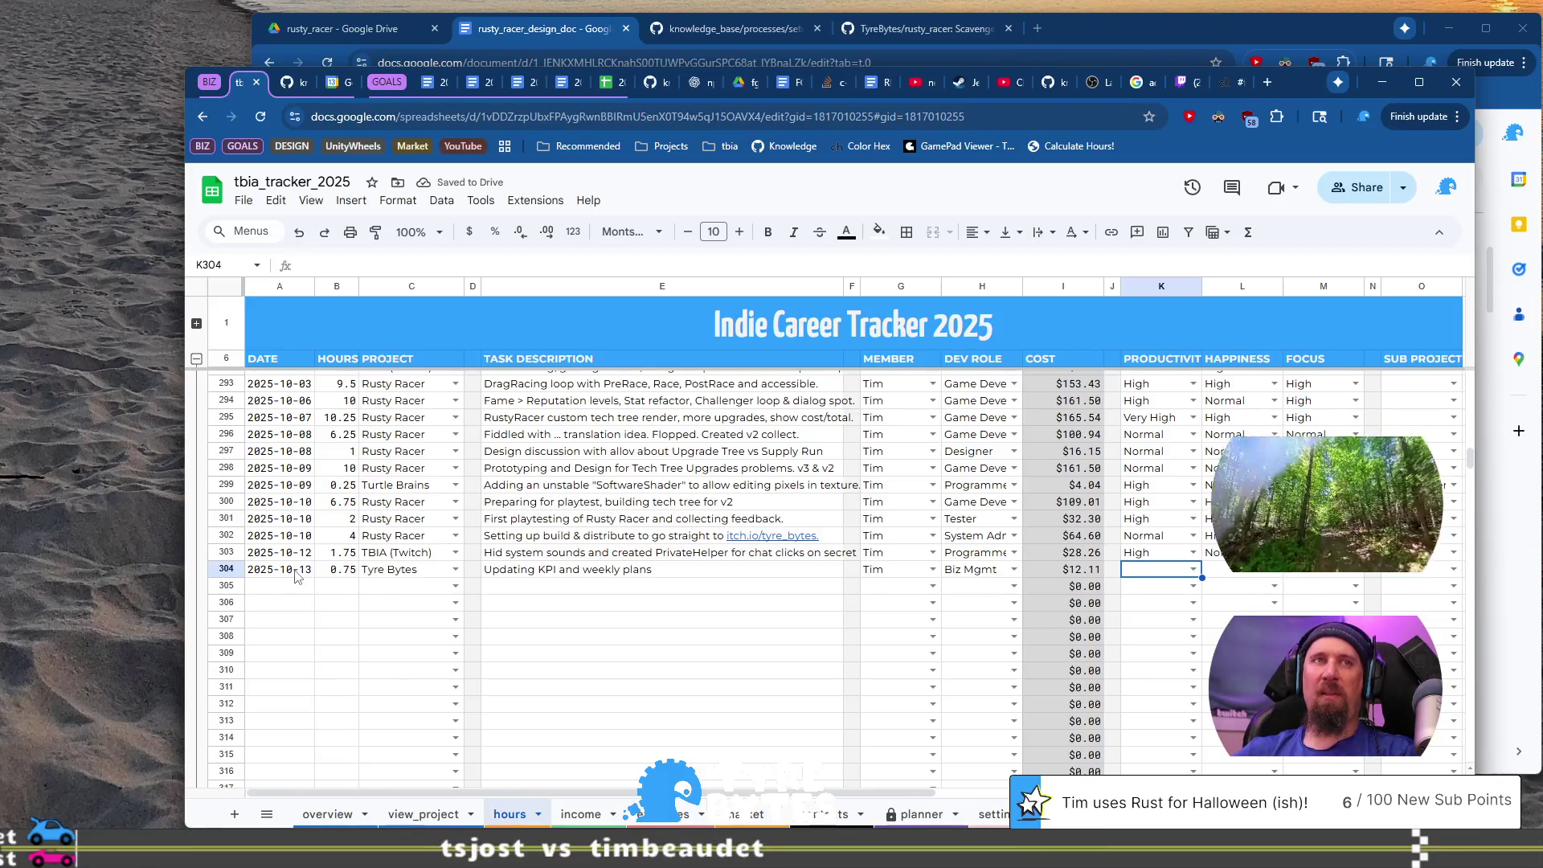
text(n)
key(Tab)
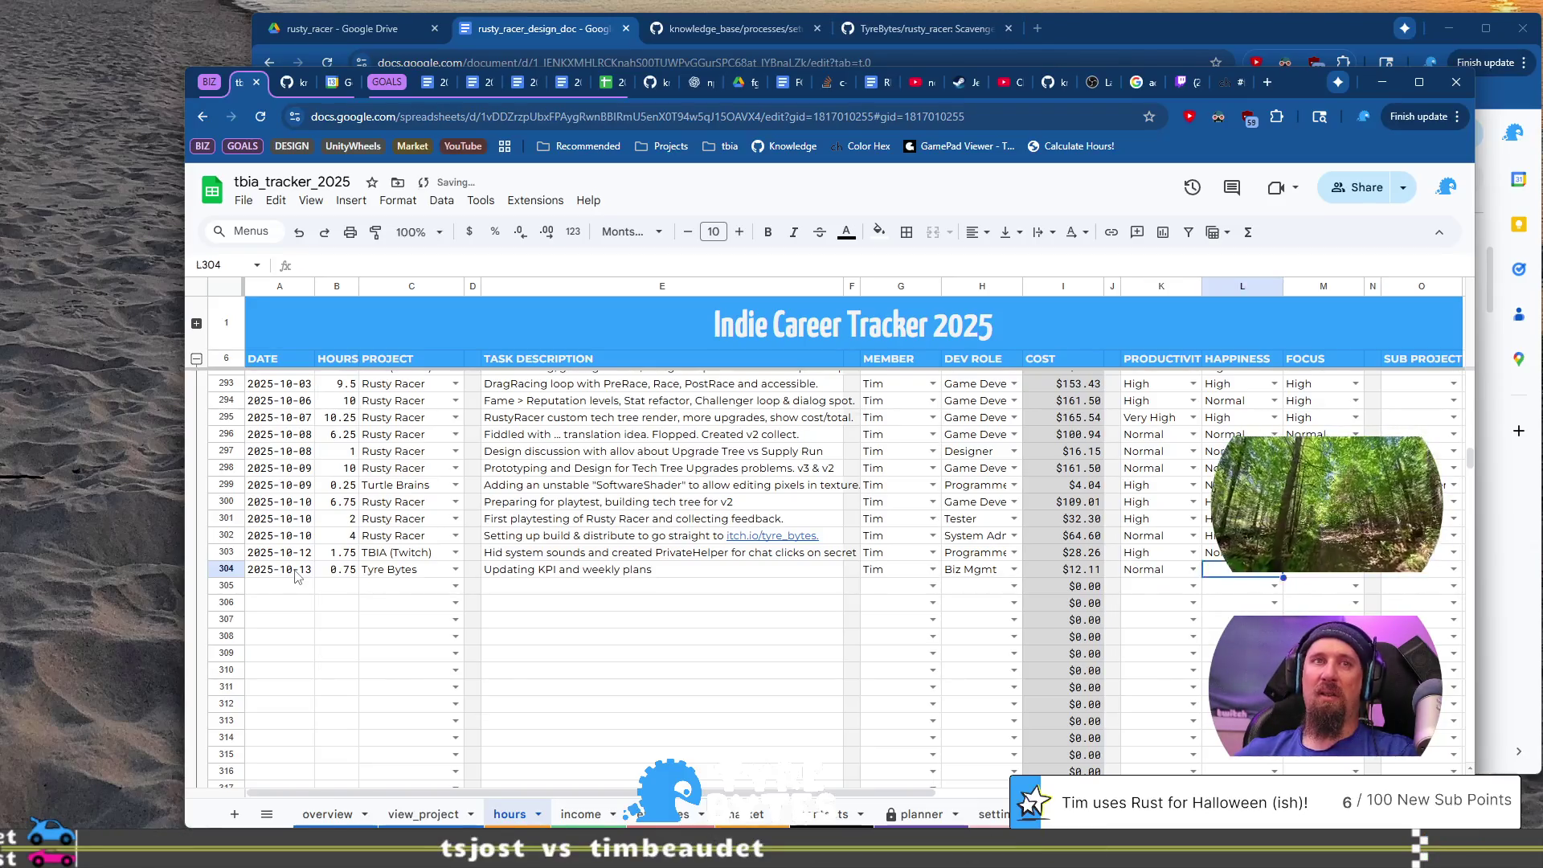
text(n)
key(Tab)
key(BackSpace)
text(n)
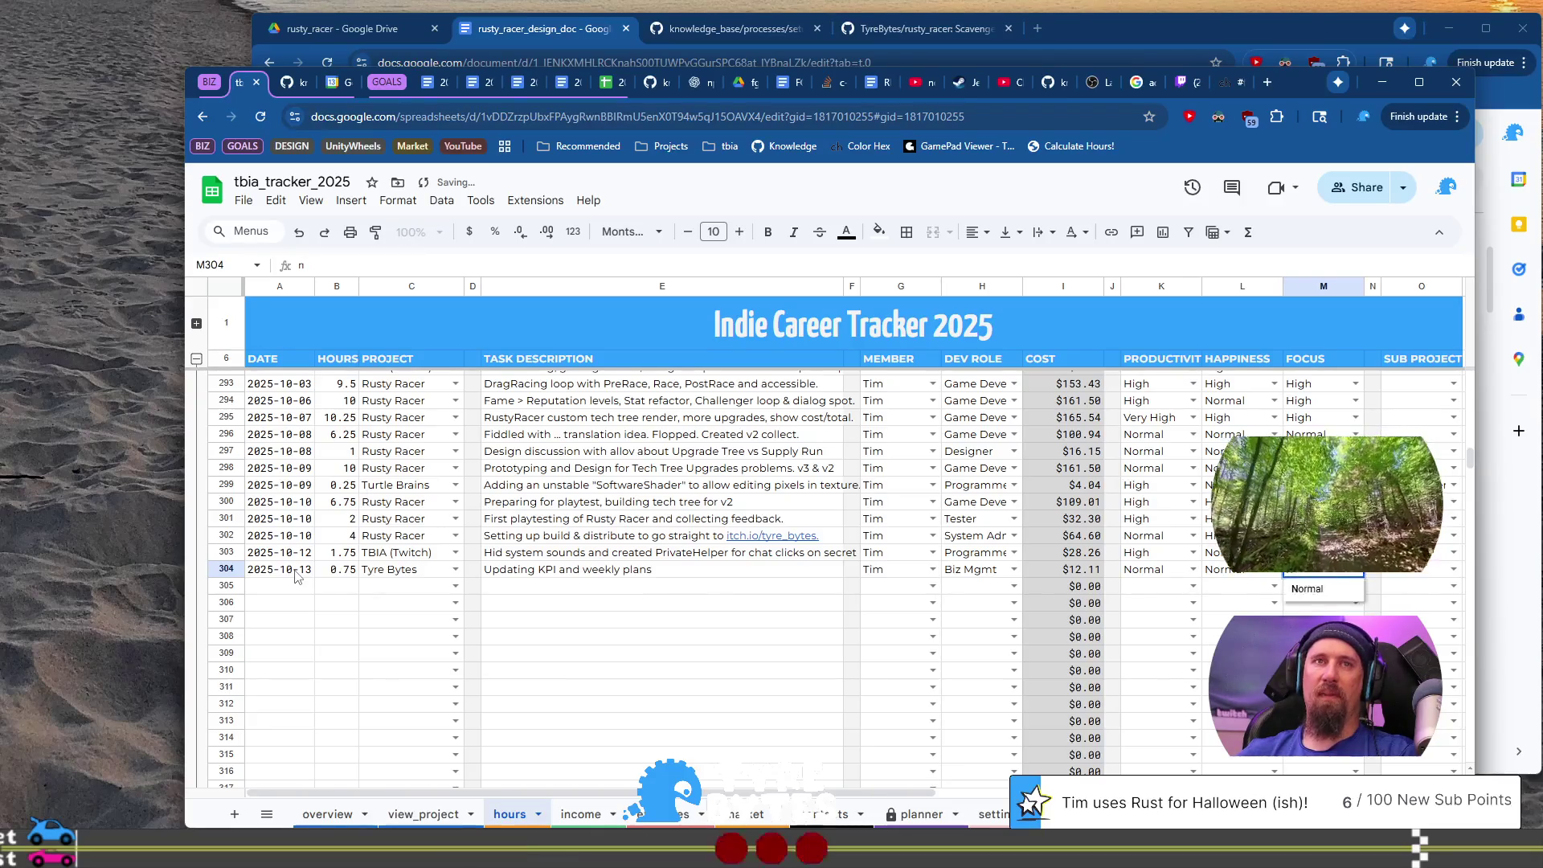
key(Return)
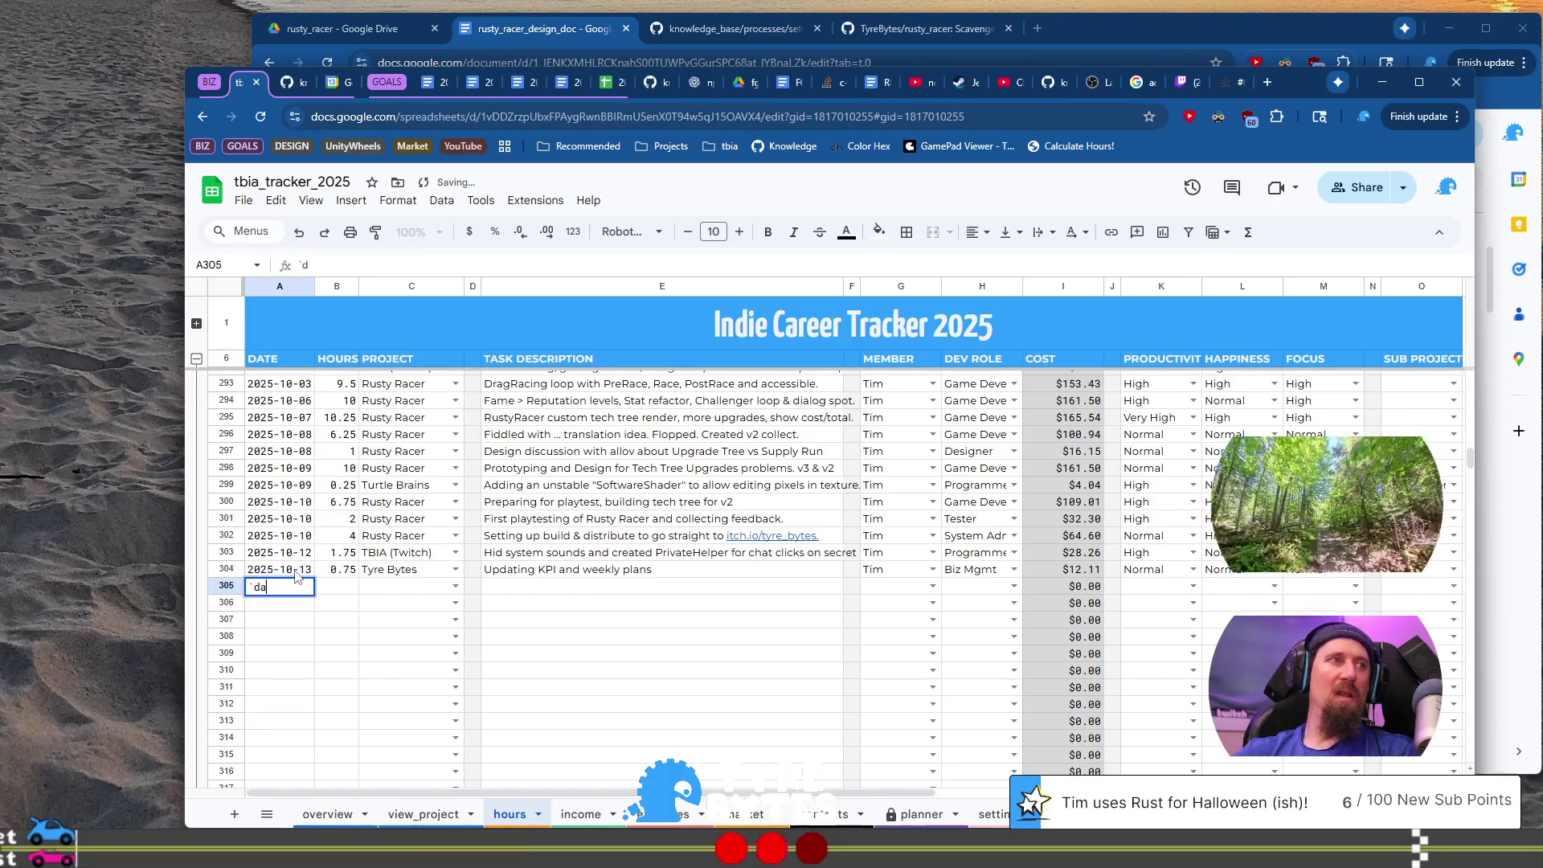
Step: In row 305, enter date 2025-10-13, 5 hours, project TBIA (Twitch) and a stream-promotion task description
text(-13)
key(Tab)
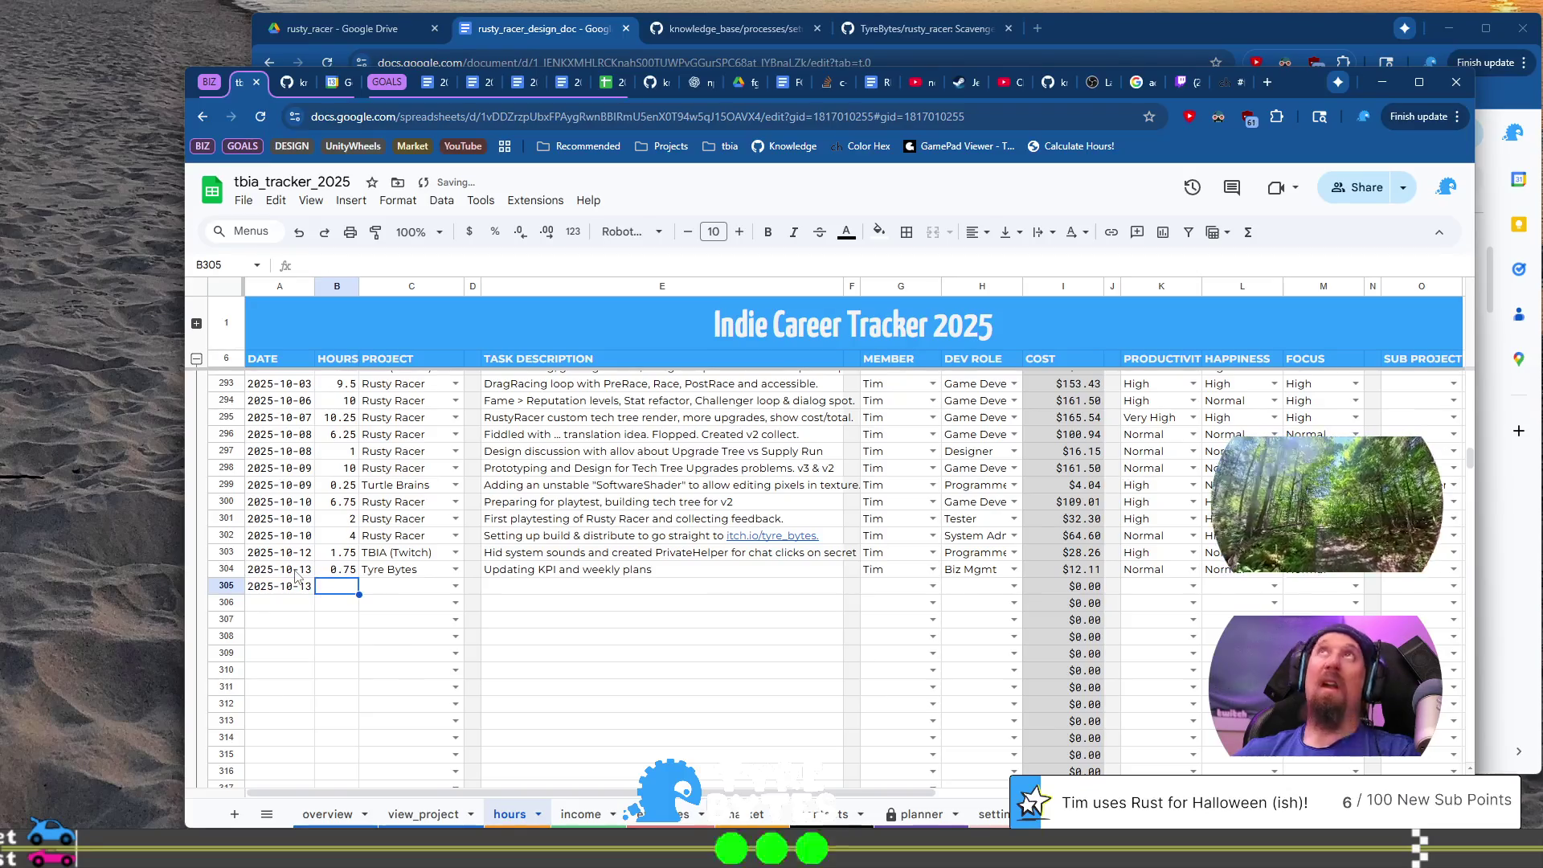
text(5)
key(Tab)
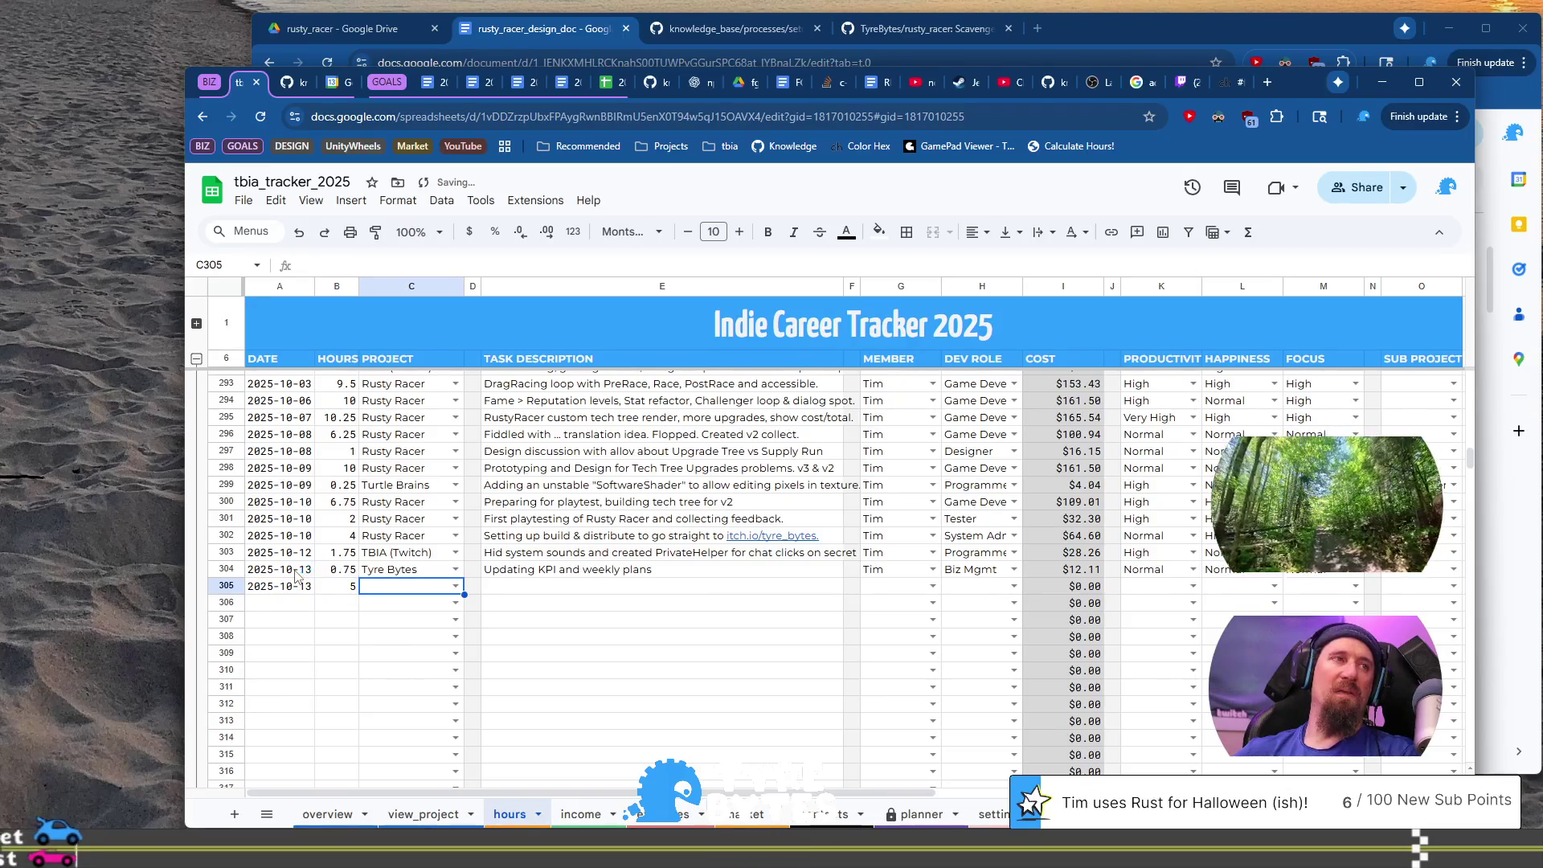
text(tb)
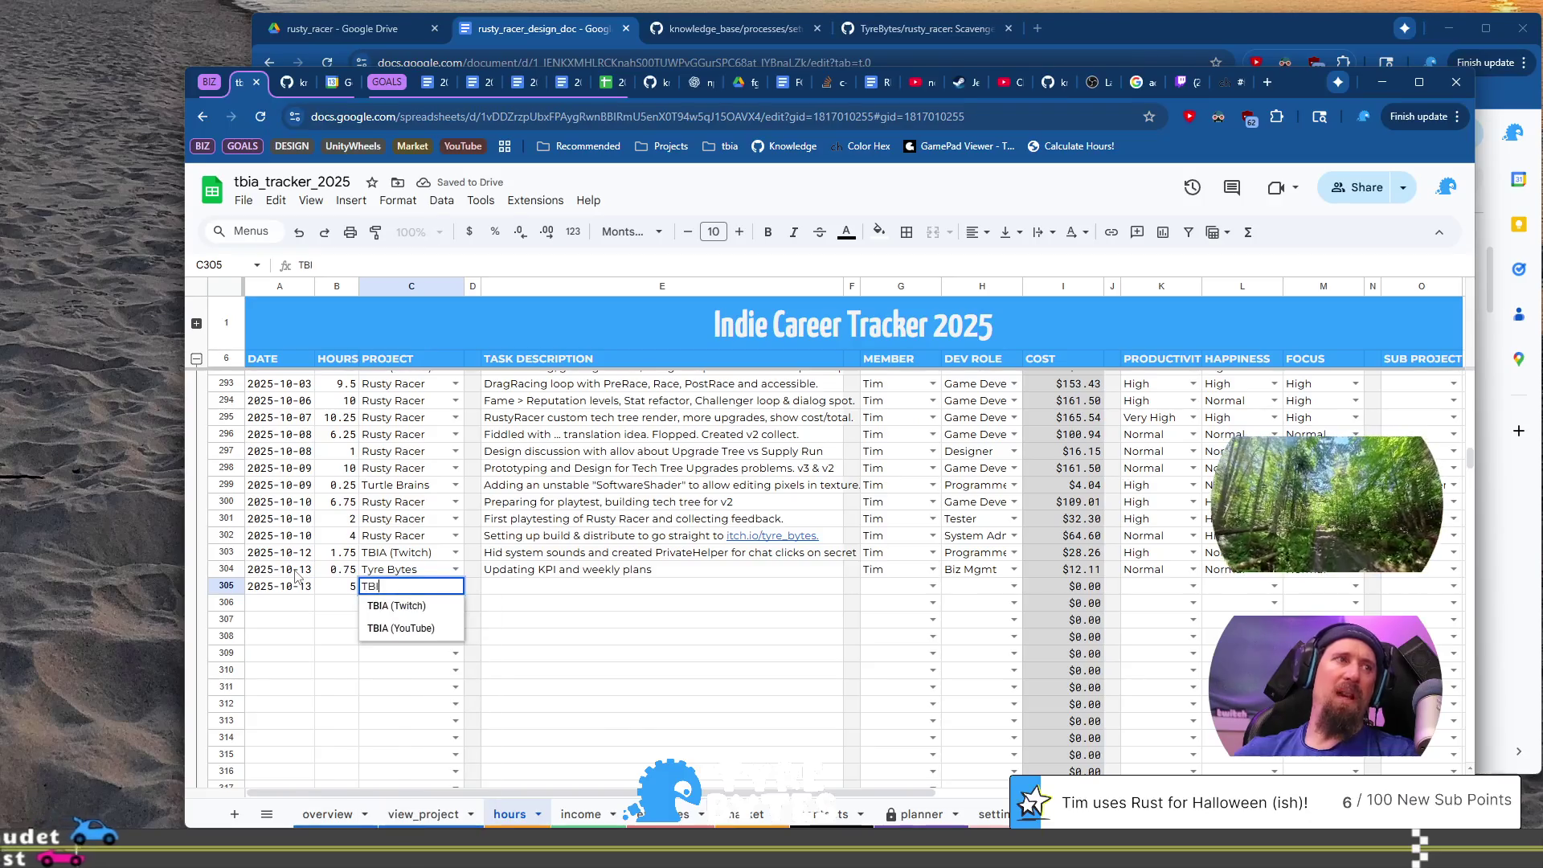
key(Tab)
key(Tab)
text(A)
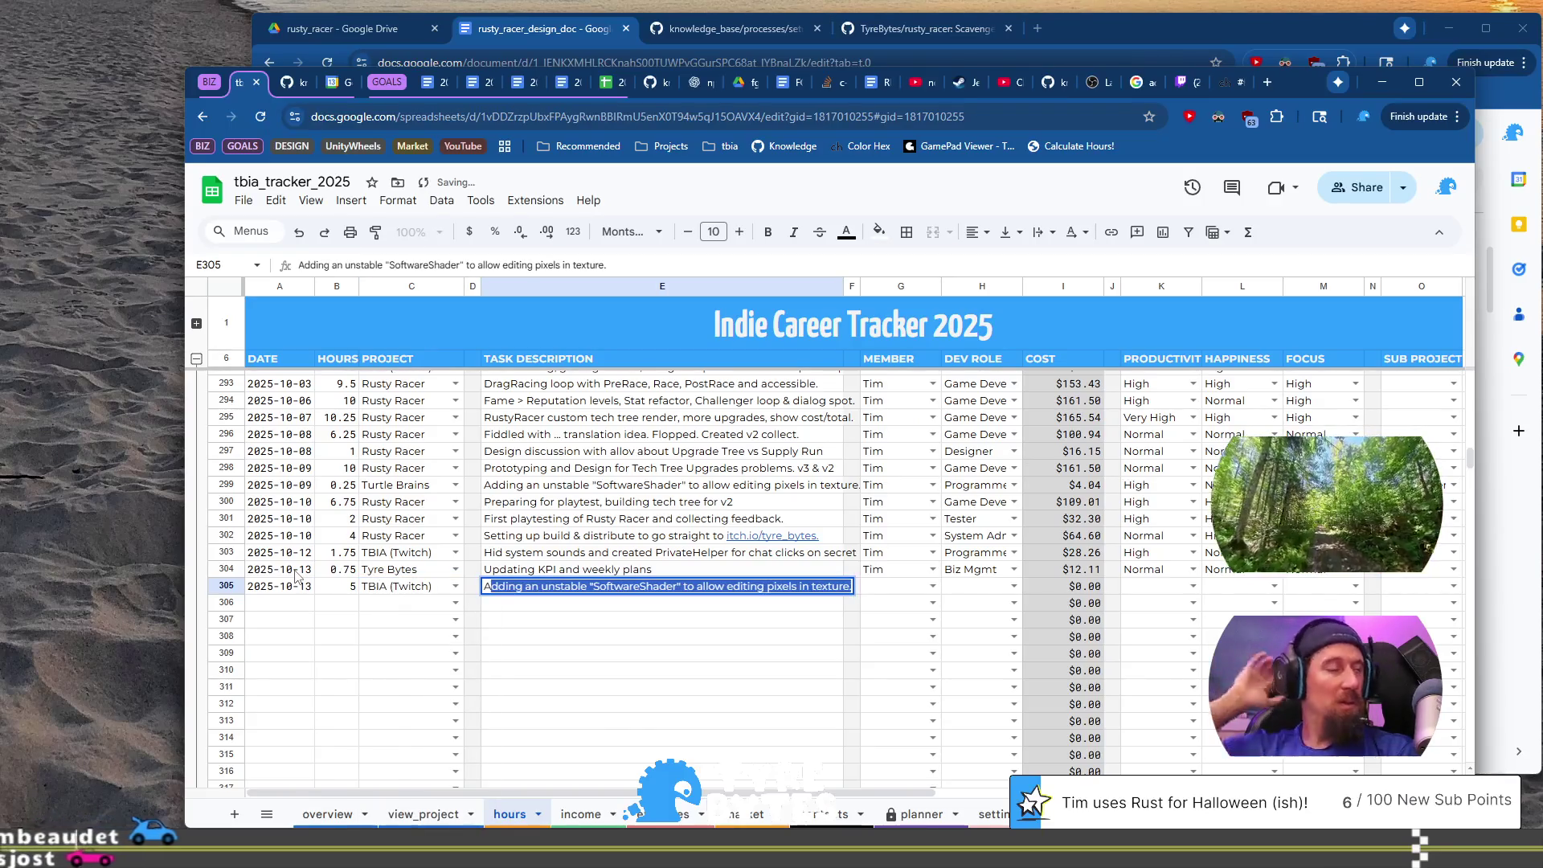
key(BackSpace)
key(BackSpace)
text(Running)
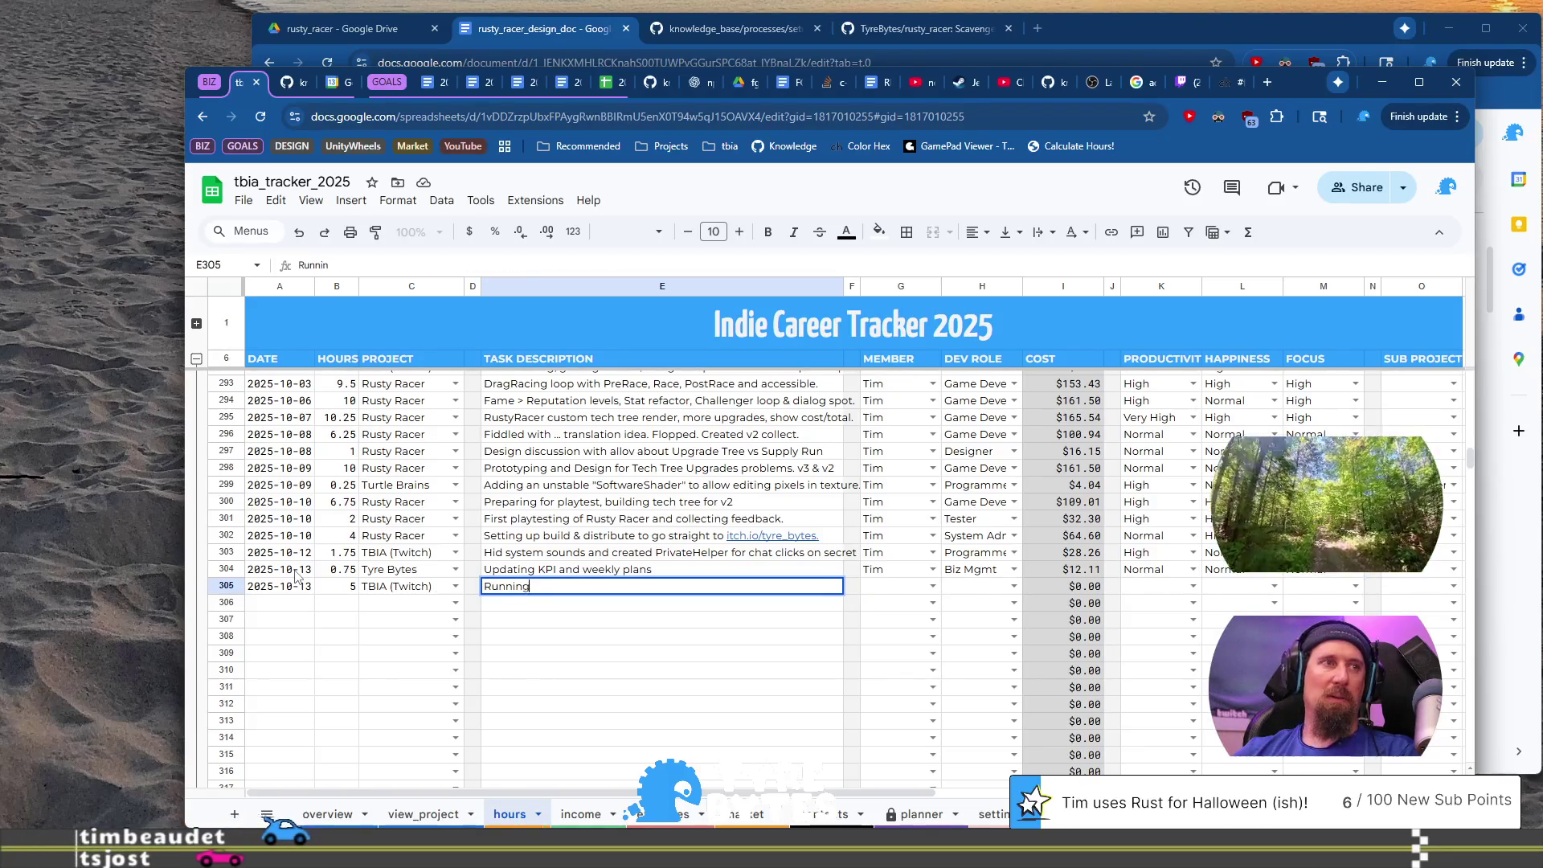
text( in circle)
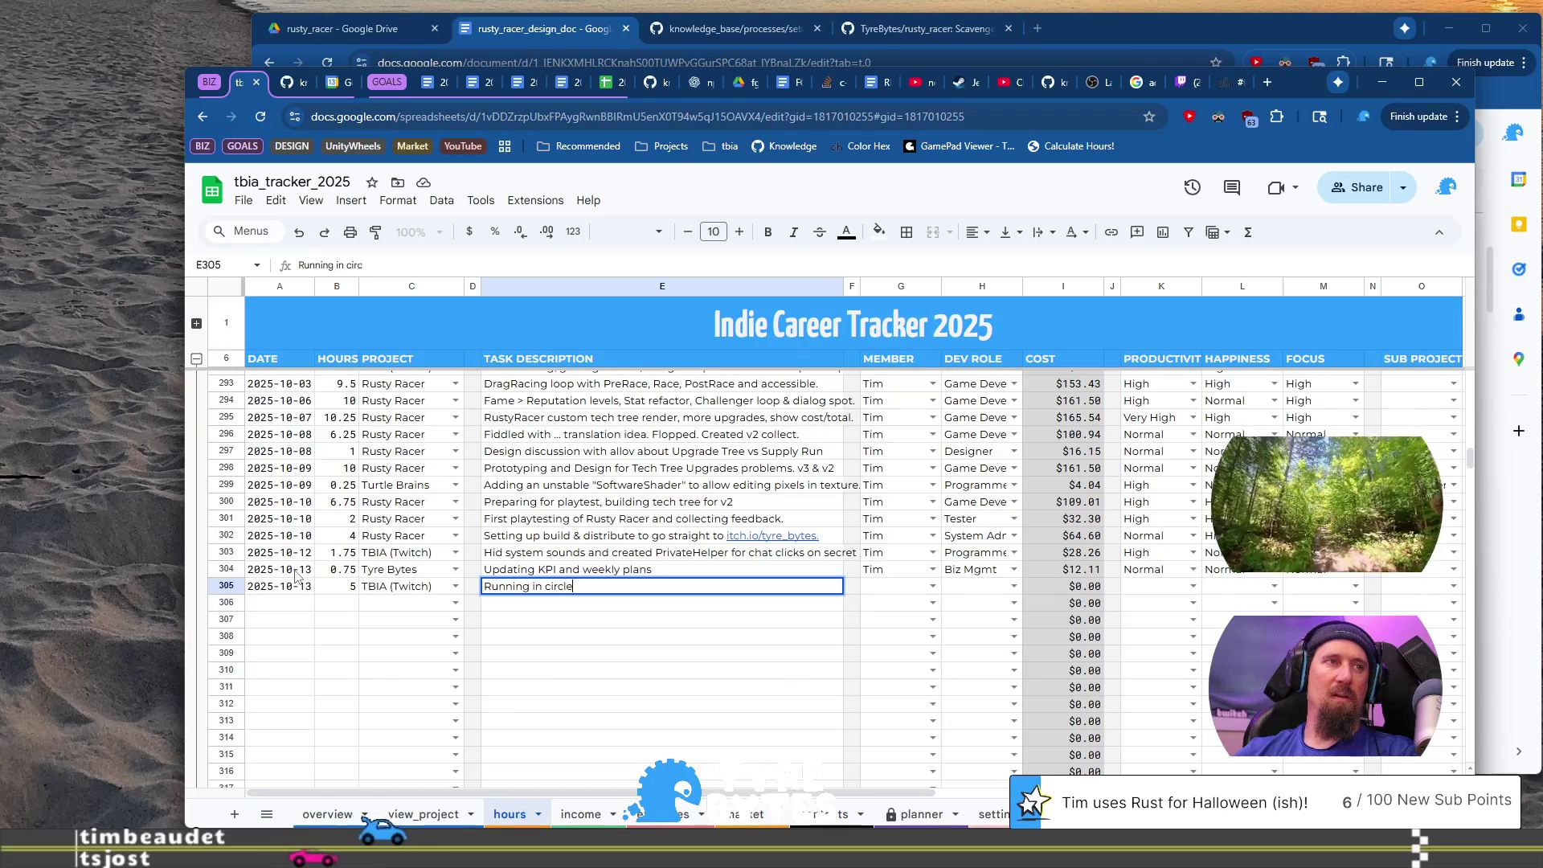
text(s tyr)
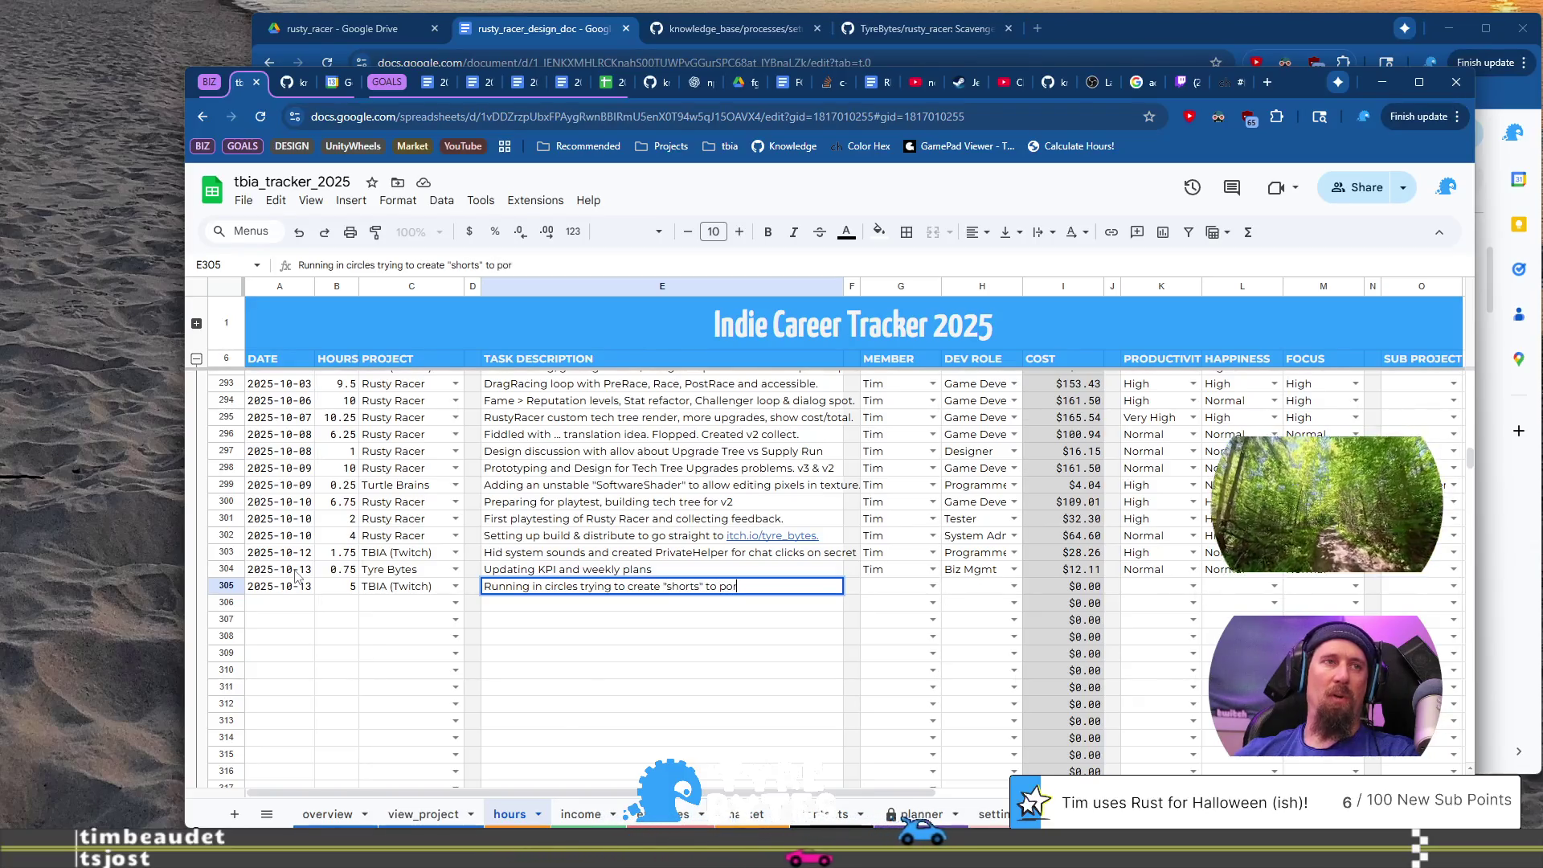
text(romo)
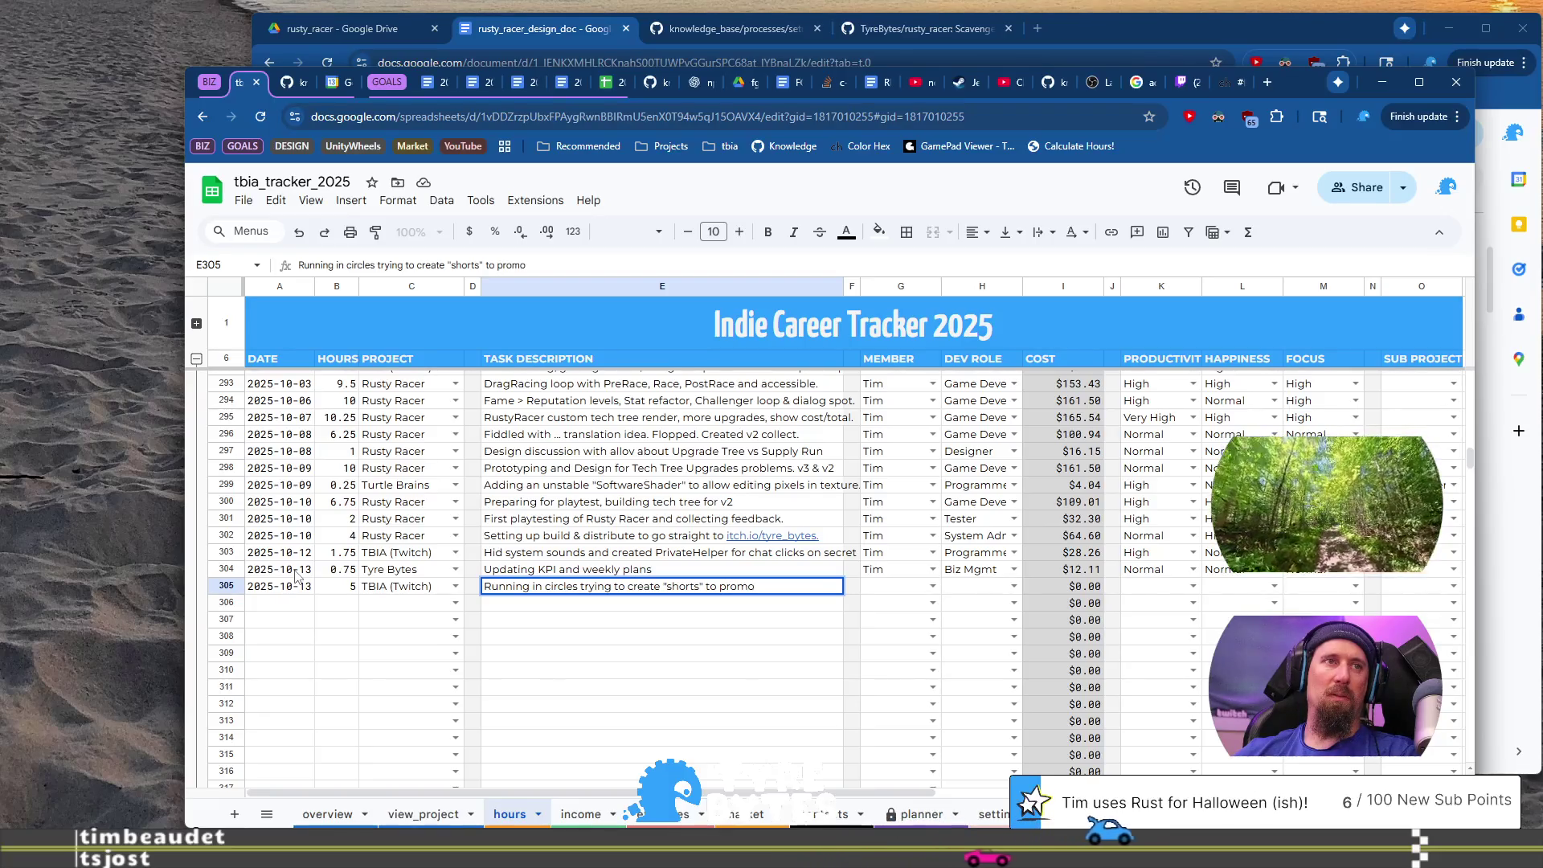
text(te stream.)
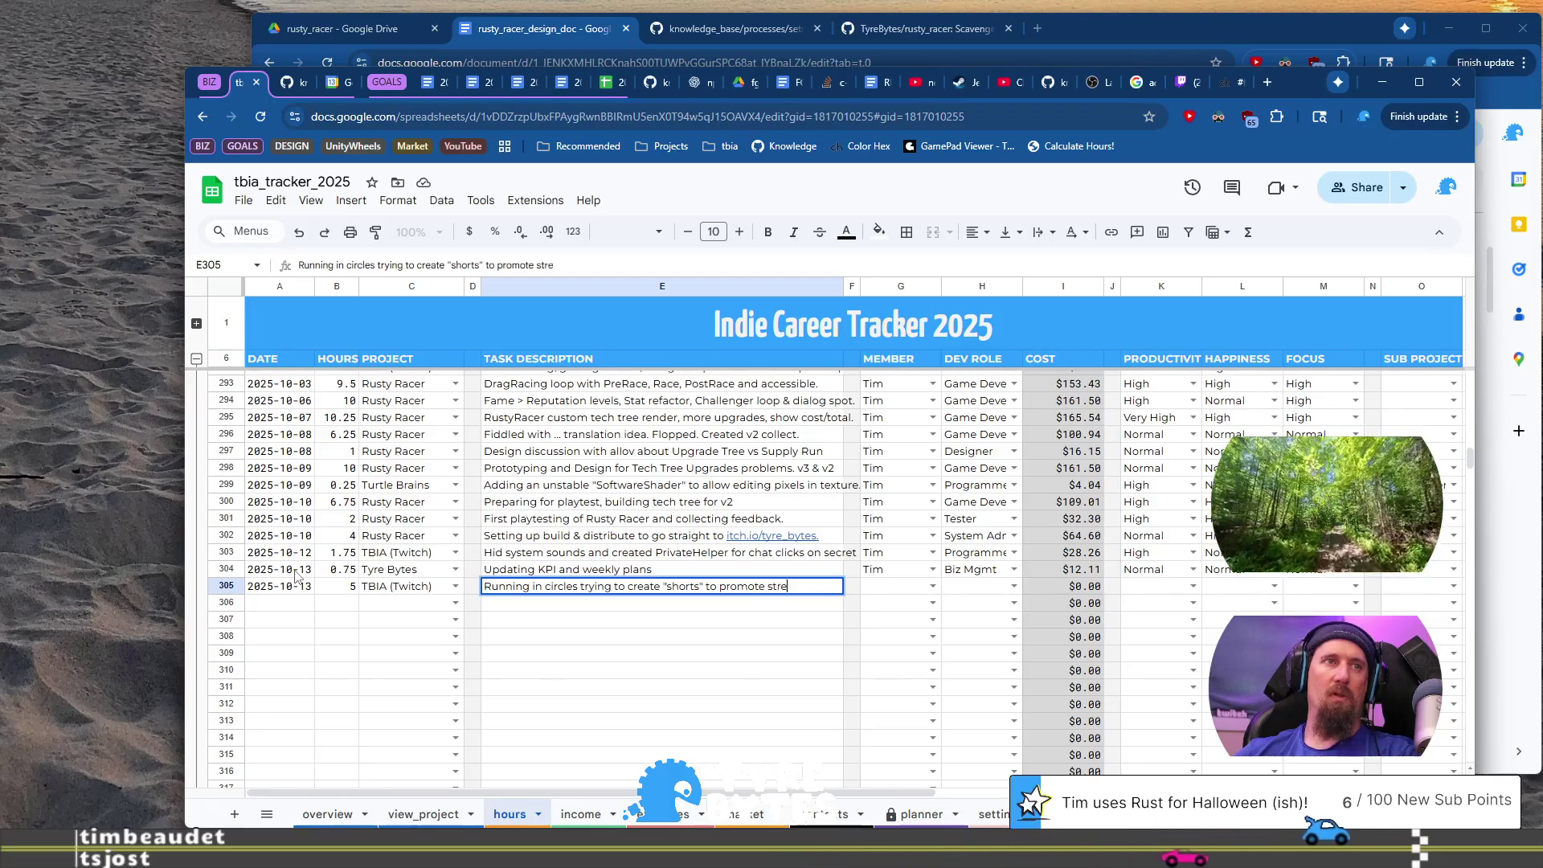
key(Tab)
key(Tab)
Step: Set the team member, Video Tech role, Low productivity, and Normal happiness and focus
text(T)
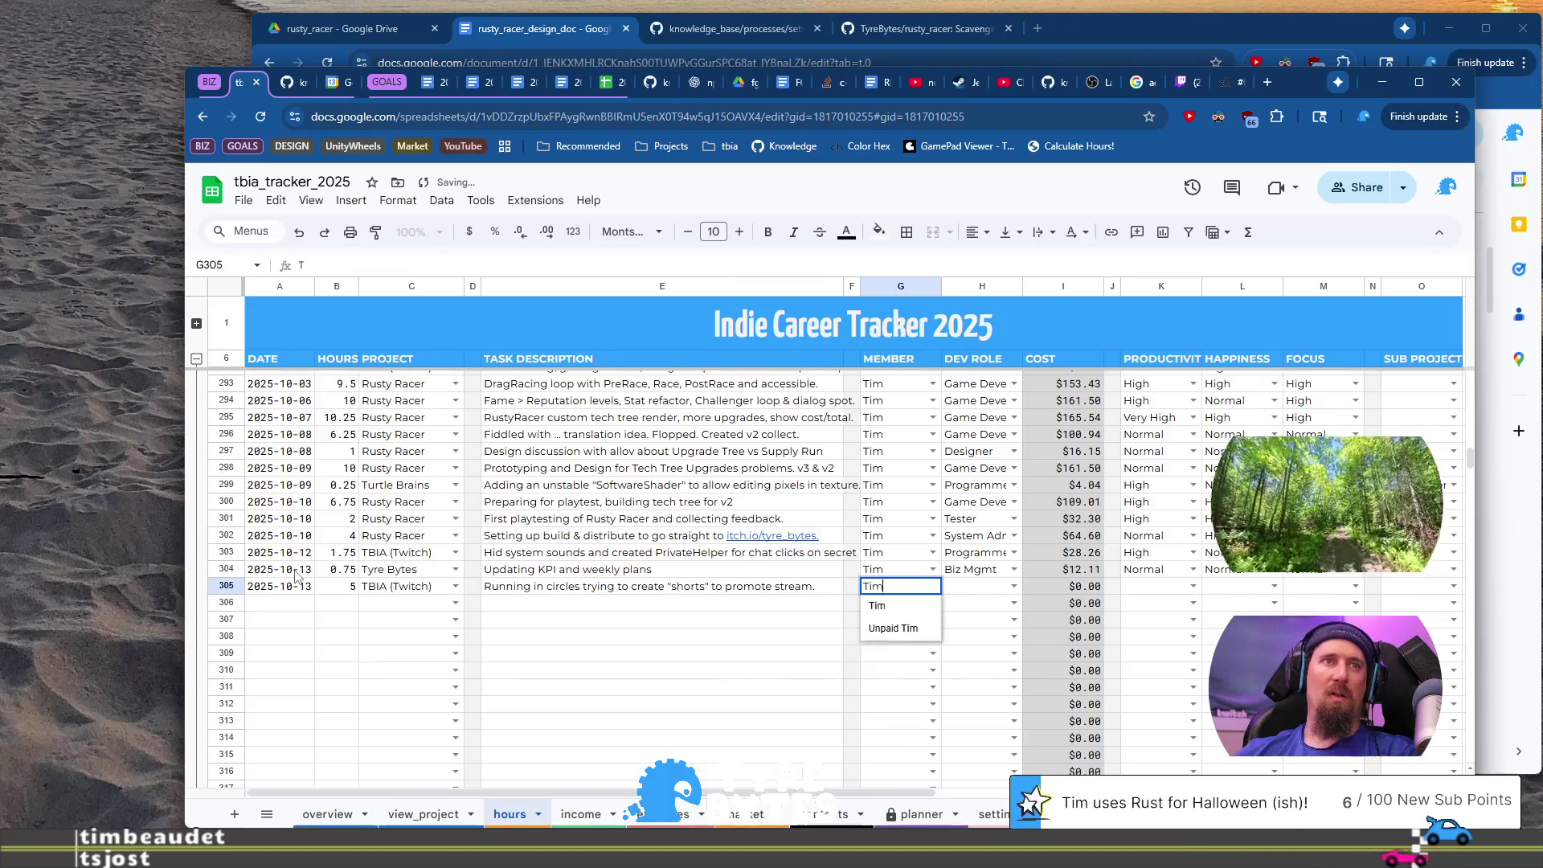
key(Tab)
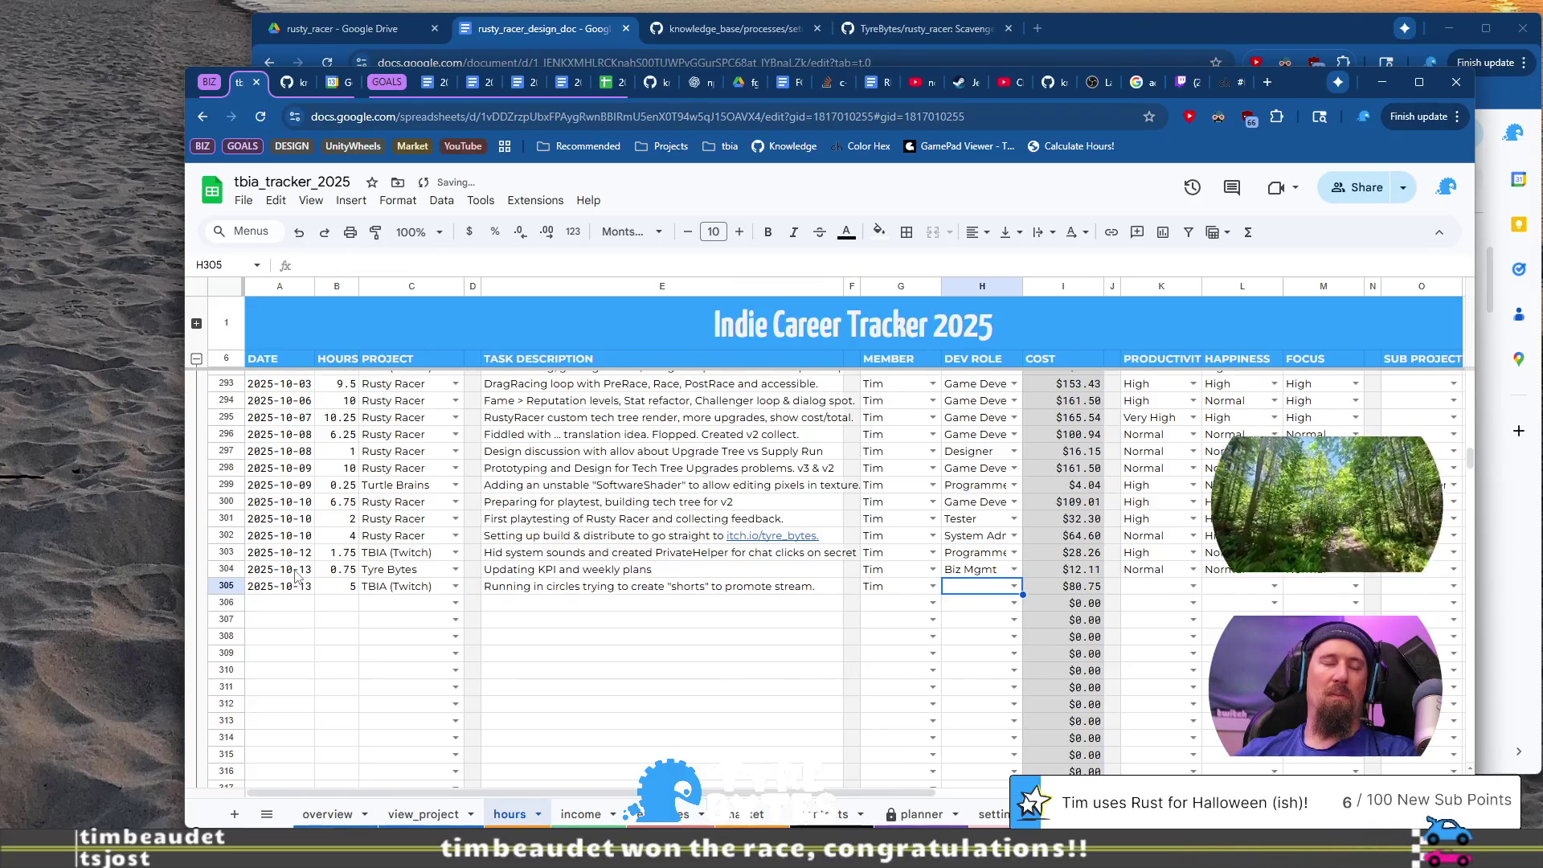
text(vi)
key(Tab)
key(Tab)
key(Tab)
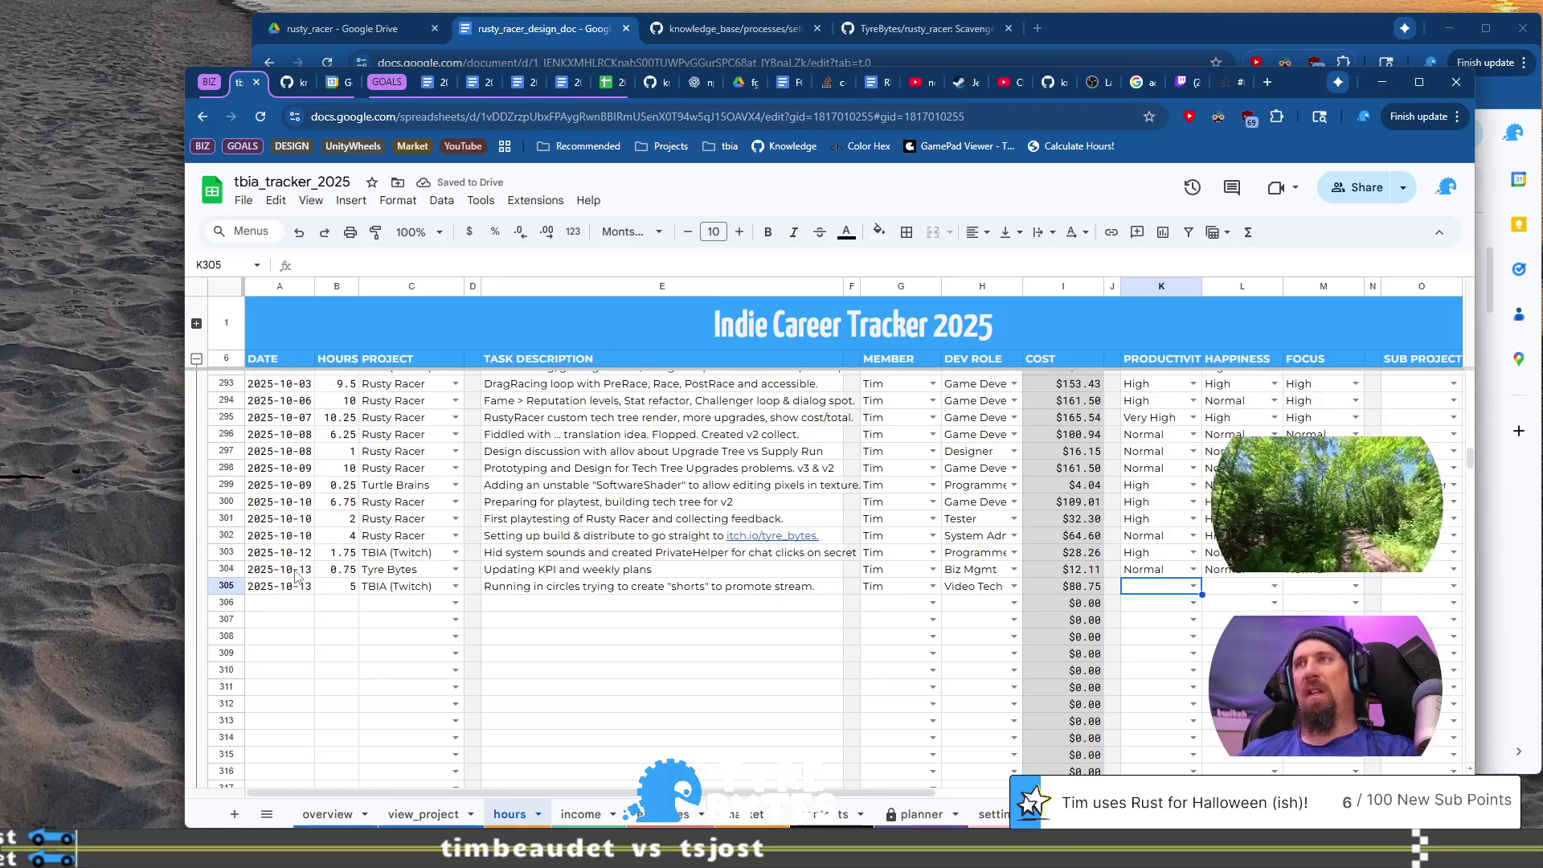
text(l)
key(Tab)
text(h)
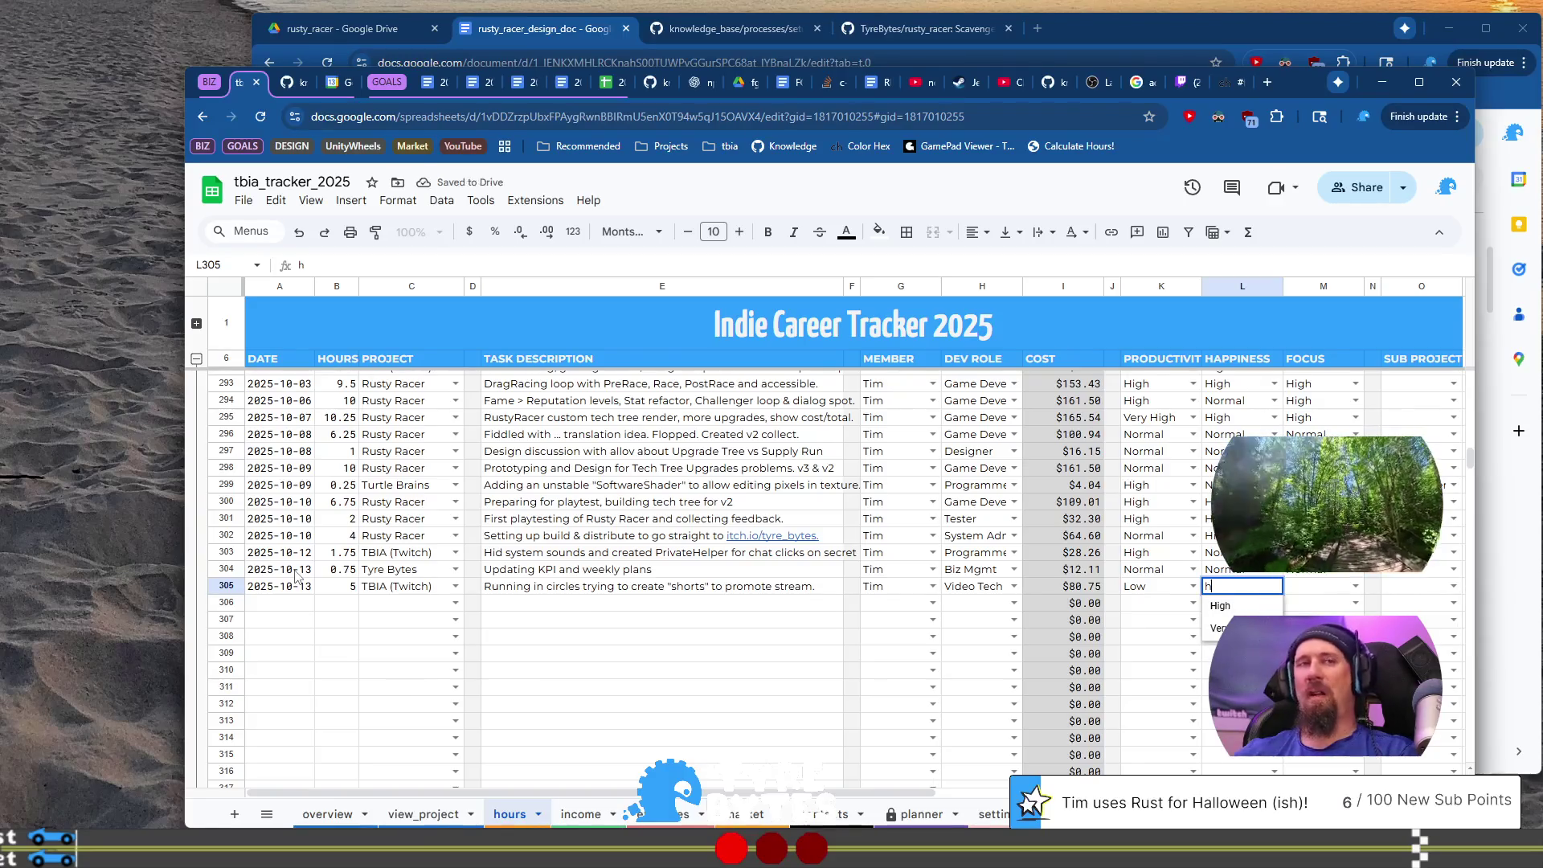
key(Tab)
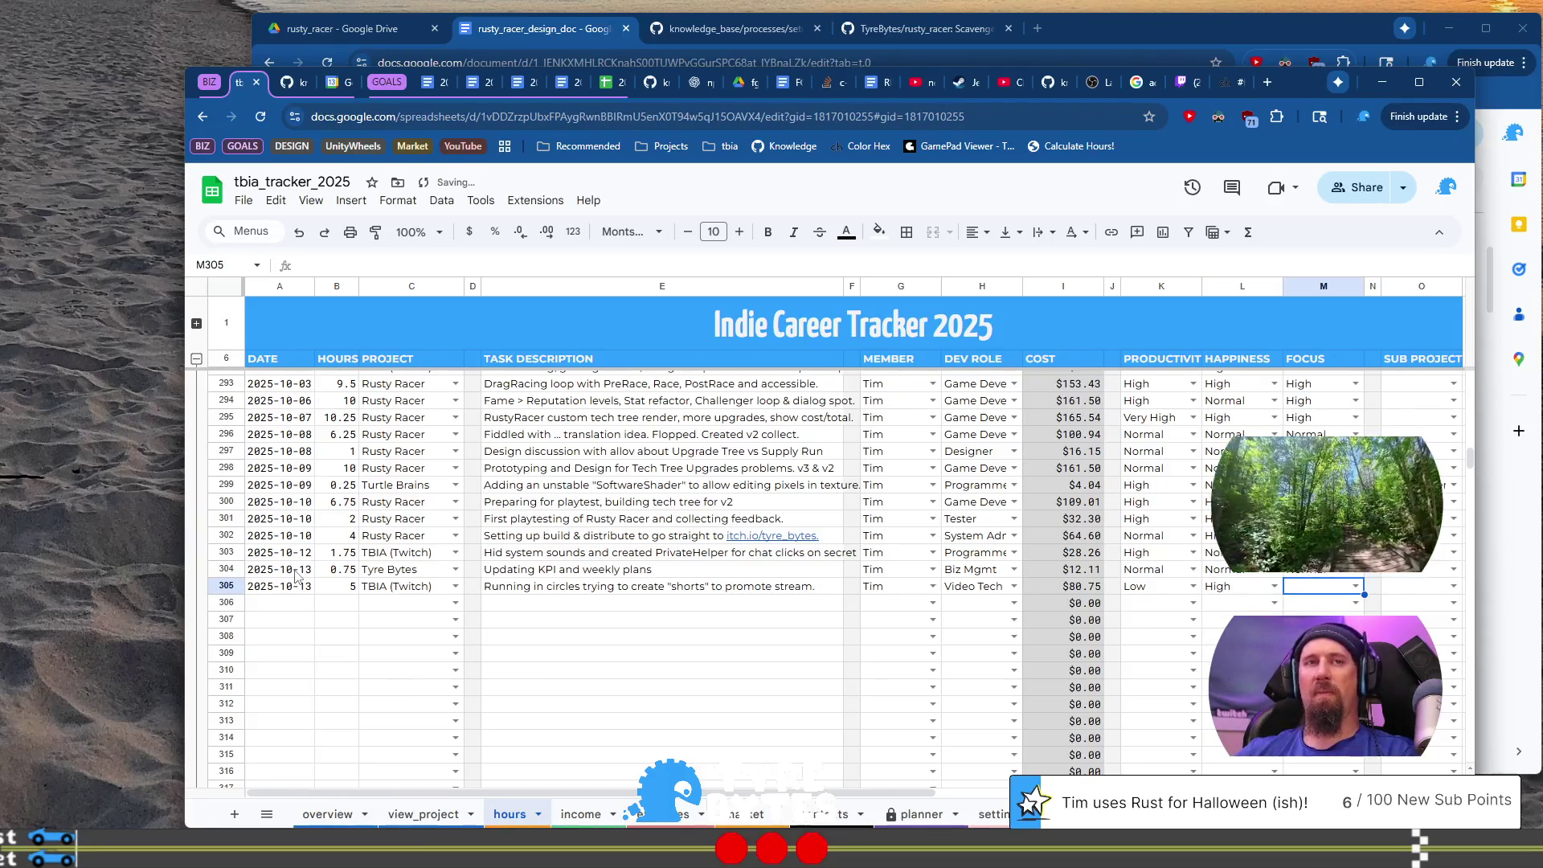
key(Left)
key(Tab)
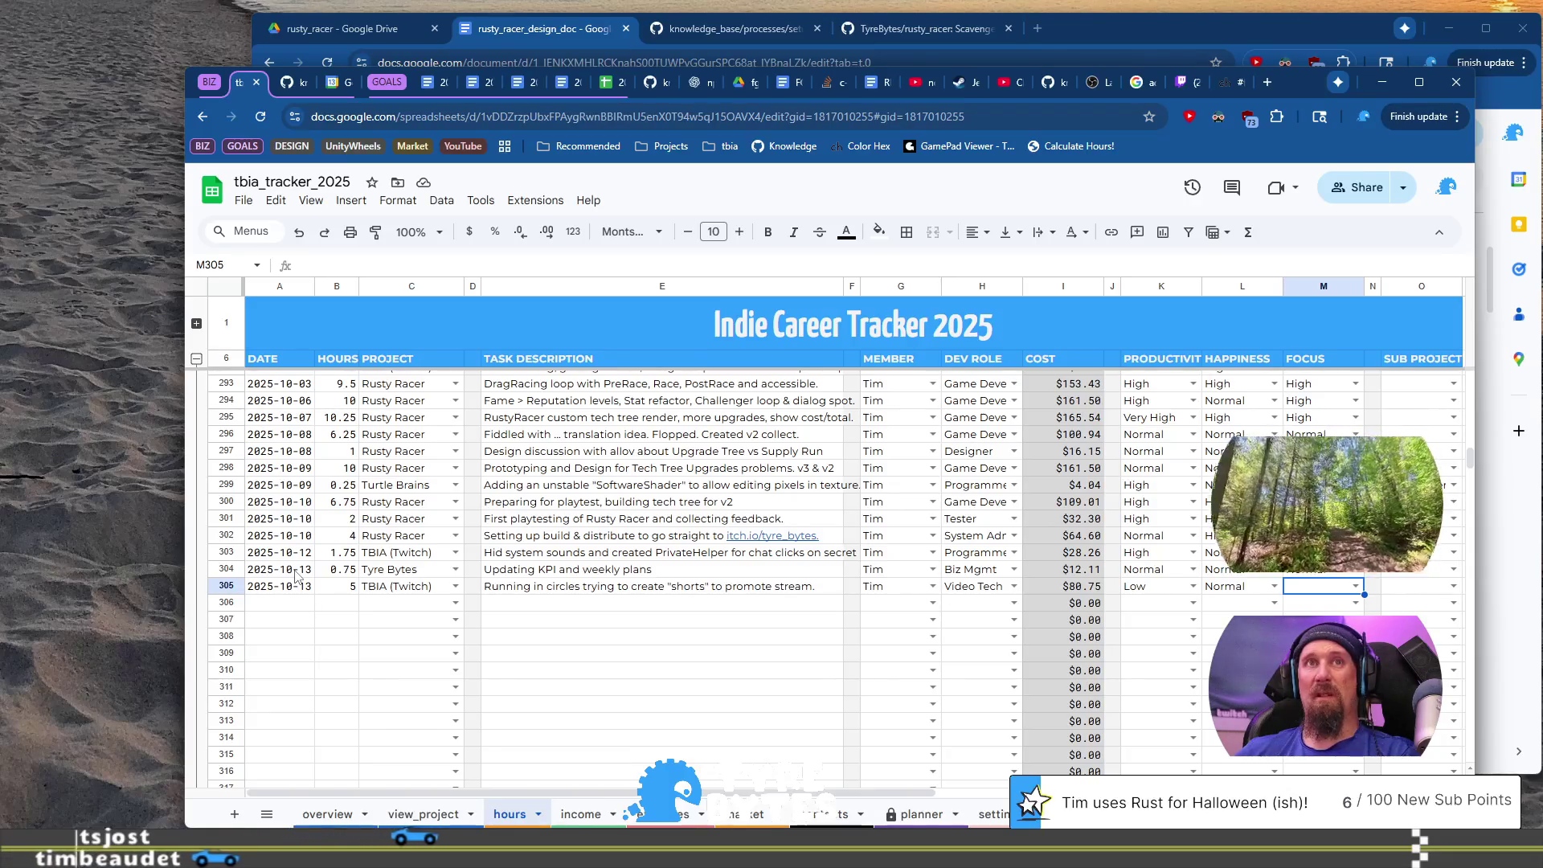
text(Normal)
key(Return)
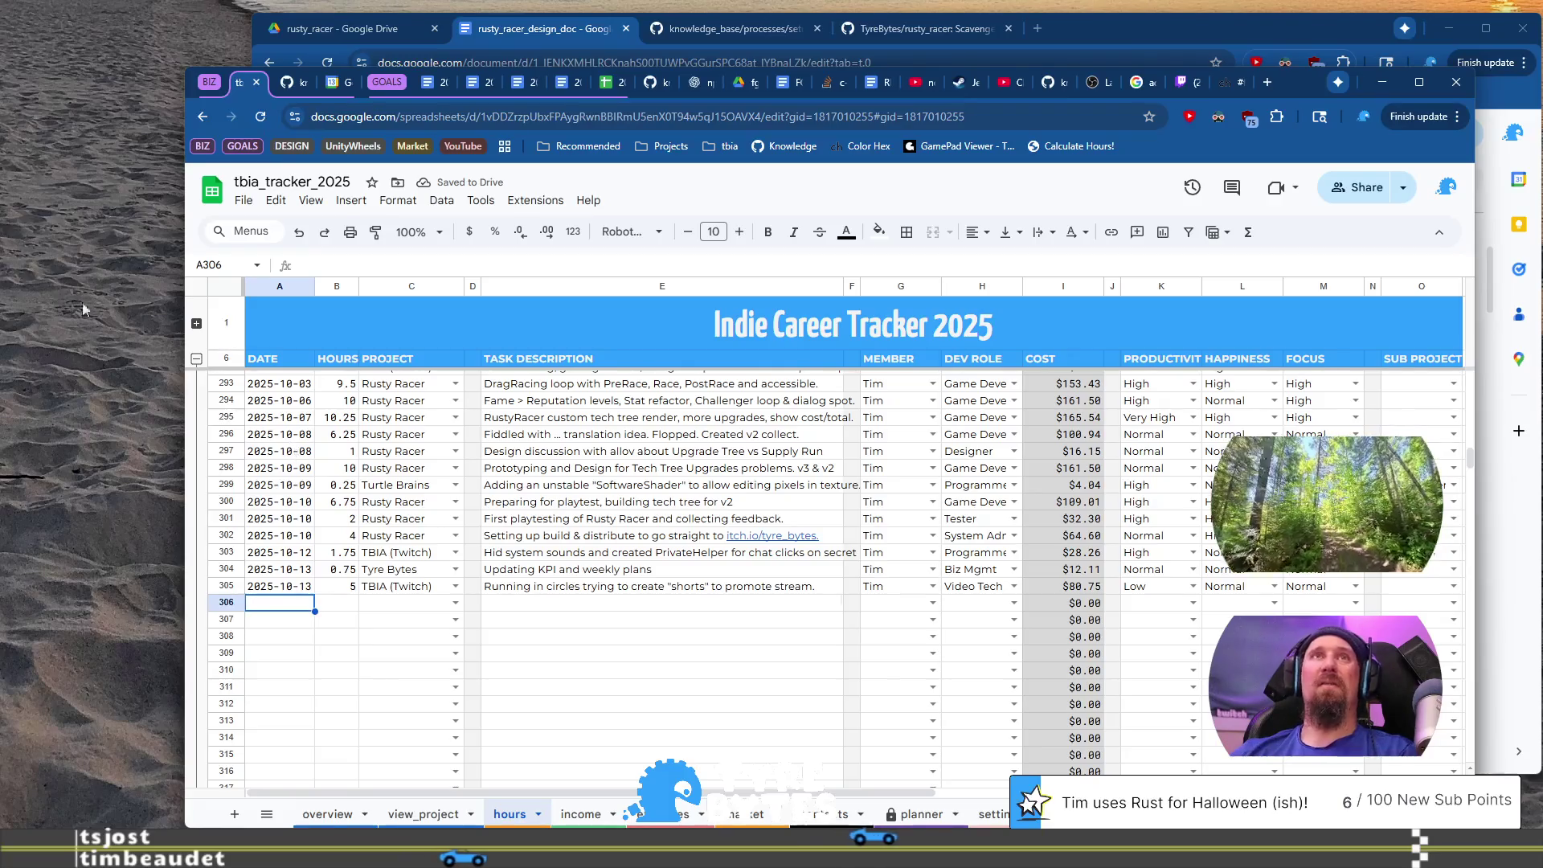
click(1265, 83)
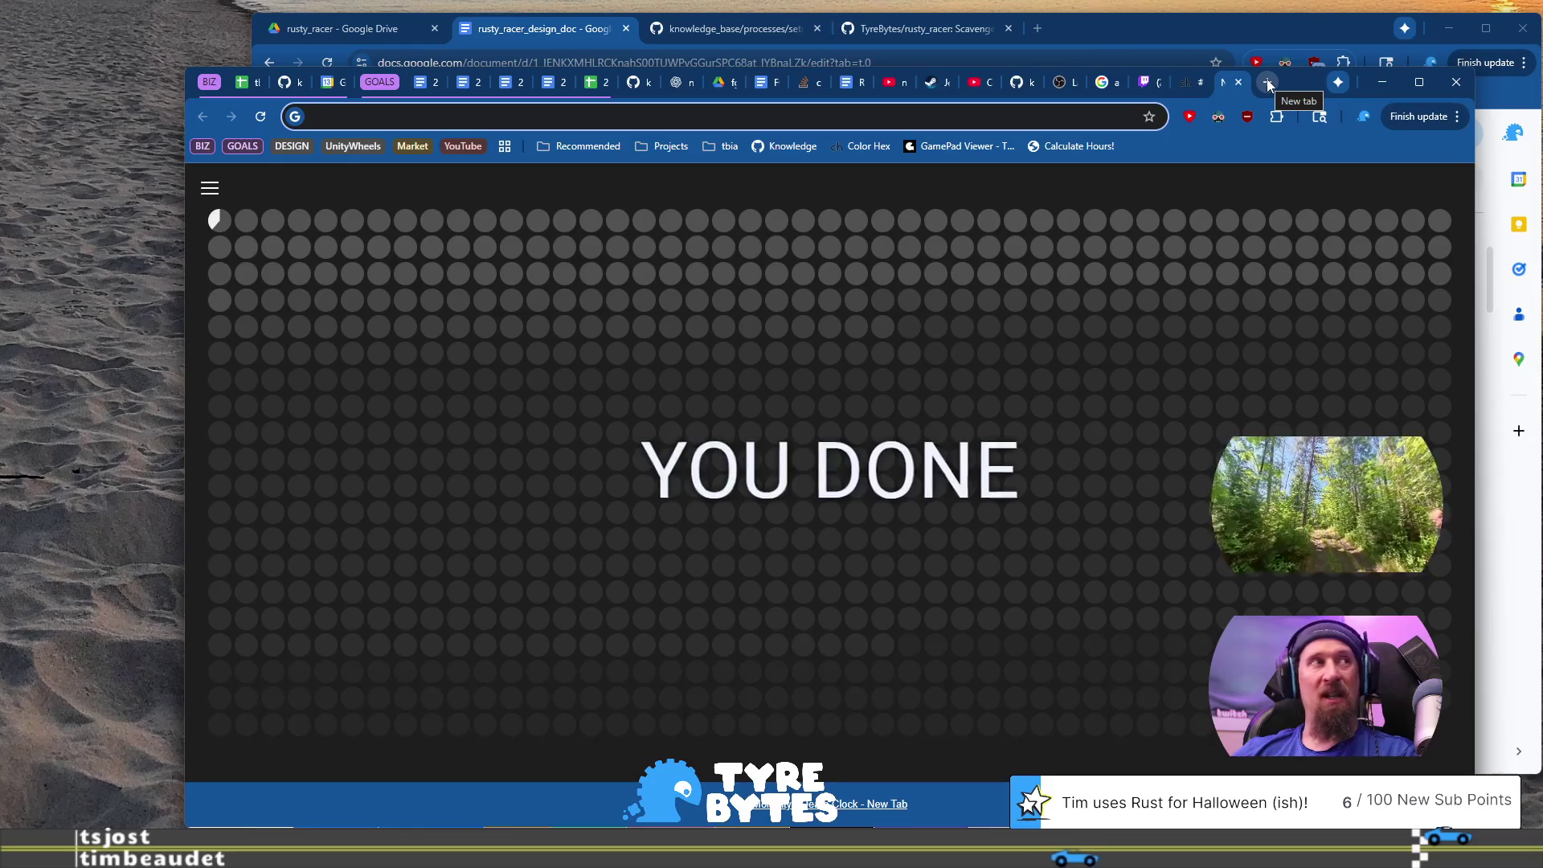
Step: Go to twitch.tv and open the followed BitGamey Unity game-dev channel's live stream
text(d)
key(BackSpace)
key(BackSpace)
text(twitch.tv/timbeaudet/)
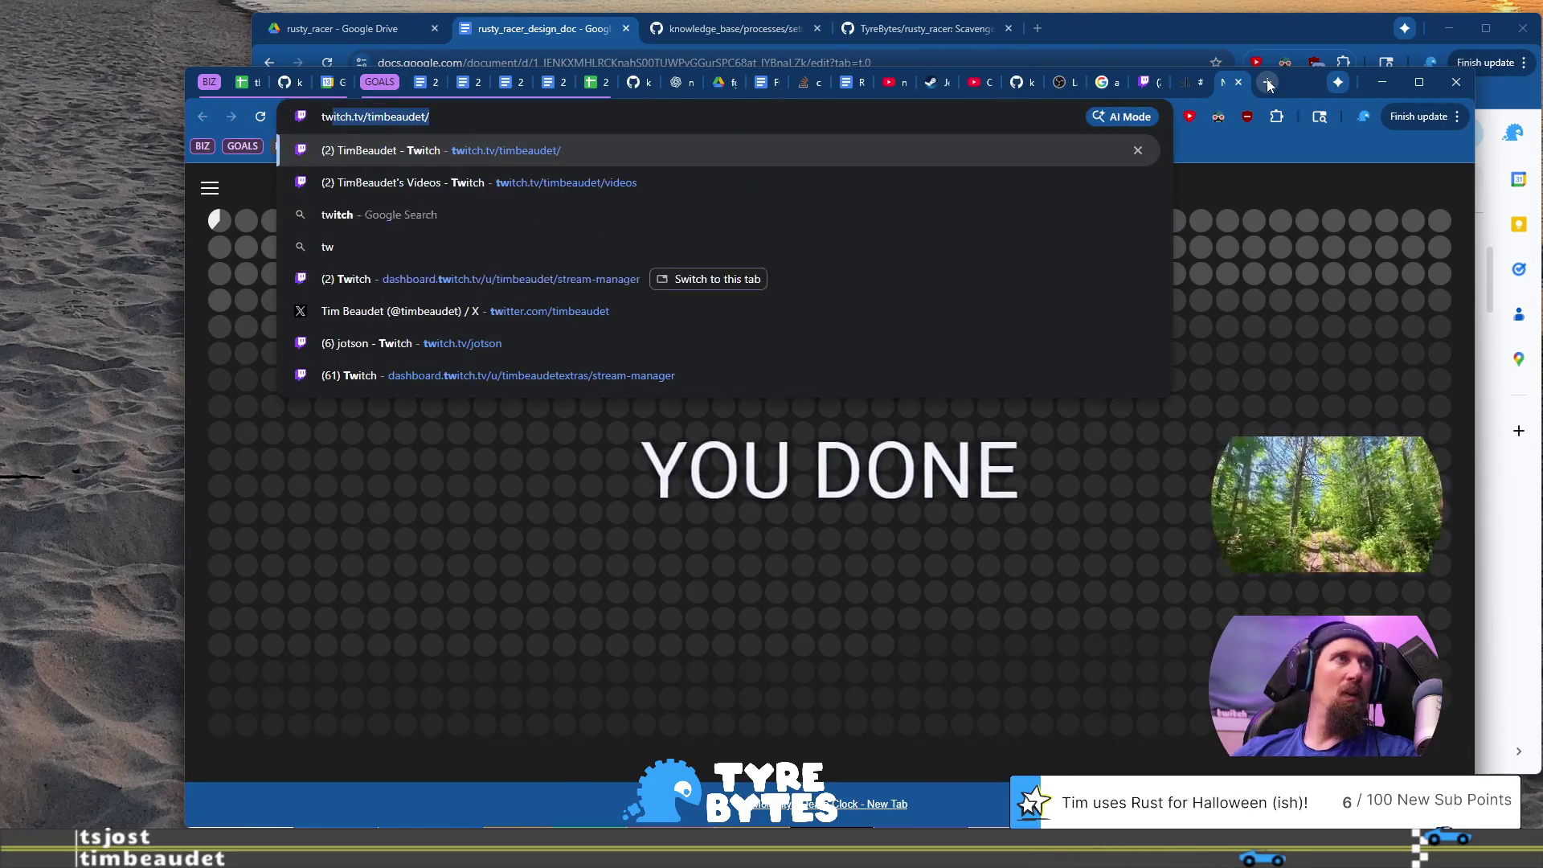
key(Return)
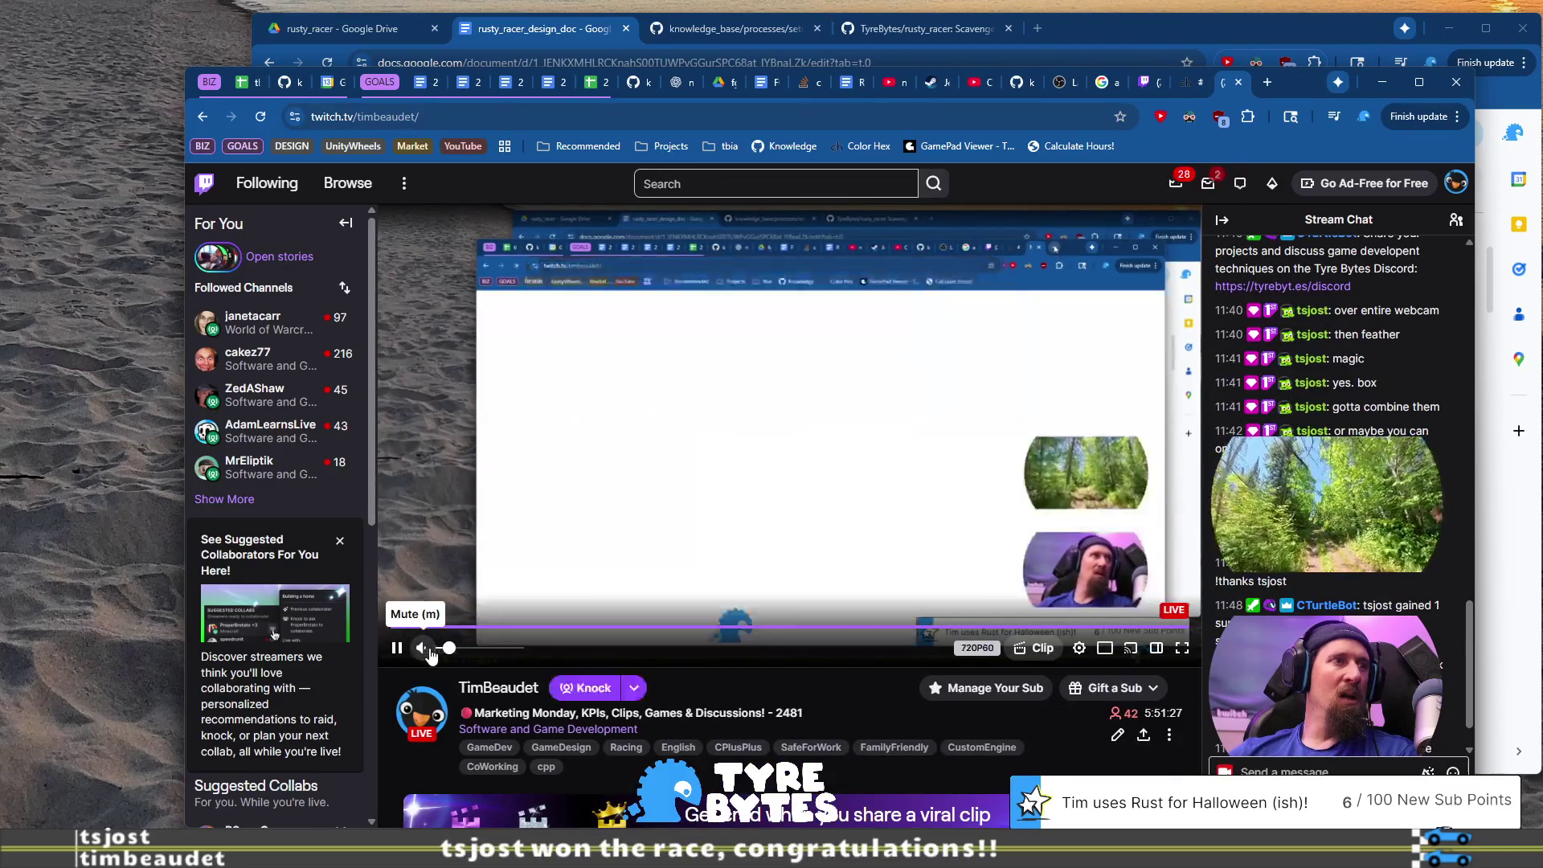
click(224, 499)
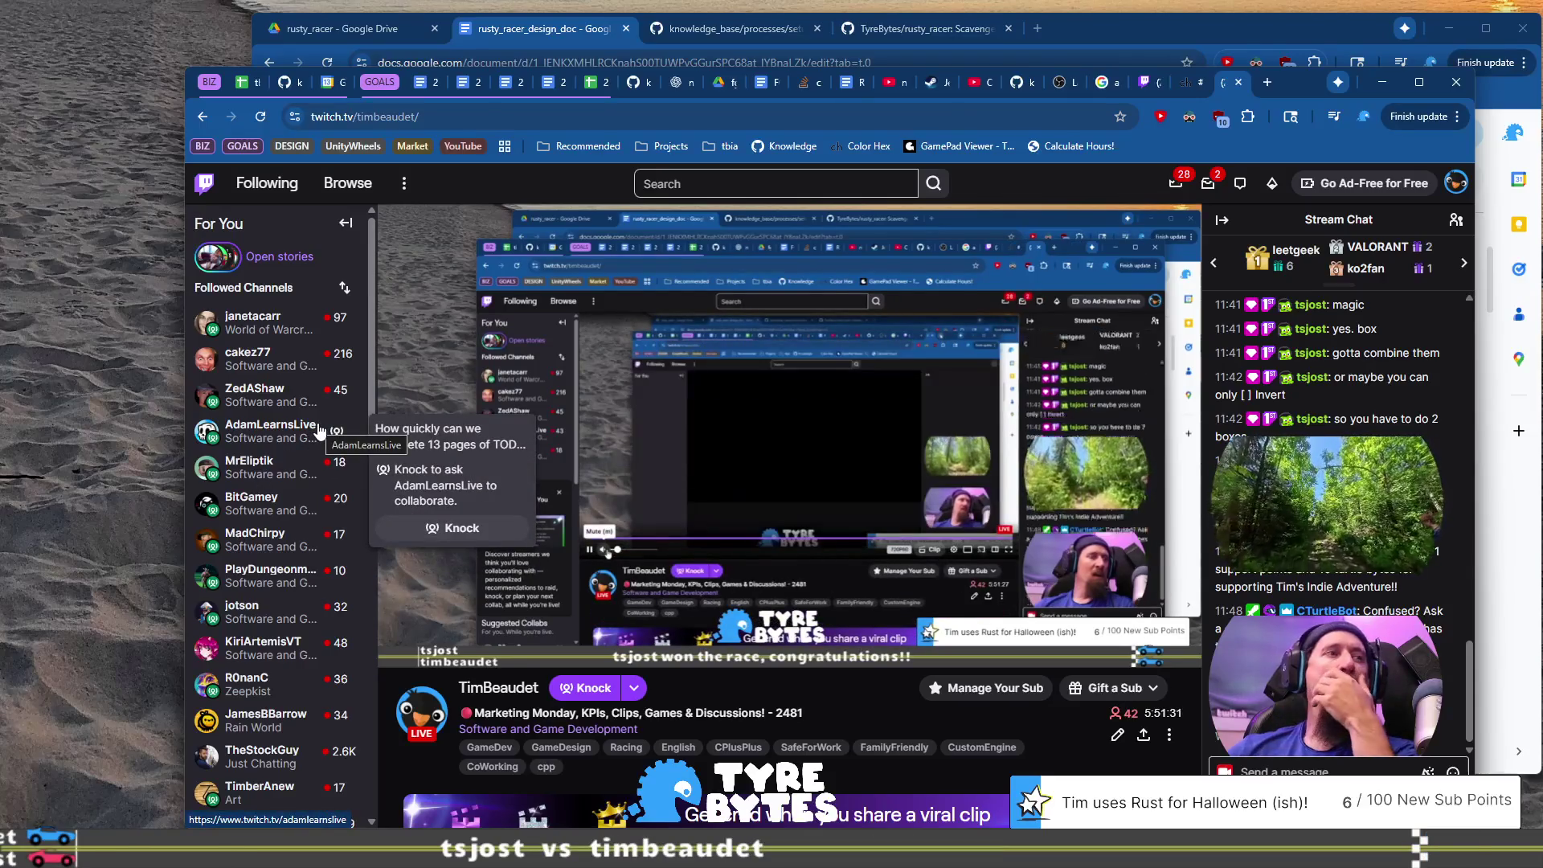
scroll(289, 514, down, 2)
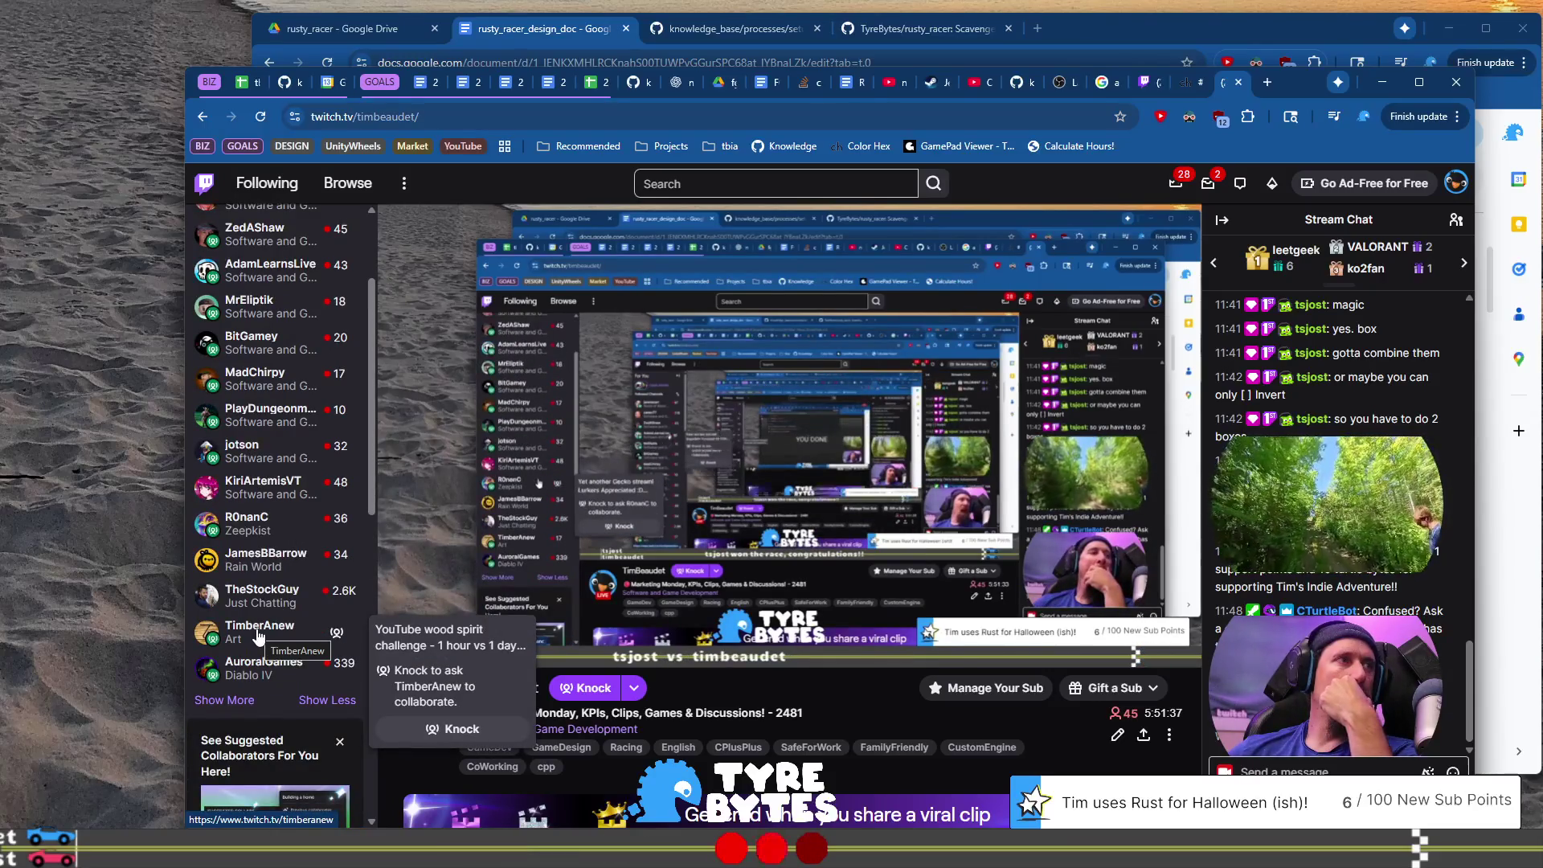
mouse_move(269, 347)
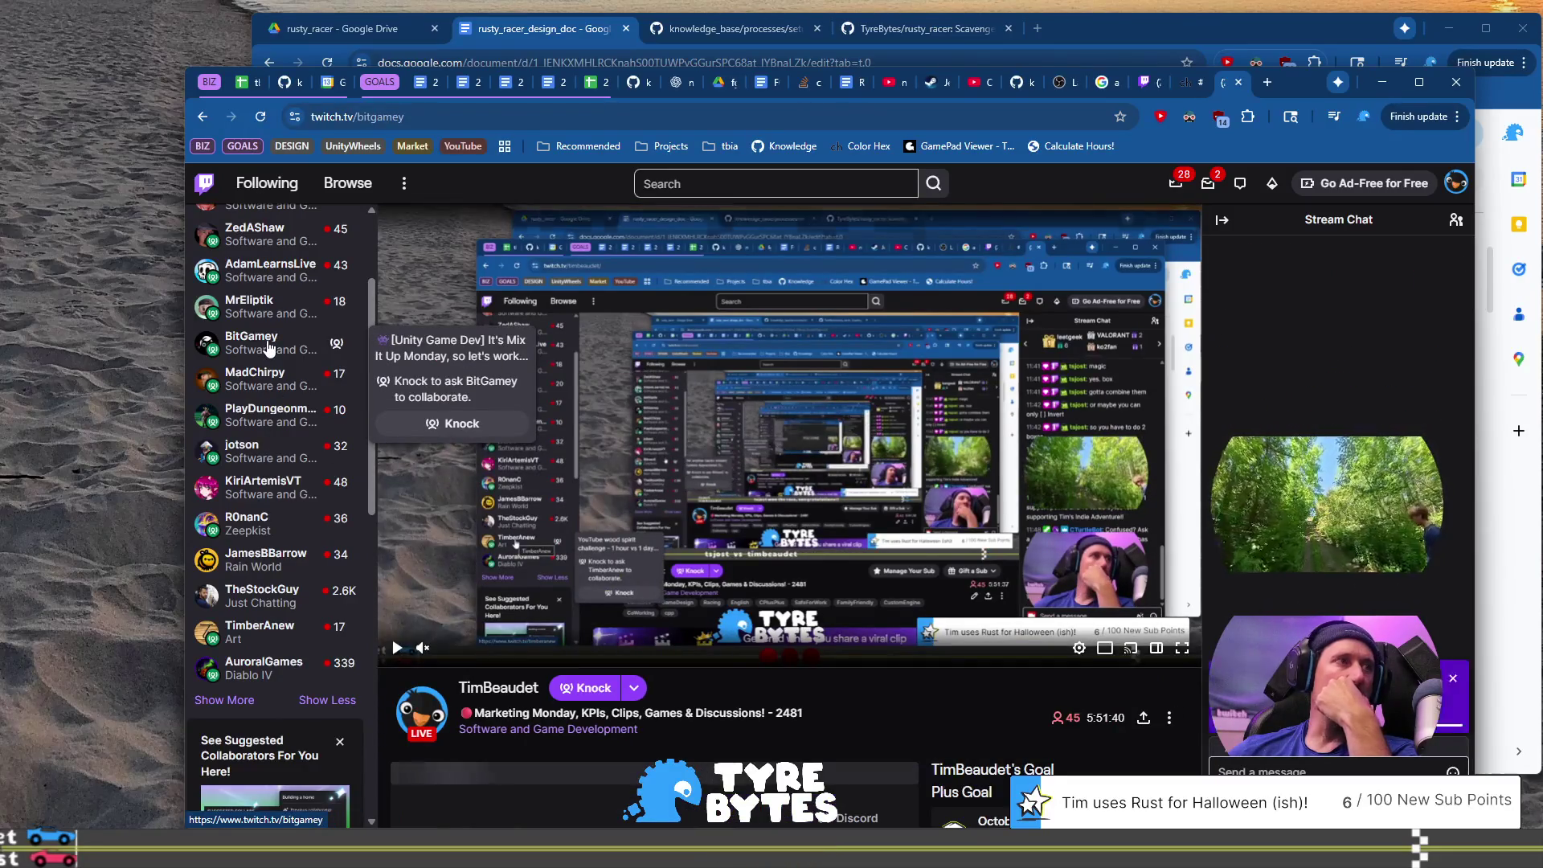
click(269, 347)
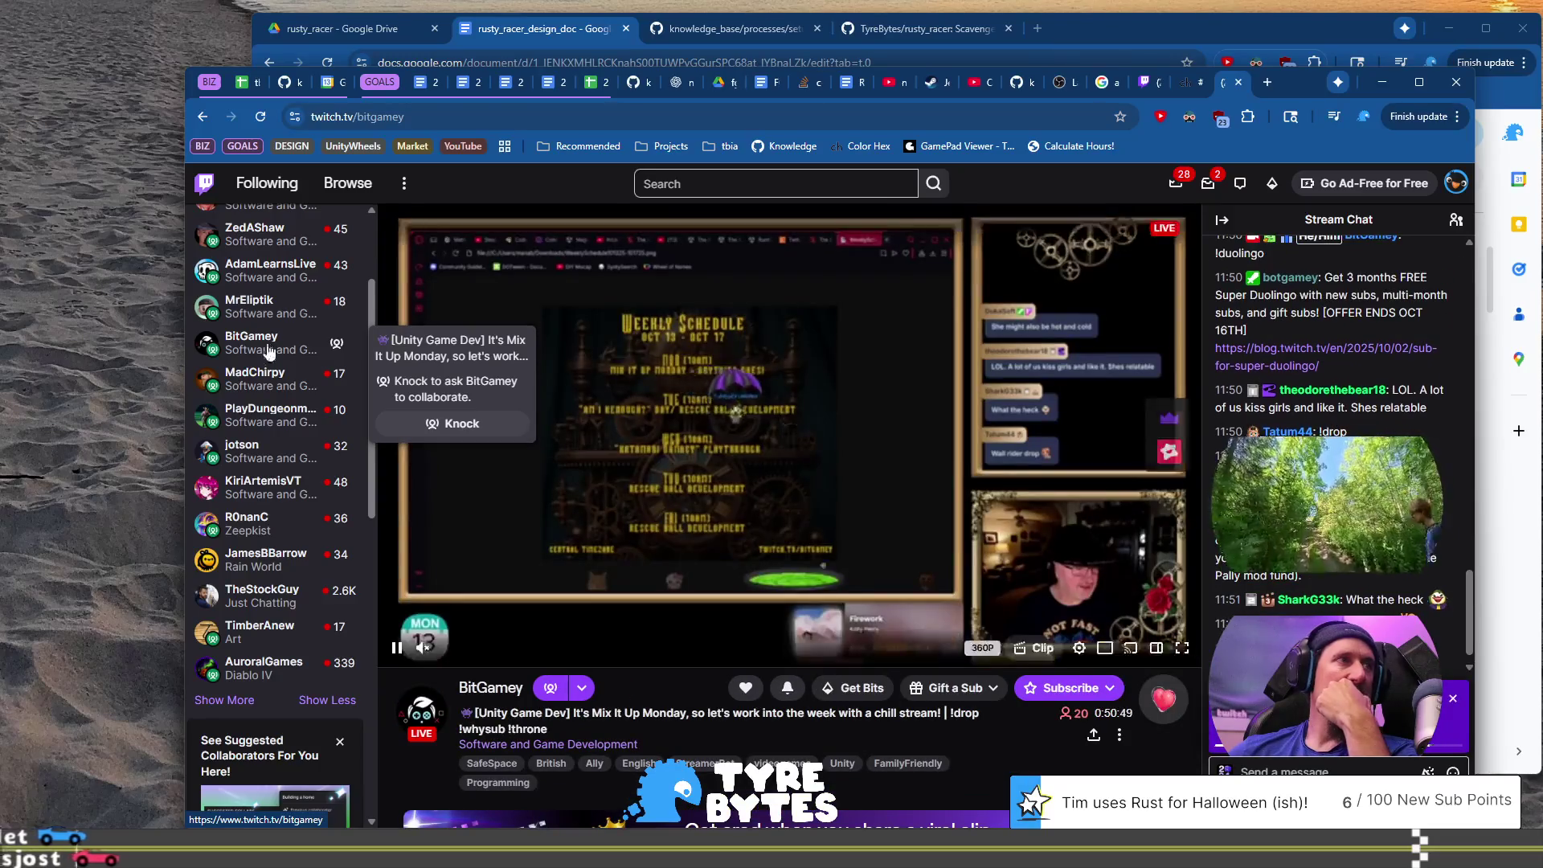
double_click(392, 117)
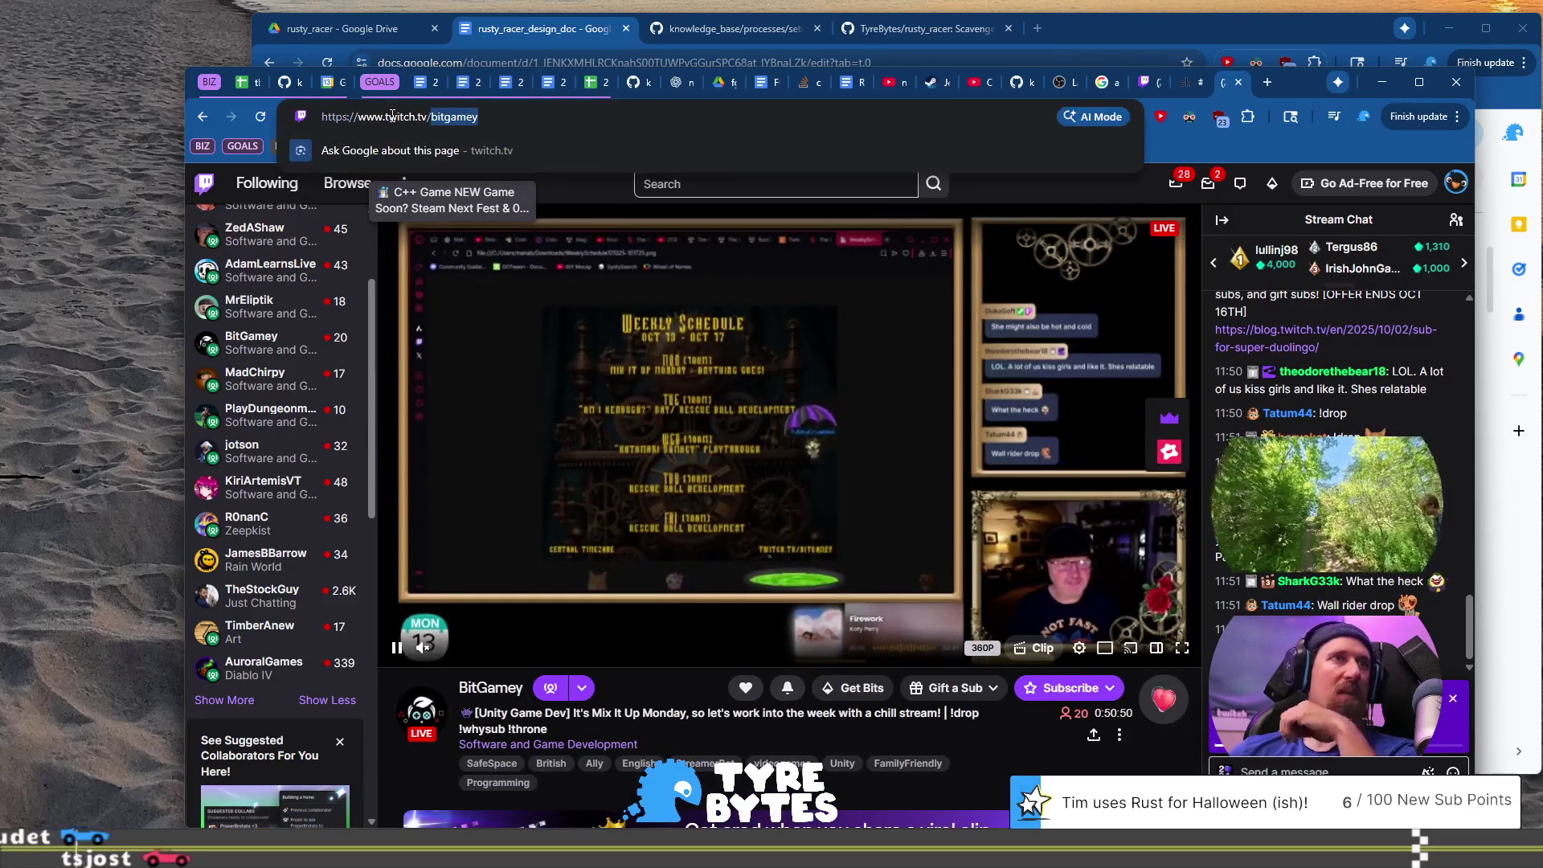